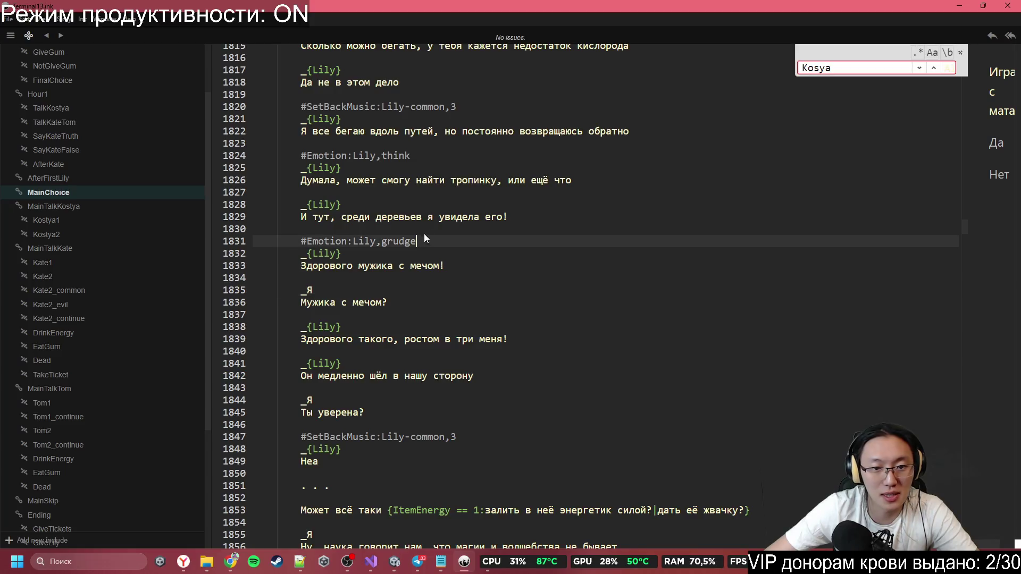
# Step: Insert a #SetBackMusic:Lily-weird,3 tag above Lily's grudge emotion line
pyautogui.click(425, 232)
pyautogui.write('#SetBackMusic:Lily-common,3')
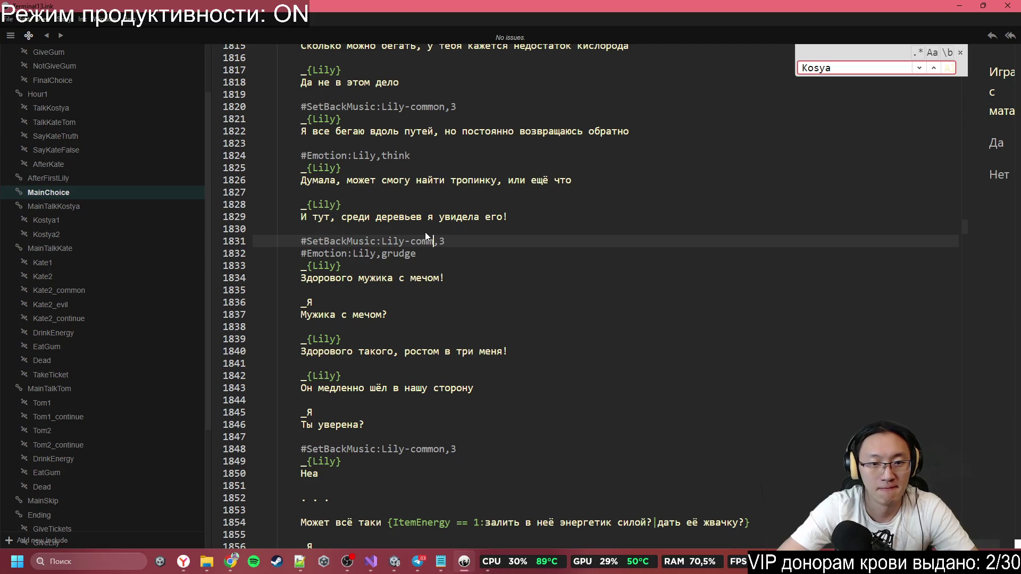
pyautogui.write('weird')
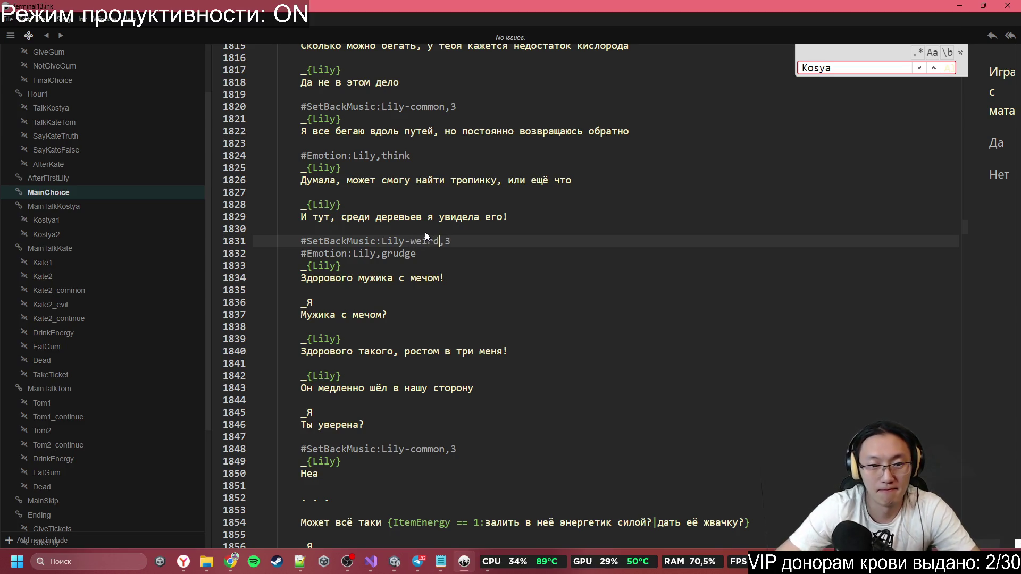
# Step: Move down past Lily's sword and Неа lines to the science line
pyautogui.click(448, 282)
pyautogui.click(435, 302)
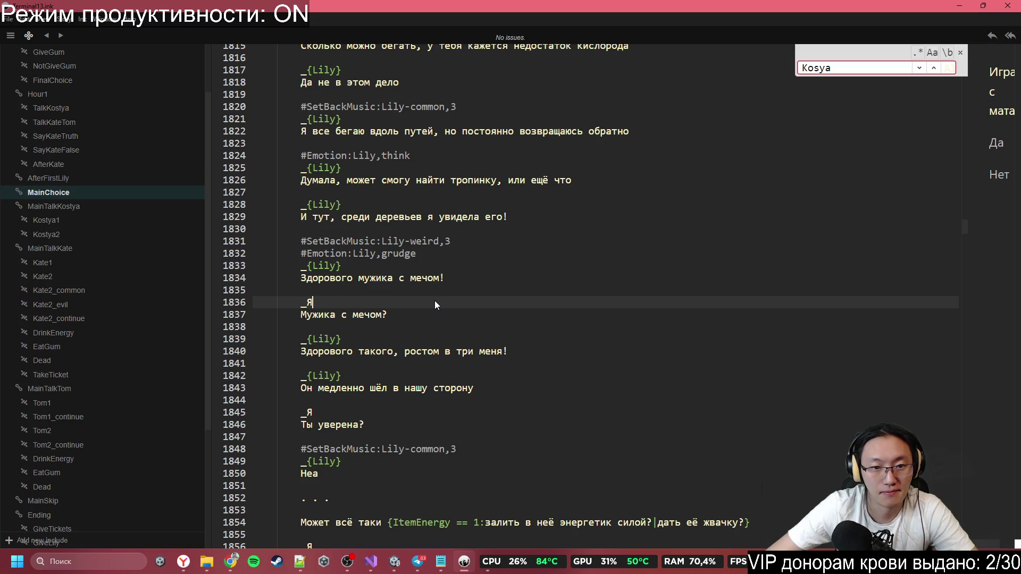
pyautogui.click(426, 314)
pyautogui.scroll(-1, 427, 313)
pyautogui.scroll(-1, 427, 313)
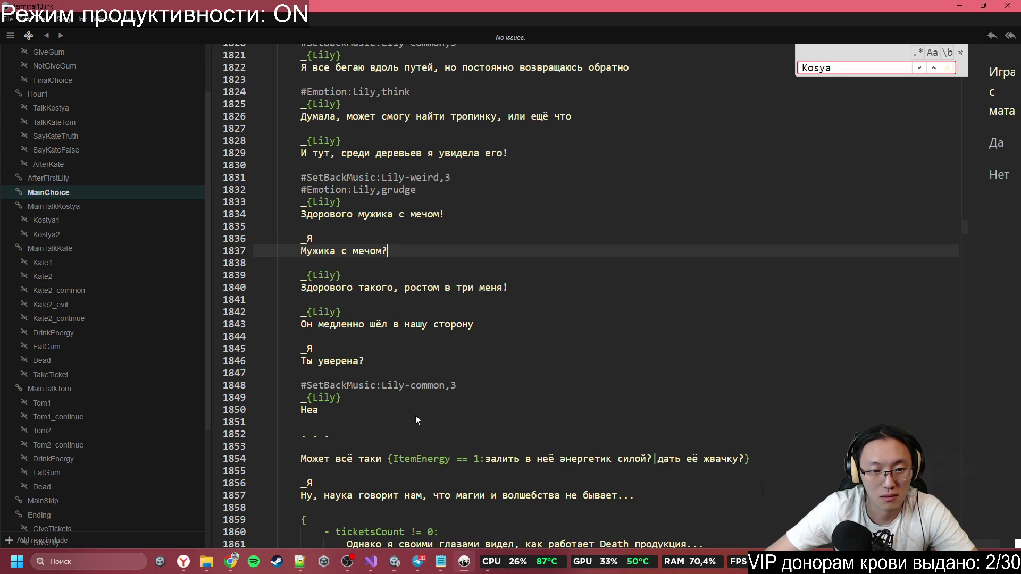
pyautogui.click(385, 421)
pyautogui.scroll(-5, 387, 417)
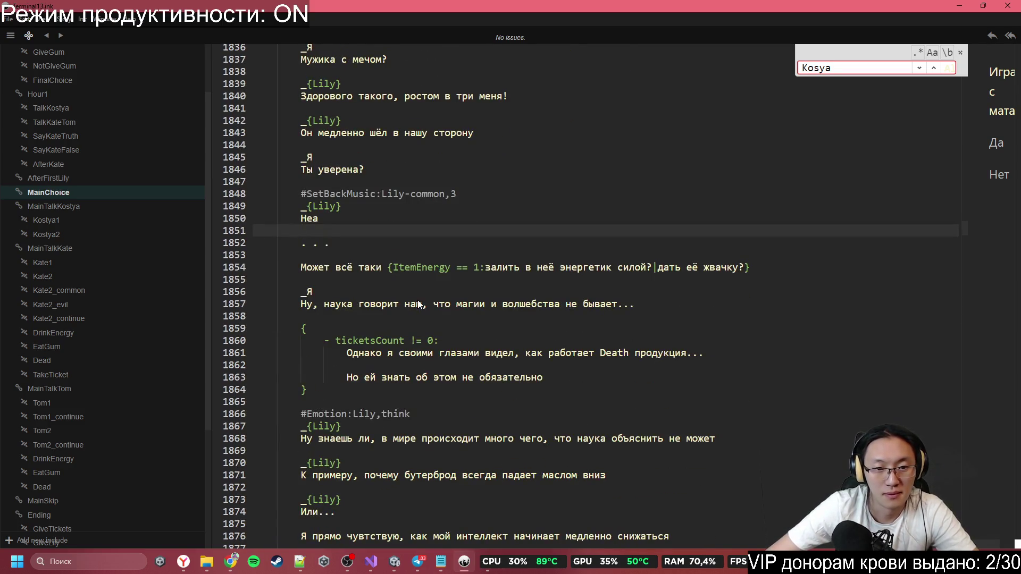
pyautogui.click(418, 301)
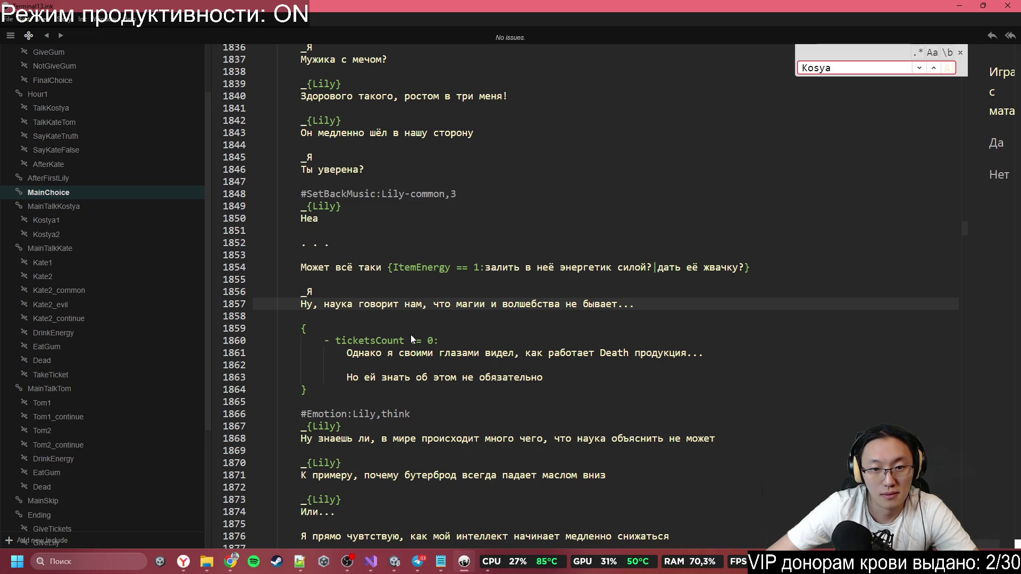
# Step: Delete the science-and-magic dialogue block, lines 1856–1872
pyautogui.moveTo(332, 291)
pyautogui.mouseDown()
pyautogui.moveTo(372, 335)
pyautogui.moveTo(548, 422)
pyautogui.mouseUp()
pyautogui.scroll(-2, 505, 409)
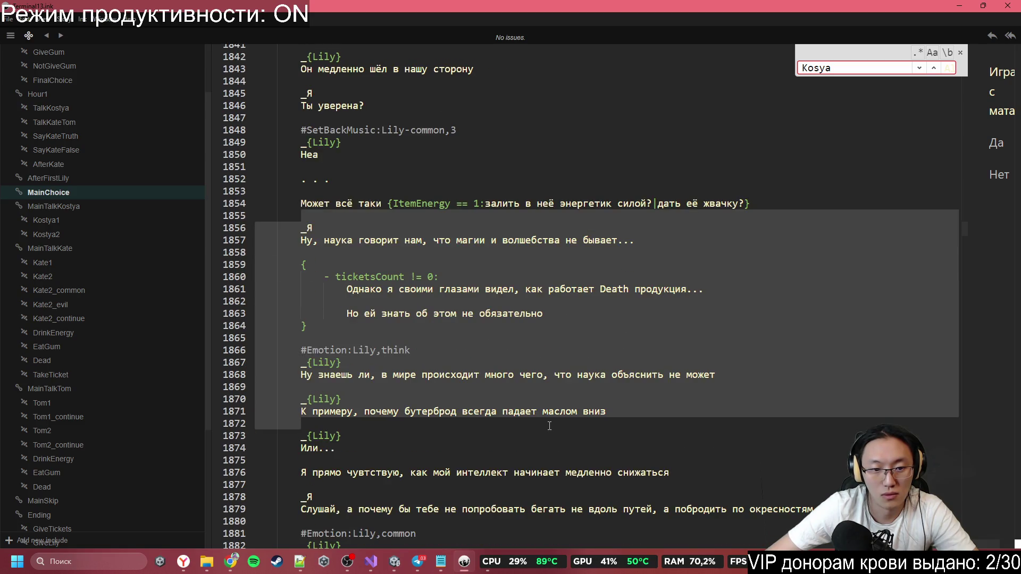
pyautogui.press('Delete')
pyautogui.press('Down')
pyautogui.press('Down')
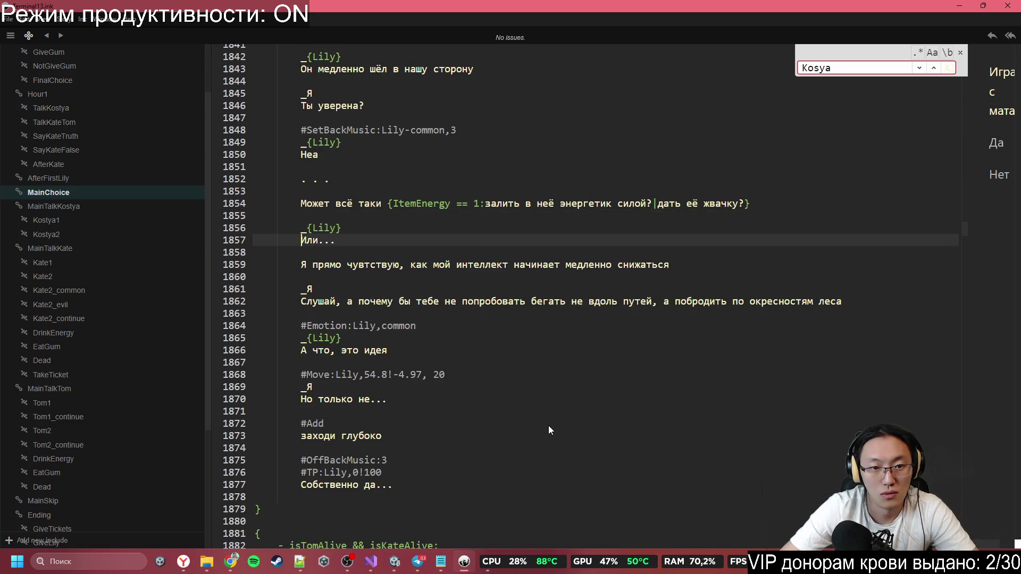
pyautogui.press('End')
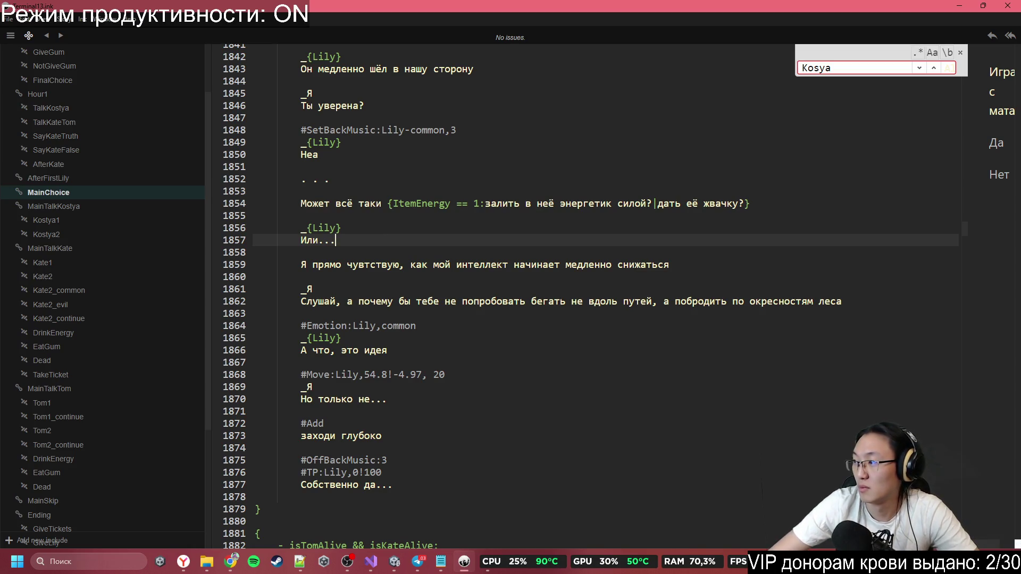
pyautogui.hotkey('alt', 'Tab')
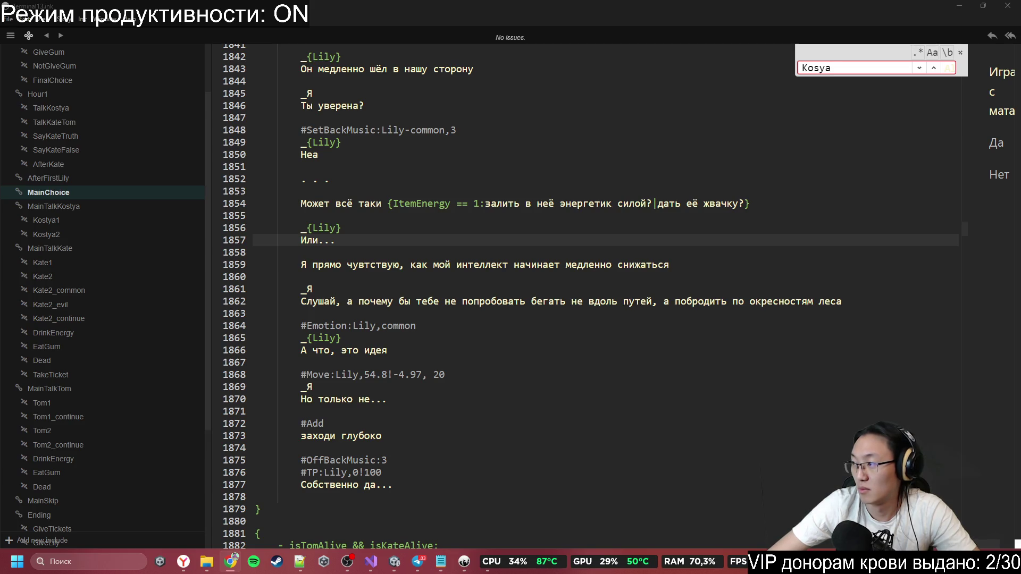
pyautogui.click(386, 250)
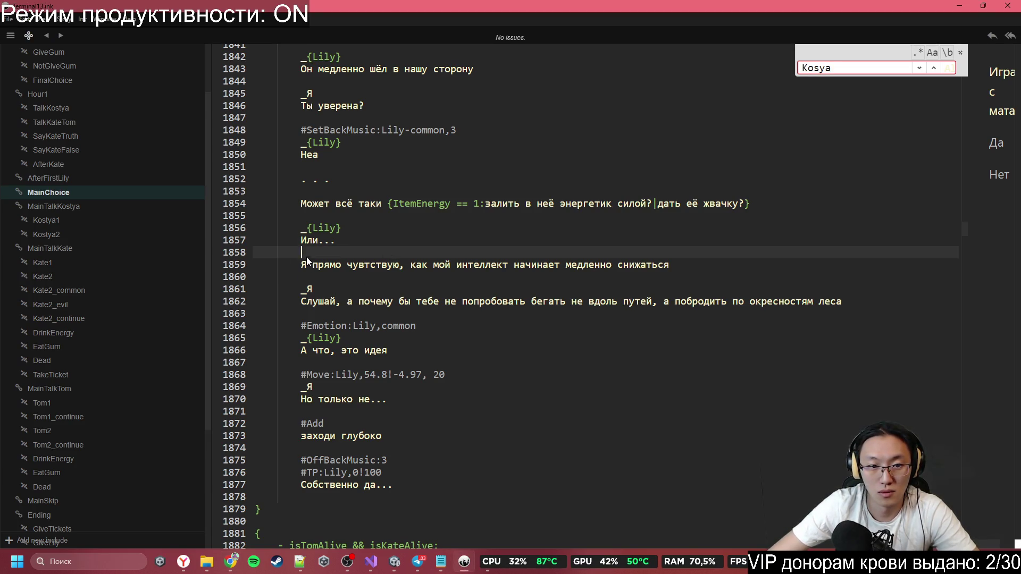
# Step: Add #Emotion:Lily,happy and rewrite Или... as Lily saying it was probably some animal
pyautogui.click(340, 230)
pyautogui.click(319, 218)
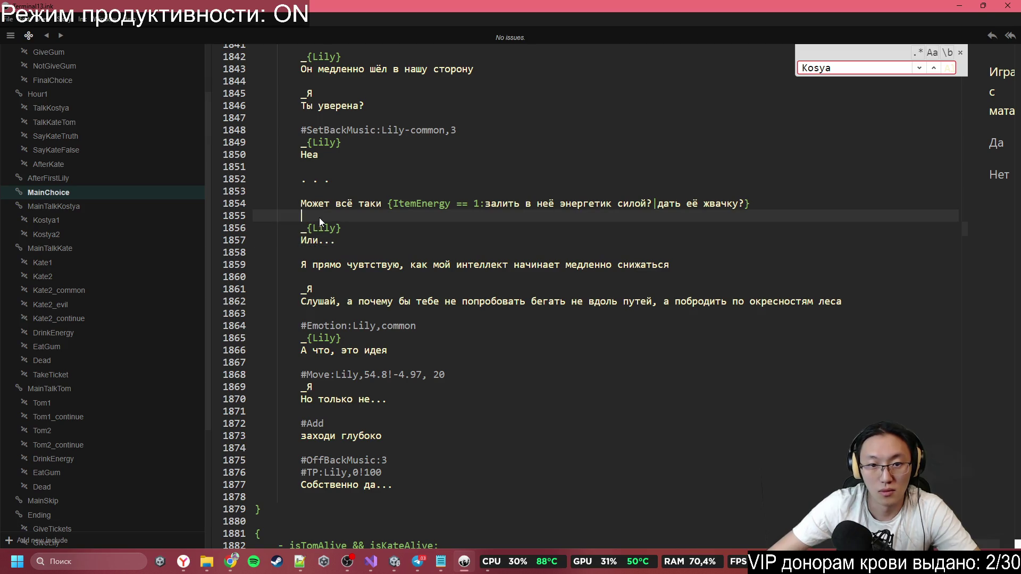
pyautogui.press('Return')
pyautogui.write('#Emotion:Lily,happy')
pyautogui.press('Down')
pyautogui.press('Down')
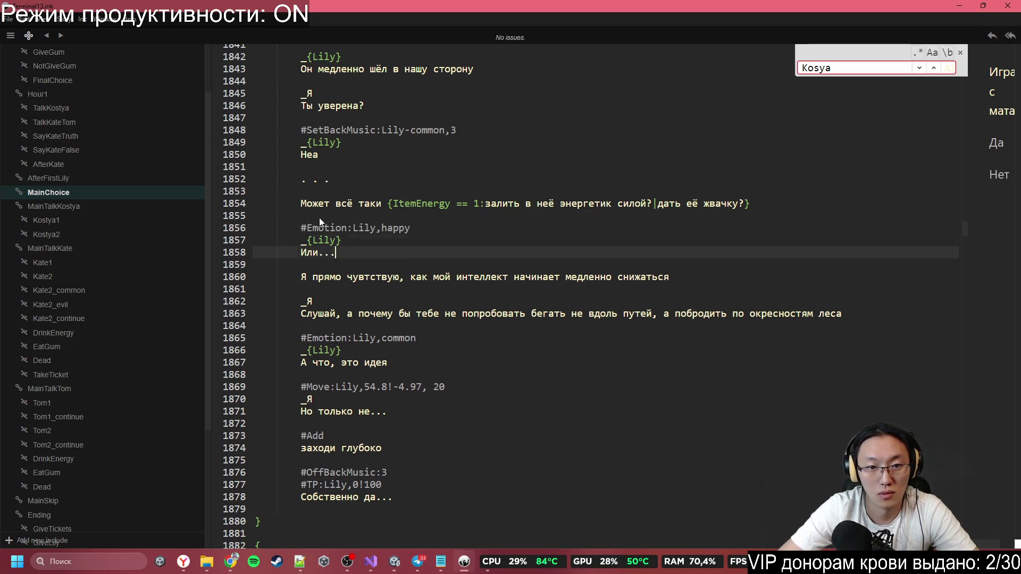
pyautogui.press('BackSpace')
pyautogui.press('BackSpace')
pyautogui.press('BackSpace')
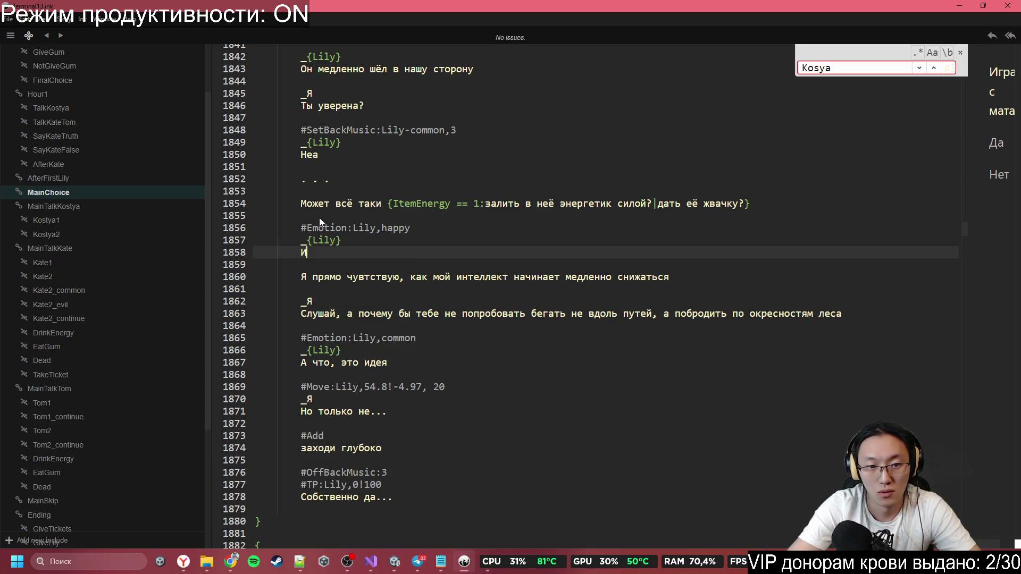
pyautogui.write('Ну ')
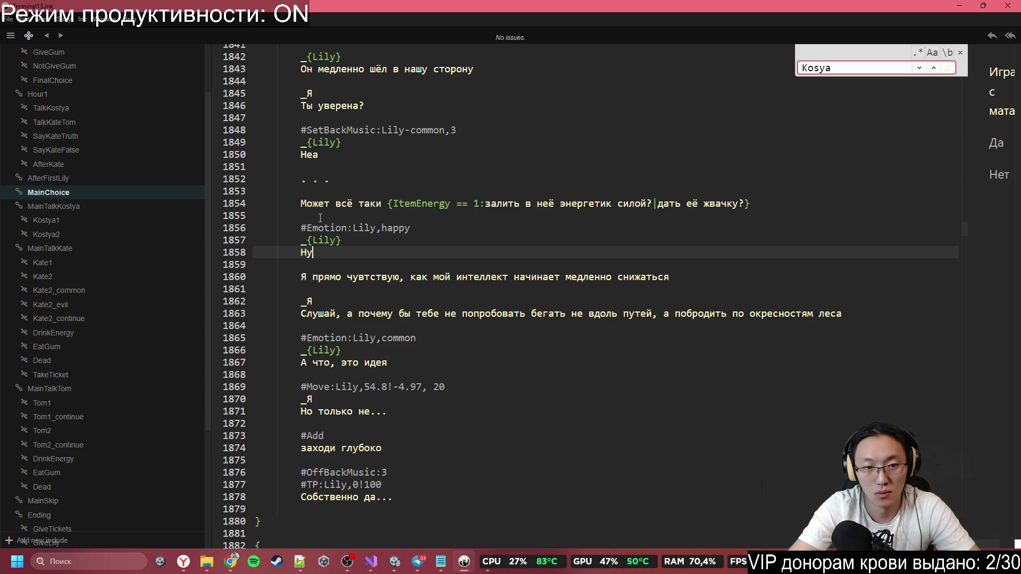
pyautogui.write('ты знашеь,')
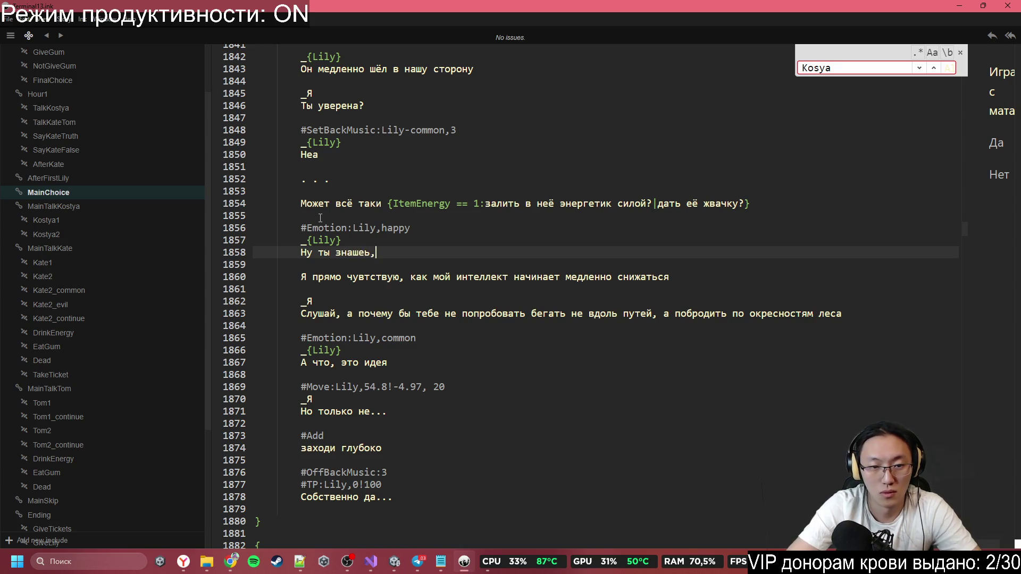
pyautogui.write(' это было в ')
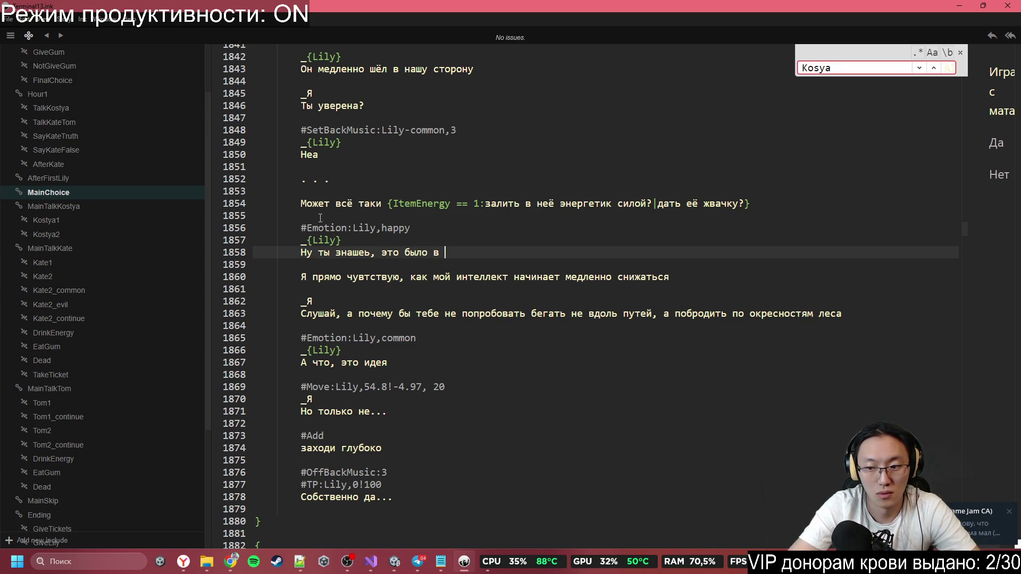
pyautogui.write('лесу, э')
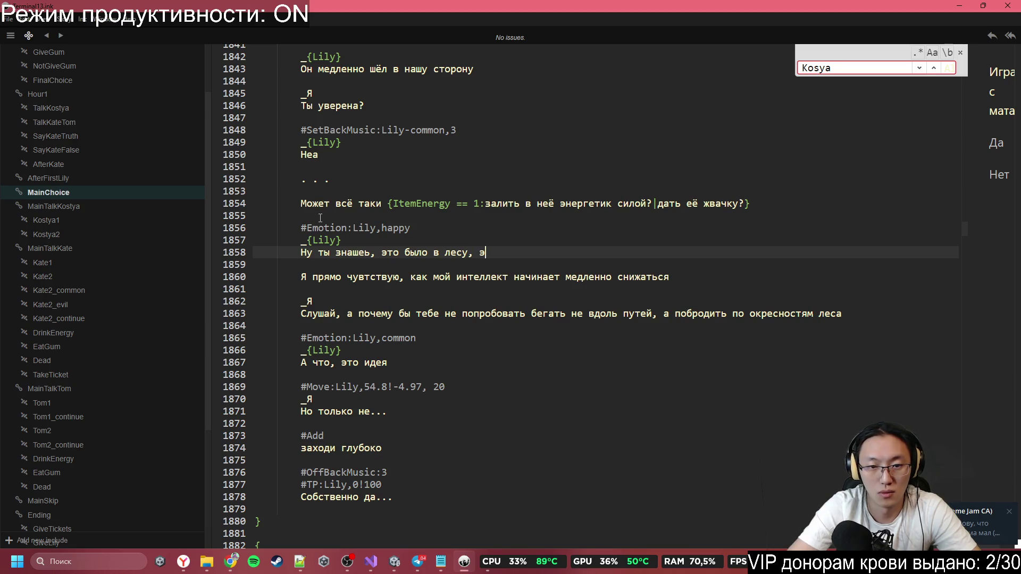
pyautogui.write('то моогло быть какое-')
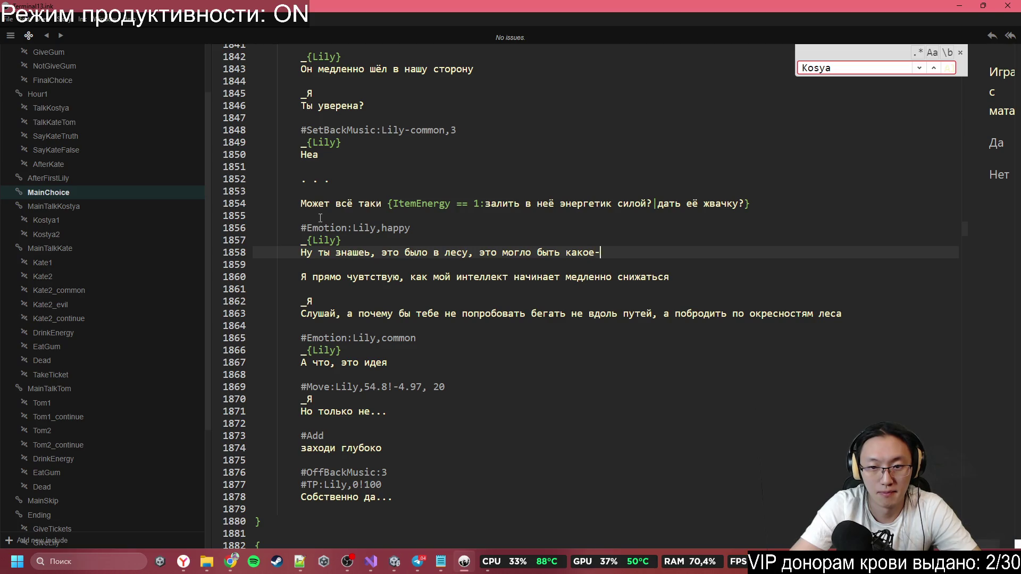
pyautogui.write('то живтон')
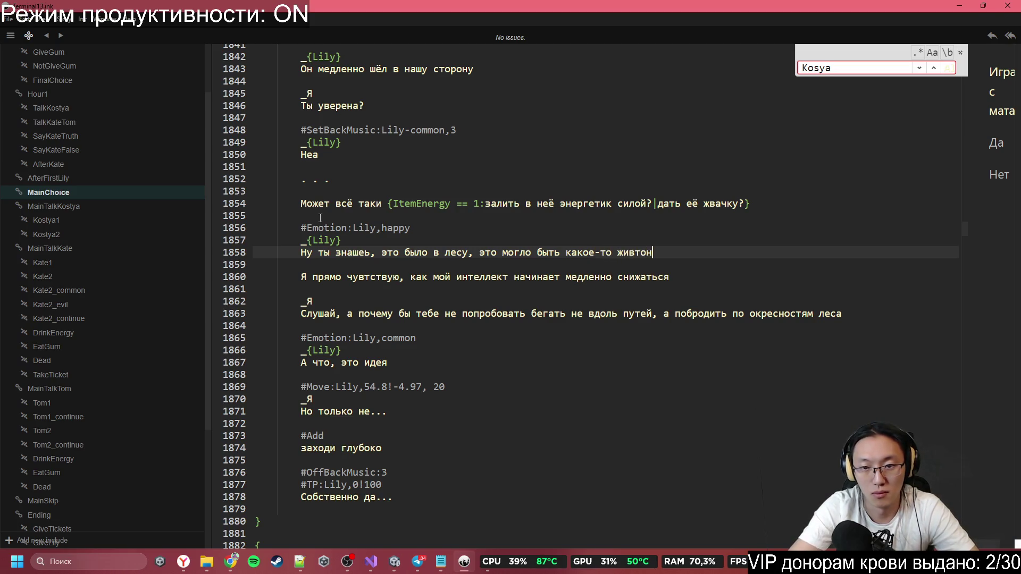
pyautogui.press('BackSpace')
pyautogui.press('BackSpace')
pyautogui.press('BackSpace')
pyautogui.write('отное')
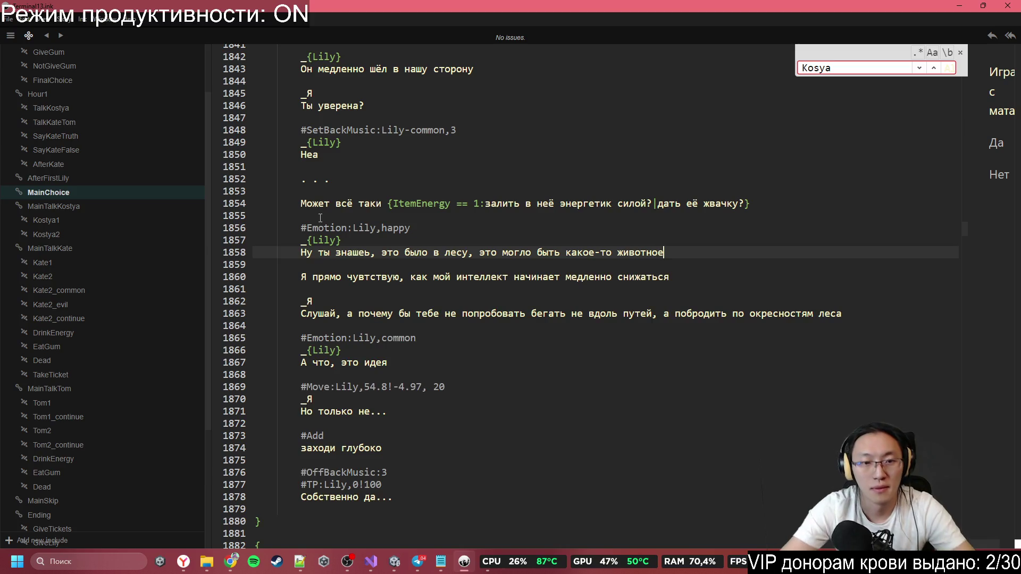
# Step: Add a new Lily speaker line reading 'Или игра воображения'
pyautogui.press('Return')
pyautogui.press('Return')
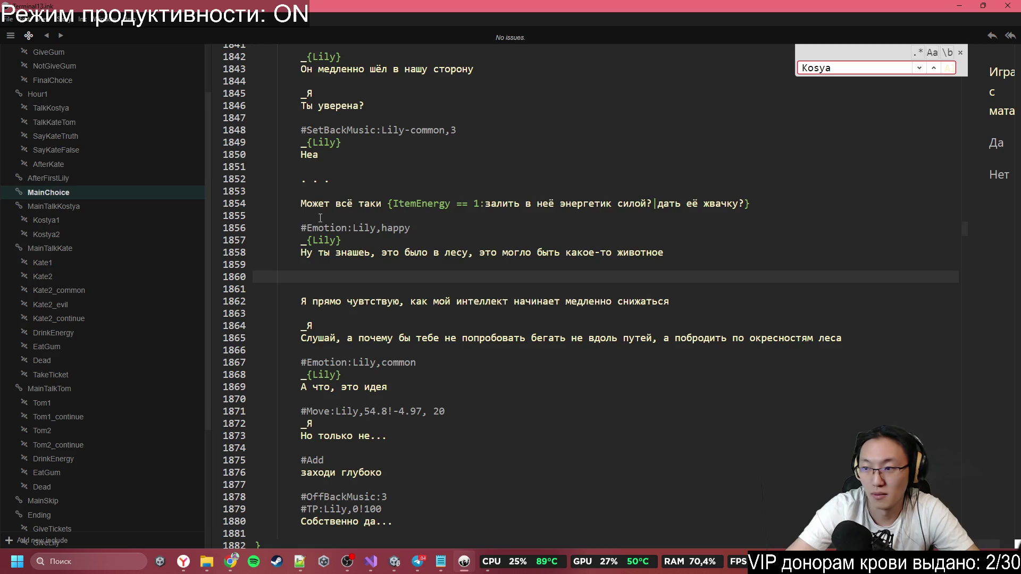
pyautogui.write('#Emotion:Lily,happy')
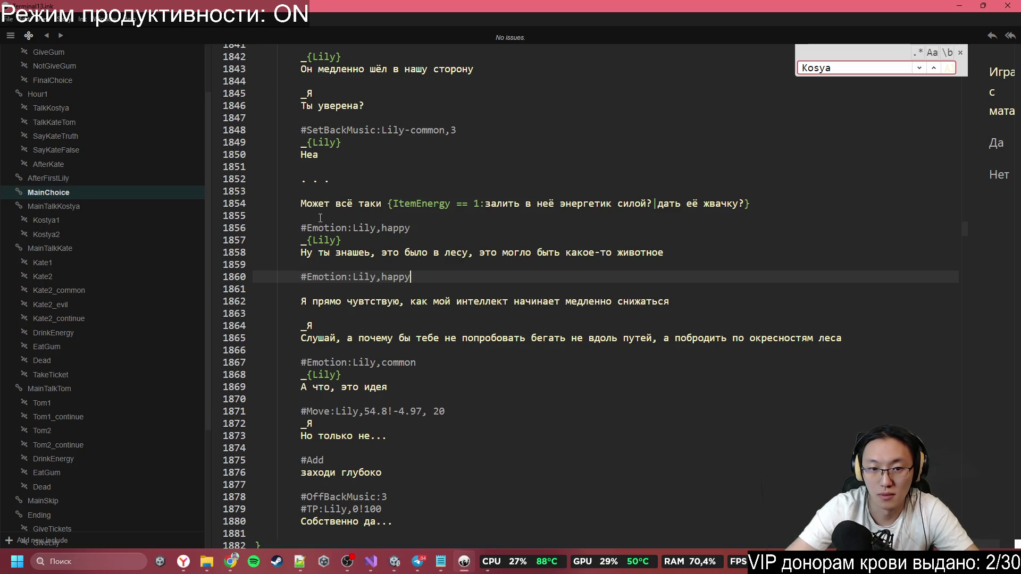
pyautogui.hotkey('ctrl', 'z')
pyautogui.hotkey('ctrl', 'shift', 'Down')
pyautogui.hotkey('ctrl', 'shift', 'Down')
pyautogui.hotkey('ctrl', 'shift', 'Down')
pyautogui.hotkey('ctrl', 'shift', 'Down')
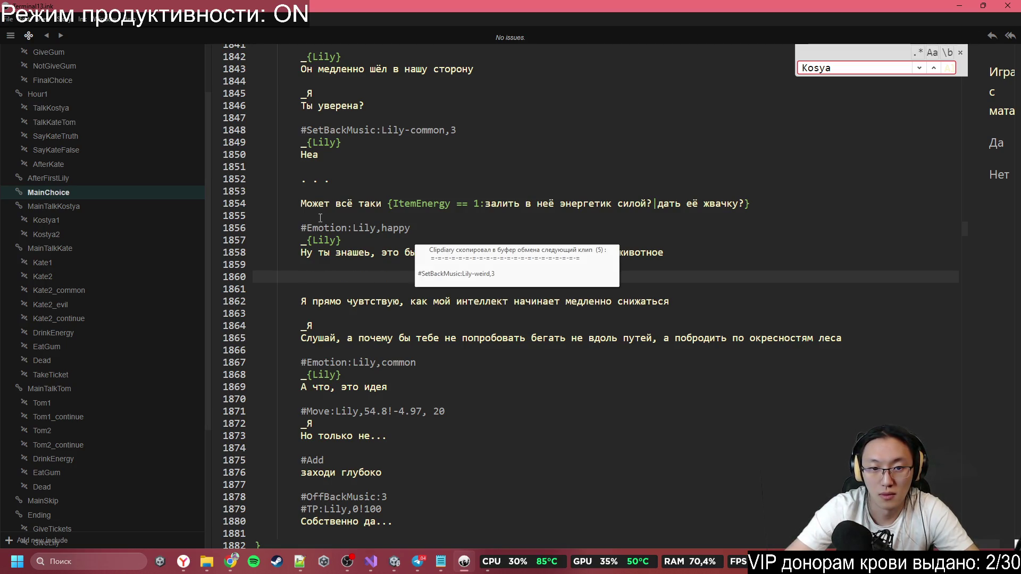
pyautogui.write('_{Lily')
pyautogui.press('Return')
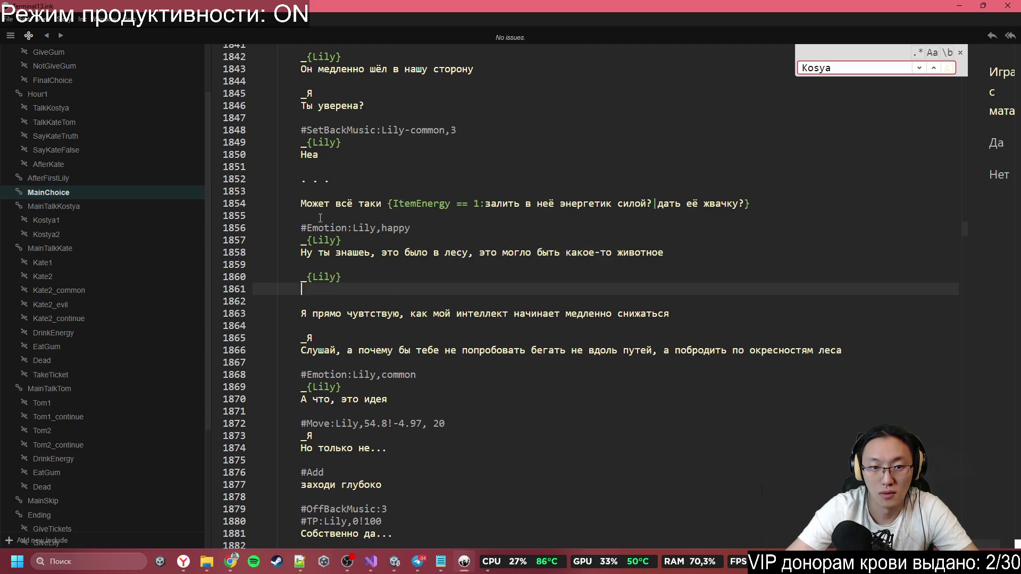
pyautogui.write('Или игра воображения')
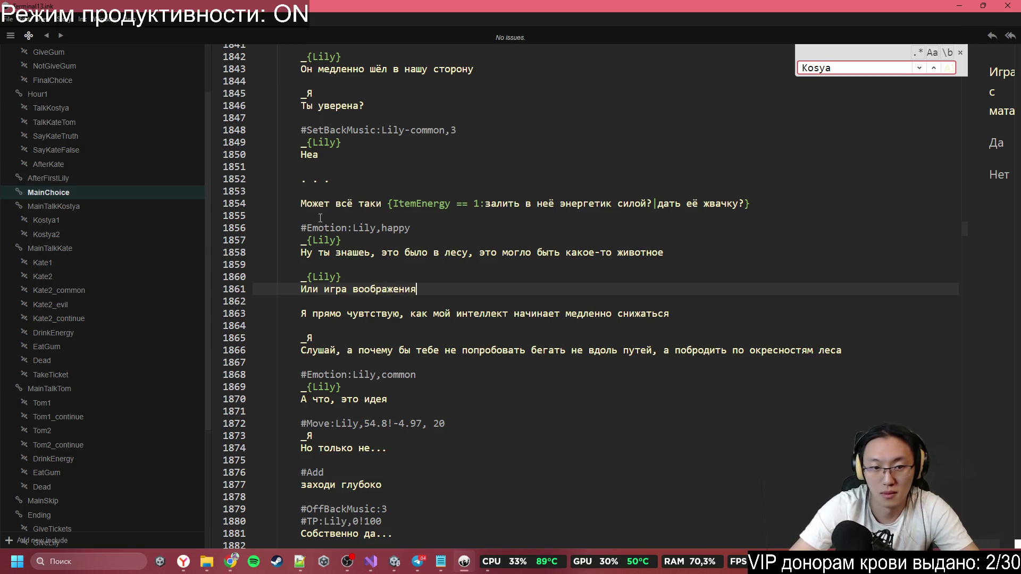
pyautogui.scroll(-2, 312, 263)
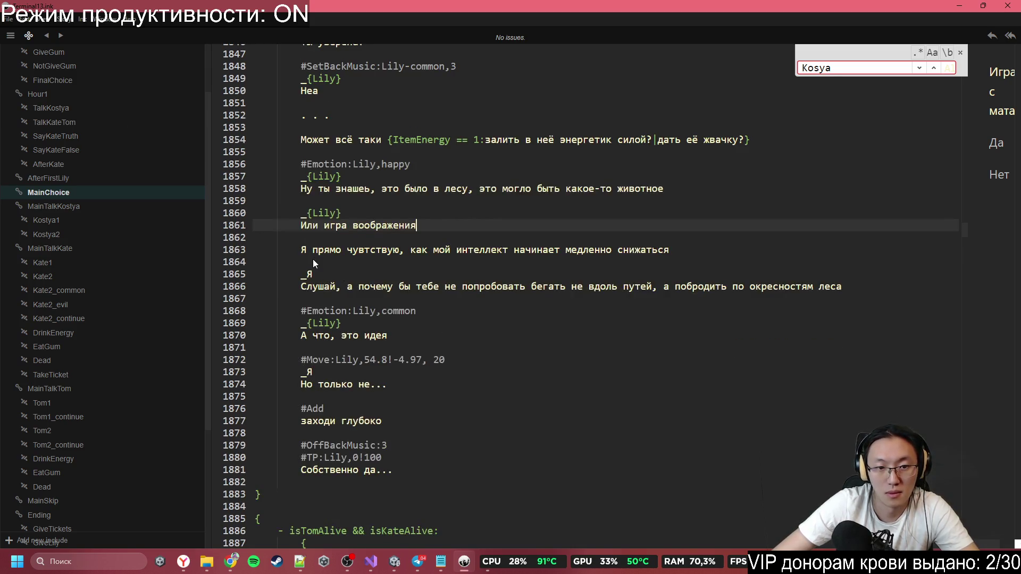
pyautogui.moveTo(312, 262)
pyautogui.mouseDown()
pyautogui.moveTo(372, 287)
pyautogui.moveTo(303, 299)
pyautogui.moveTo(396, 310)
pyautogui.mouseUp()
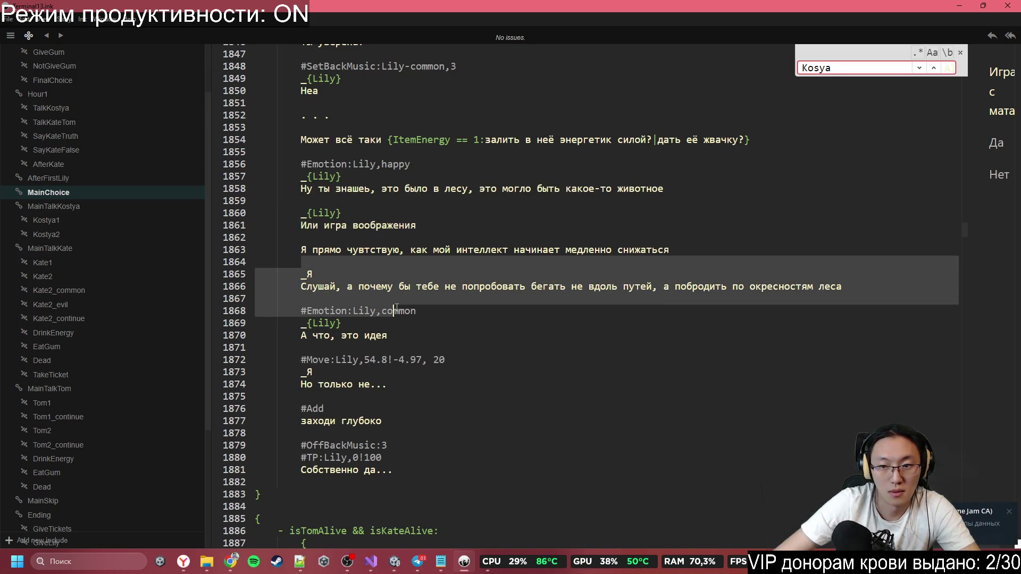
pyautogui.click(668, 320)
pyautogui.click(523, 287)
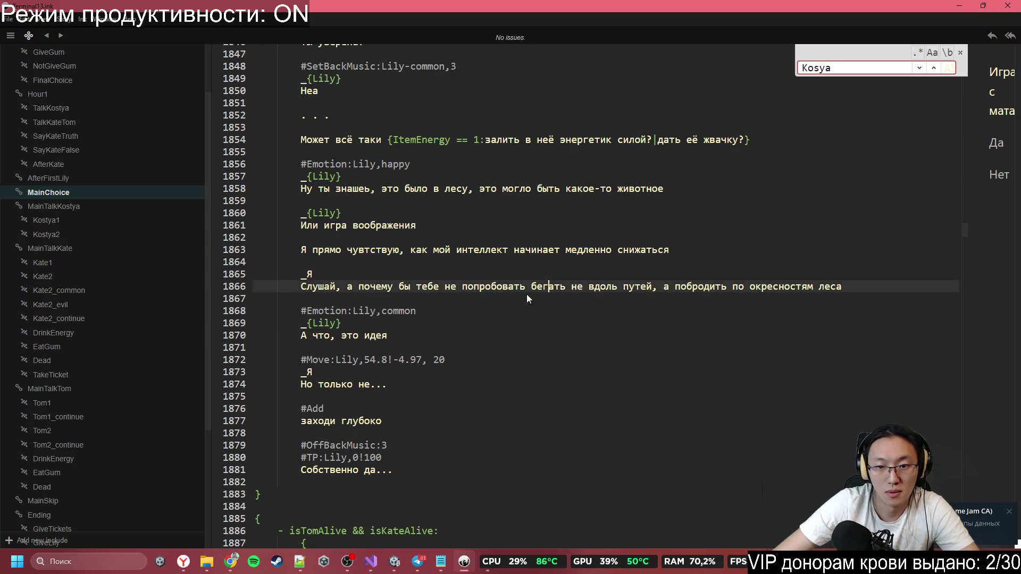
pyautogui.click(490, 287)
pyautogui.doubleClick(548, 287)
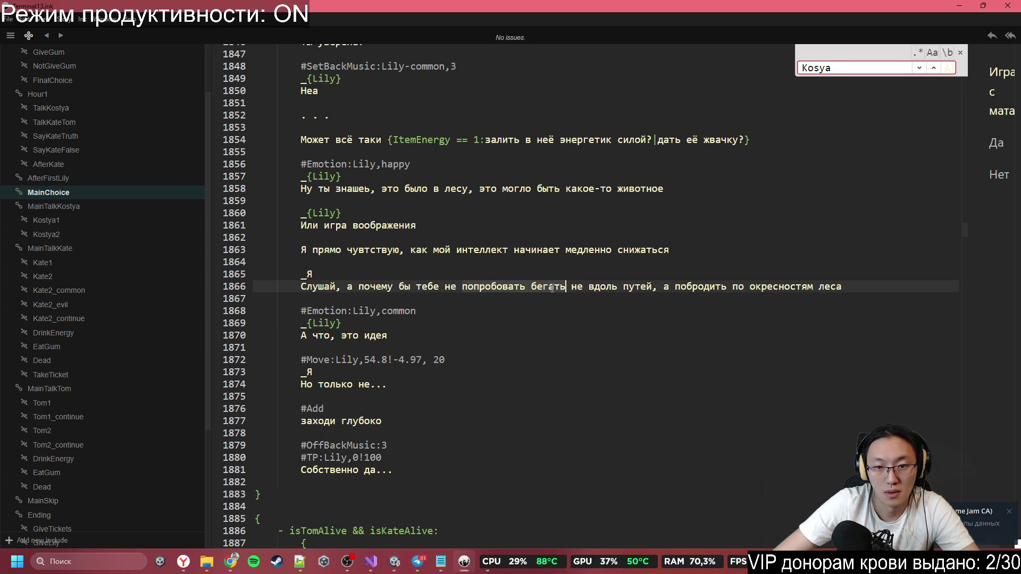
pyautogui.click(492, 287)
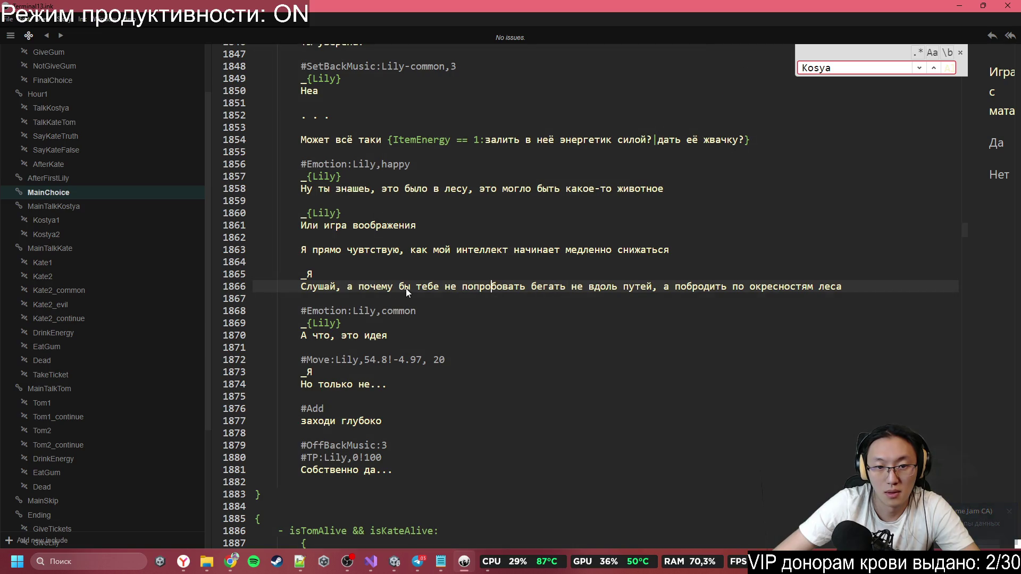
pyautogui.click(415, 287)
pyautogui.doubleClick(556, 287)
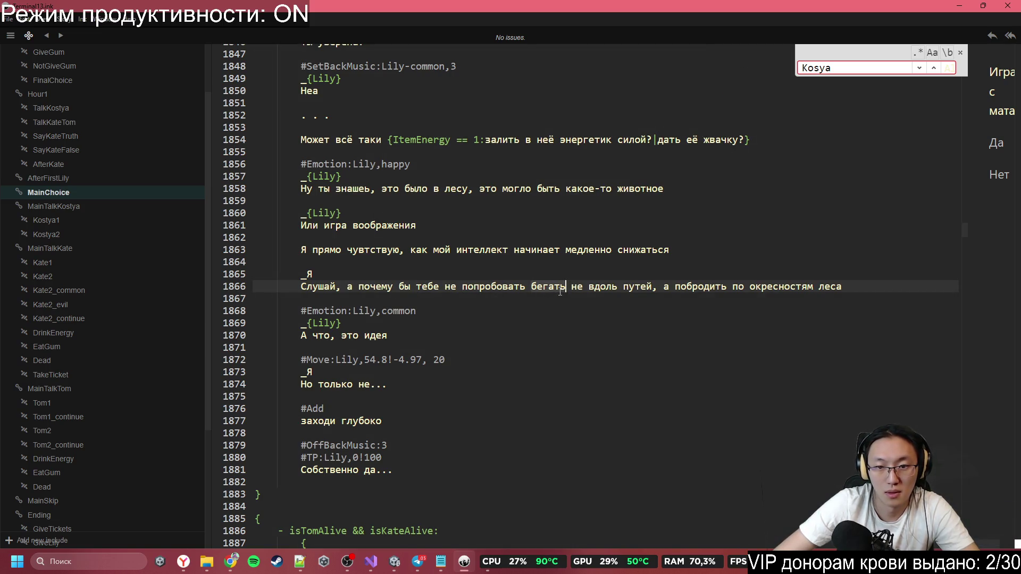
pyautogui.keyDown('shift'); pyautogui.click(731, 288); pyautogui.keyUp('shift')
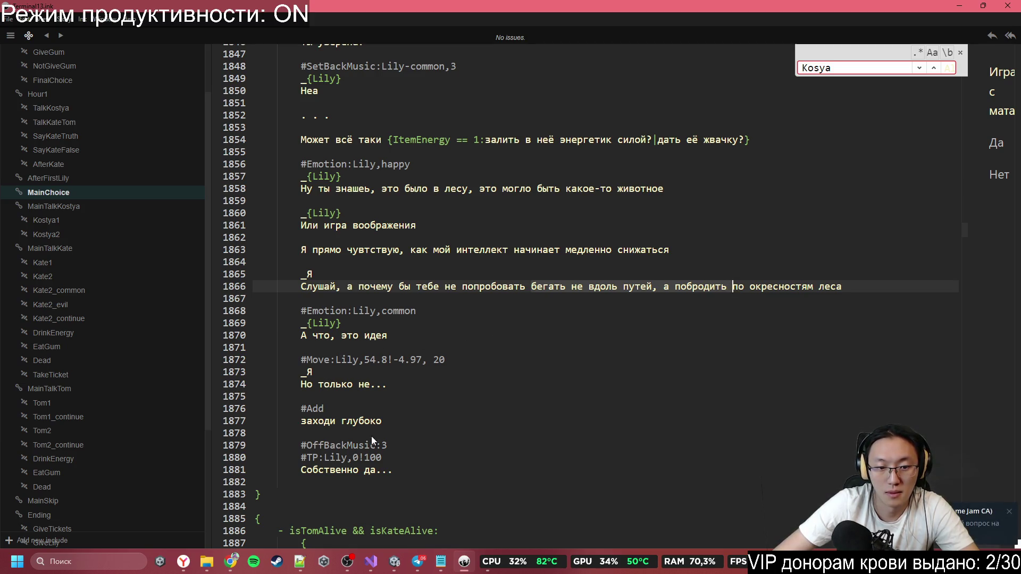
pyautogui.scroll(-2, 371, 436)
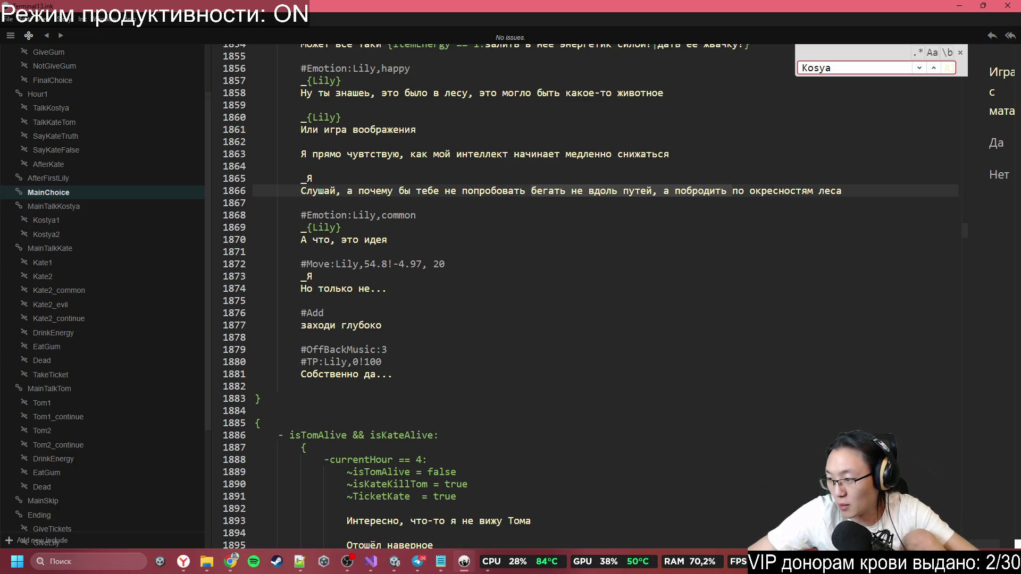
pyautogui.hotkey('alt', 'Tab')
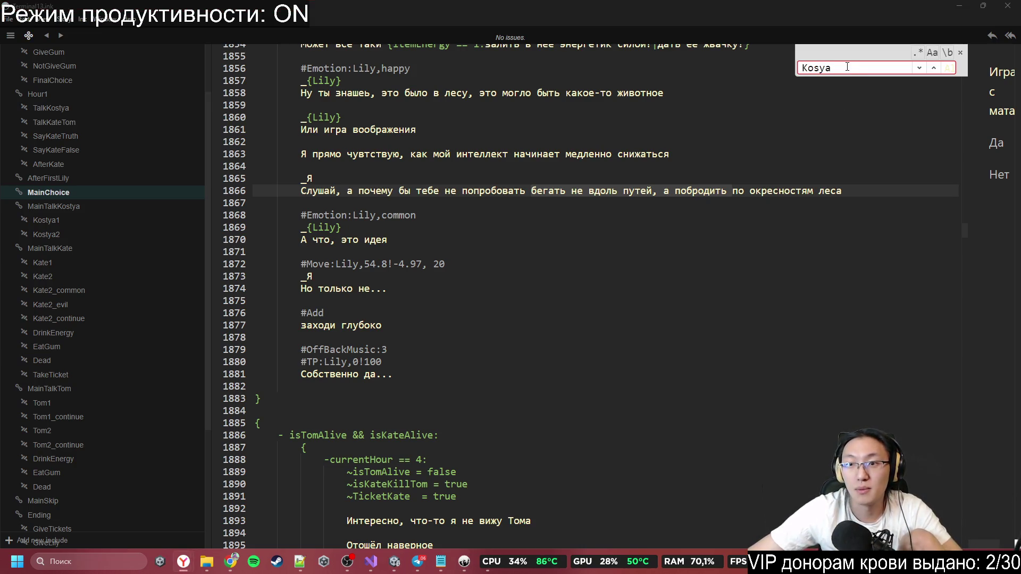
# Step: Find 'качестве извинений' and change the comma in line 371's #MoveZ tag to '!'
pyautogui.hotkey('alt', 'Tab')
pyautogui.hotkey('ctrl', 'f')
pyautogui.hotkey('ctrl', 'v')
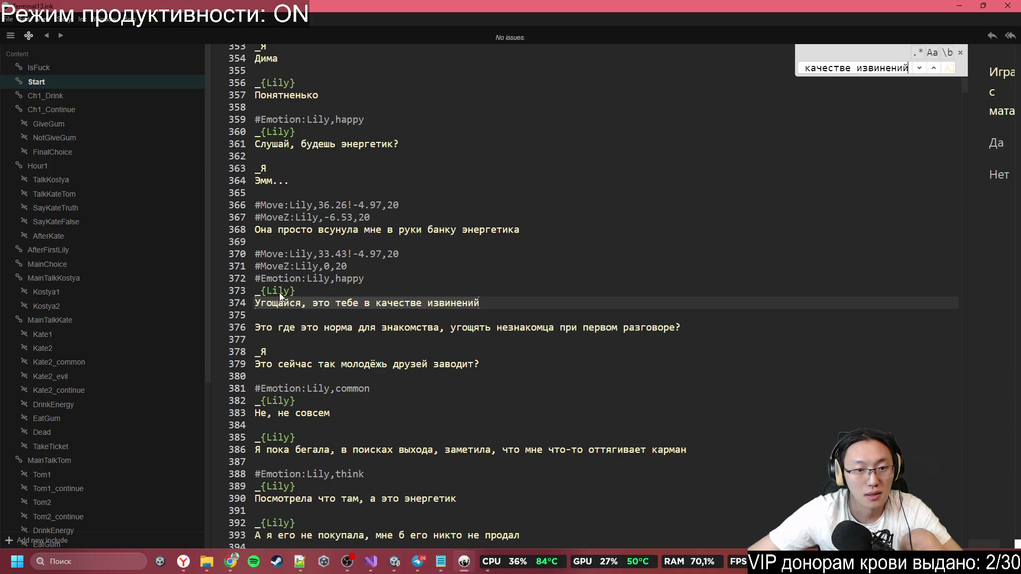
pyautogui.click(286, 277)
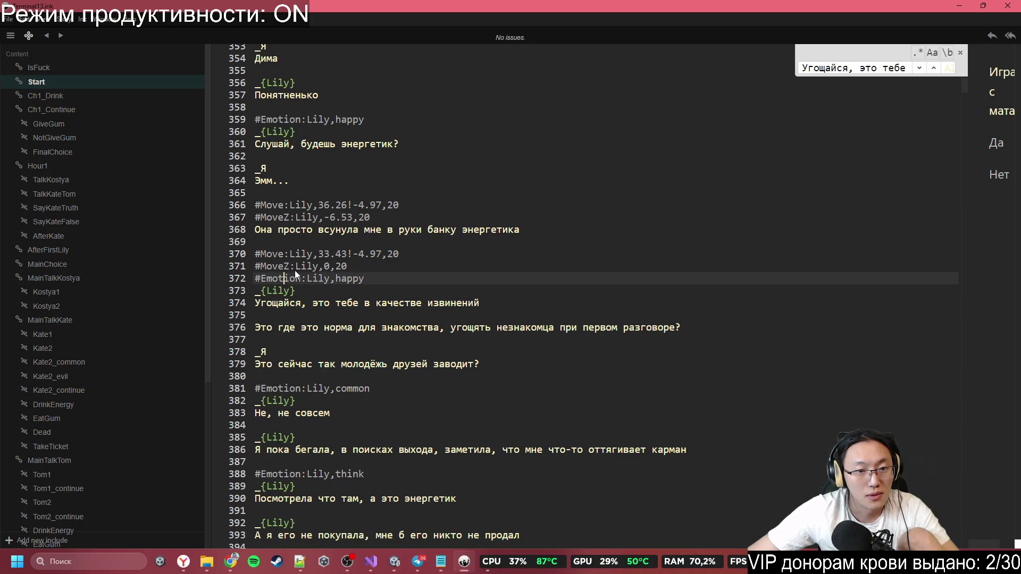
pyautogui.click(296, 271)
pyautogui.click(332, 270)
pyautogui.press('BackSpace')
pyautogui.write('!')
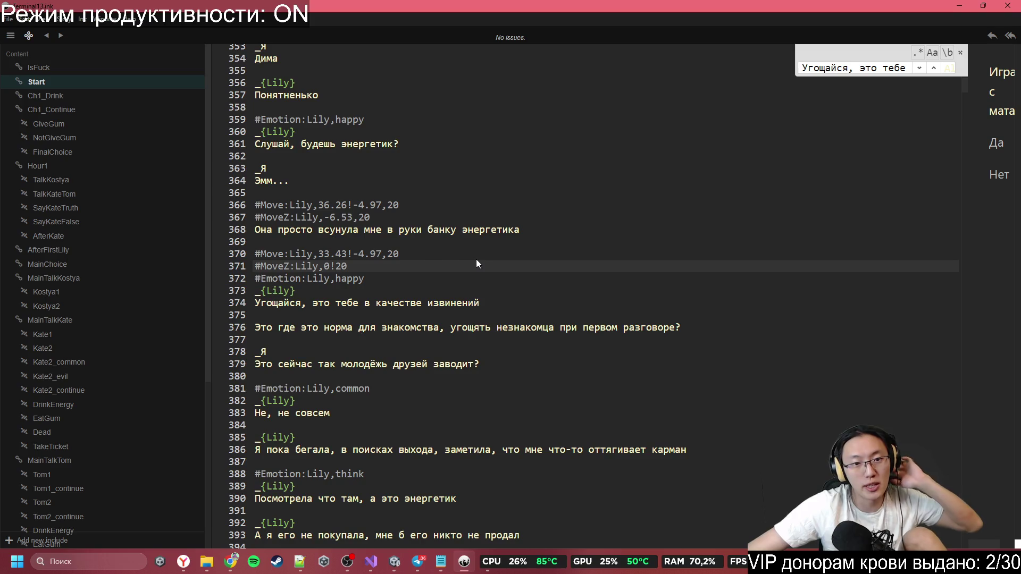
# Step: Compare with line 367's tag and restore line 371 to #MoveZ:Lily,0,20
pyautogui.click(358, 218)
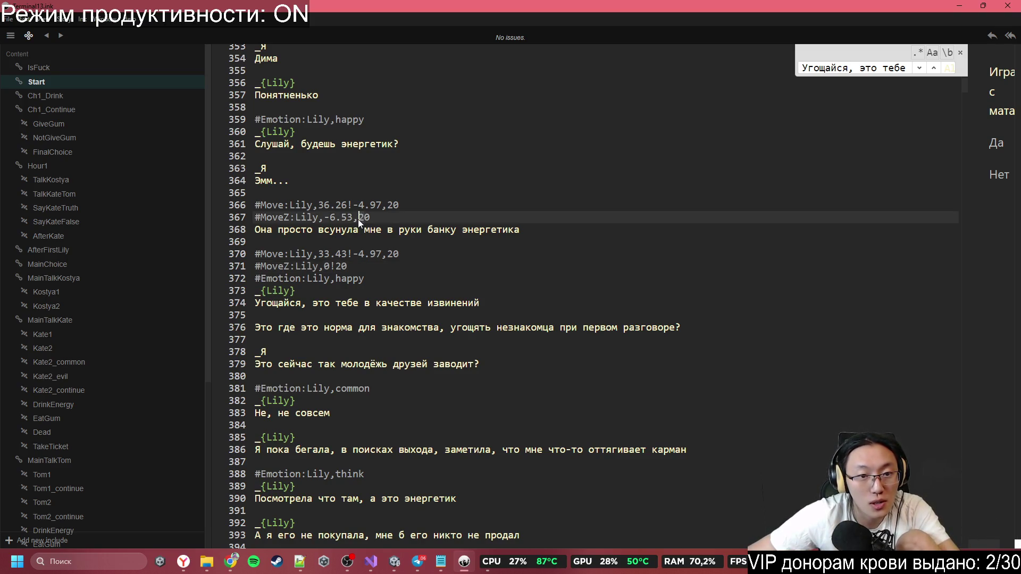
pyautogui.click(356, 228)
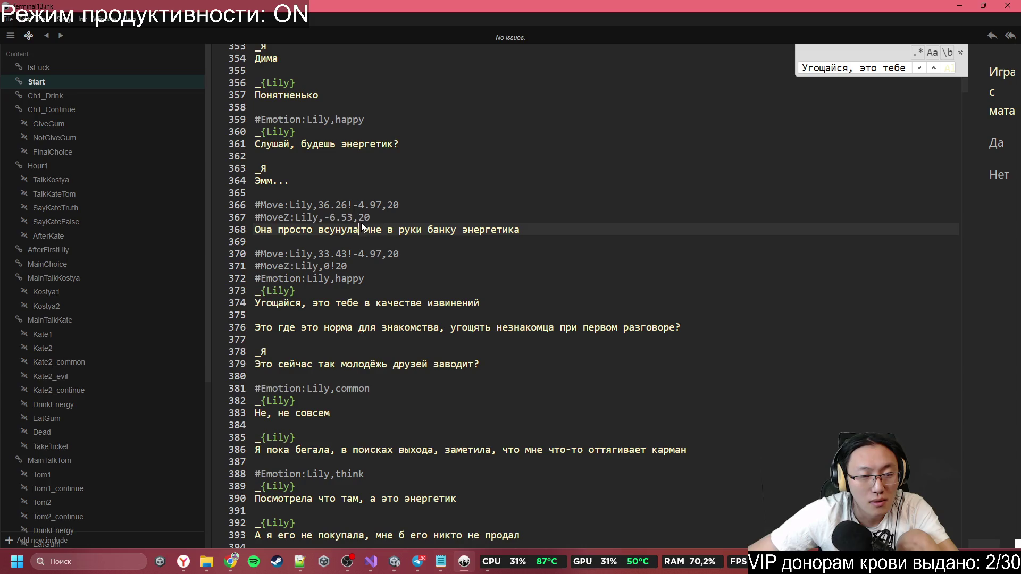
pyautogui.click(361, 221)
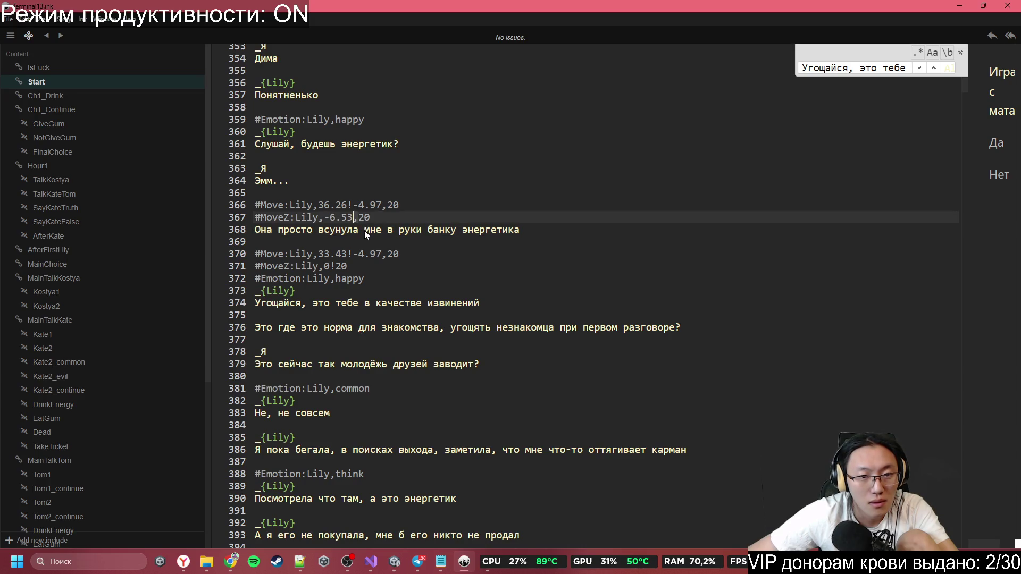
pyautogui.click(364, 264)
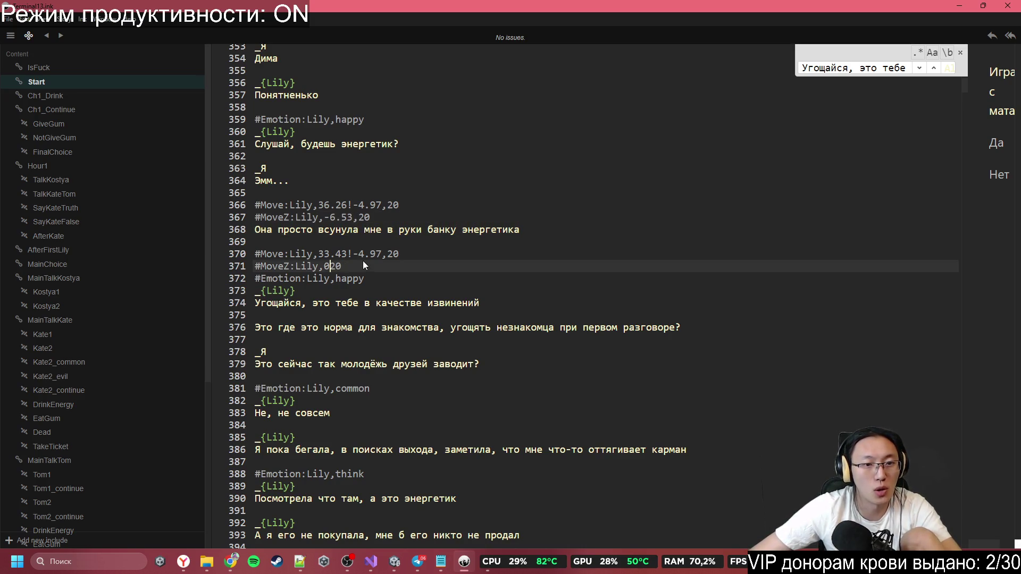
pyautogui.write(',')
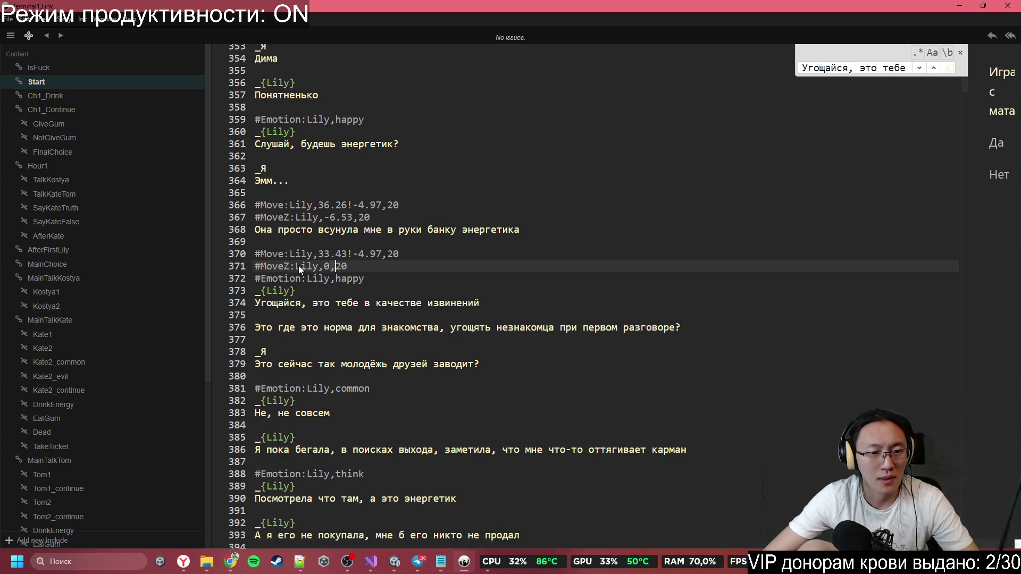
pyautogui.click(254, 266)
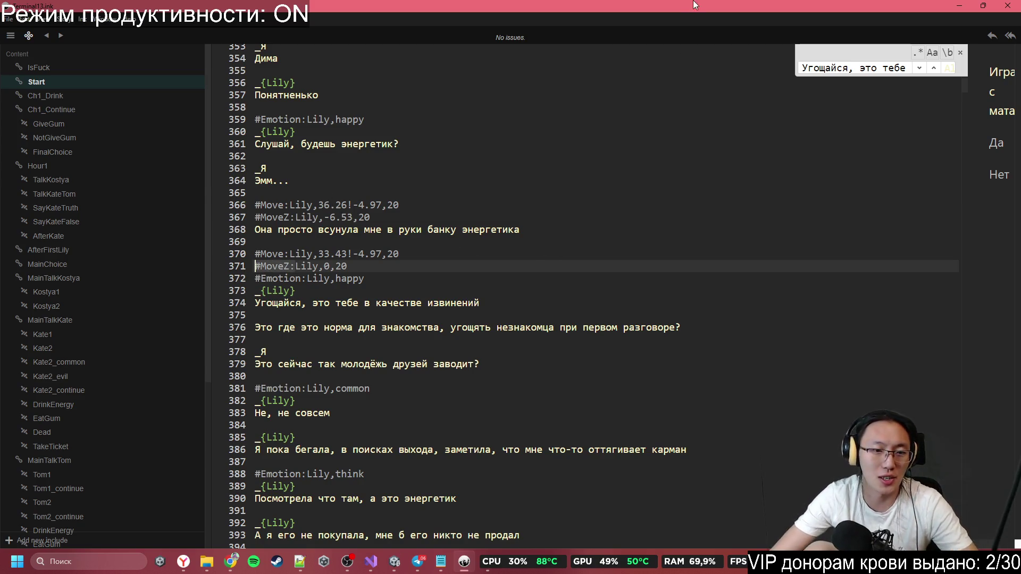
# Step: Search '#MoveZ:' and fix Kostya's line 1046 tag to read -1,5
pyautogui.hotkey('ctrl', 'f')
pyautogui.write('#MoveZ:')
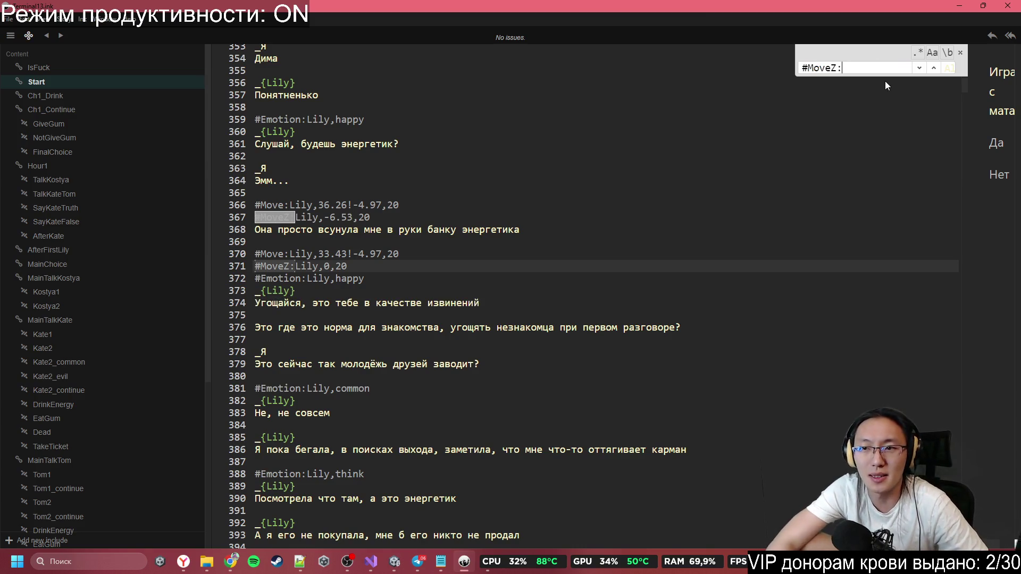
pyautogui.press('Return')
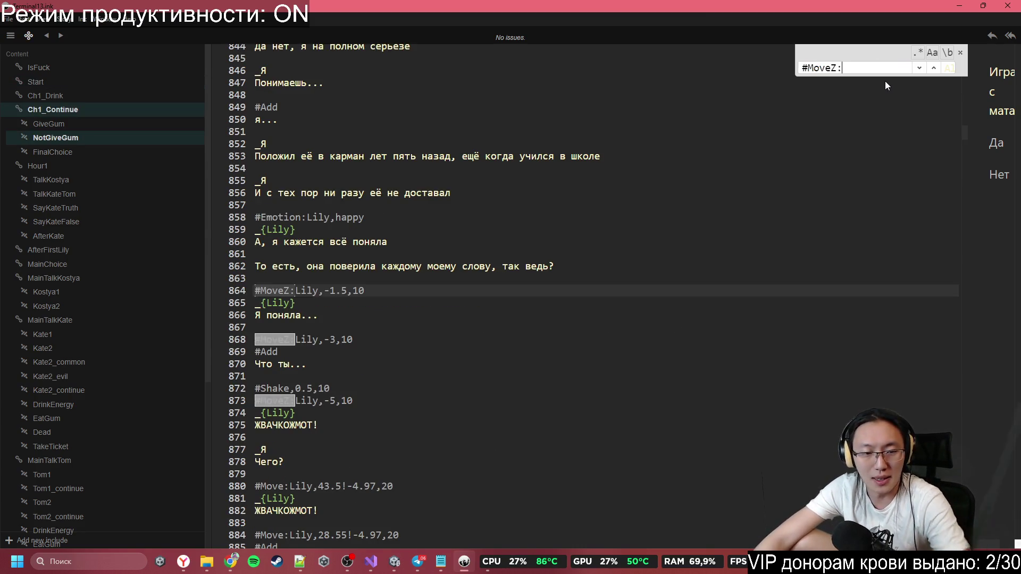
pyautogui.press('Return')
pyautogui.press('Return')
pyautogui.press('Return')
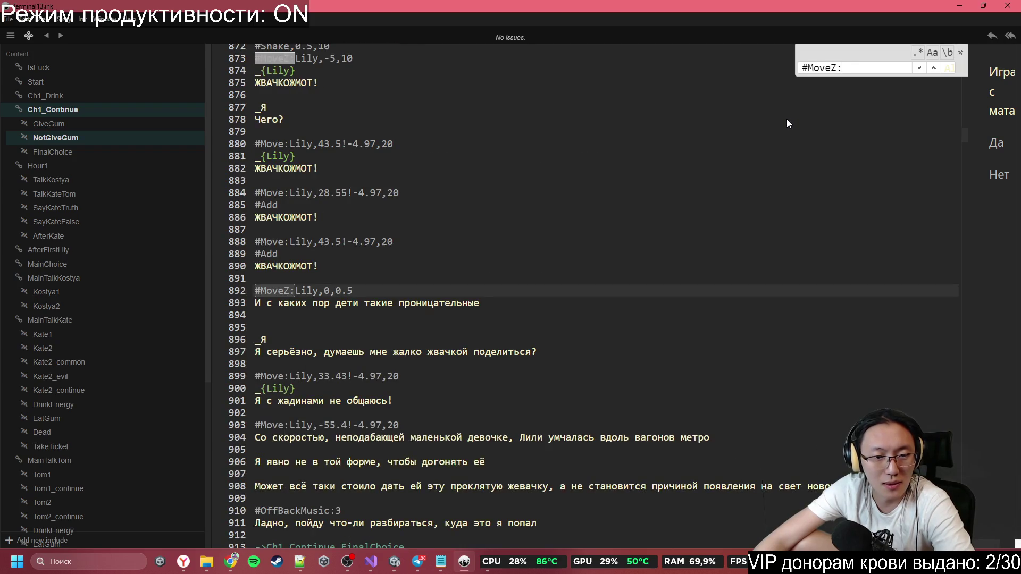
pyautogui.press('Return')
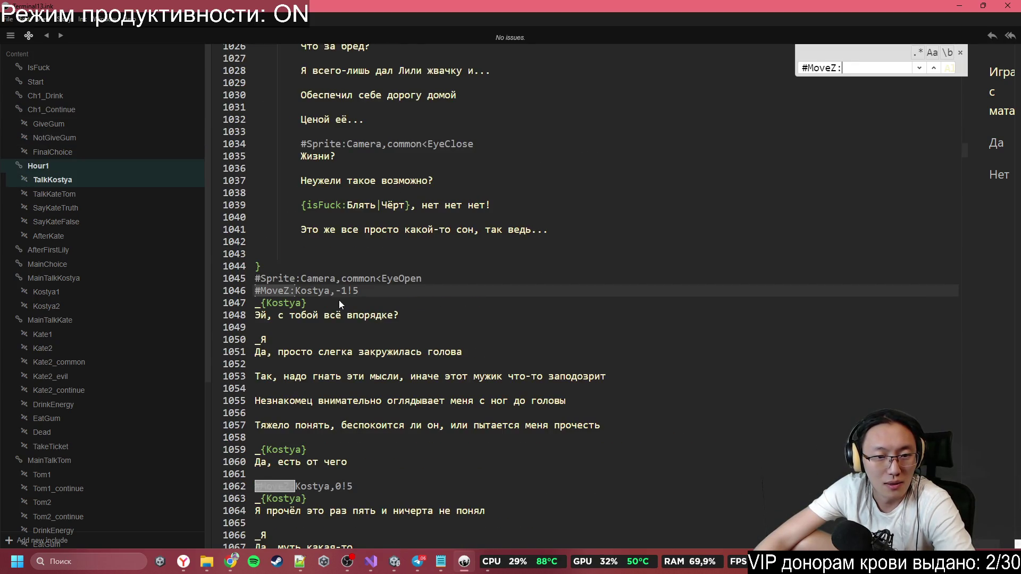
pyautogui.click(348, 289)
pyautogui.press('BackSpace')
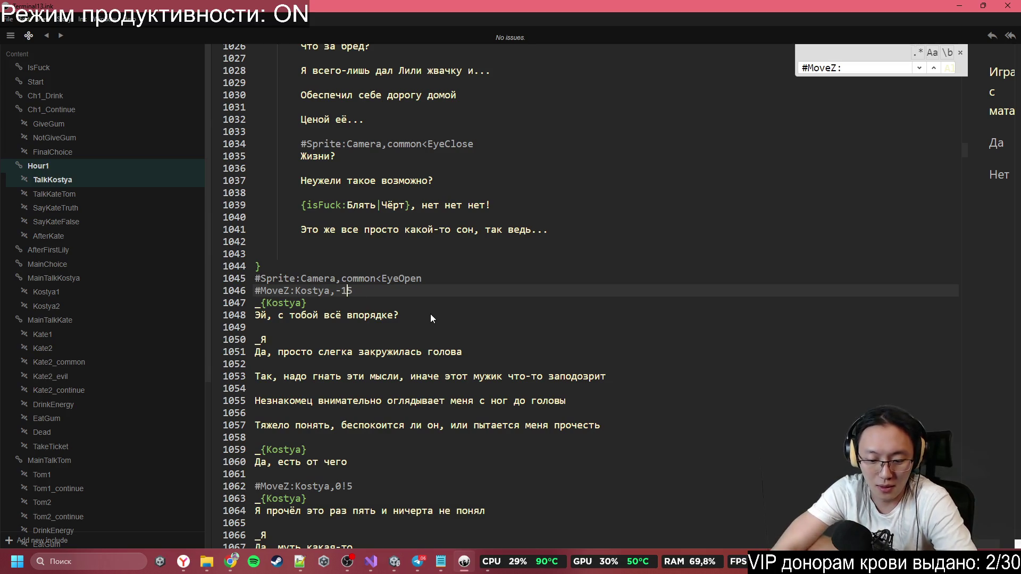
pyautogui.write('6')
pyautogui.press('BackSpace')
pyautogui.write(',')
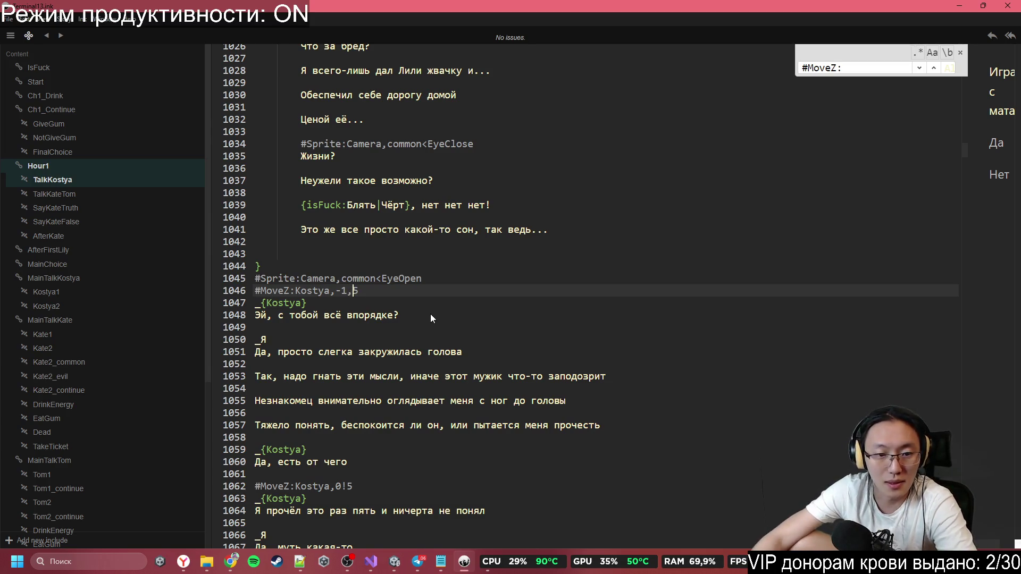
# Step: Jump to the #MoveZ: tag on line 1062 and place the caret after its 0! separator
pyautogui.hotkey('ctrl', 'f')
pyautogui.press('Return')
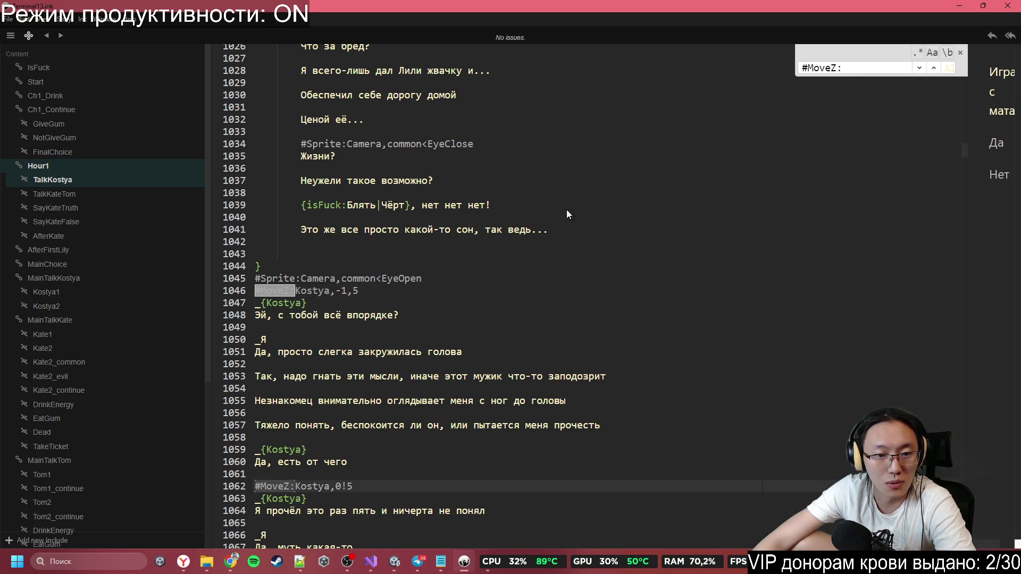
pyautogui.click(348, 260)
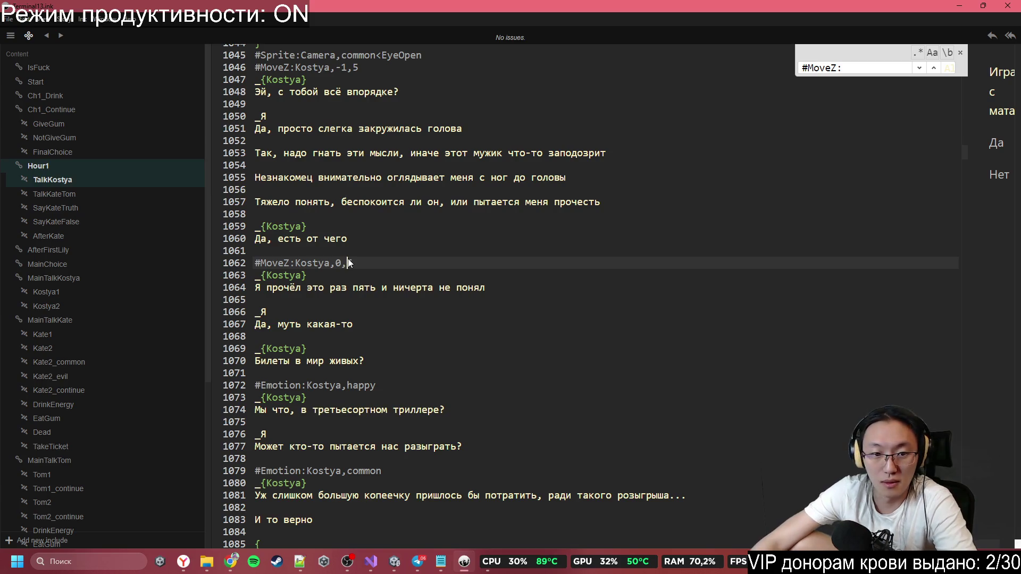
# Step: Cycle through every #MoveZ: match, including lines 74, 367, 371, 864, 892, 1046, 1062, 1177, 1186
pyautogui.hotkey('ctrl', 'f')
pyautogui.press('Return')
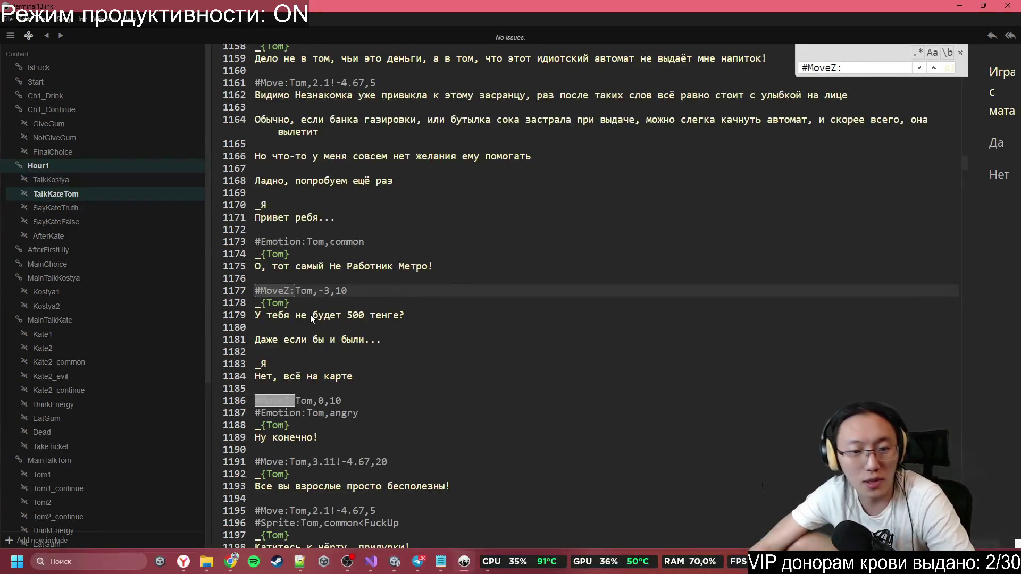
pyautogui.press('Return')
pyautogui.press('Return')
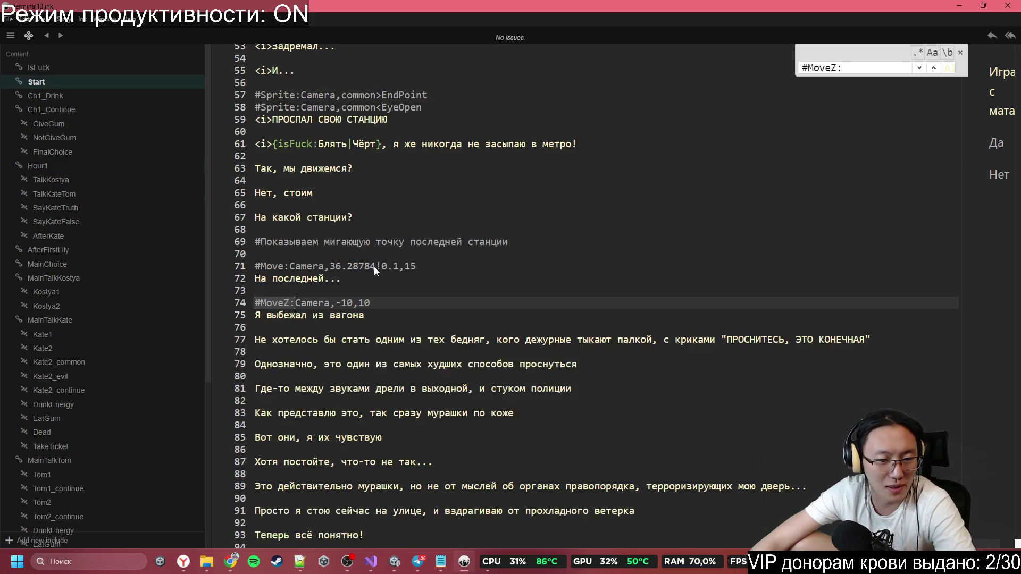
pyautogui.press('Return')
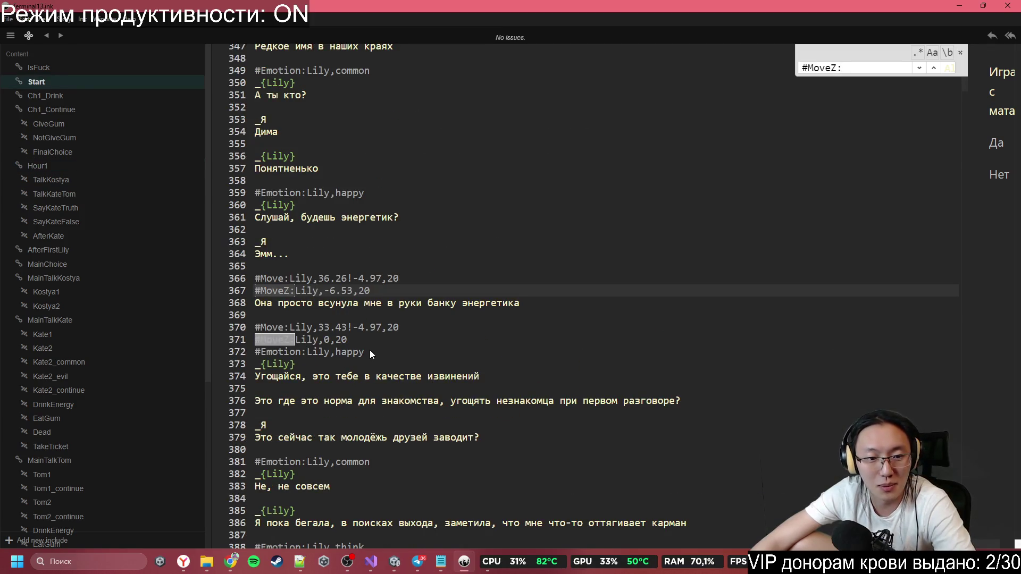
pyautogui.press('Return')
pyautogui.press('Return')
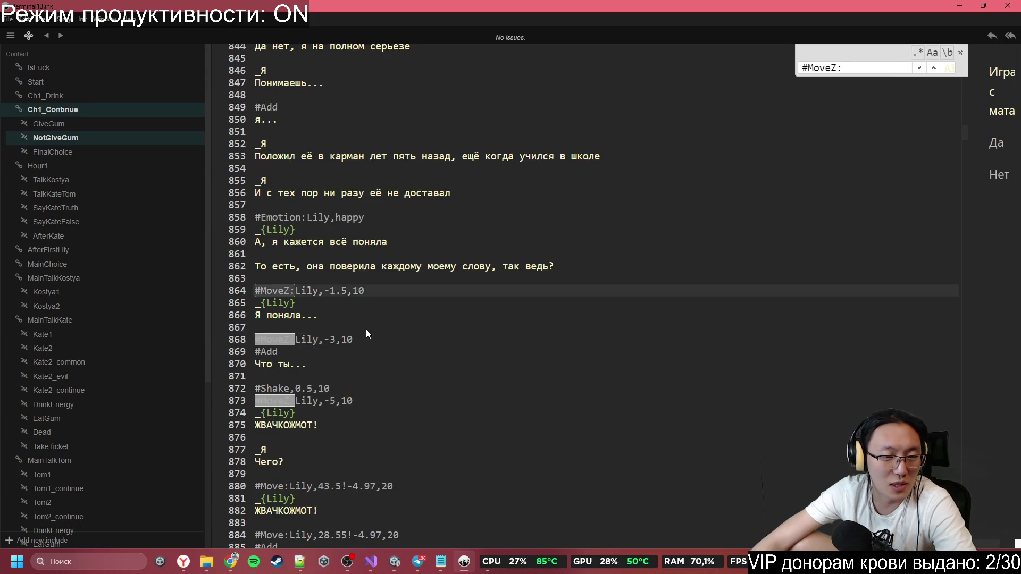
pyautogui.press('Return')
pyautogui.press('Return')
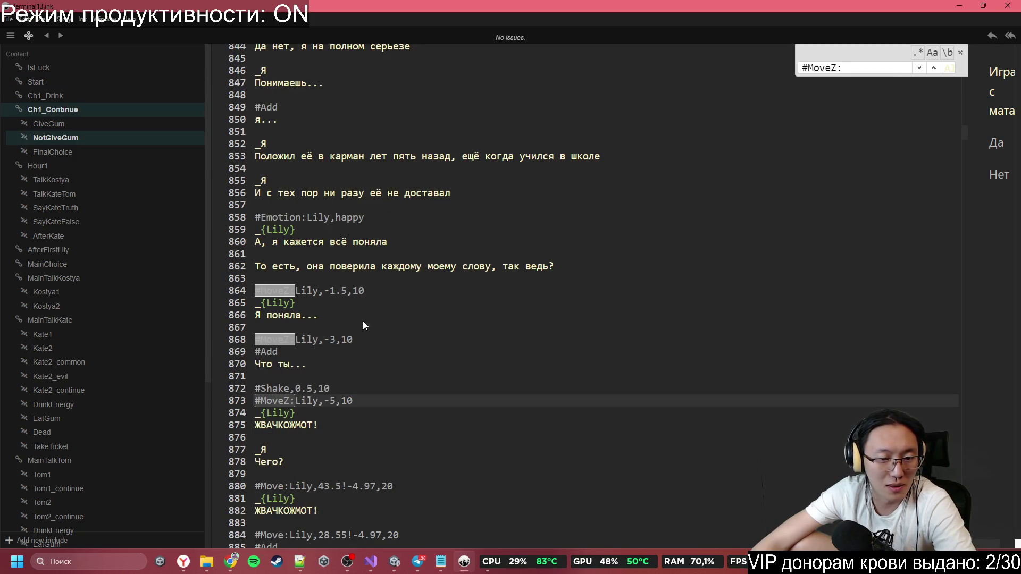
pyautogui.press('Return')
pyautogui.press('Return')
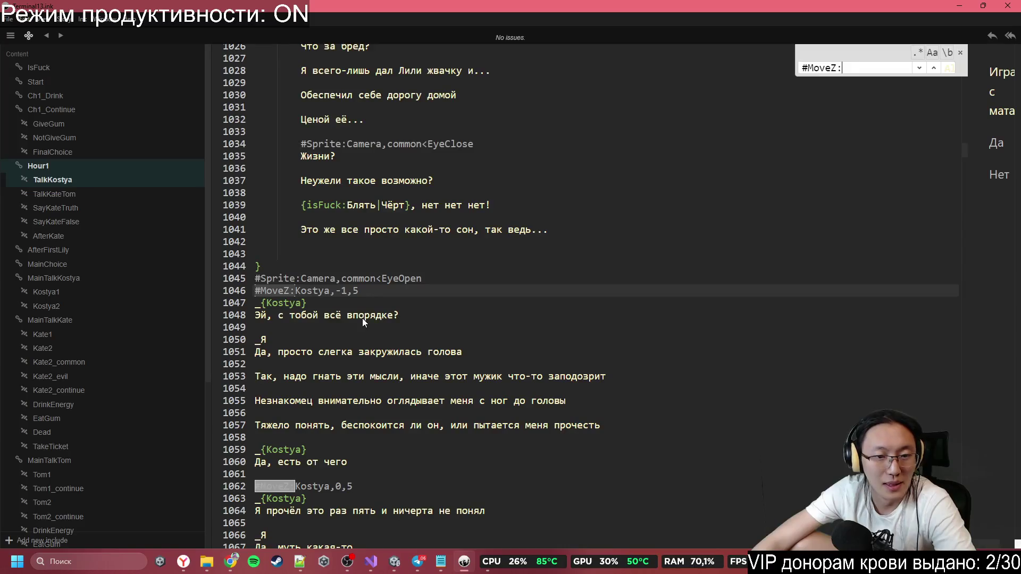
pyautogui.press('Return')
pyautogui.press('Return')
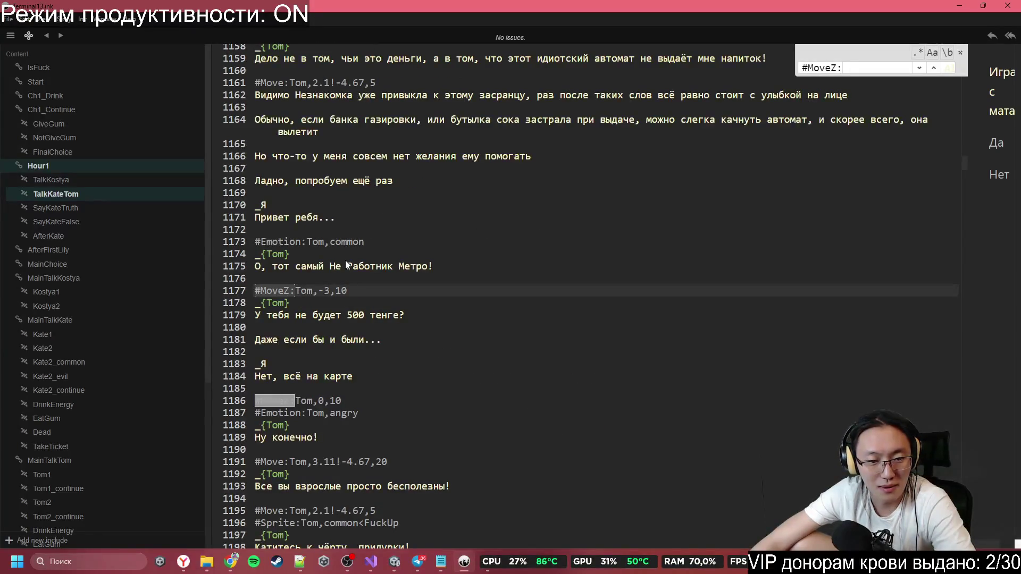
pyautogui.press('Return')
pyautogui.press('Return')
pyautogui.press('Return')
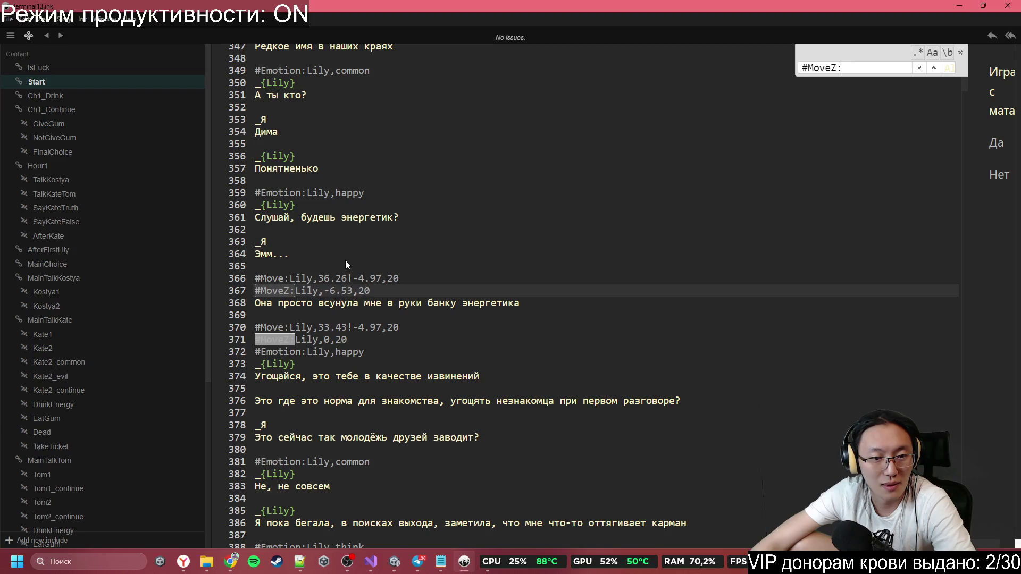
pyautogui.press('Return')
pyautogui.press('Return')
pyautogui.press('Return')
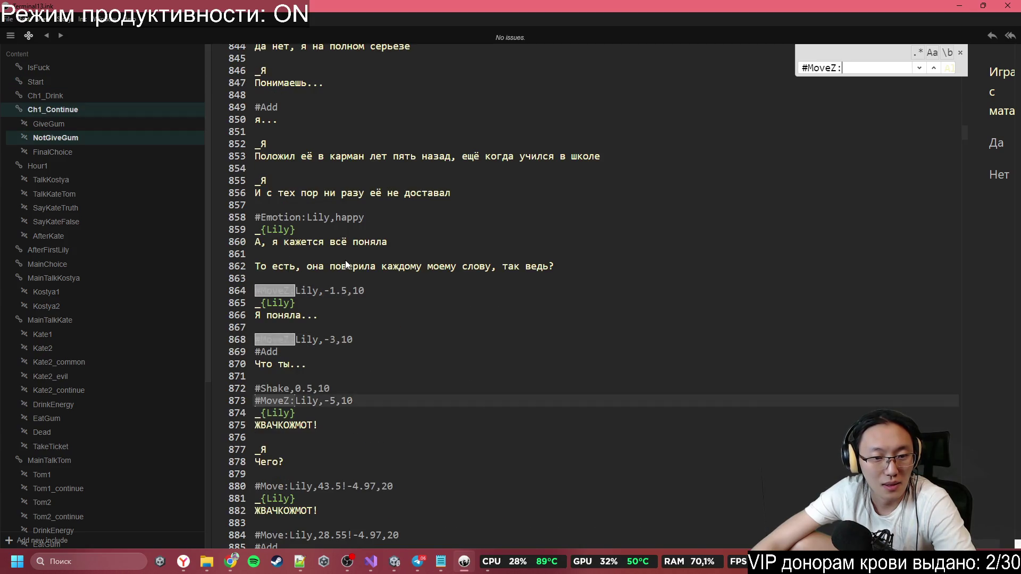
pyautogui.press('Return')
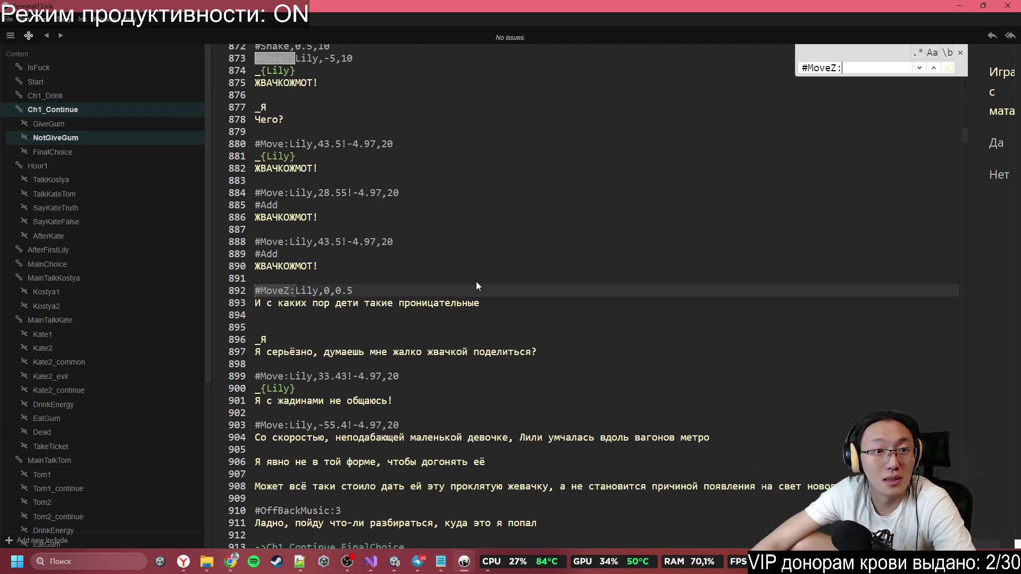
pyautogui.press('Return')
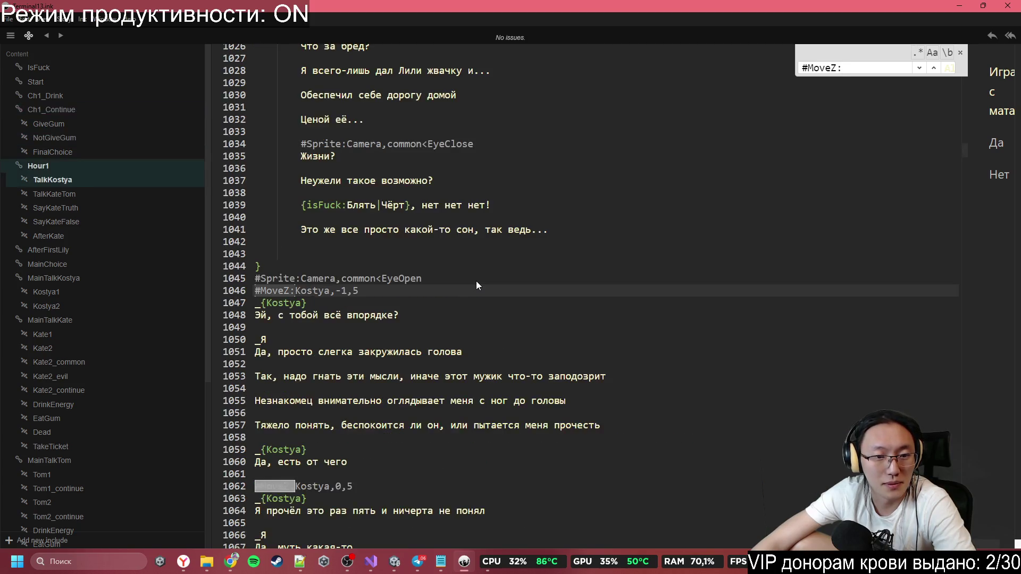
pyautogui.press('Return')
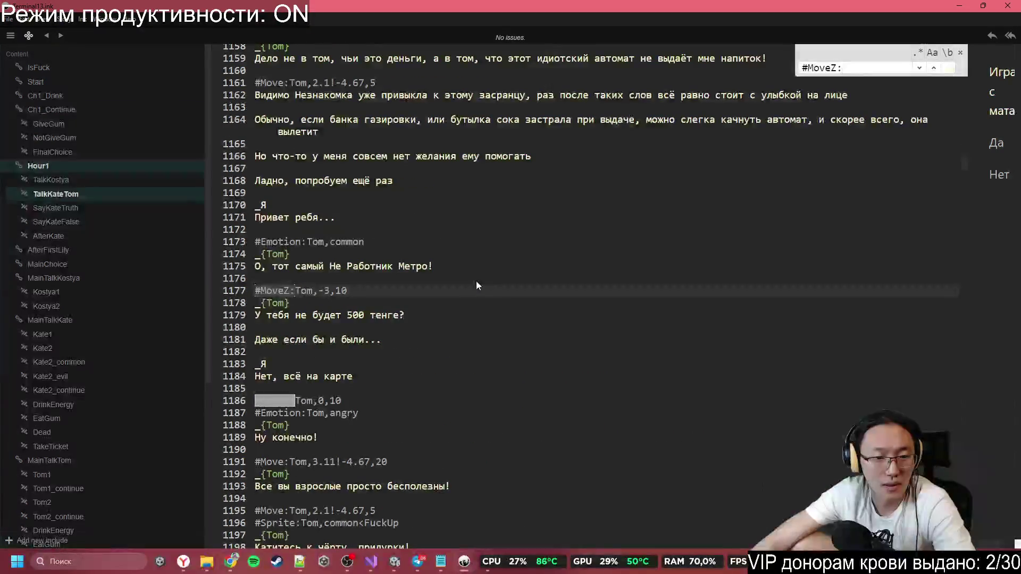
pyautogui.press('Return')
pyautogui.press('Return')
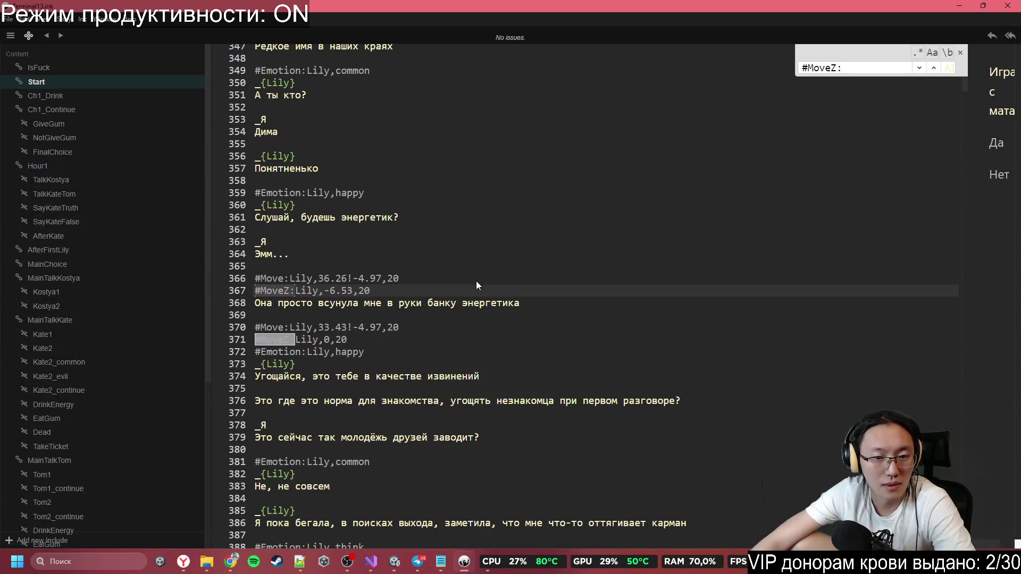
pyautogui.press('Return')
pyautogui.press('Return')
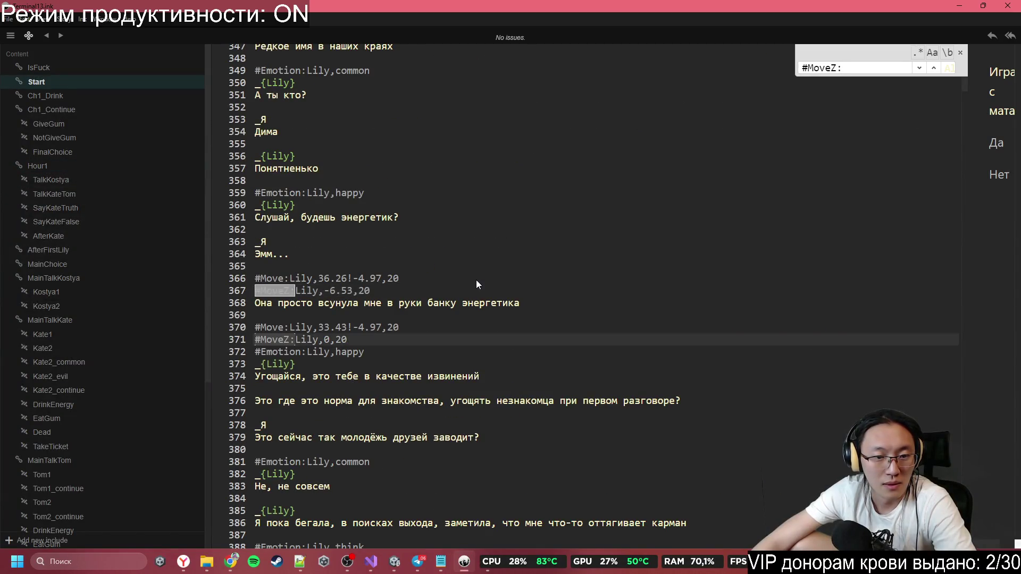
pyautogui.press('Return')
pyautogui.press('Return')
pyautogui.press('Return')
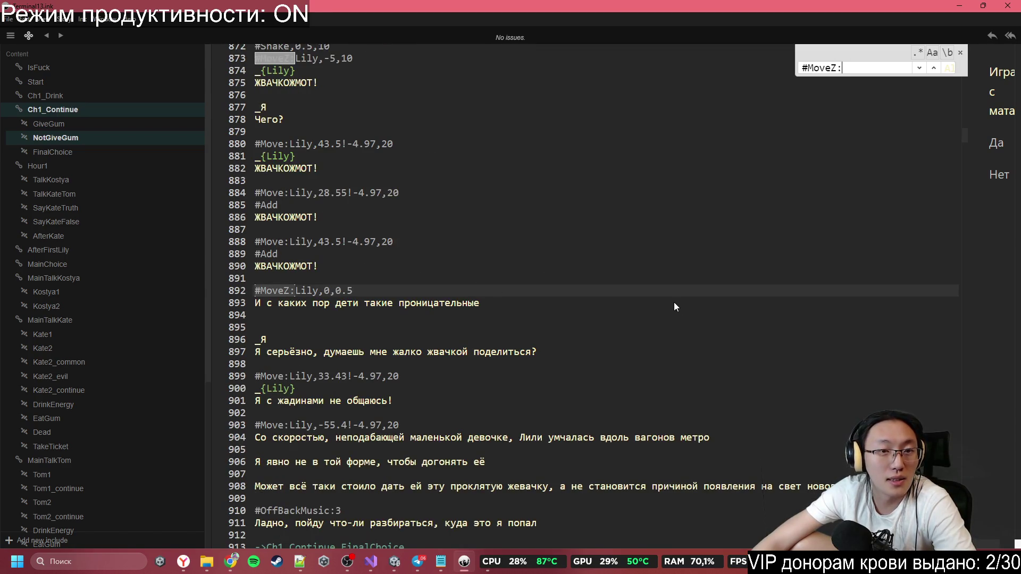
pyautogui.press('Return')
pyautogui.press('Return')
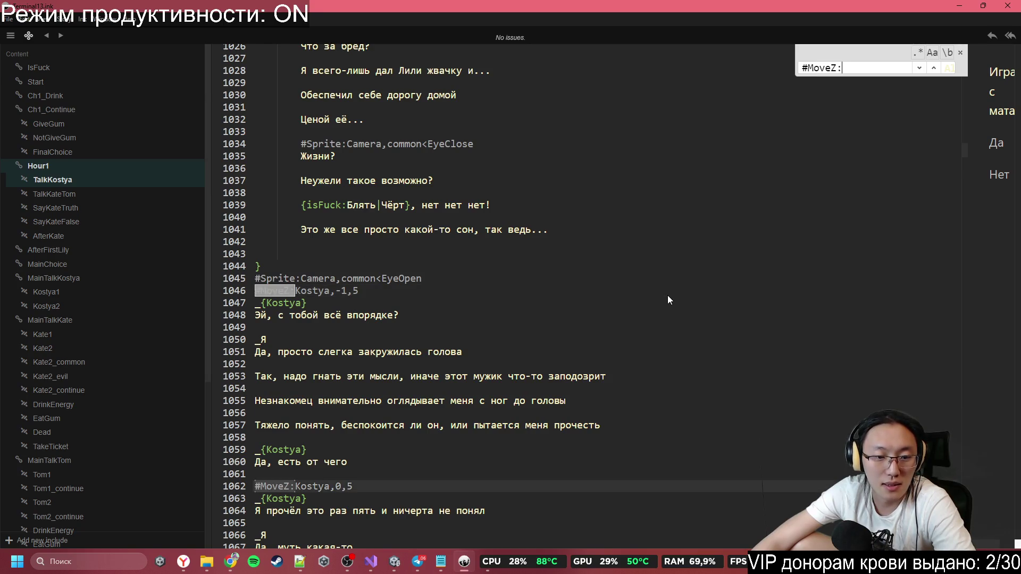
pyautogui.press('Return')
pyautogui.press('Return')
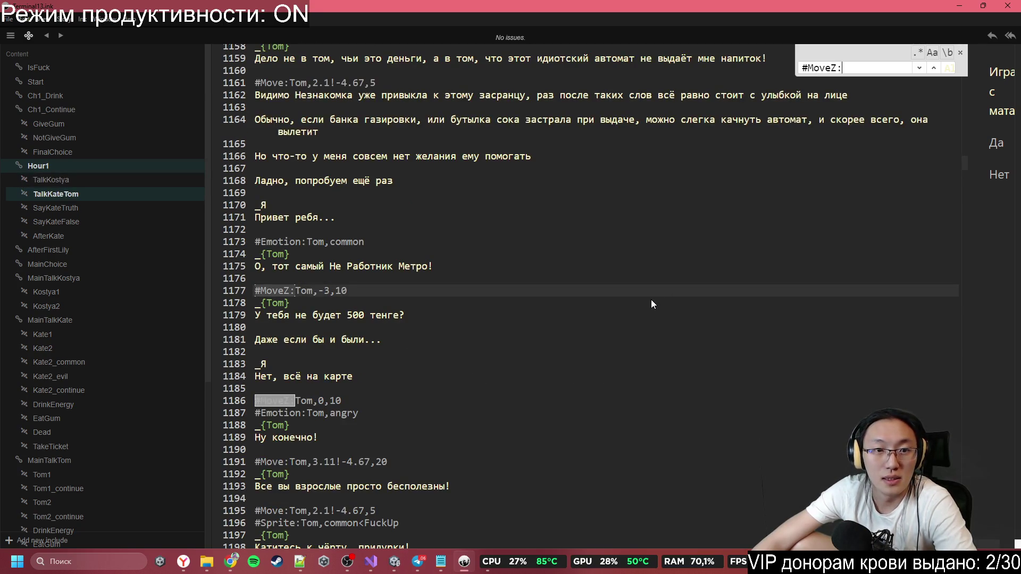
pyautogui.press('Return')
pyautogui.press('Return')
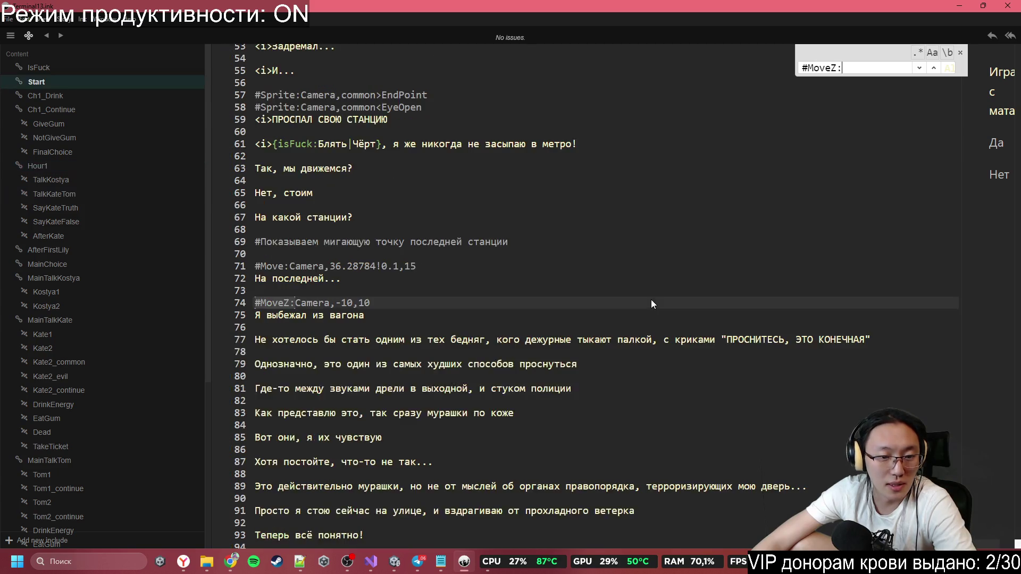
pyautogui.press('Return')
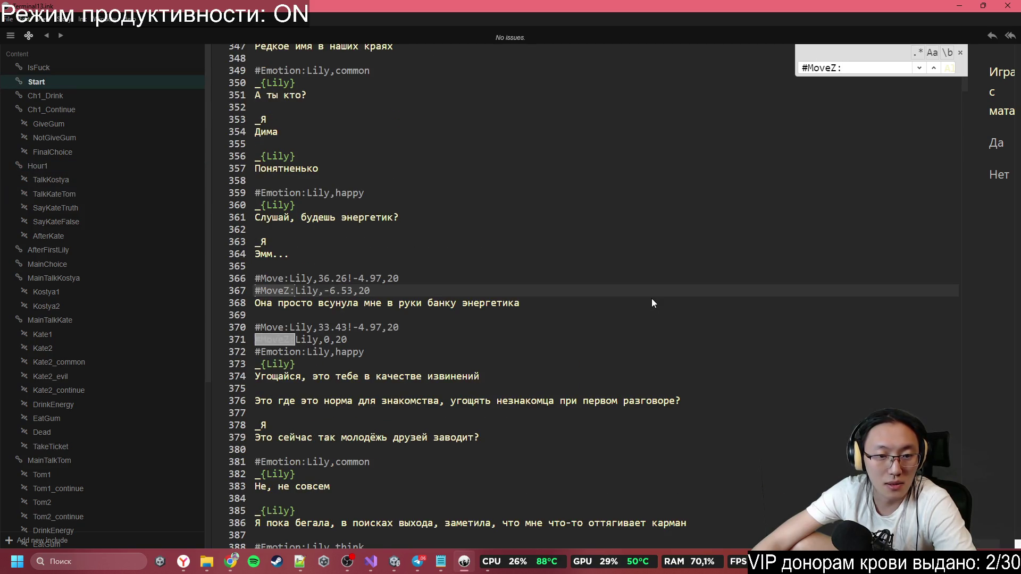
pyautogui.press('Return')
pyautogui.press('Return')
pyautogui.press('Return')
pyautogui.press('Return')
pyautogui.press('Return')
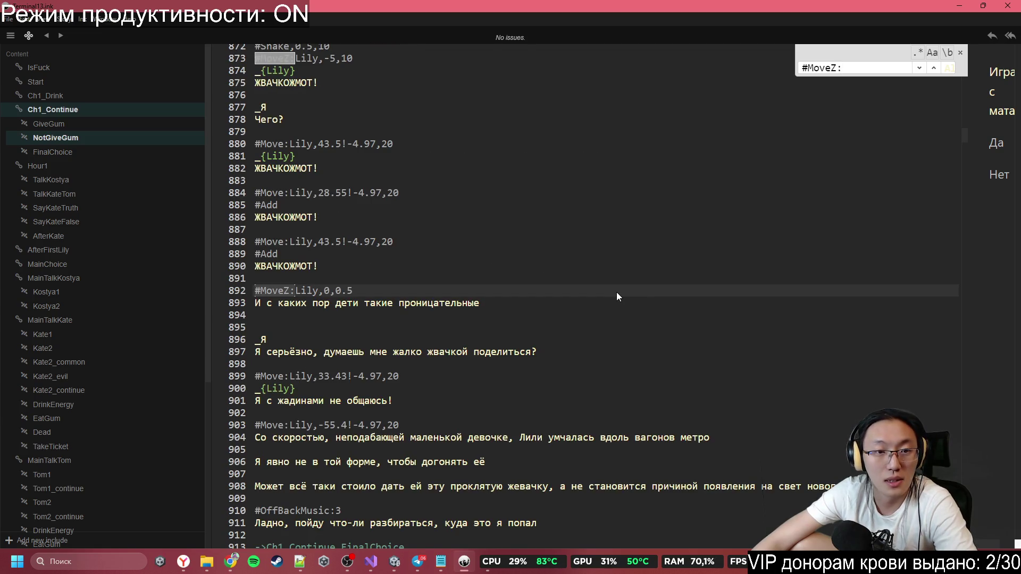
pyautogui.press('Return')
pyautogui.press('Return')
pyautogui.press('Return')
pyautogui.press('Return')
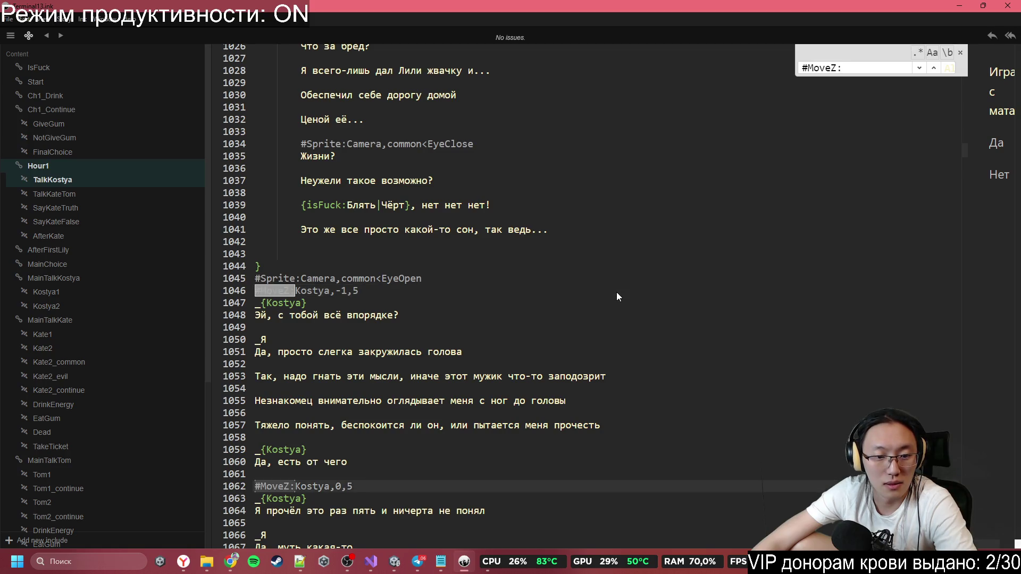
pyautogui.press('Return')
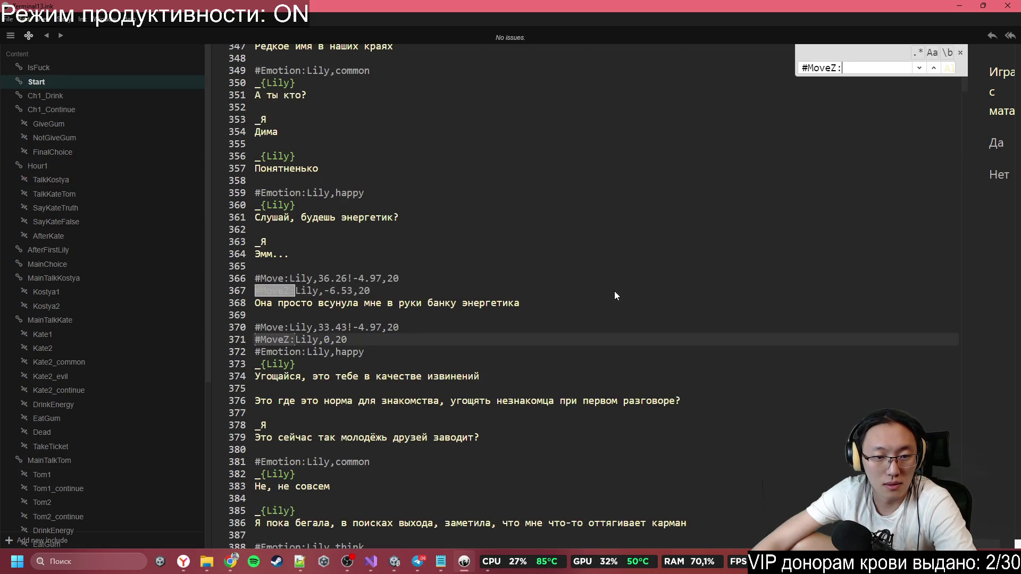
pyautogui.press('Return')
pyautogui.press('Return')
pyautogui.press('Return')
pyautogui.press('Return')
pyautogui.press('Return')
pyautogui.press('Return')
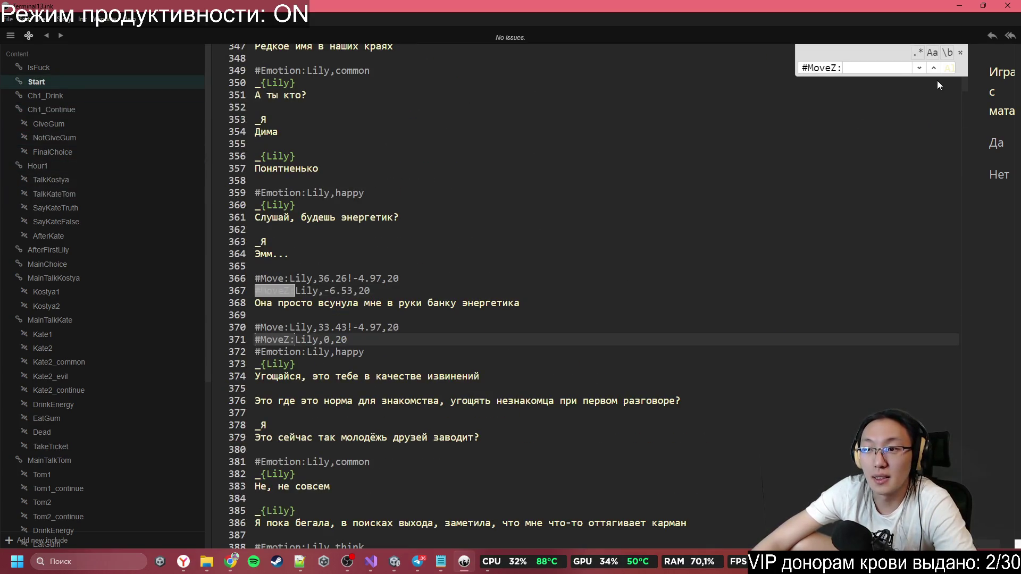
# Step: Close the search, return to line 359, then switch to Unity and minimize it
pyautogui.click(961, 54)
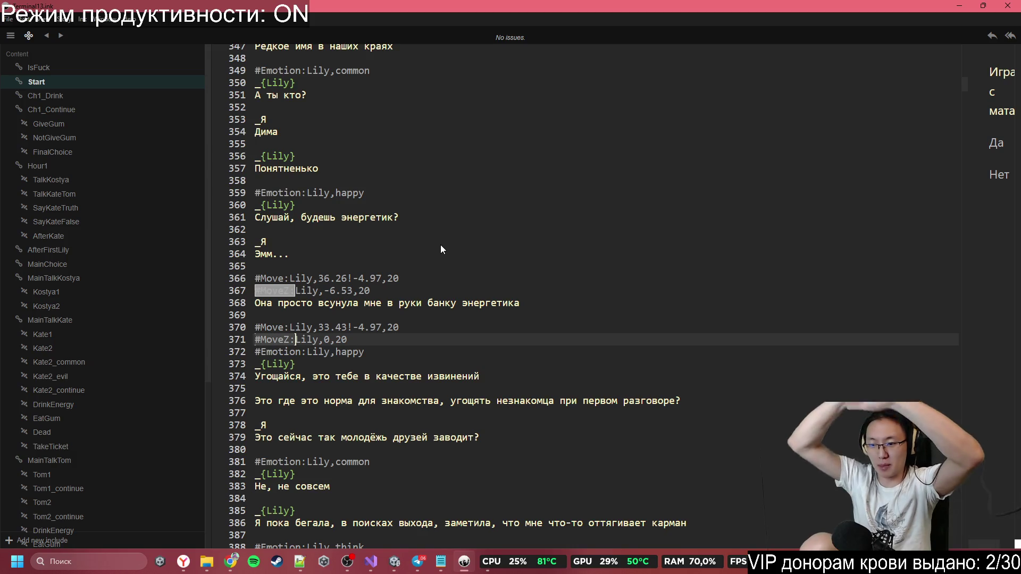
pyautogui.click(537, 194)
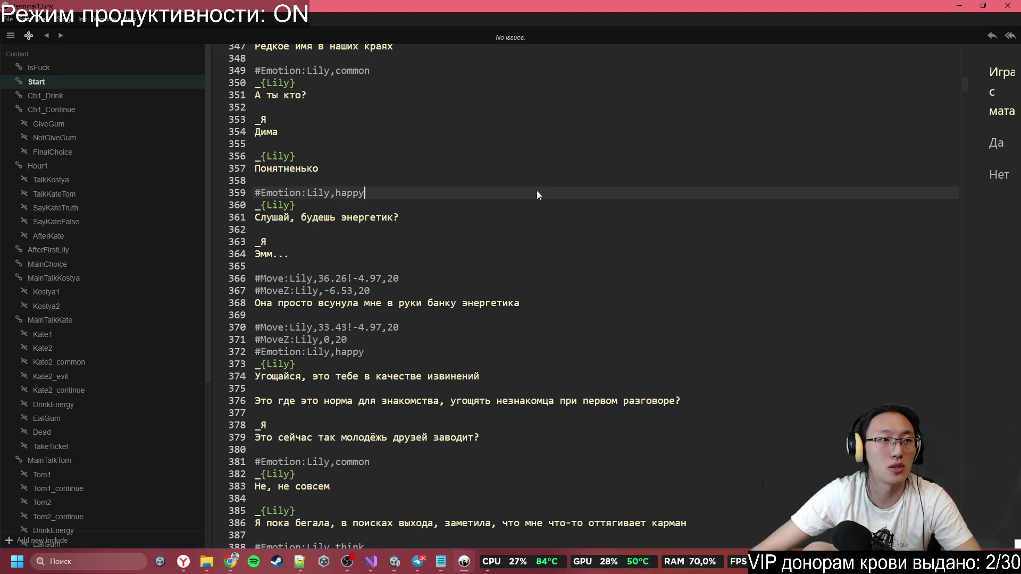
pyautogui.hotkey('alt', 'Tab')
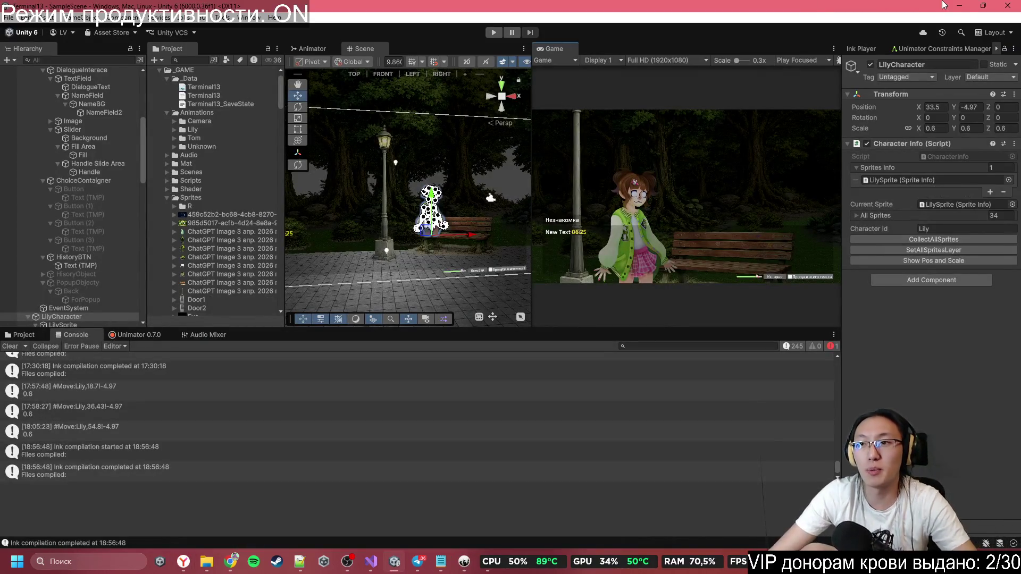
pyautogui.click(958, 5)
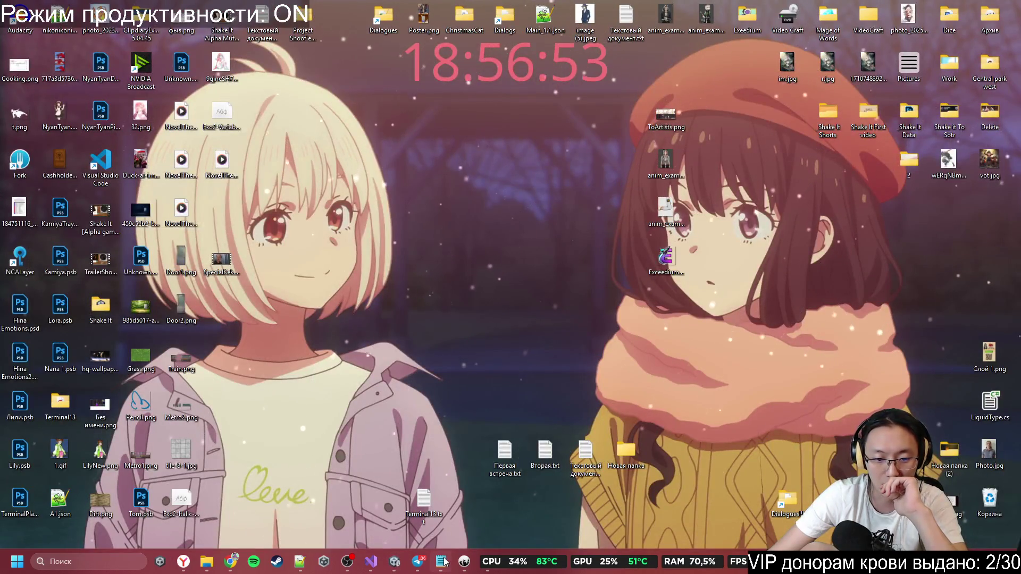
# Step: Close the Inky script window and close the Paint sketch without saving
pyautogui.click(464, 564)
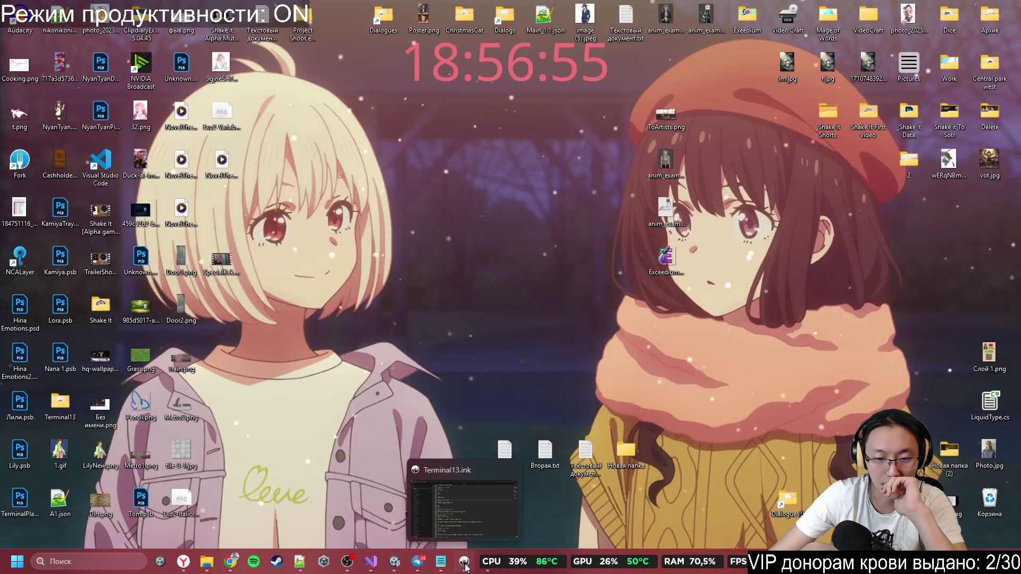
pyautogui.click(1007, 6)
pyautogui.click(464, 561)
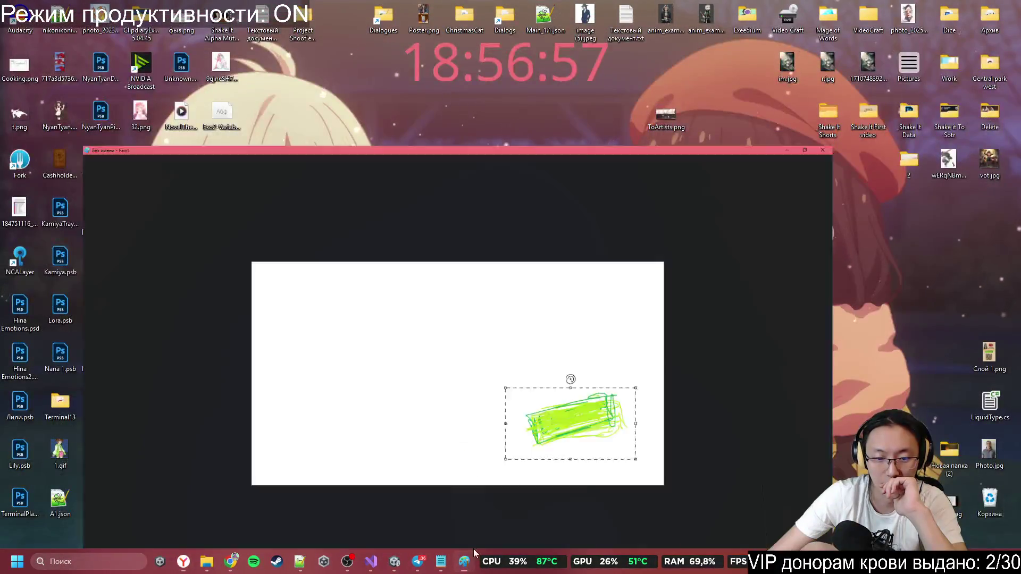
pyautogui.click(1007, 5)
pyautogui.click(515, 302)
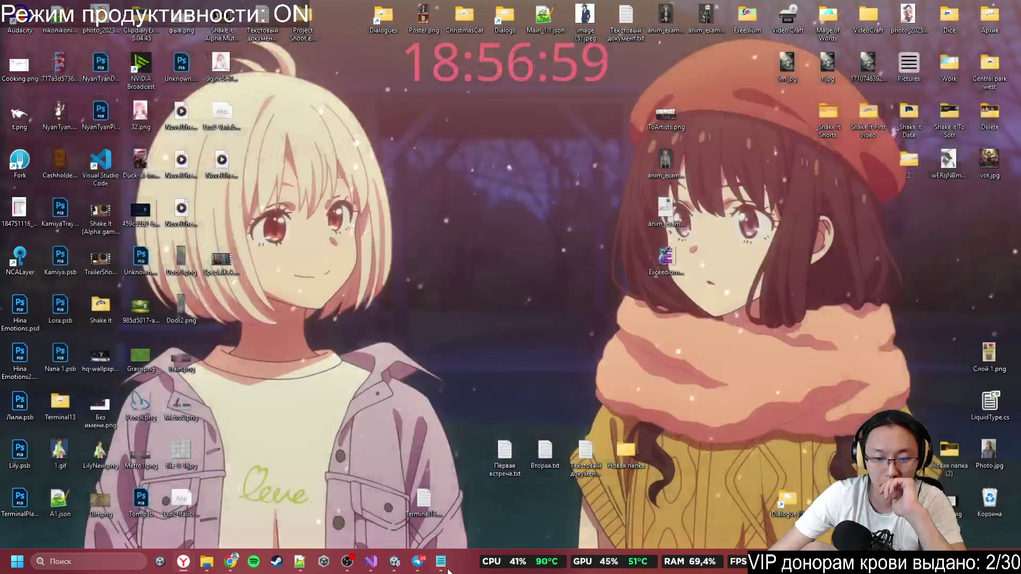
# Step: Close the Notepad window and Visual Studio with GameManager.cs
pyautogui.click(441, 561)
pyautogui.click(538, 52)
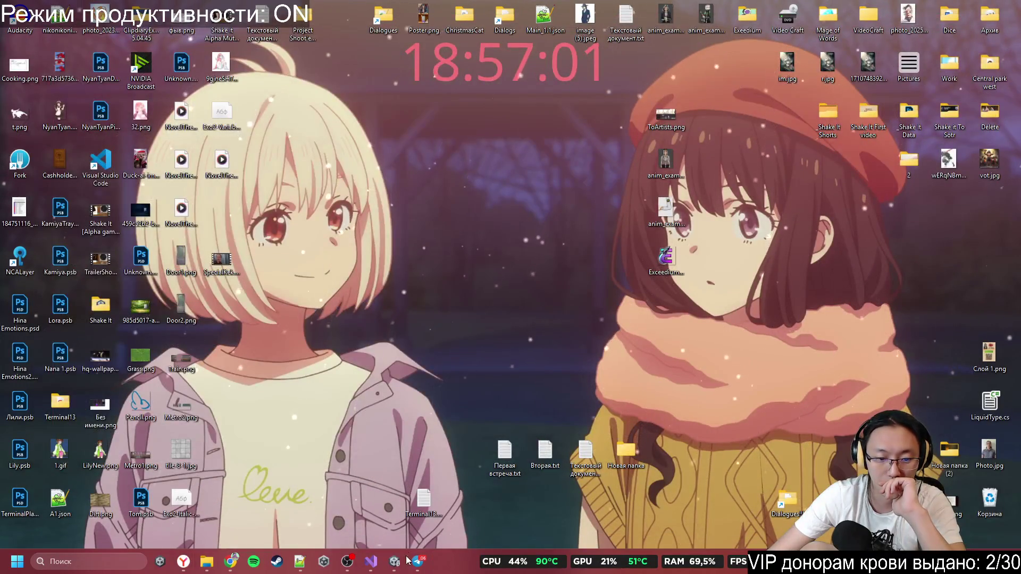
pyautogui.click(370, 561)
pyautogui.hotkey('alt', 'F4')
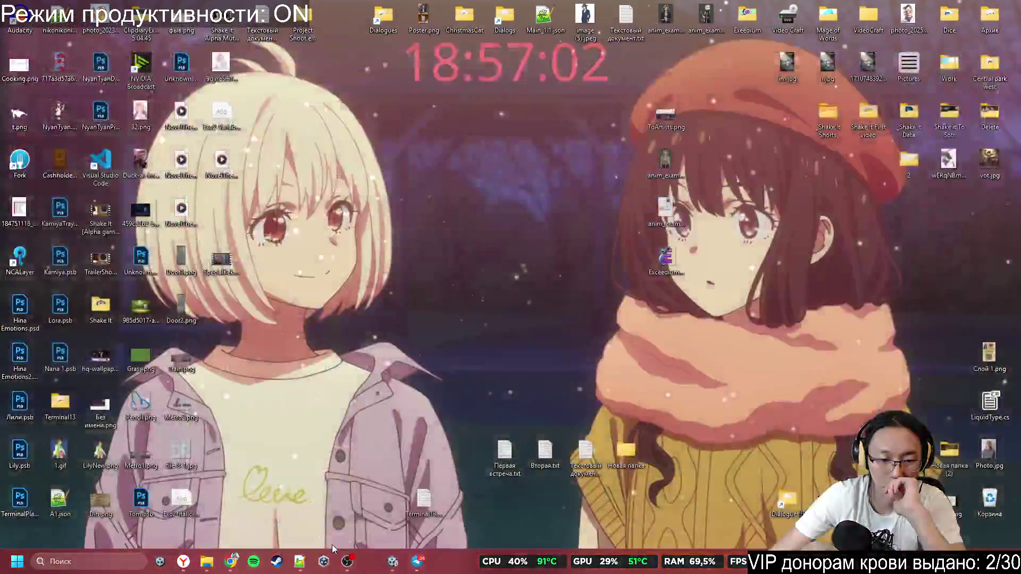
# Step: In Telegram's All chats, read Almaty Hub + VN JAM CA, then open a direct chat lower down
pyautogui.click(392, 567)
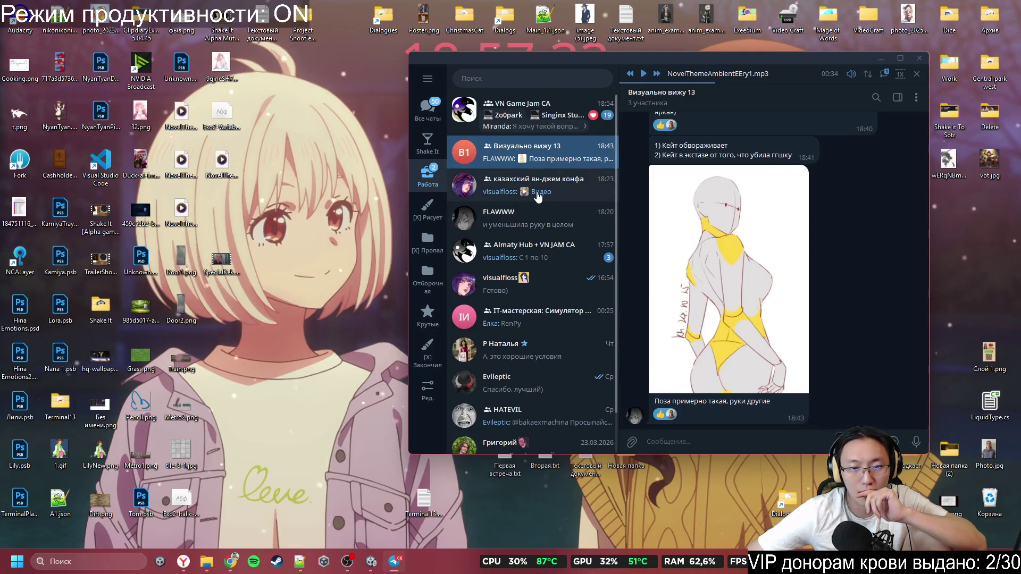
pyautogui.click(438, 120)
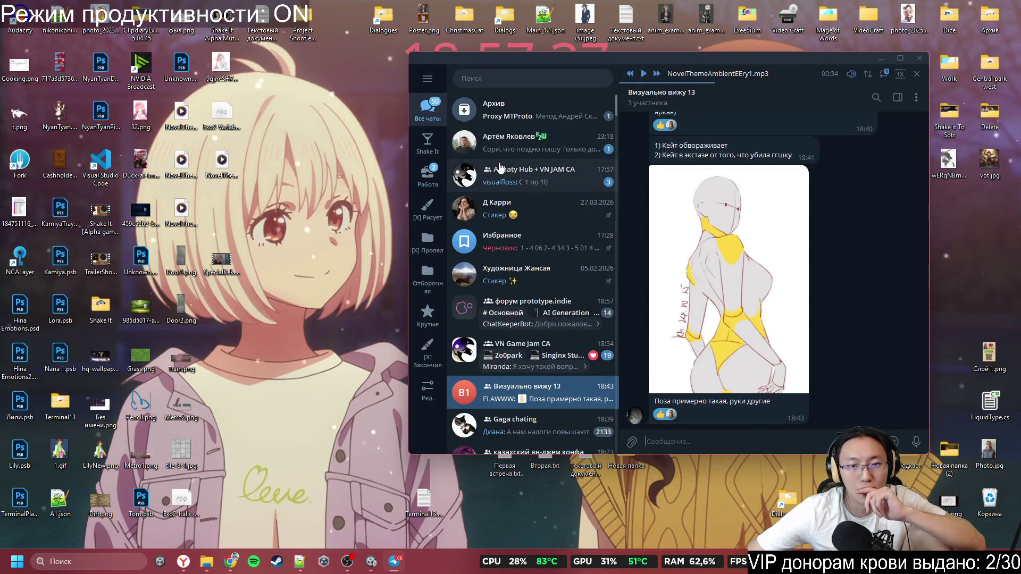
pyautogui.click(517, 184)
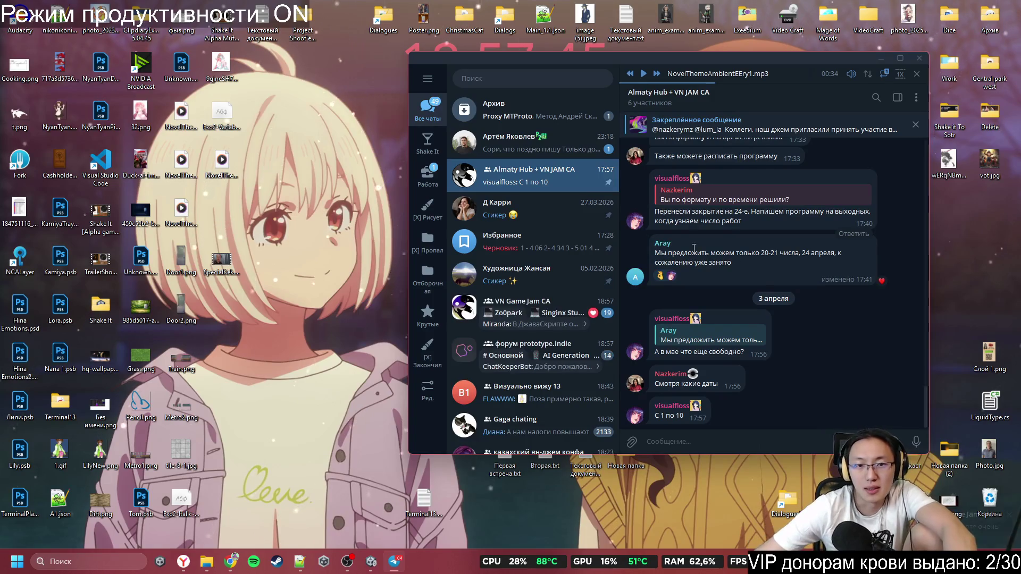
pyautogui.moveTo(664, 280)
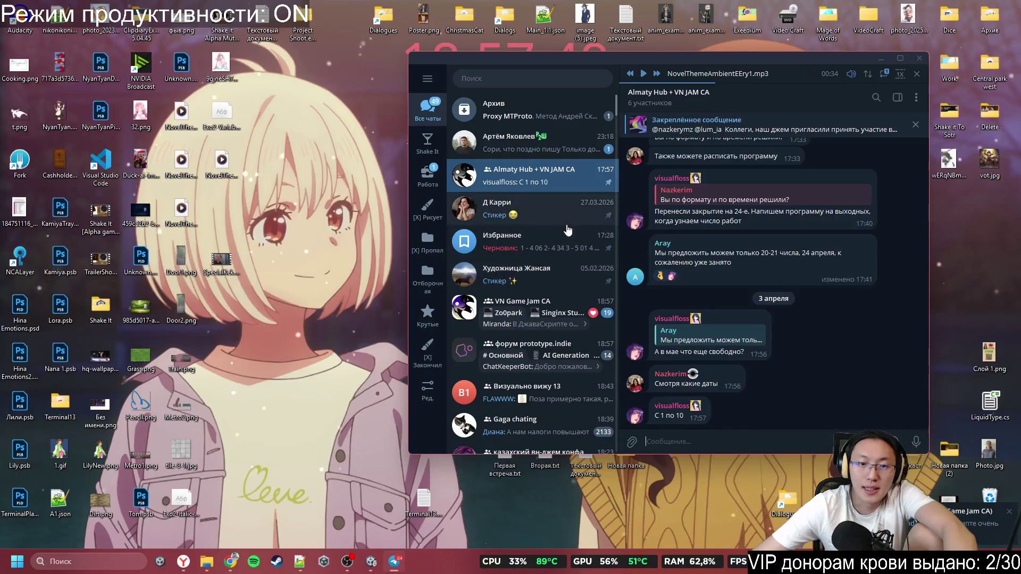
pyautogui.scroll(-5, 513, 405)
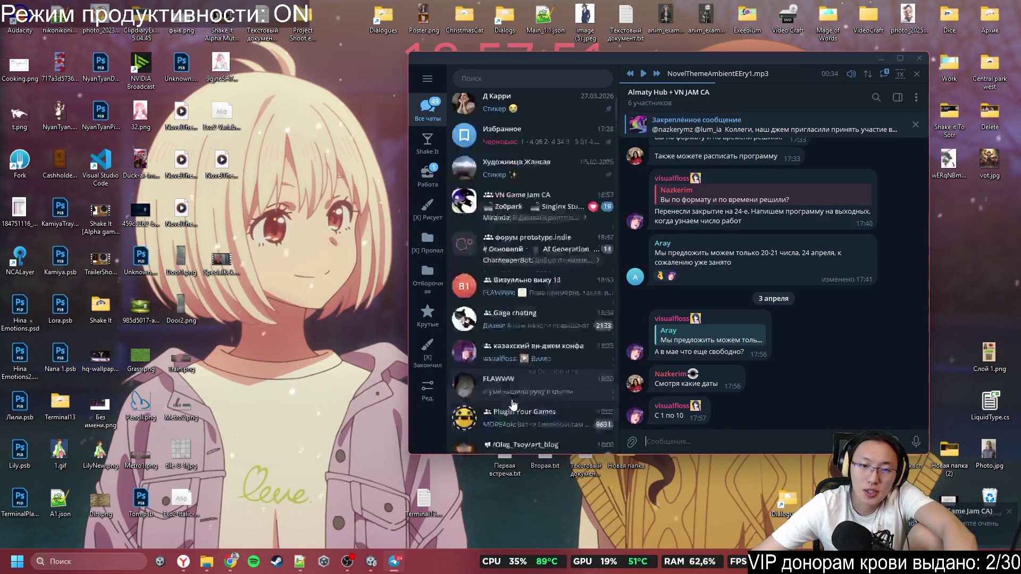
pyautogui.click(518, 324)
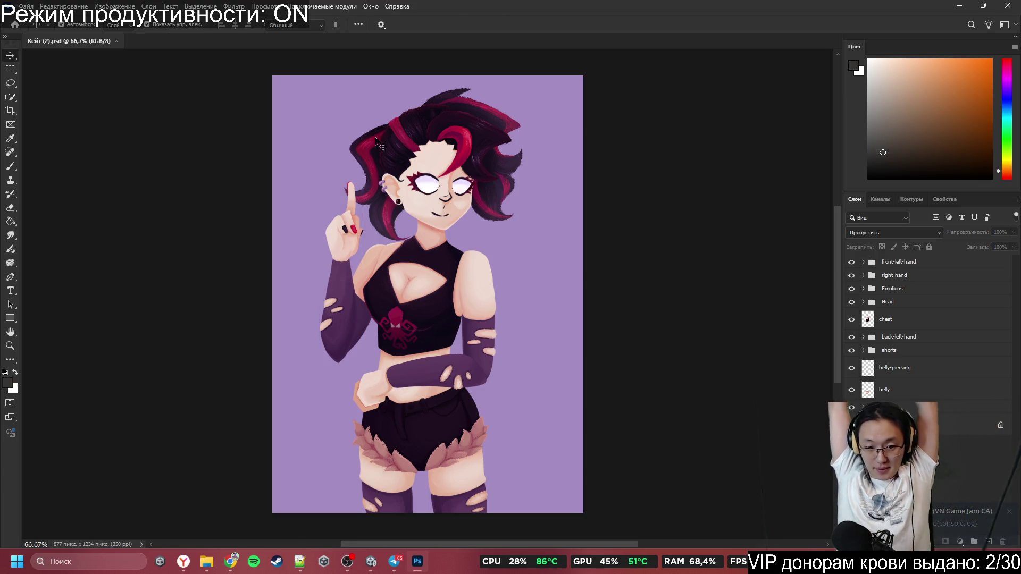
# Step: Unlock the Background layer so it becomes the regular layer Слой 0
pyautogui.click(376, 141)
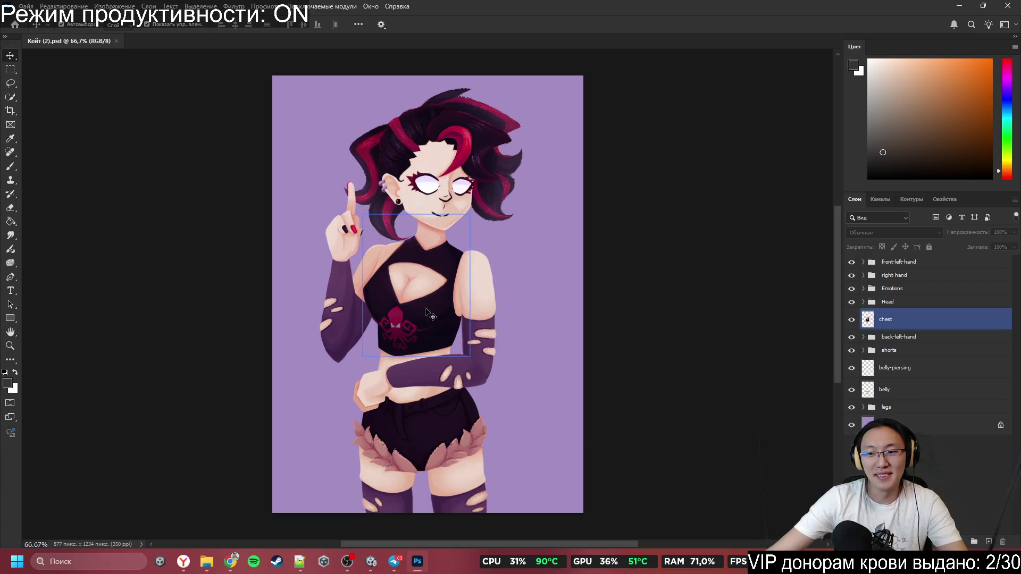
pyautogui.scroll(3, 372, 396)
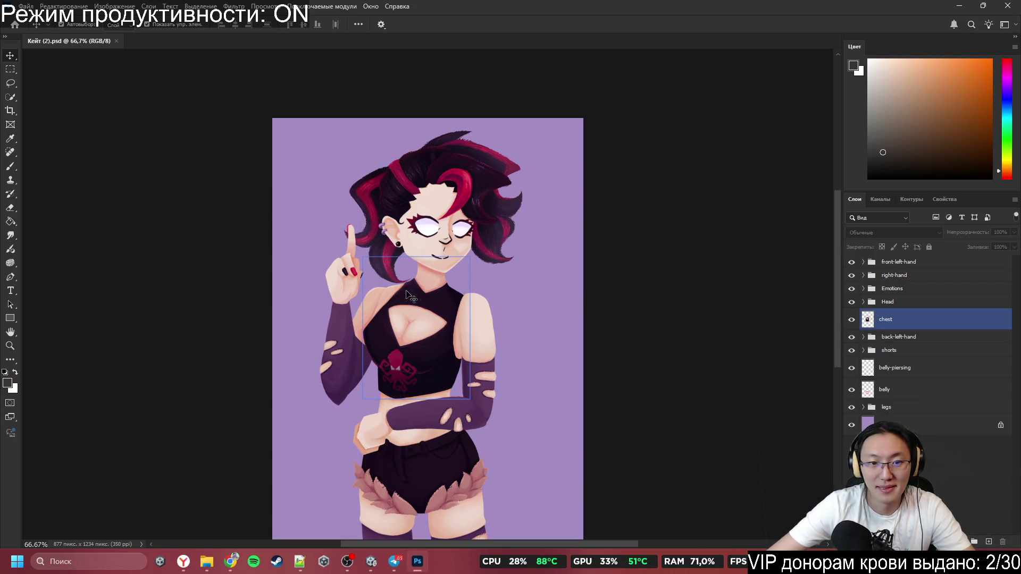
pyautogui.hscroll(-2, 399, 384)
pyautogui.scroll(-5, 400, 384)
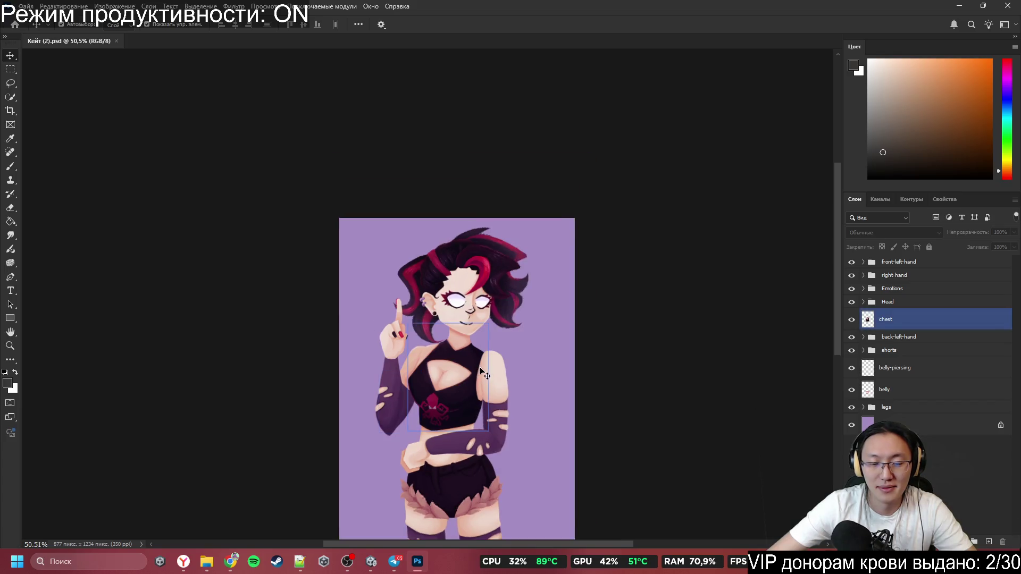
pyautogui.scroll(3, 477, 403)
pyautogui.scroll(-2, 500, 423)
pyautogui.click(988, 425)
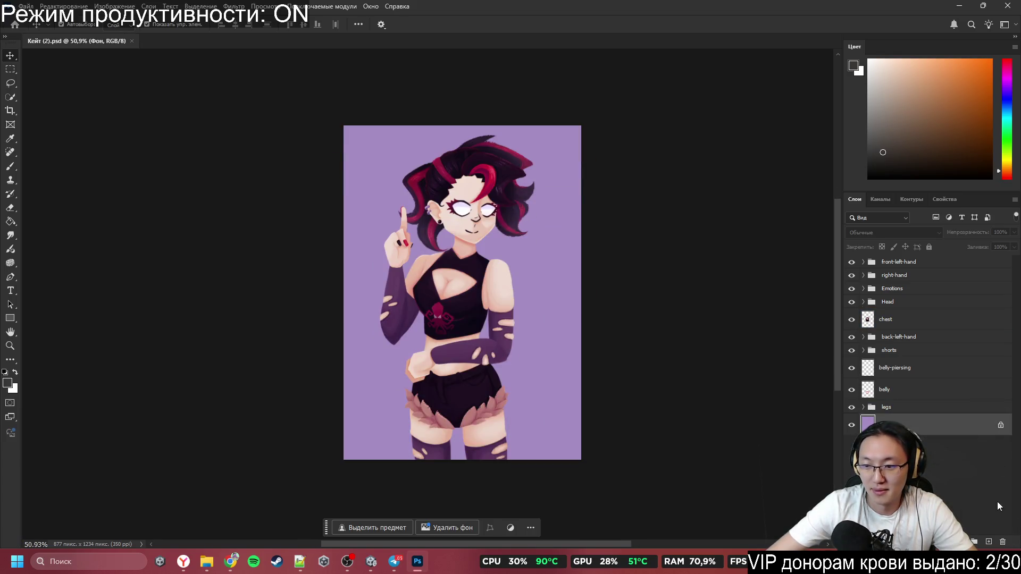
pyautogui.click(1003, 542)
pyautogui.hotkey('ctrl', 'z')
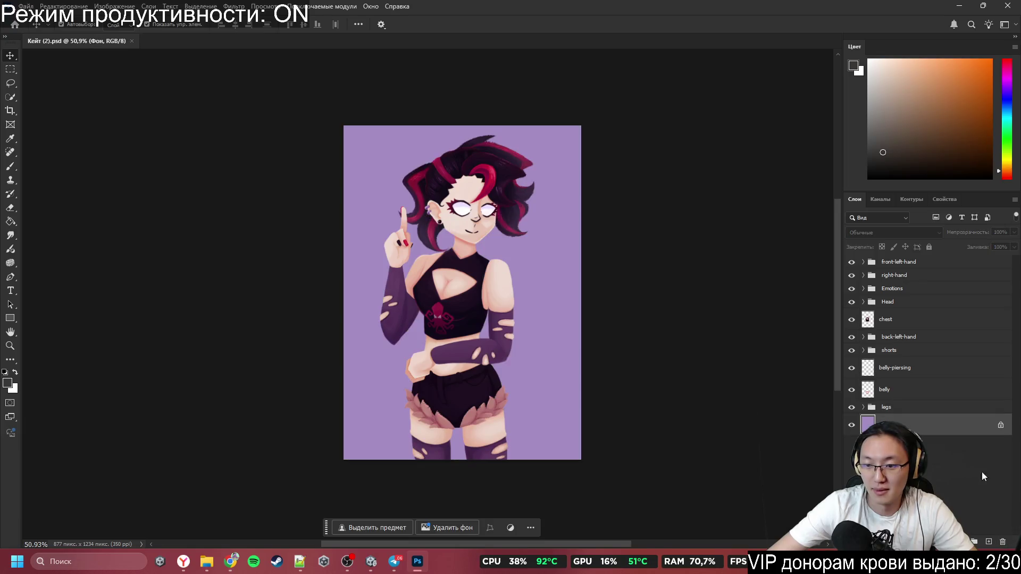
pyautogui.click(1001, 426)
# Step: Set the foreground colour to bright red in the Color panel
pyautogui.click(1006, 124)
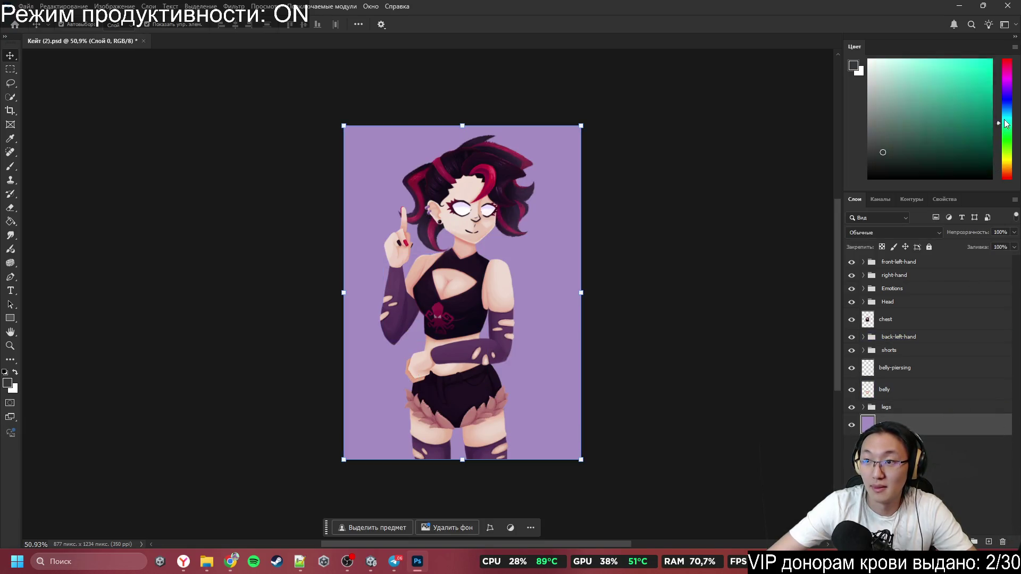
pyautogui.moveTo(1007, 124); pyautogui.dragTo(1007, 59)
pyautogui.moveTo(983, 101); pyautogui.dragTo(991, 59)
# Step: Brush the whole backdrop red, then nudge the front bang slightly down and right
pyautogui.press('b')
pyautogui.moveTo(499, 266)
pyautogui.mouseDown()
pyautogui.moveTo(201, 263)
pyautogui.moveTo(581, 148)
pyautogui.mouseUp()
pyautogui.scroll(6, 514, 252)
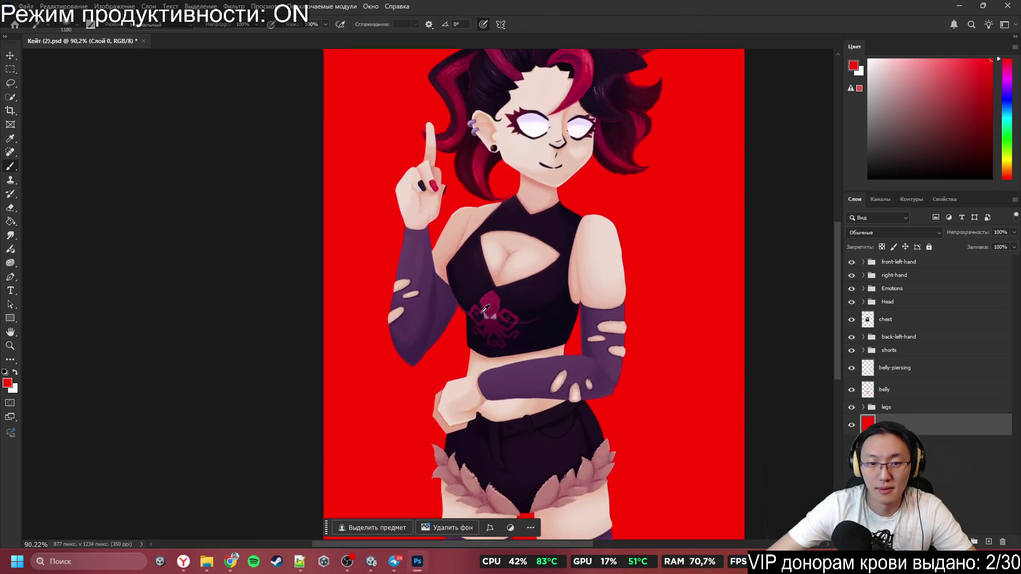
pyautogui.scroll(-2, 622, 191)
pyautogui.scroll(2, 616, 160)
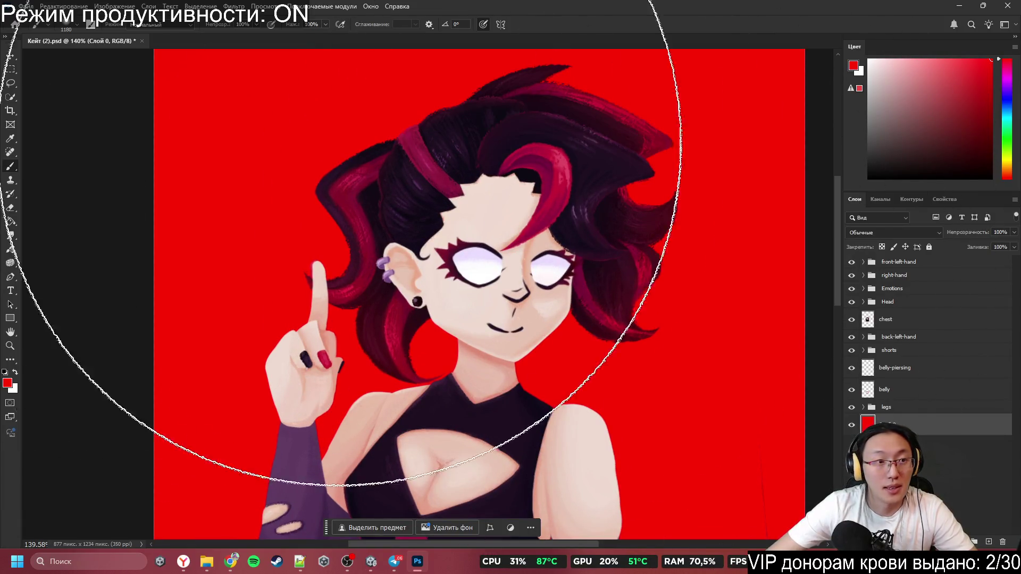
pyautogui.press('v')
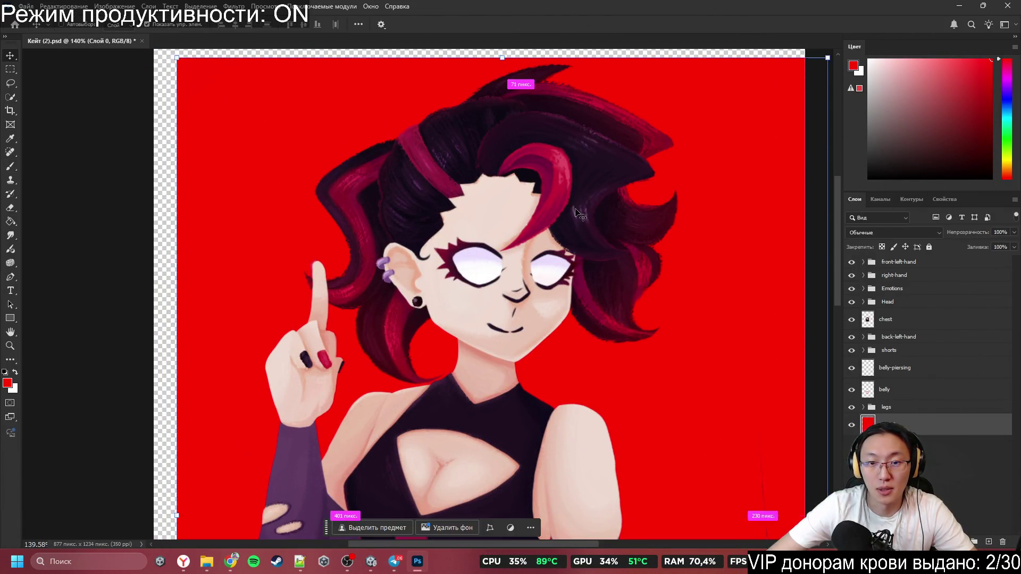
pyautogui.moveTo(565, 202)
pyautogui.mouseDown()
pyautogui.moveTo(584, 253)
pyautogui.moveTo(585, 191)
pyautogui.moveTo(585, 230)
pyautogui.moveTo(563, 202)
pyautogui.mouseUp()
# Step: Test moving and rotating the back hair layers, undoing and cancelling each change
pyautogui.click(595, 218)
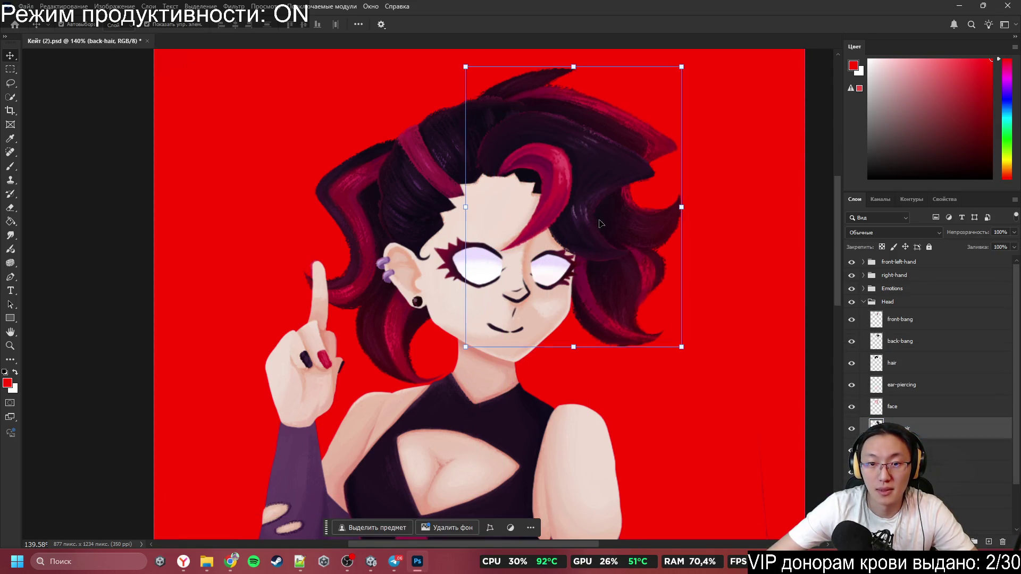
pyautogui.moveTo(608, 176)
pyautogui.mouseDown()
pyautogui.moveTo(818, 191)
pyautogui.moveTo(771, 189)
pyautogui.mouseUp()
pyautogui.hotkey('ctrl', 'z')
pyautogui.moveTo(436, 182); pyautogui.dragTo(433, 107)
pyautogui.hotkey('ctrl', 't')
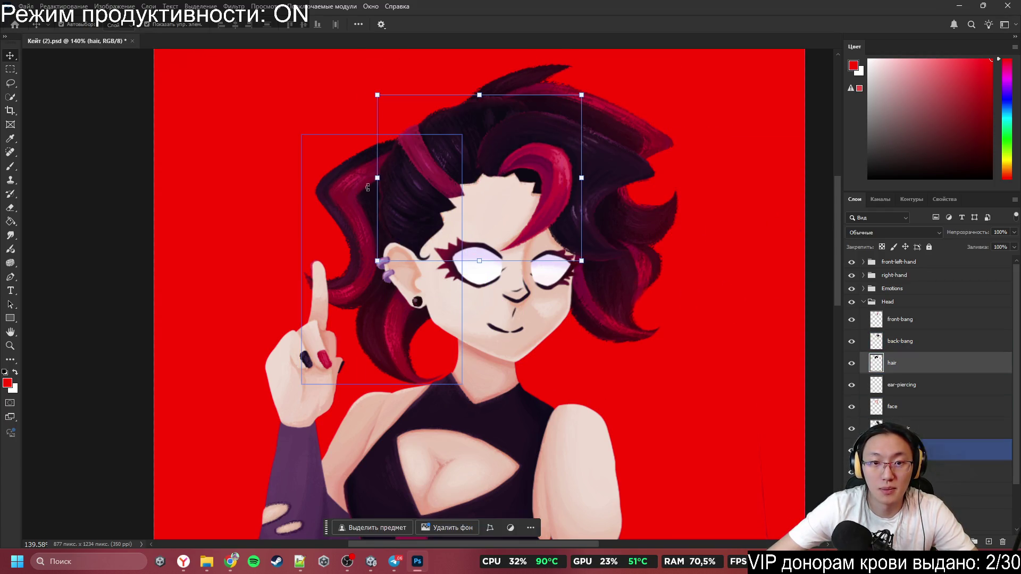
pyautogui.moveTo(359, 231)
pyautogui.mouseDown()
pyautogui.moveTo(359, 197)
pyautogui.moveTo(376, 270)
pyautogui.mouseUp()
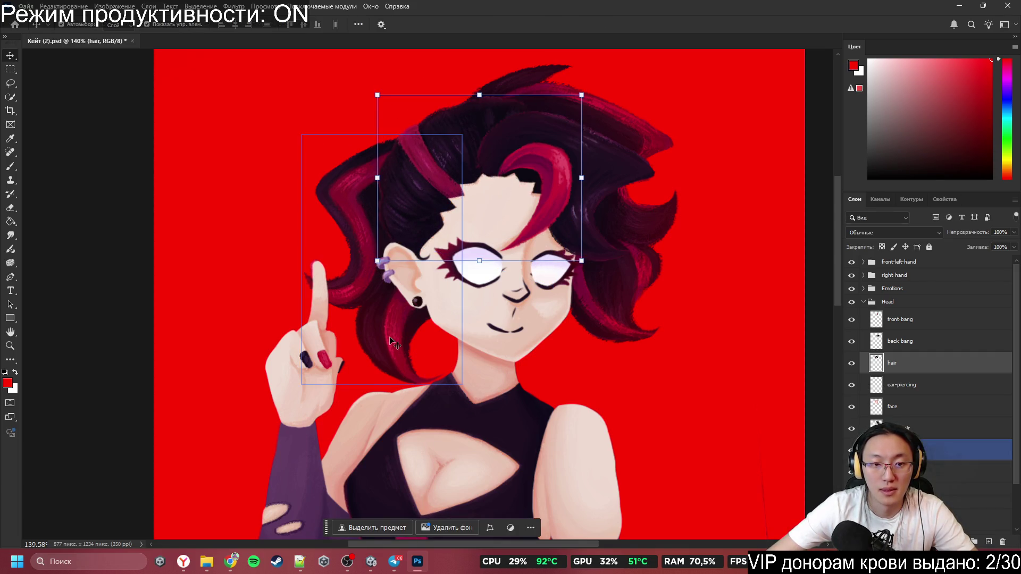
pyautogui.click(437, 519)
pyautogui.moveTo(391, 340); pyautogui.dragTo(306, 346)
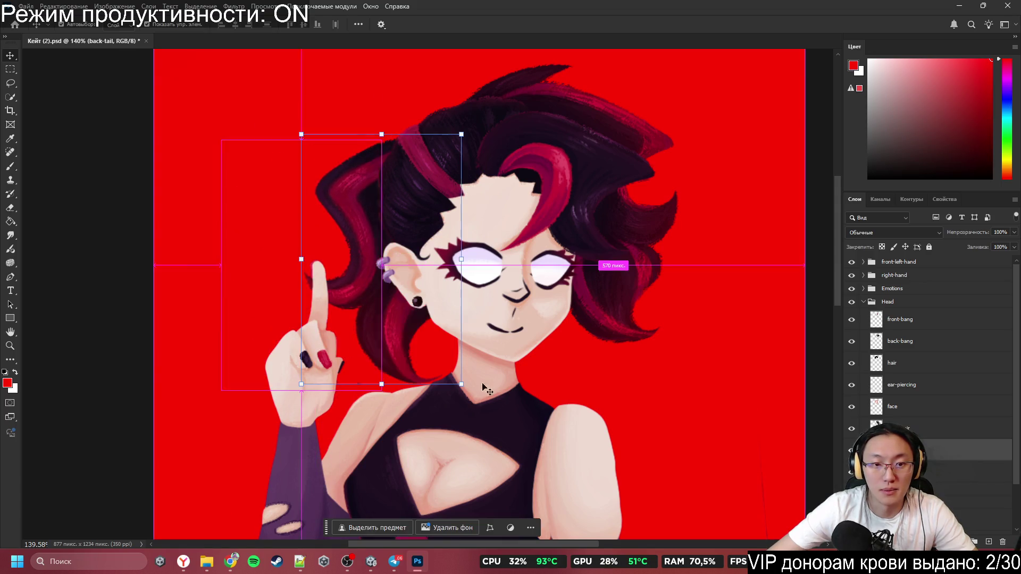
# Step: Test-move the forearm and chest pieces, and lift the left front arm up and right
pyautogui.scroll(-5, 518, 375)
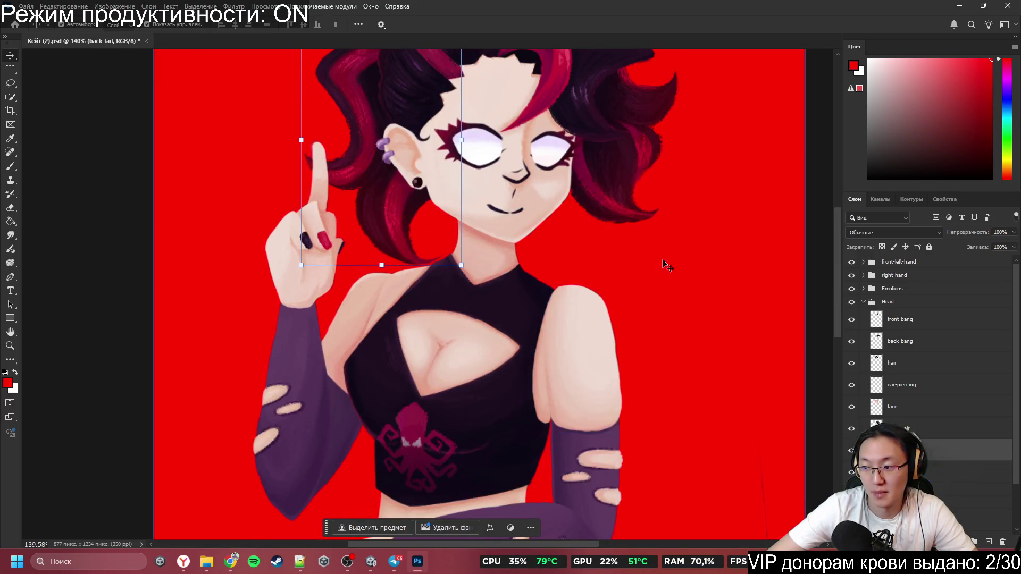
pyautogui.scroll(-5, 666, 267)
pyautogui.moveTo(590, 333)
pyautogui.mouseDown()
pyautogui.moveTo(626, 342)
pyautogui.moveTo(574, 355)
pyautogui.mouseUp()
pyautogui.moveTo(468, 292)
pyautogui.mouseDown()
pyautogui.moveTo(505, 308)
pyautogui.moveTo(477, 259)
pyautogui.moveTo(465, 288)
pyautogui.mouseUp()
pyautogui.moveTo(281, 304)
pyautogui.mouseDown()
pyautogui.moveTo(237, 321)
pyautogui.moveTo(295, 300)
pyautogui.mouseUp()
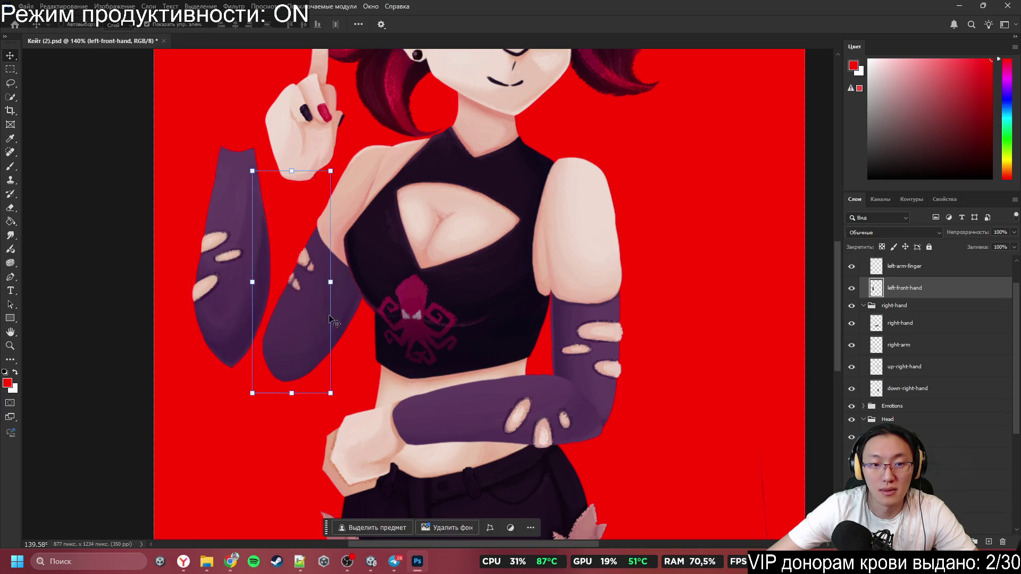
pyautogui.moveTo(368, 178)
pyautogui.mouseDown()
pyautogui.moveTo(338, 178)
pyautogui.moveTo(302, 129)
pyautogui.moveTo(227, 171)
pyautogui.moveTo(285, 190)
pyautogui.moveTo(213, 226)
pyautogui.moveTo(314, 128)
pyautogui.mouseUp()
pyautogui.scroll(-2, 432, 298)
pyautogui.scroll(-5, 433, 298)
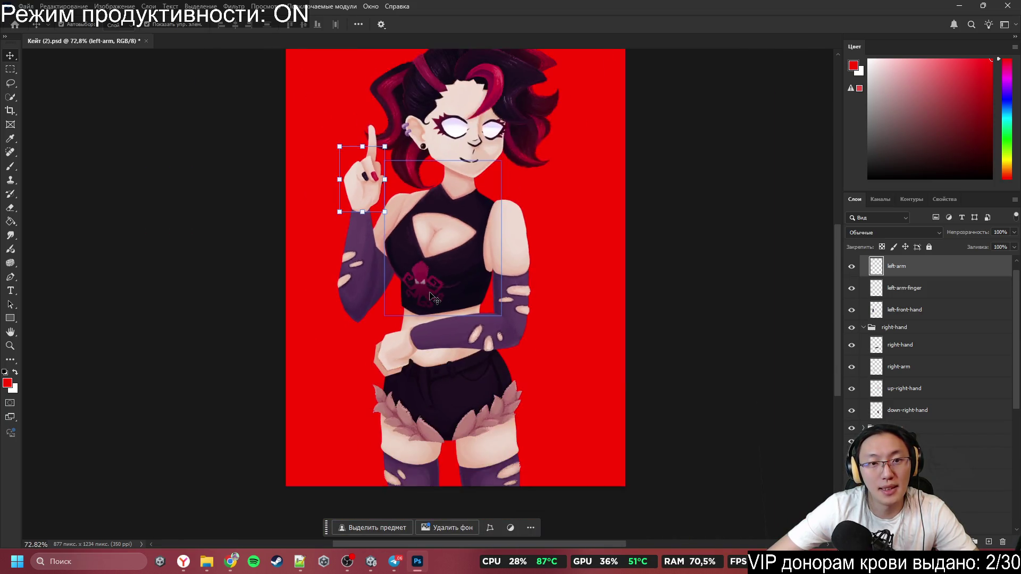
pyautogui.scroll(2, 449, 295)
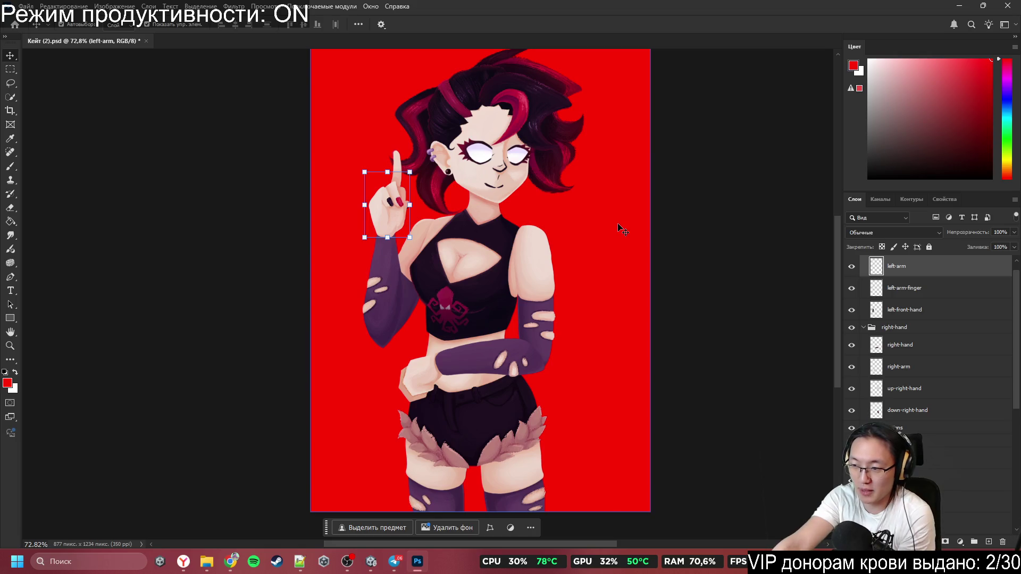
# Step: Clear the selection, then select the upper right arm layer and the face expressions group
pyautogui.click(707, 348)
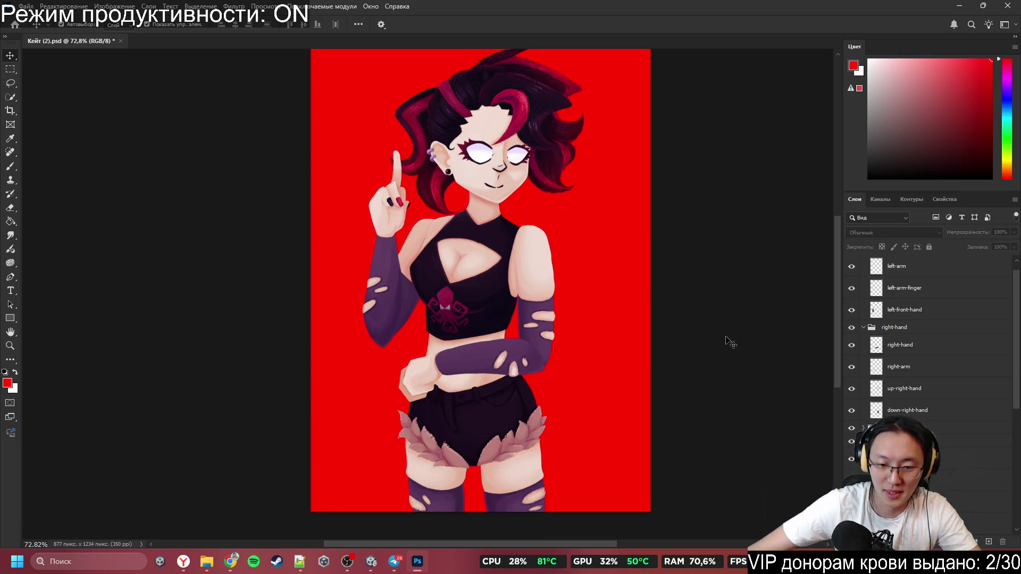
pyautogui.scroll(-3, 721, 337)
pyautogui.scroll(3, 444, 211)
pyautogui.scroll(-5, 444, 212)
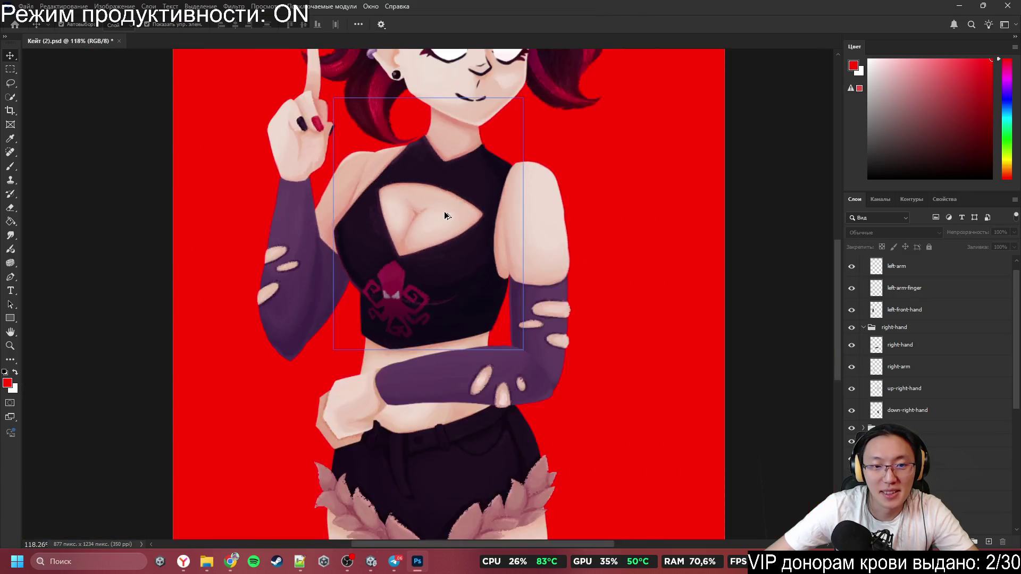
pyautogui.scroll(3, 442, 209)
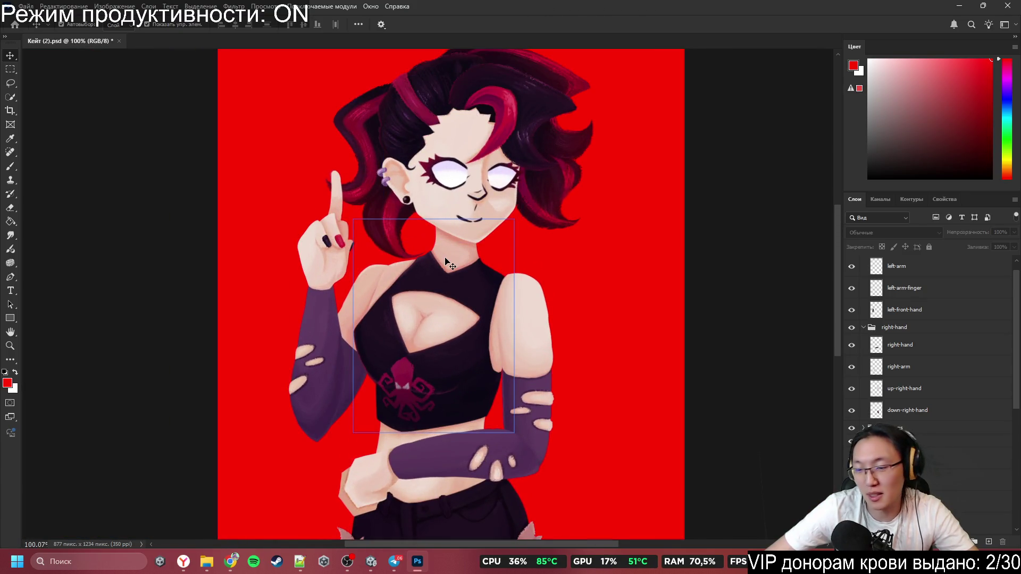
pyautogui.click(510, 302)
pyautogui.scroll(2, 534, 350)
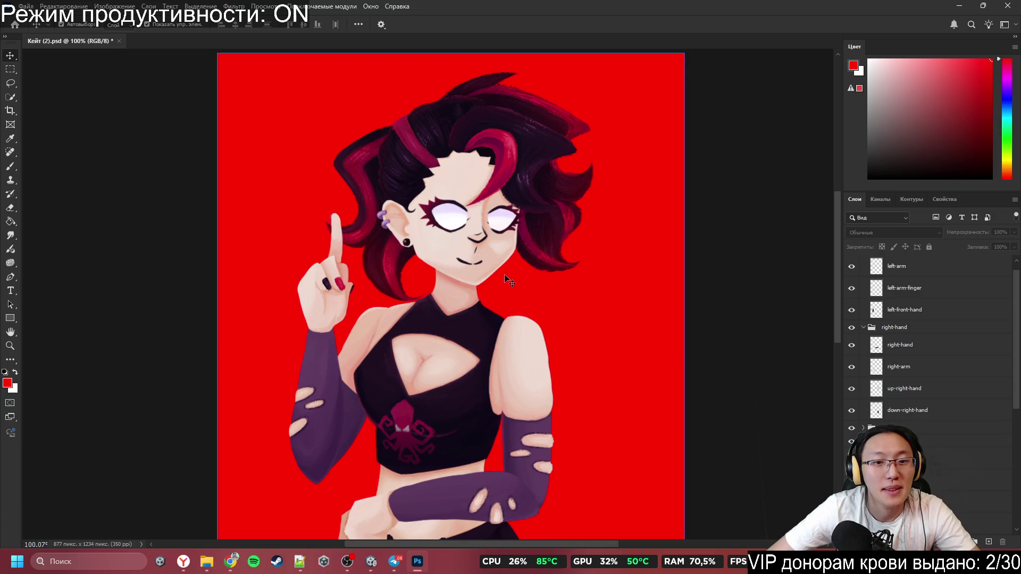
pyautogui.click(904, 428)
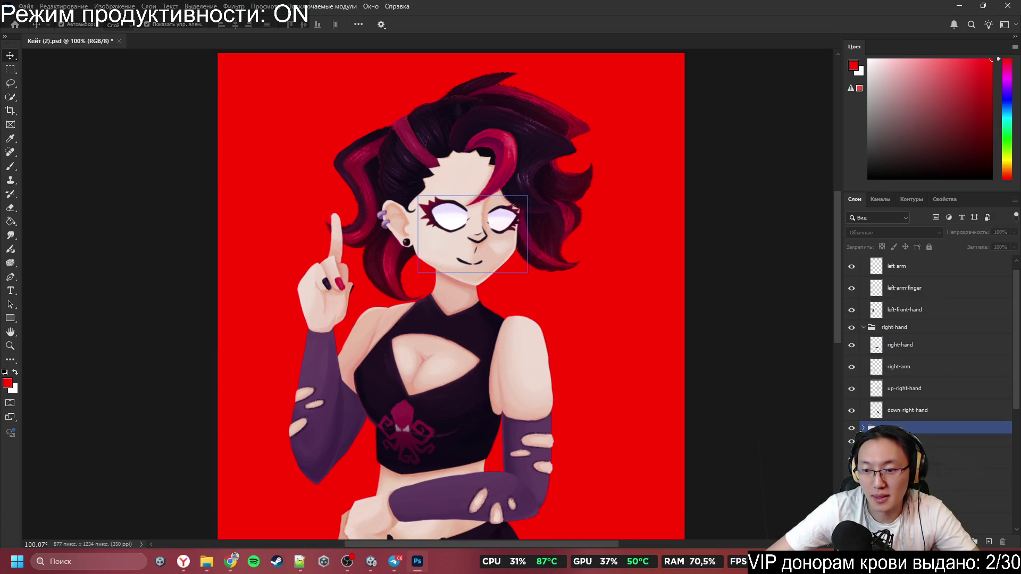
pyautogui.scroll(-2, 930, 372)
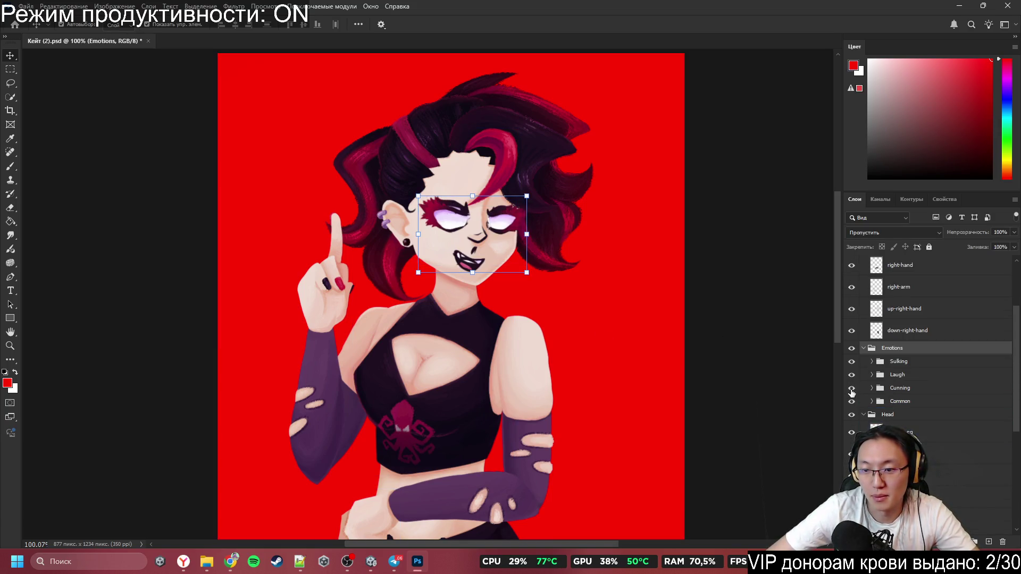
# Step: Expand the Emotions group and browse the Sulking, Laugh and Common expression sets
pyautogui.click(898, 372)
pyautogui.click(873, 365)
pyautogui.click(913, 378)
pyautogui.click(917, 400)
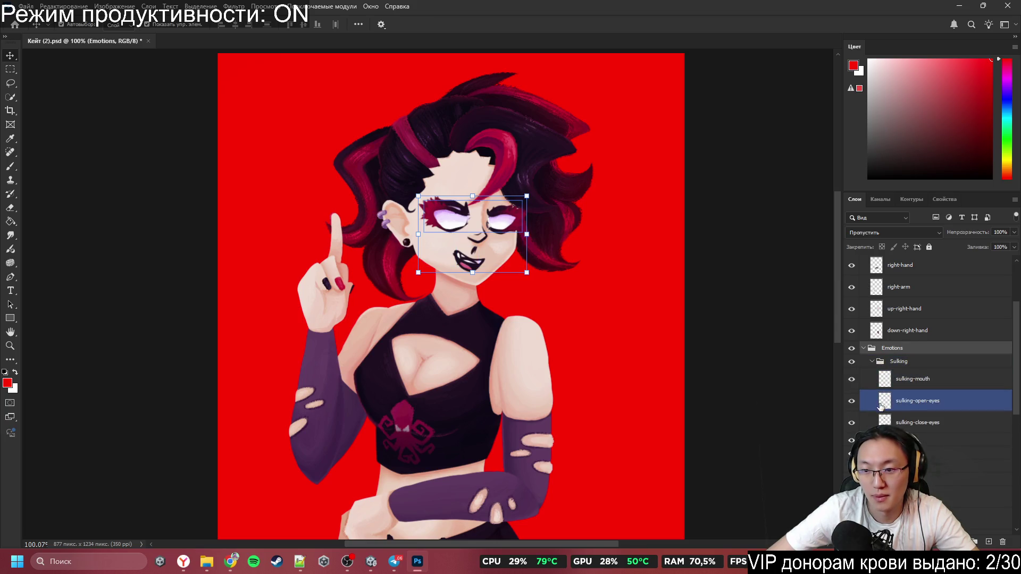
pyautogui.click(917, 422)
pyautogui.click(904, 439)
pyautogui.scroll(-1, 877, 418)
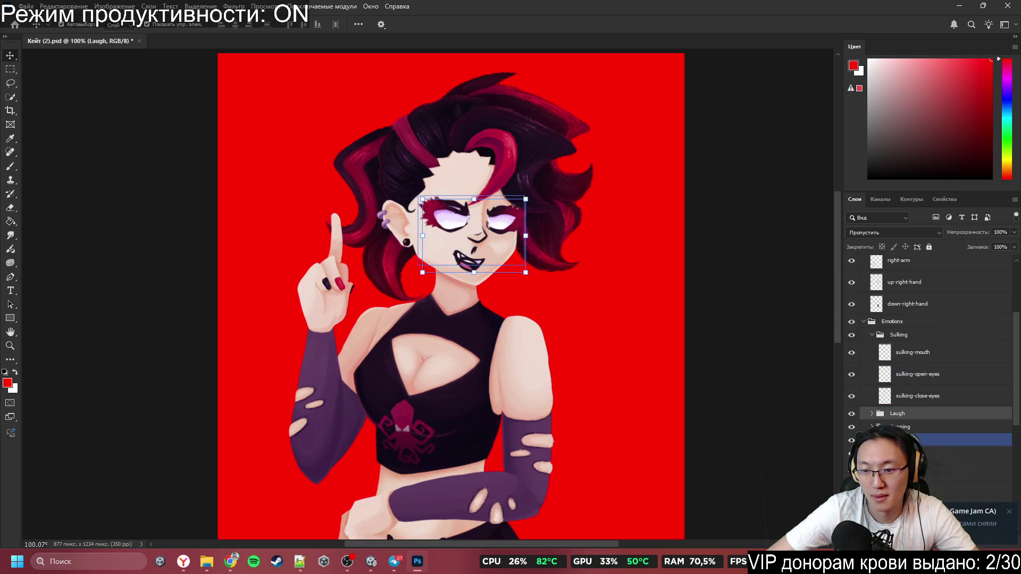
pyautogui.click(872, 414)
pyautogui.scroll(-5, 875, 418)
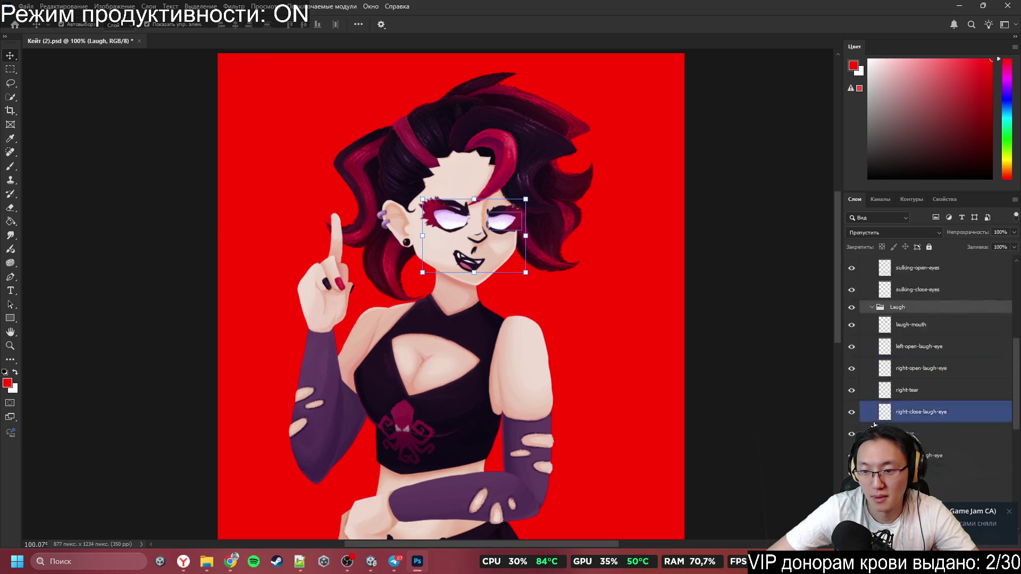
pyautogui.click(876, 420)
pyautogui.scroll(2, 883, 404)
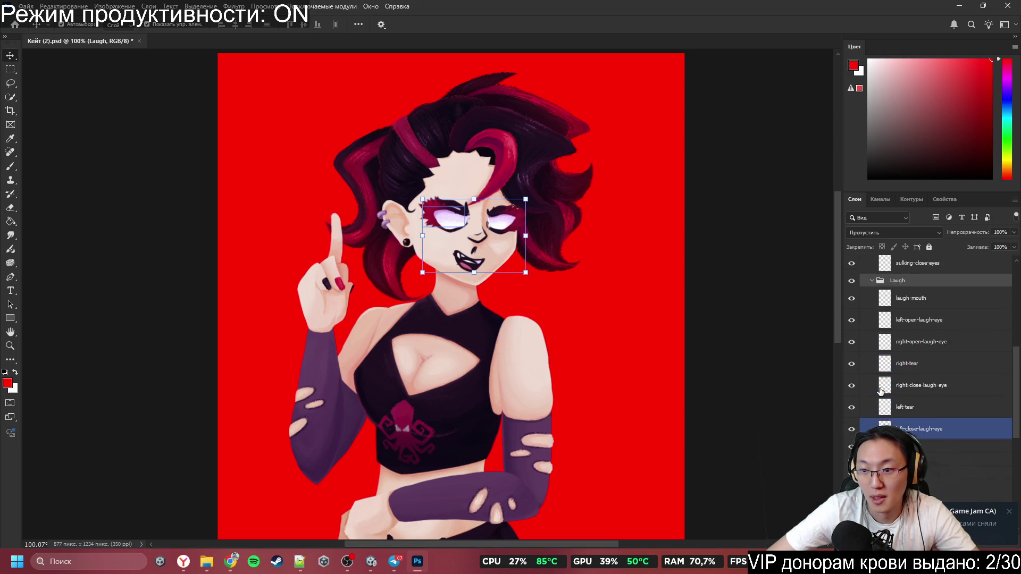
# Step: Check the laugh mouth and right tear layers, and hide the Sulking expression
pyautogui.click(889, 306)
pyautogui.scroll(2, 887, 319)
pyautogui.click(887, 323)
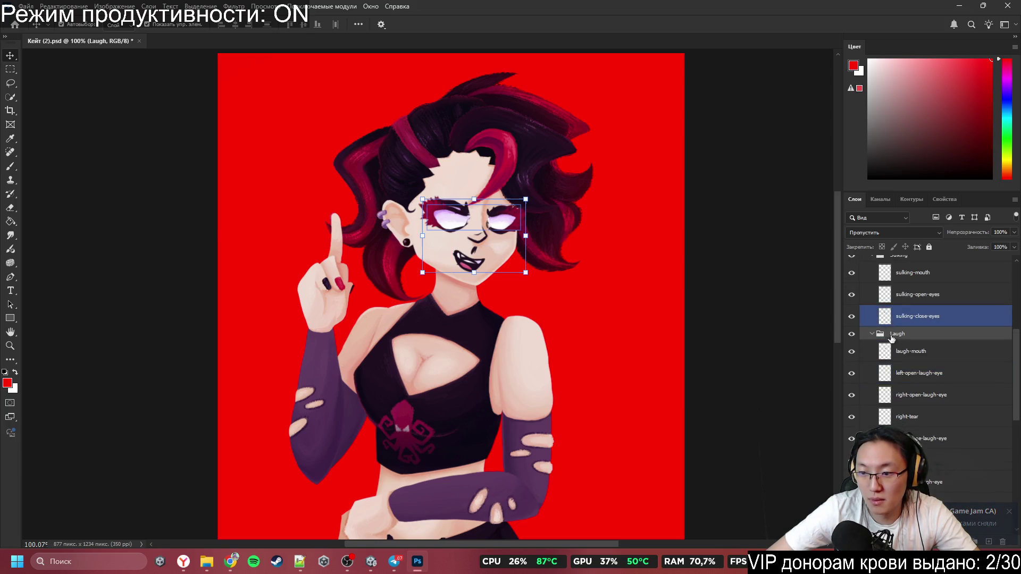
pyautogui.click(898, 351)
pyautogui.click(899, 416)
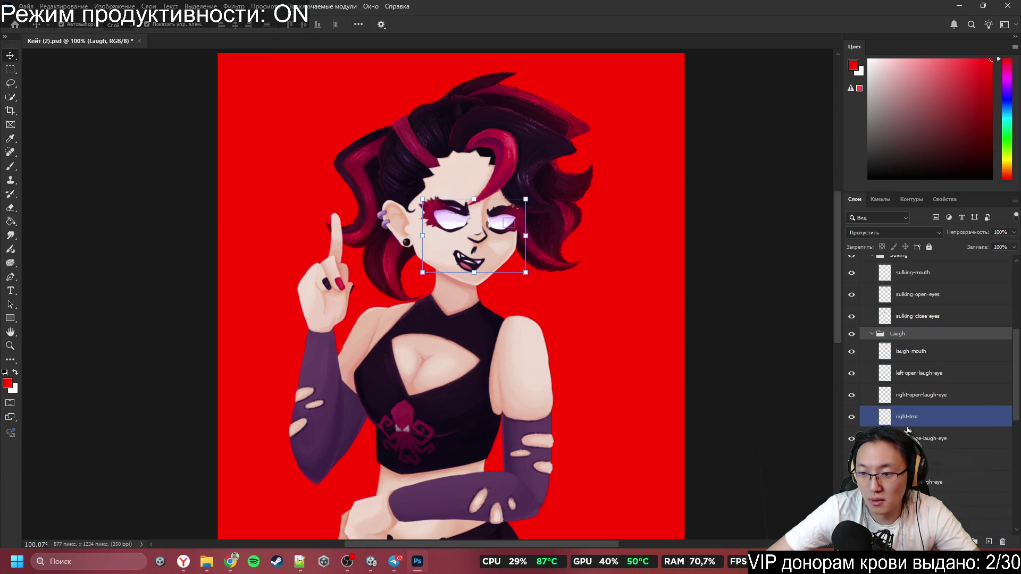
pyautogui.click(851, 418)
pyautogui.click(852, 418)
pyautogui.scroll(2, 903, 372)
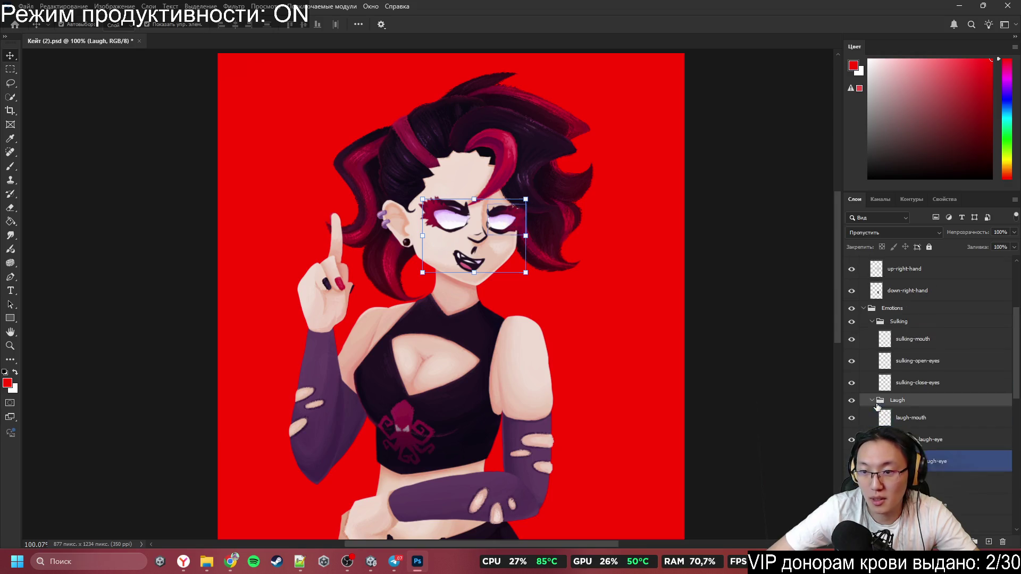
pyautogui.click(851, 321)
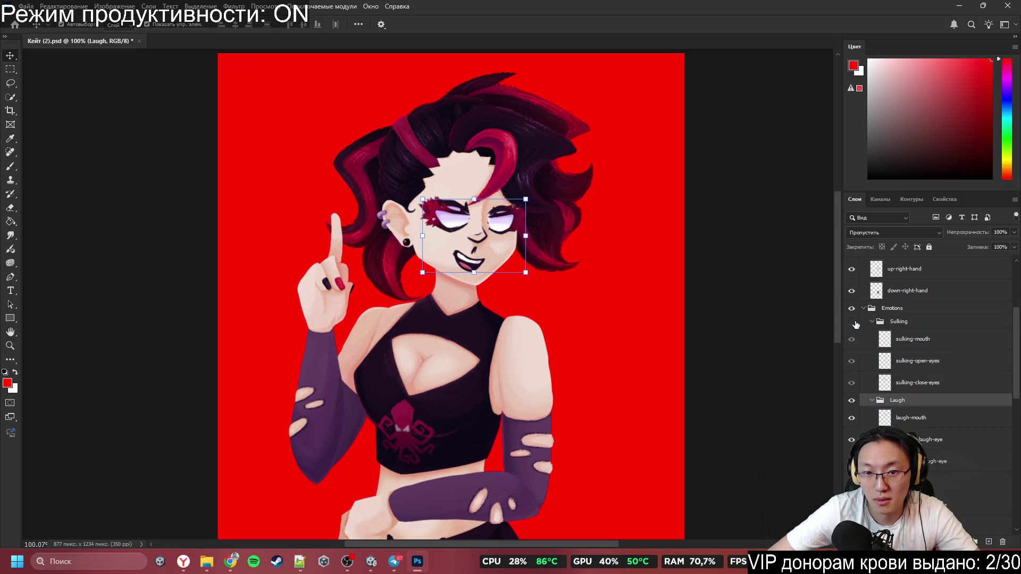
pyautogui.scroll(-3, 856, 325)
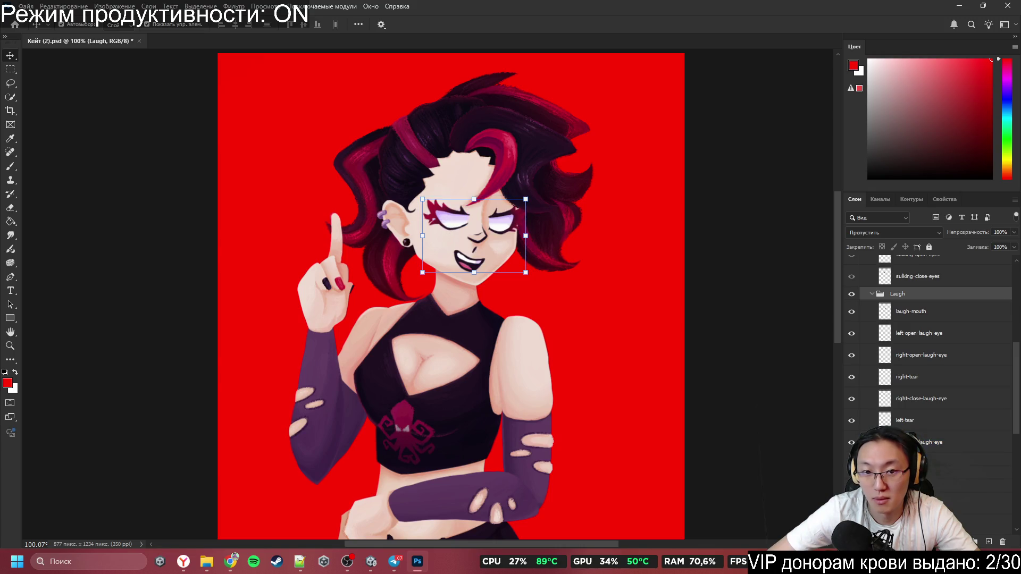
pyautogui.scroll(1, 853, 383)
# Step: Compare open and closed laughing eyes, leaving both open laugh eyes visible
pyautogui.click(852, 382)
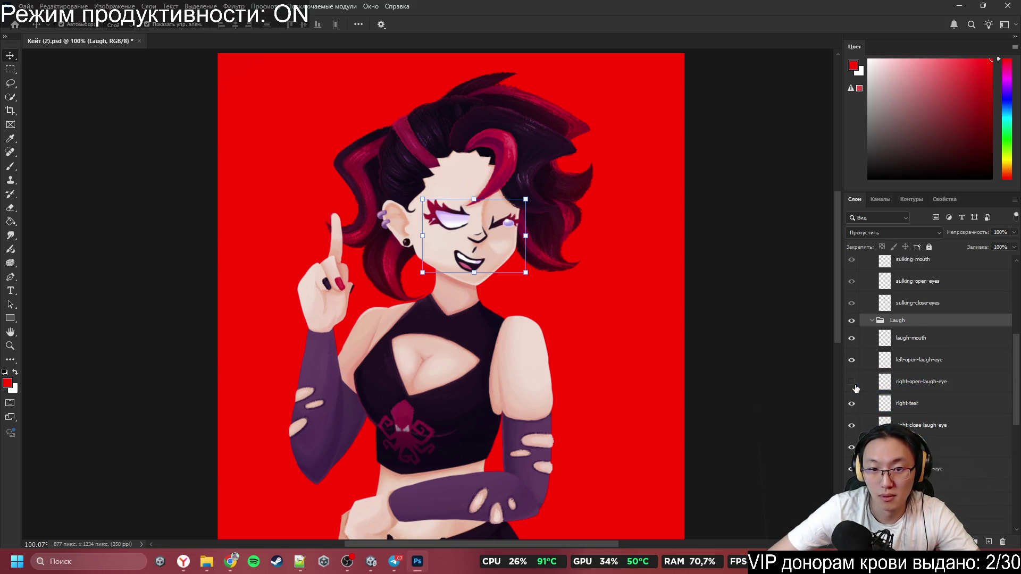
pyautogui.click(853, 384)
pyautogui.click(853, 384)
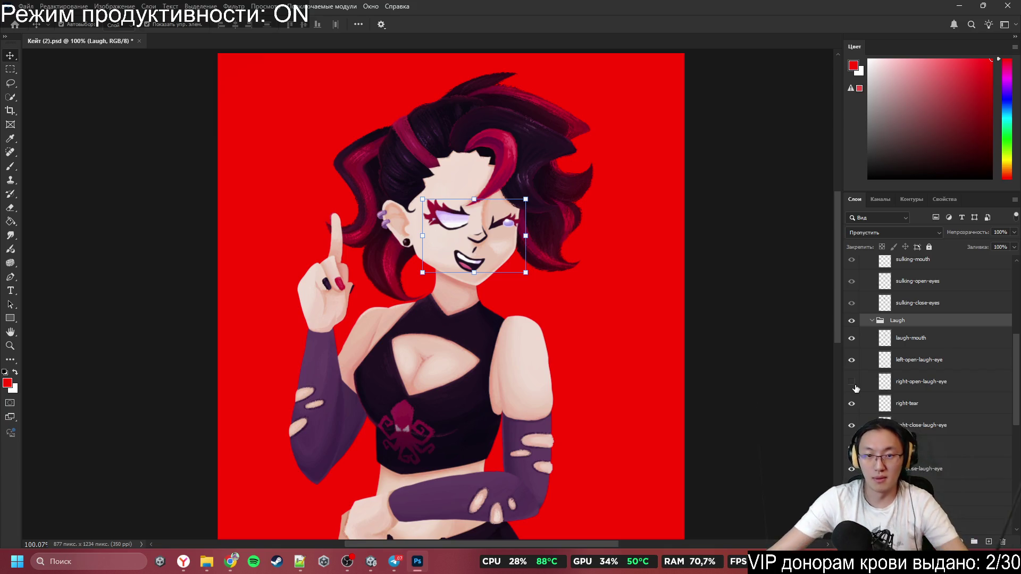
pyautogui.click(852, 382)
pyautogui.click(884, 403)
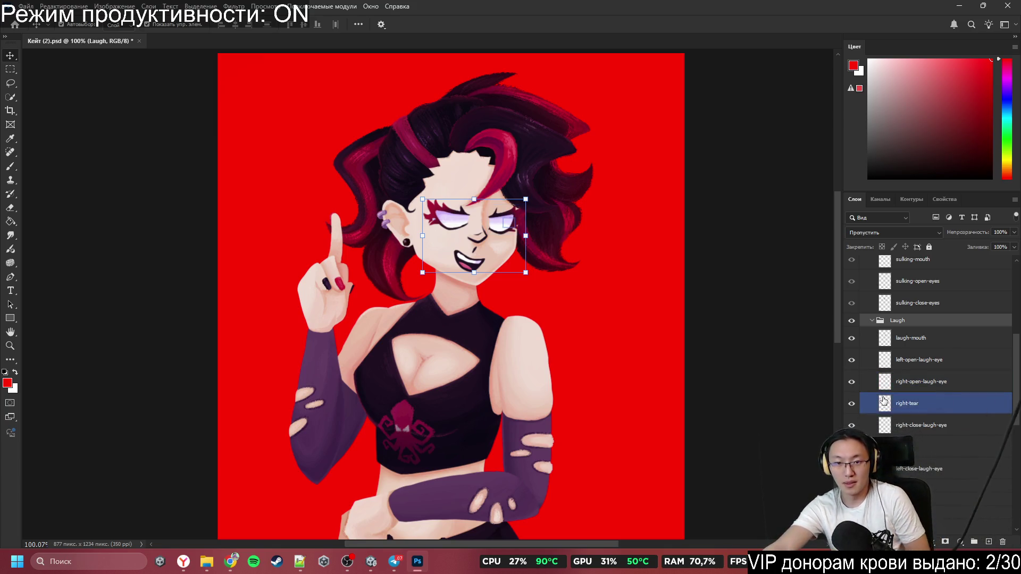
pyautogui.click(865, 369)
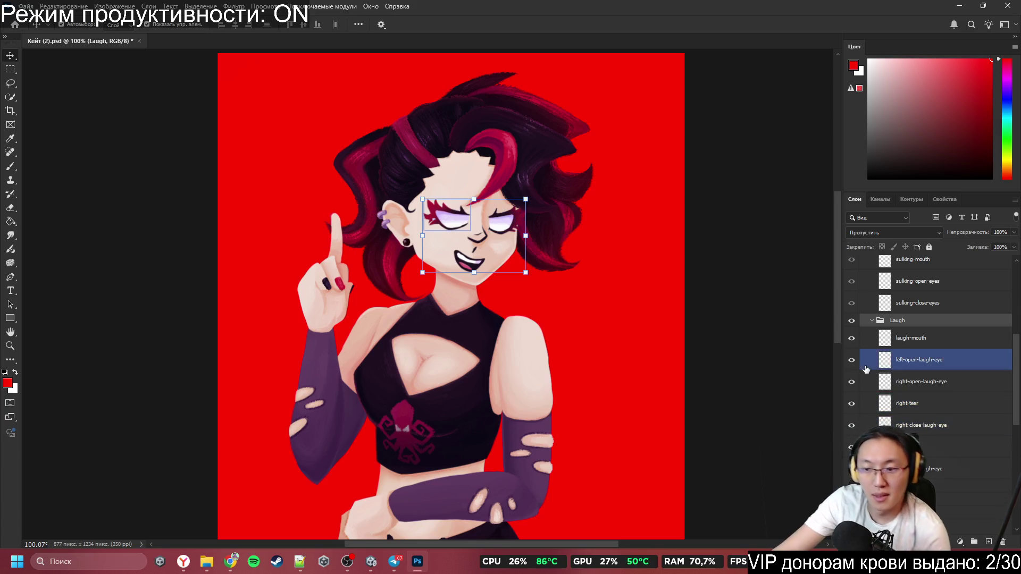
pyautogui.click(852, 361)
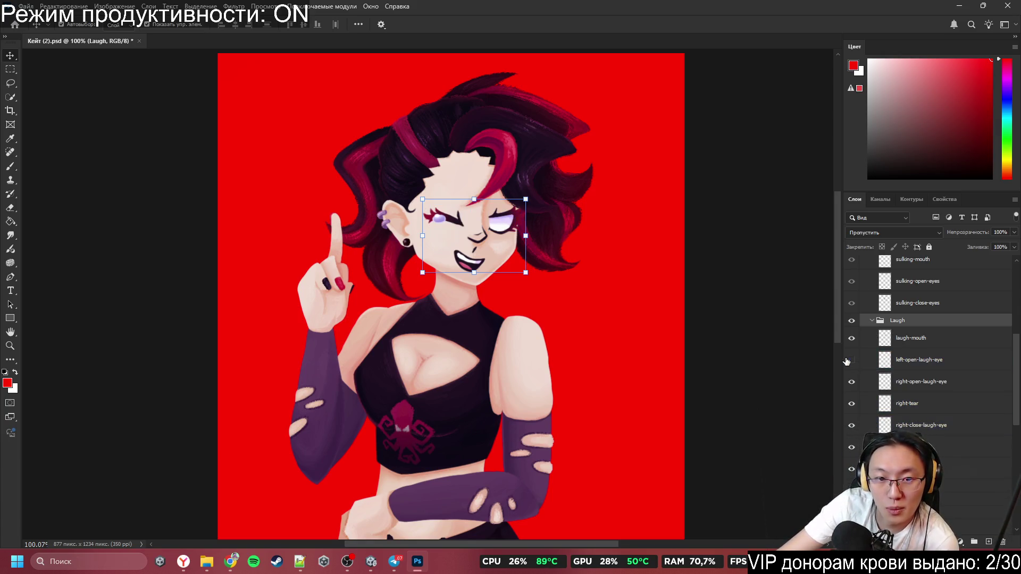
pyautogui.click(851, 381)
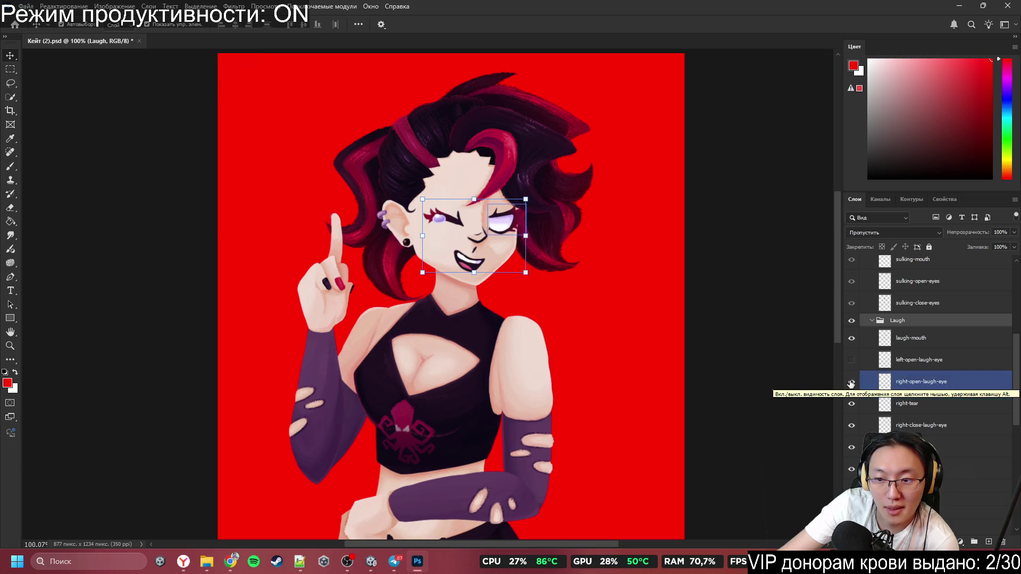
pyautogui.click(851, 382)
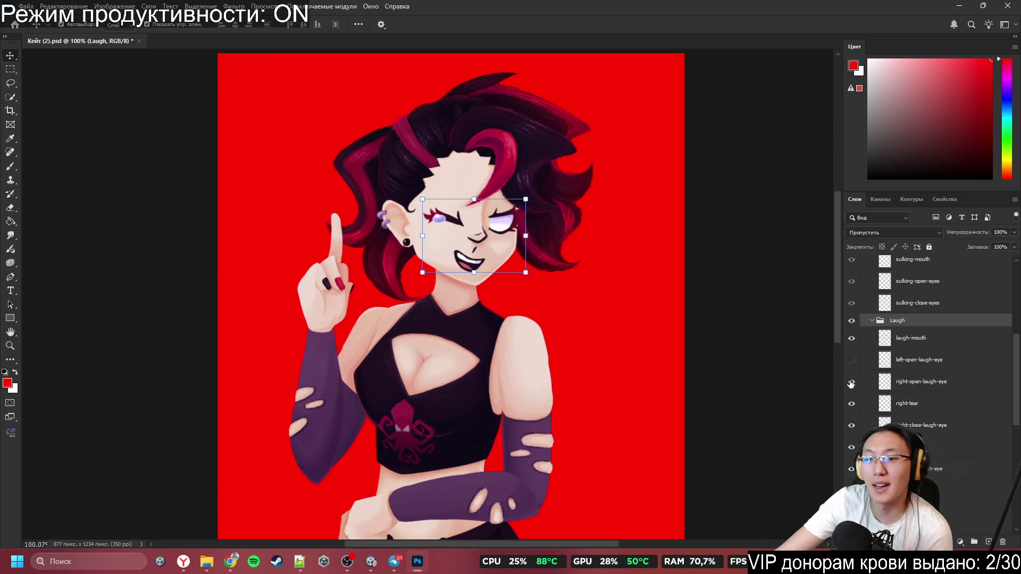
pyautogui.click(852, 364)
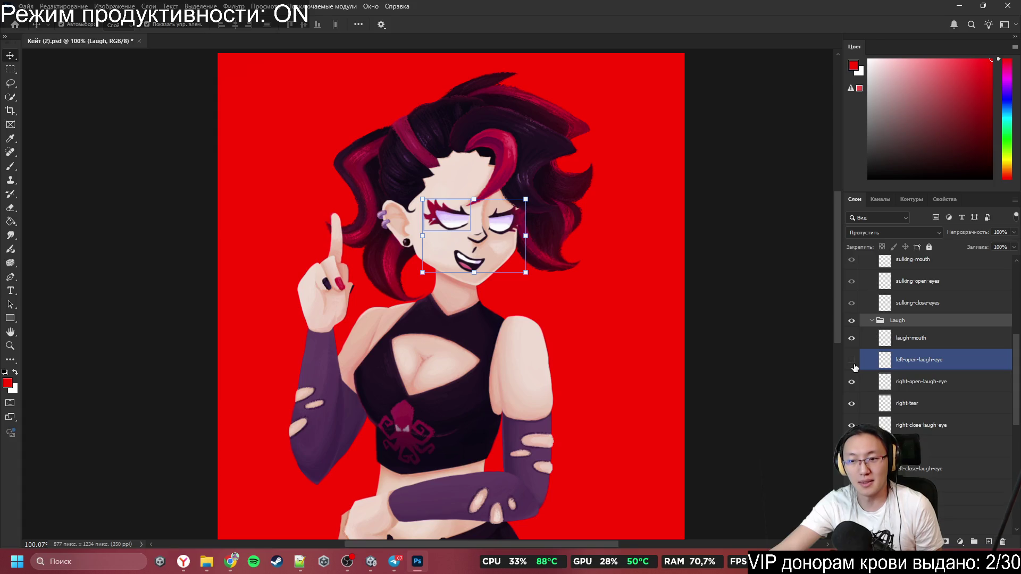
pyautogui.click(853, 366)
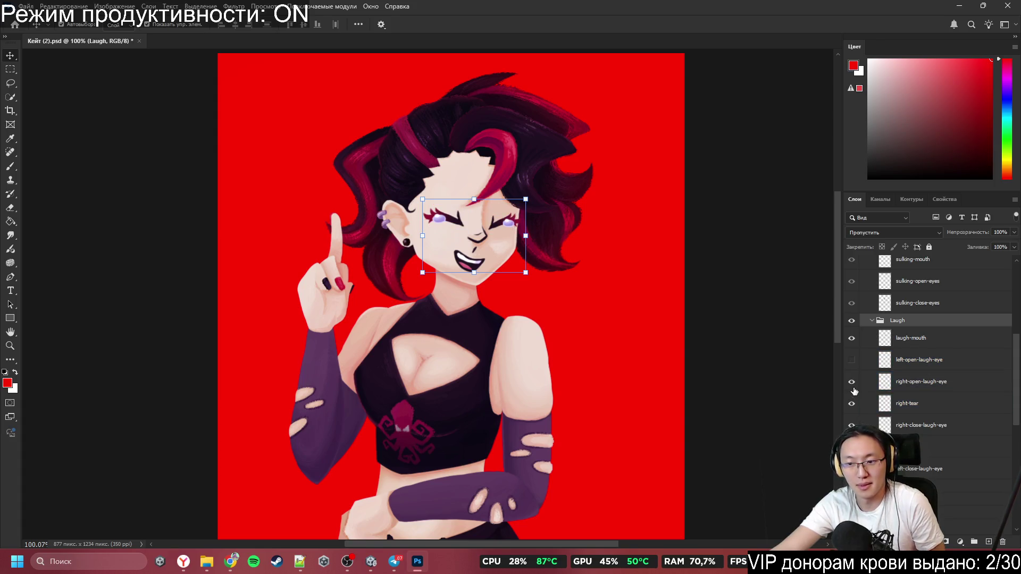
pyautogui.click(852, 360)
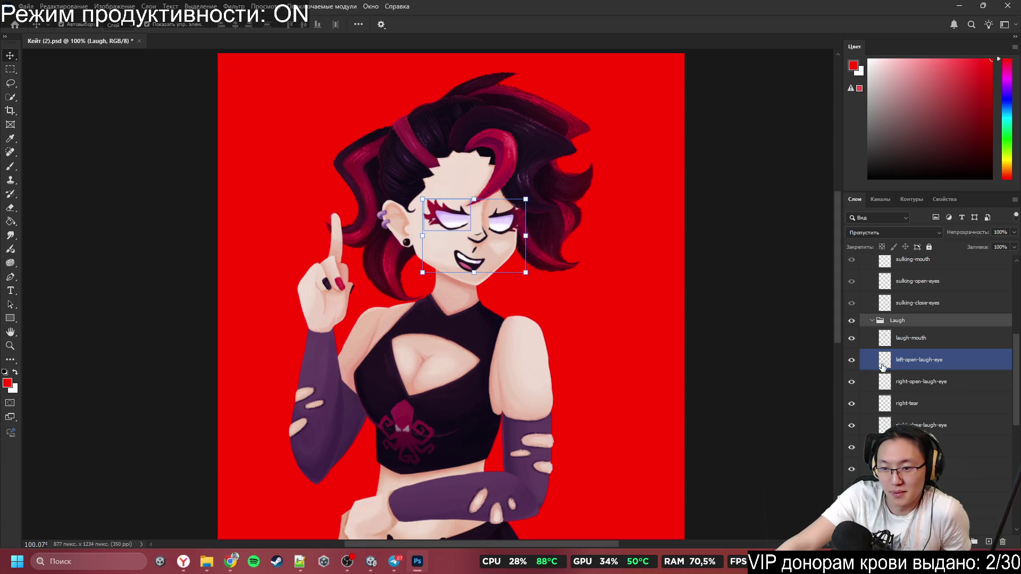
# Step: Inspect the right-tear, right-open-laugh-eye and laugh-mouth layers, then clear the selection
pyautogui.click(899, 403)
pyautogui.scroll(-2, 899, 366)
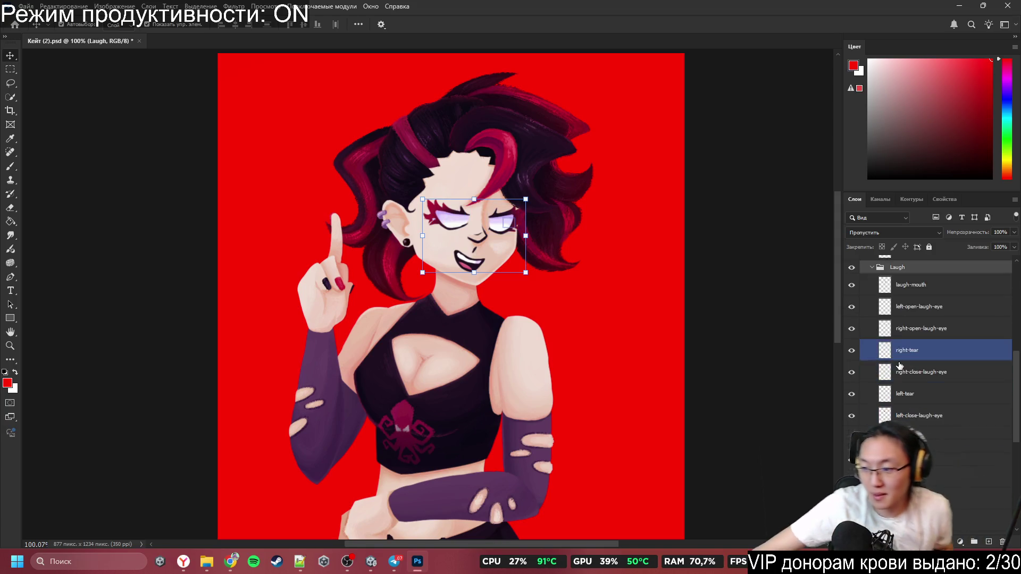
pyautogui.click(931, 331)
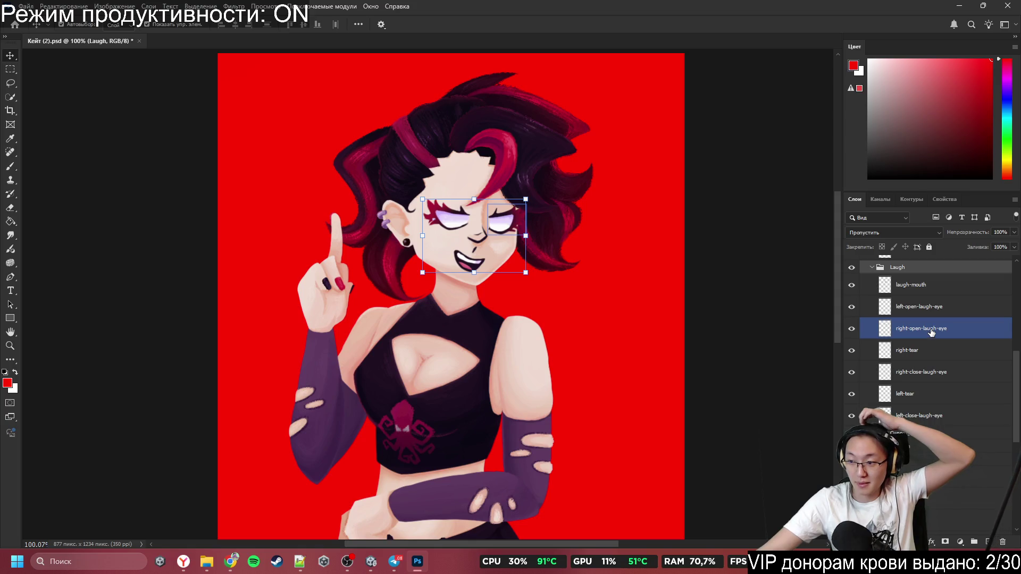
pyautogui.click(904, 286)
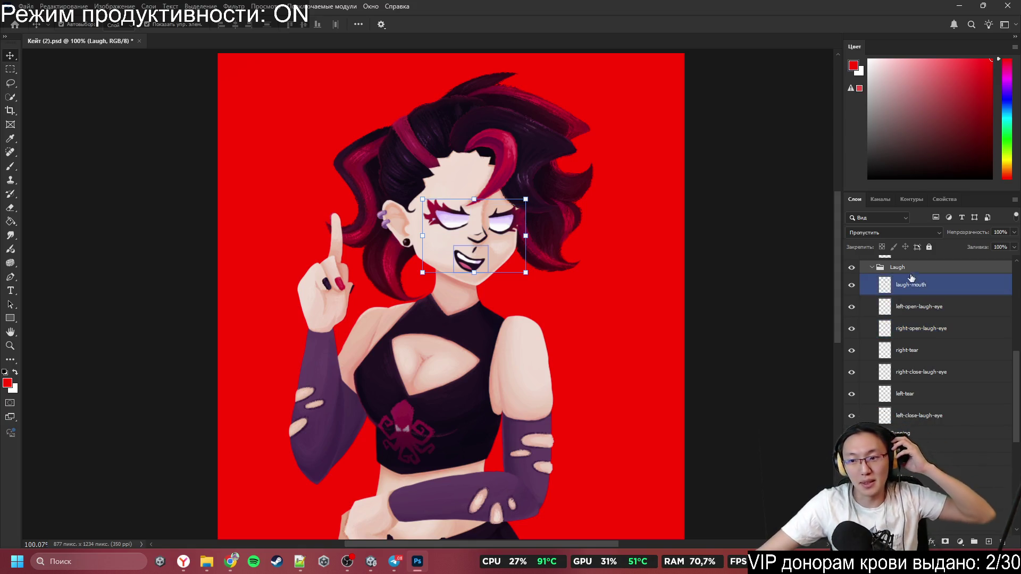
pyautogui.click(925, 336)
pyautogui.hotkey('alt', '[')
pyautogui.hotkey('alt', '[')
pyautogui.hotkey('alt', '[')
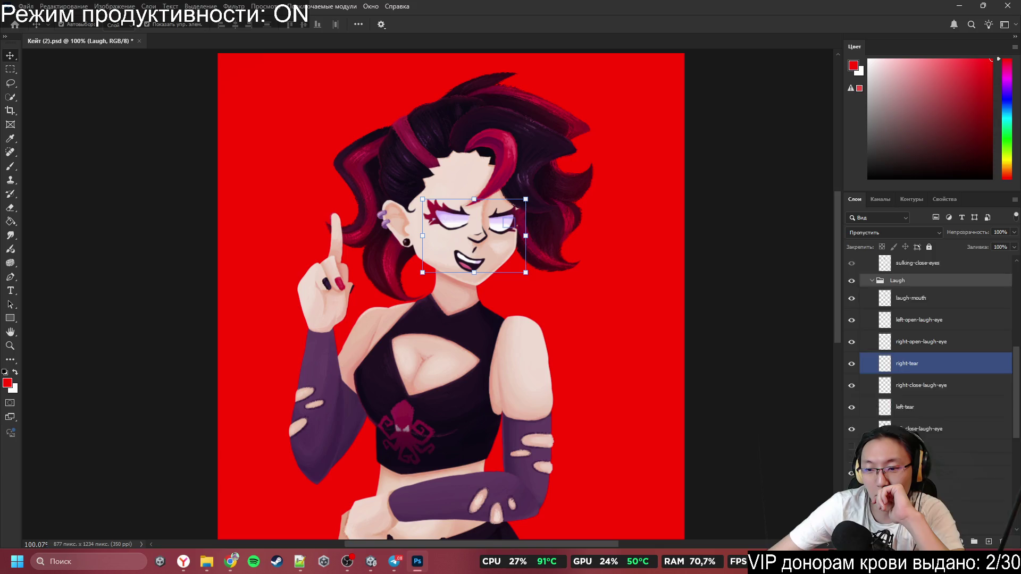
# Step: Turn on the Cunning expression group and step through the lower layers
pyautogui.click(852, 420)
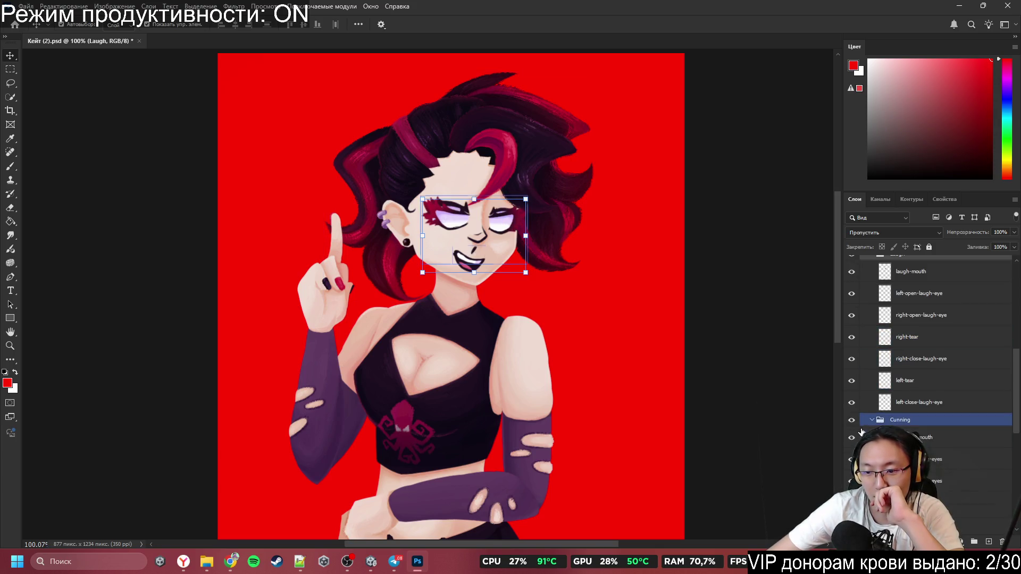
pyautogui.scroll(-3, 869, 422)
pyautogui.scroll(-10, 904, 373)
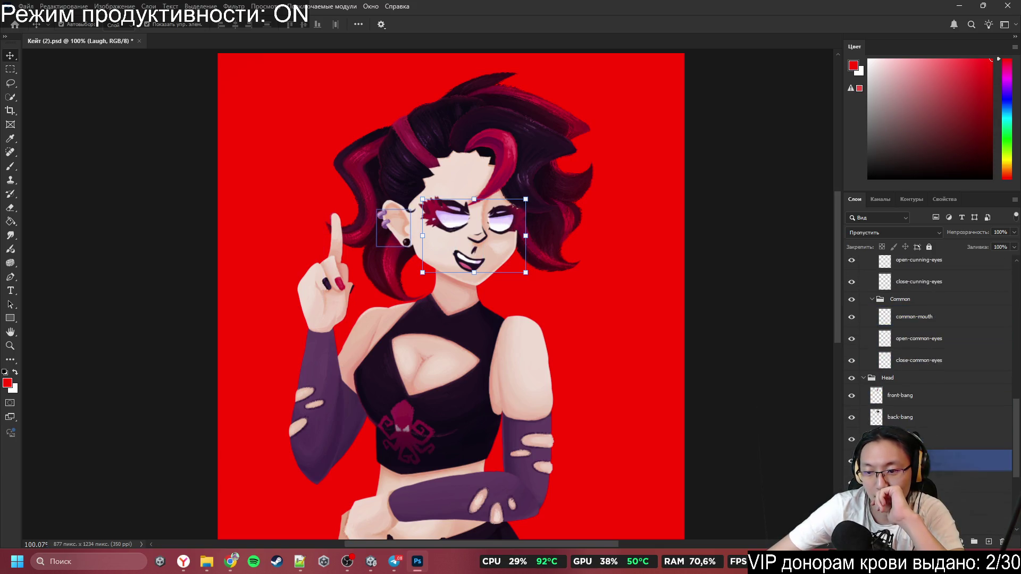
pyautogui.click(957, 463)
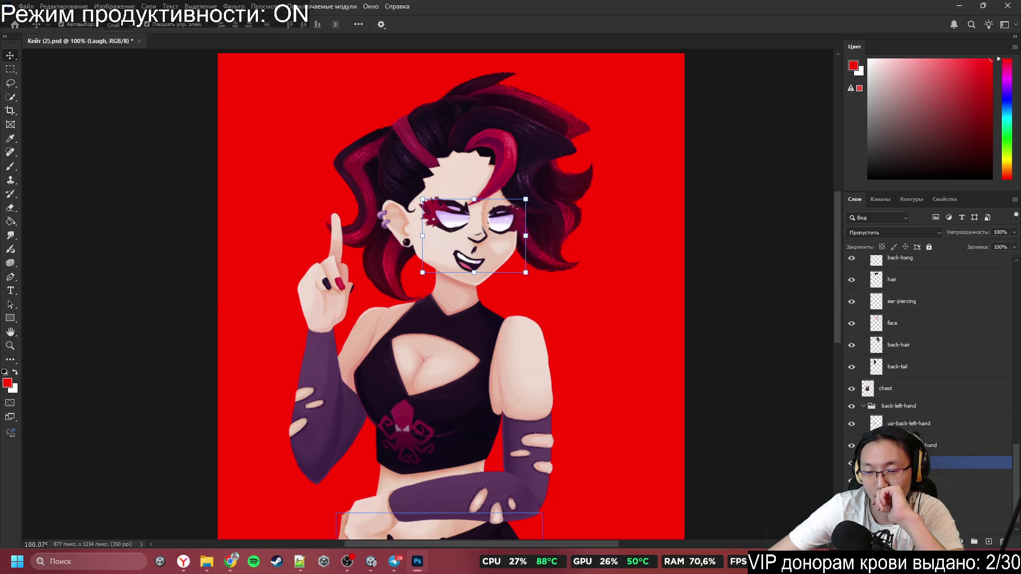
pyautogui.scroll(-1, 957, 462)
pyautogui.click(957, 468)
pyautogui.hotkey('alt', '[')
pyautogui.hotkey('alt', '[')
pyautogui.hotkey('alt', '[')
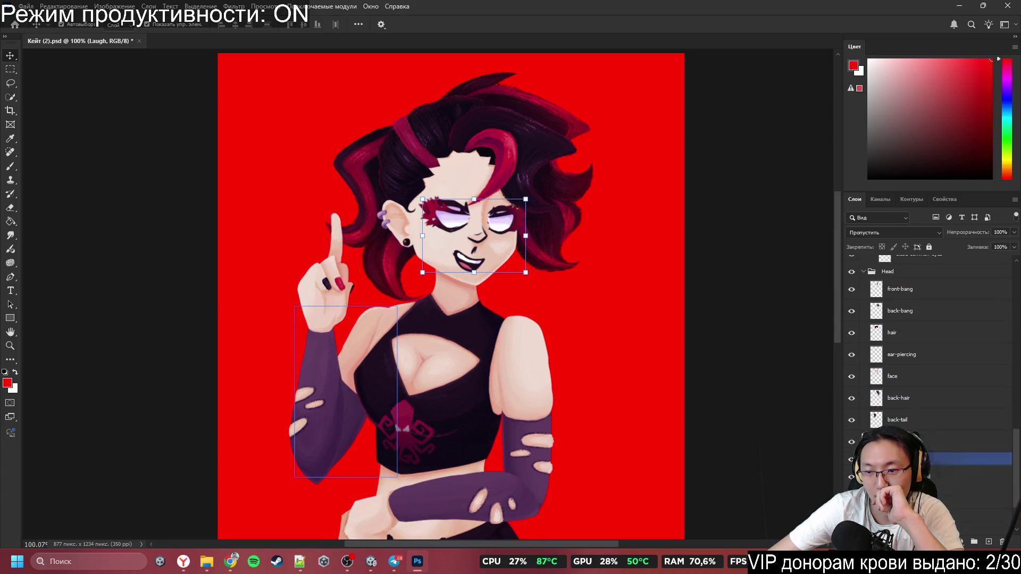
pyautogui.hotkey('alt', '[')
pyautogui.hotkey('alt', '[')
pyautogui.hotkey('alt', '[')
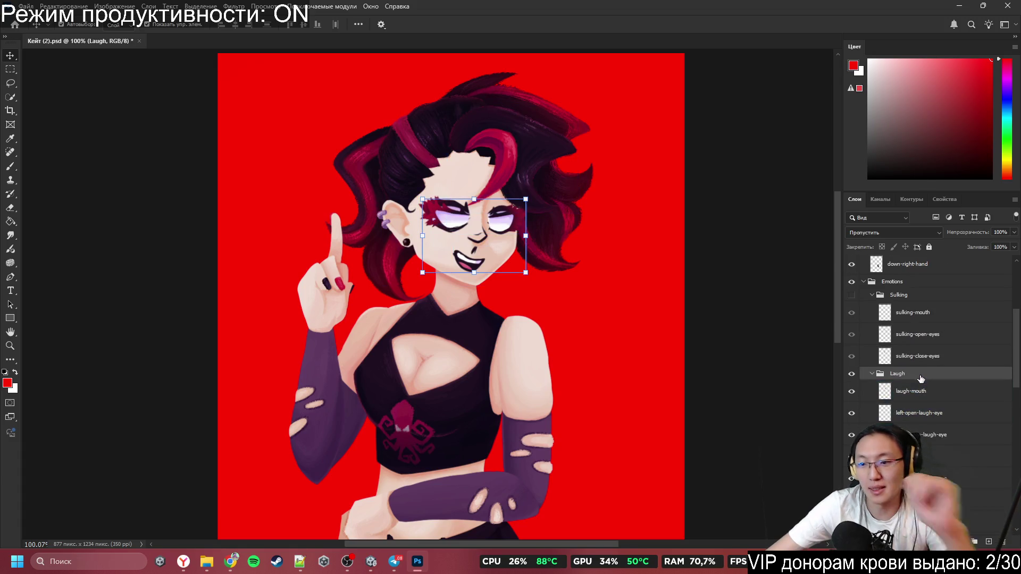
# Step: Duplicate the Laugh group as Laugh2
pyautogui.rightClick(908, 375)
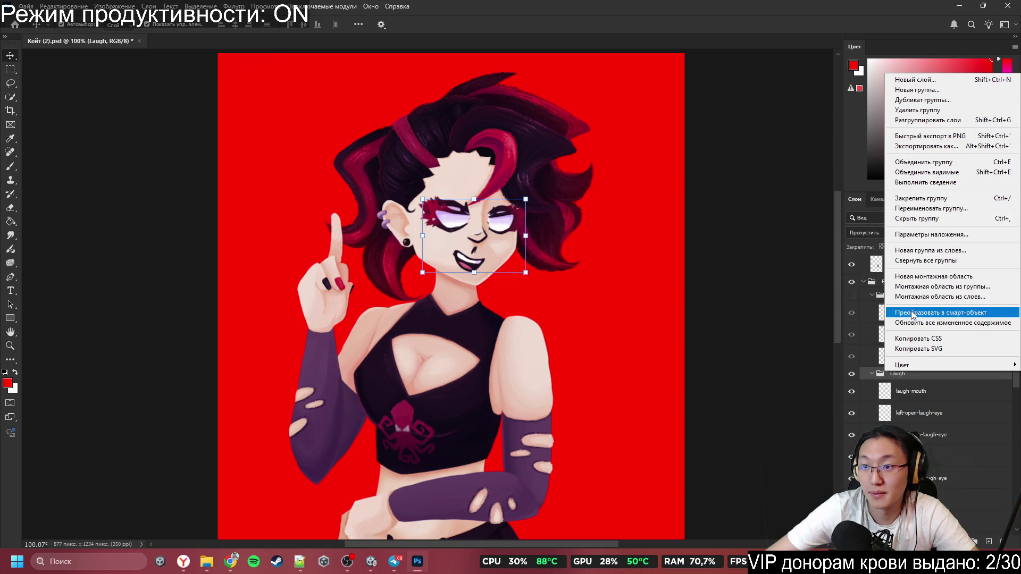
pyautogui.click(933, 100)
pyautogui.write('Laugh2')
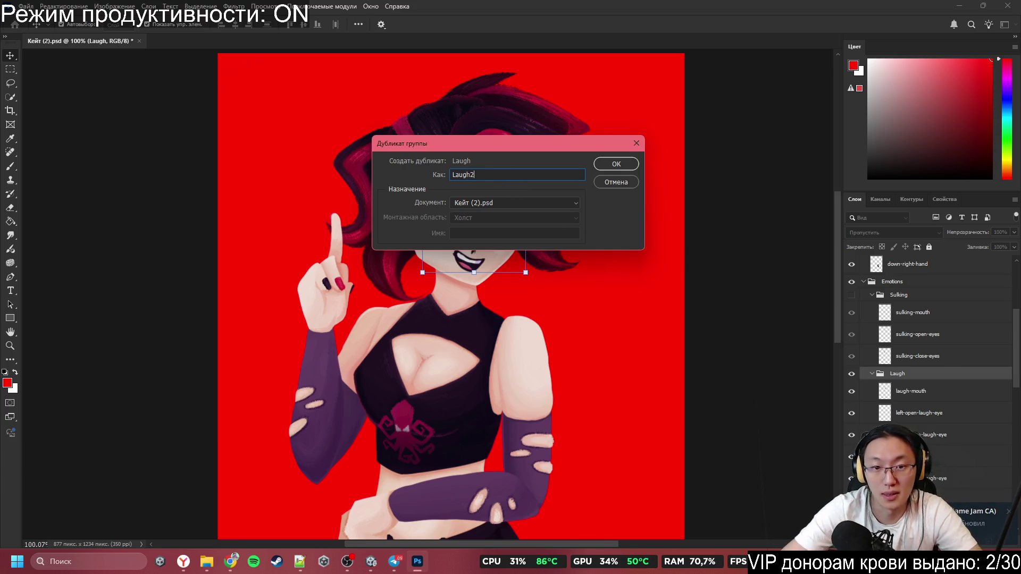
pyautogui.press('Return')
# Step: Hide the Cunning and original Laugh expression groups
pyautogui.scroll(-2, 638, 158)
pyautogui.scroll(-3, 902, 376)
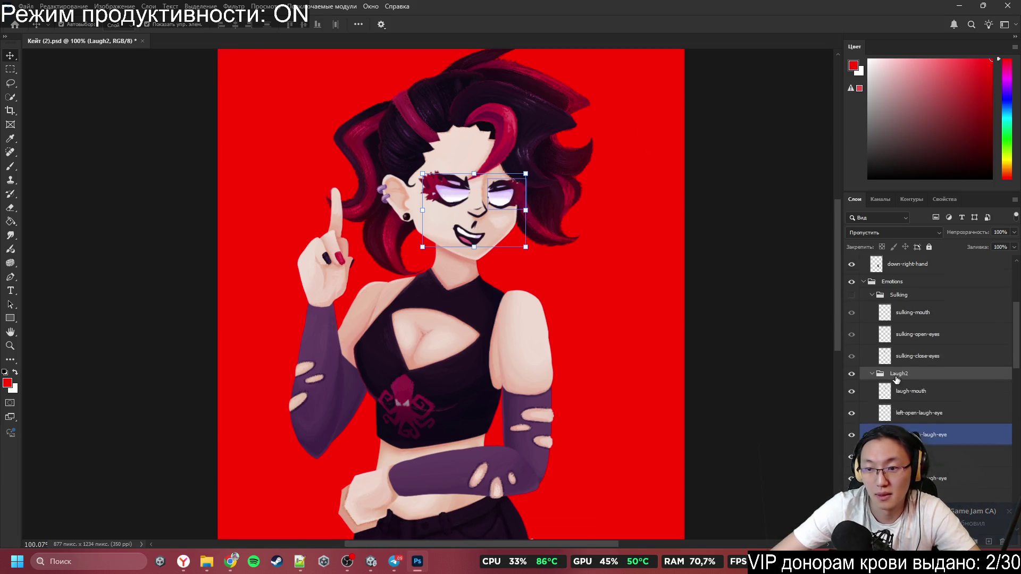
pyautogui.scroll(-3, 902, 376)
pyautogui.click(861, 420)
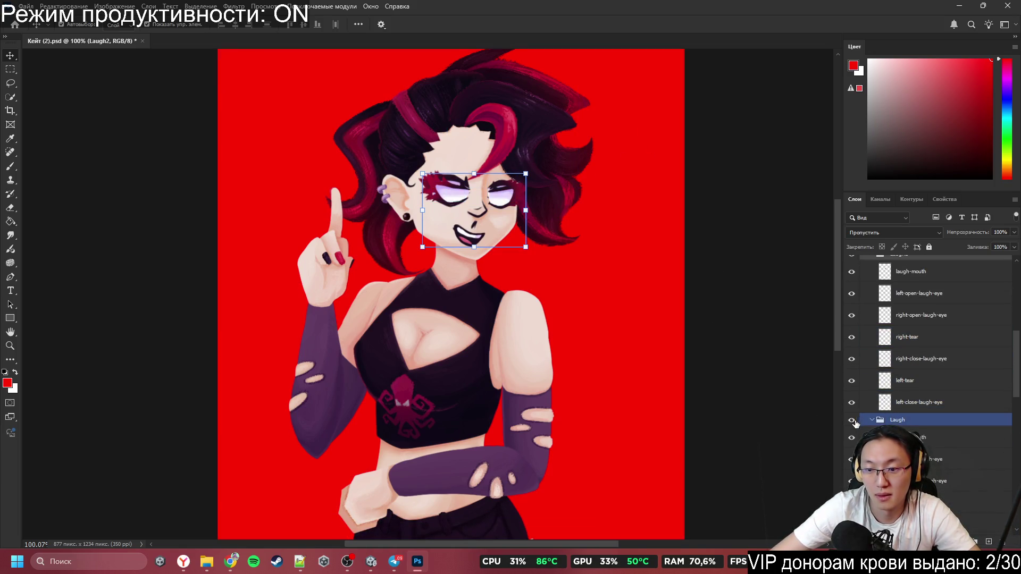
pyautogui.click(852, 359)
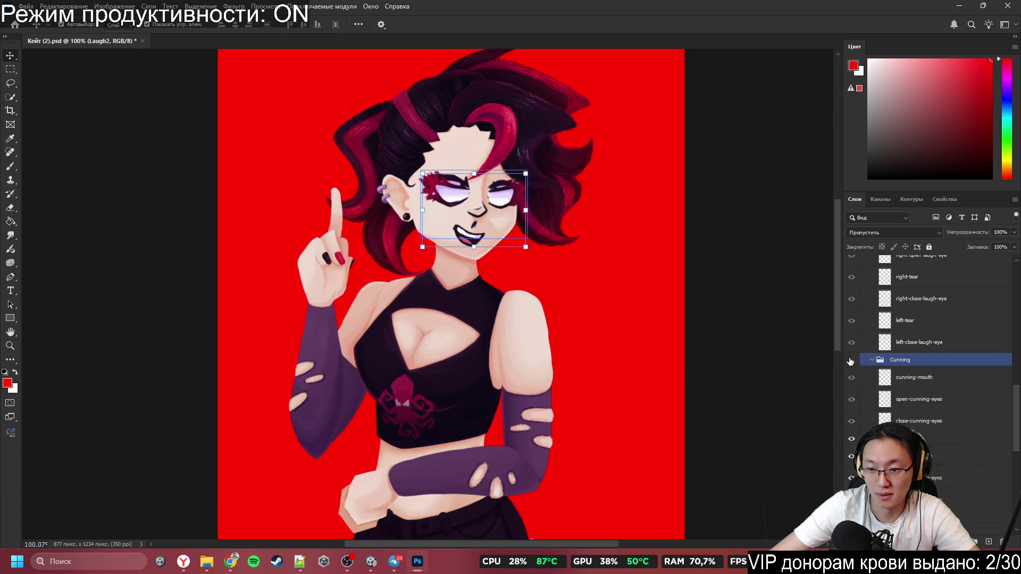
pyautogui.click(855, 453)
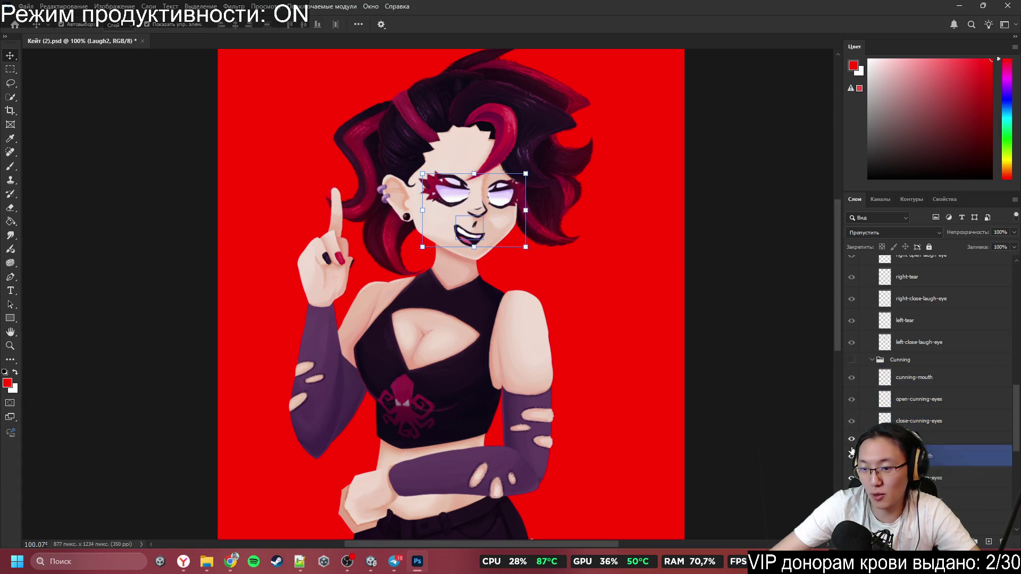
pyautogui.click(851, 439)
pyautogui.click(917, 420)
# Step: Browse Laugh2's left-tear, left-open-laugh-eye and laugh-mouth layers
pyautogui.scroll(1, 921, 393)
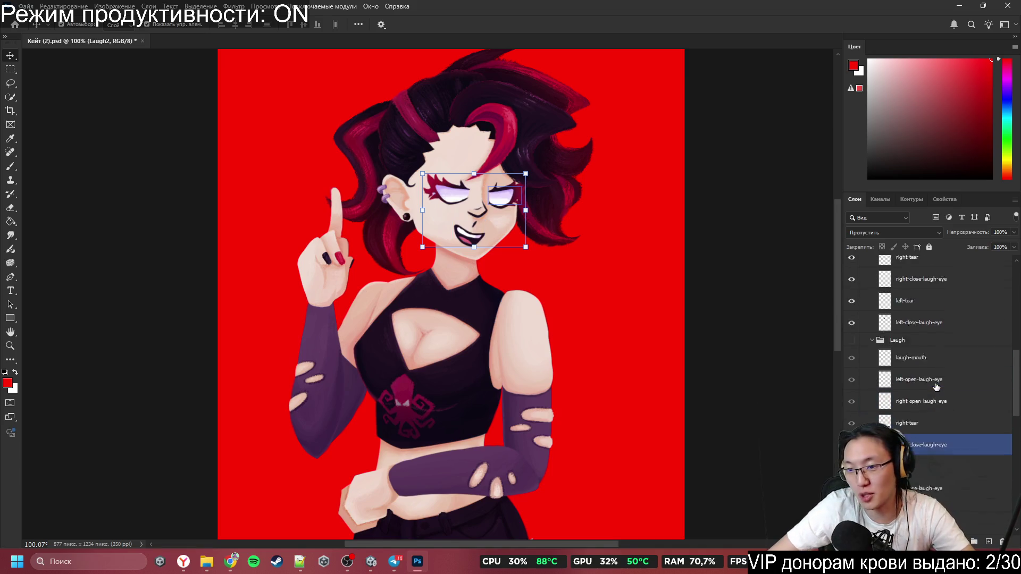
pyautogui.click(909, 353)
pyautogui.scroll(2, 906, 353)
pyautogui.click(899, 335)
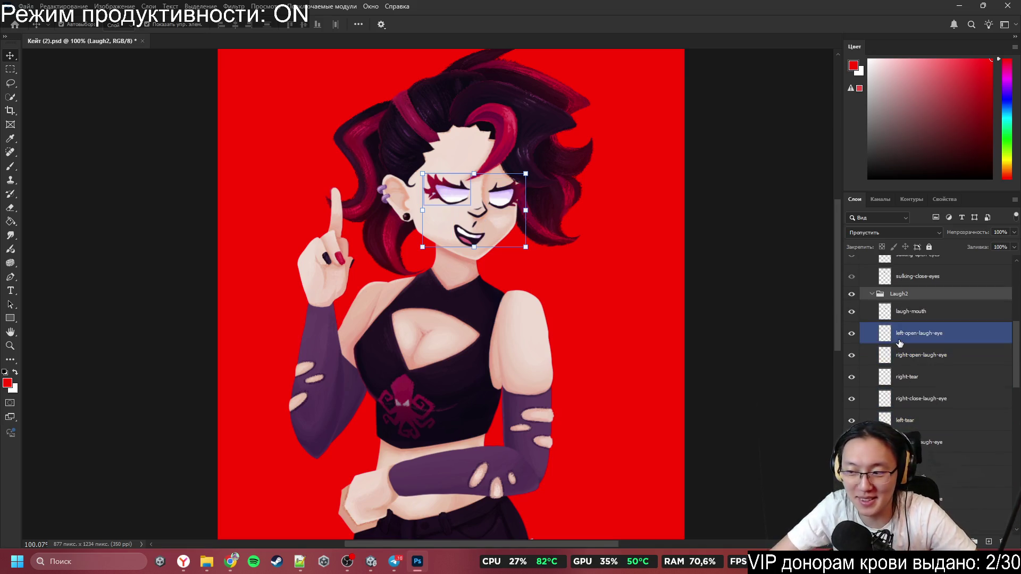
pyautogui.click(898, 313)
pyautogui.click(898, 333)
pyautogui.click(898, 354)
pyautogui.scroll(1, 898, 354)
pyautogui.click(892, 352)
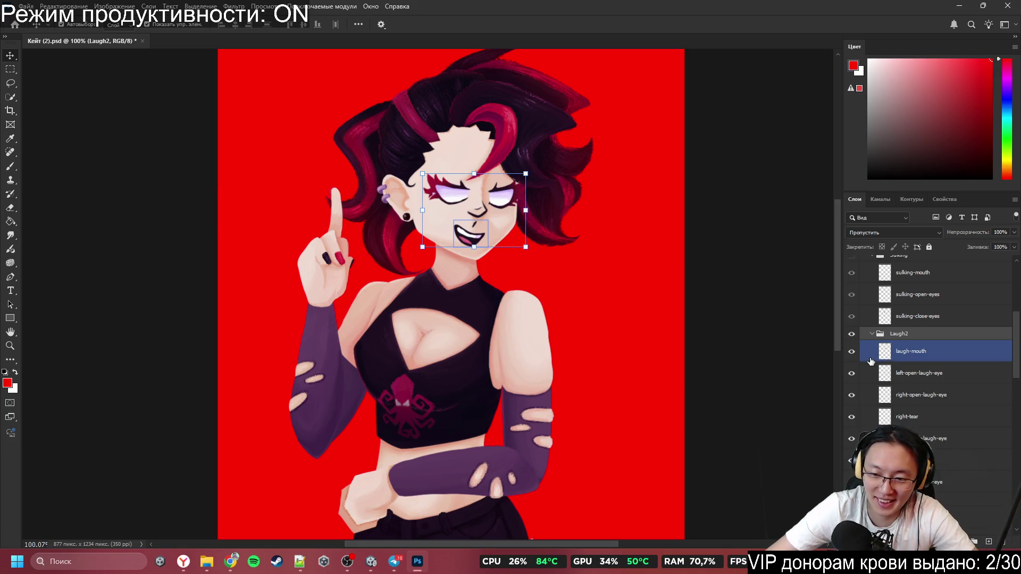
pyautogui.click(899, 373)
pyautogui.keyDown('ctrl'); pyautogui.click(898, 373); pyautogui.keyUp('ctrl')
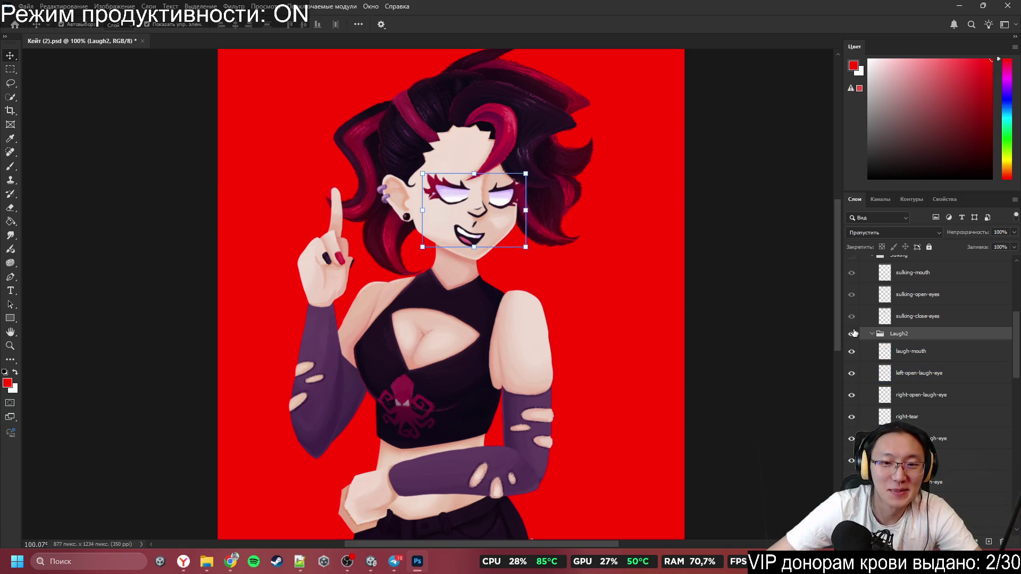
# Step: Pick the laugh eye and mouth layers, ending on right-open-laugh-eye
pyautogui.keyDown('ctrl'); pyautogui.click(507, 197); pyautogui.keyUp('ctrl')
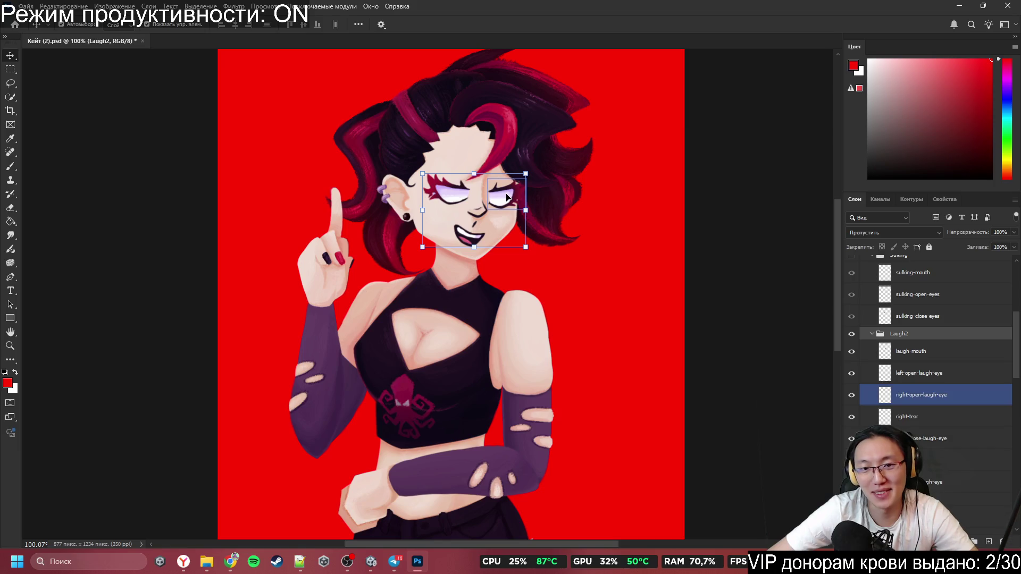
pyautogui.keyDown('ctrl'); pyautogui.click(467, 234); pyautogui.keyUp('ctrl')
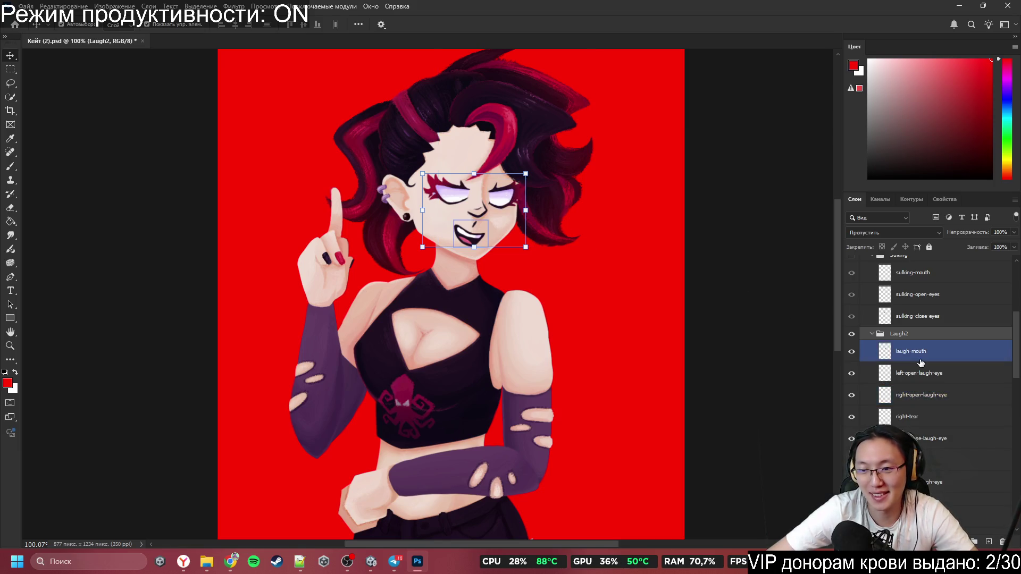
pyautogui.scroll(1, 479, 212)
pyautogui.click(878, 350)
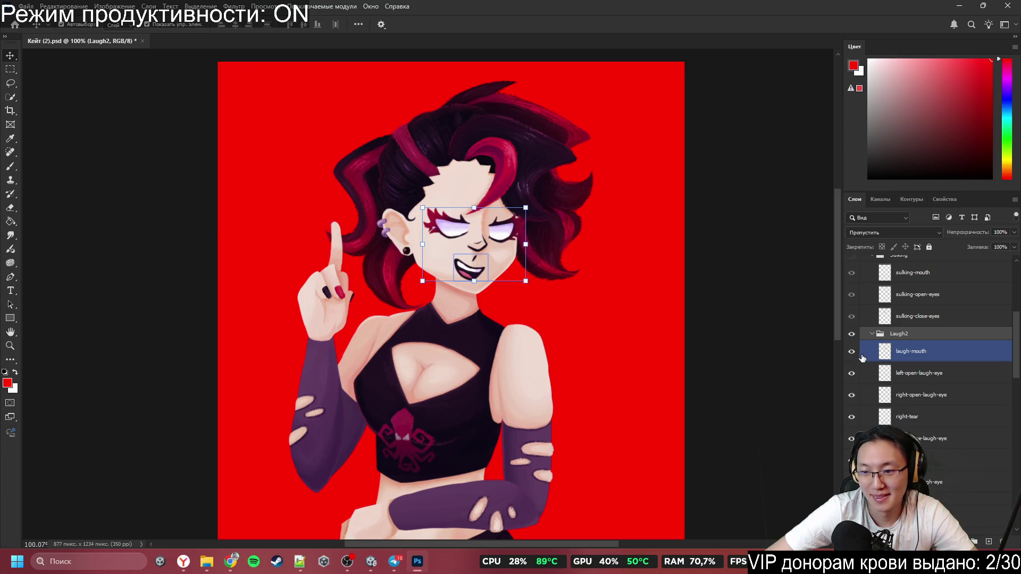
pyautogui.click(878, 372)
pyautogui.click(919, 398)
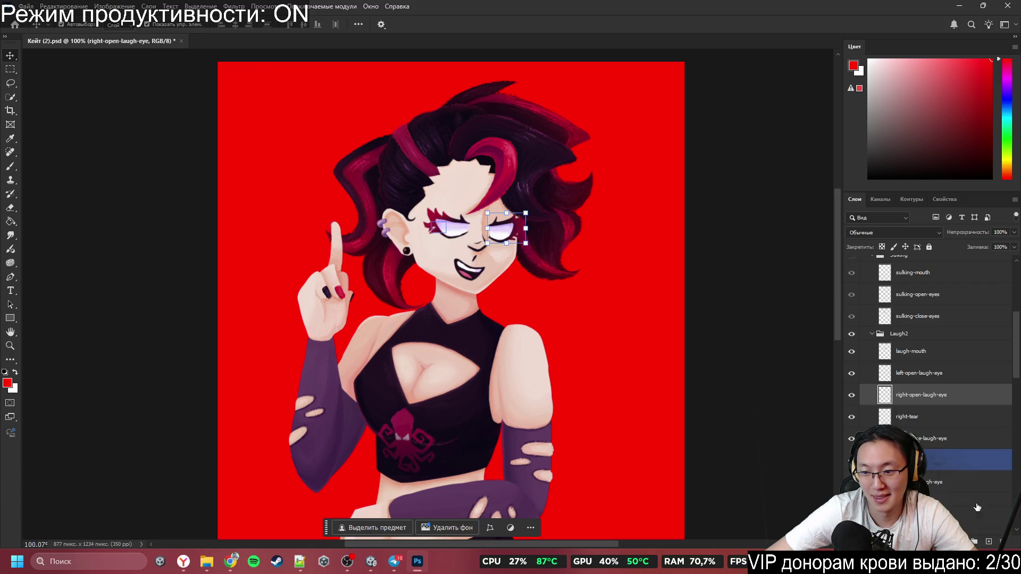
# Step: Delete both open laugh eye layers from Laugh2 and move left-tear below right-close-laugh-eye
pyautogui.press('Delete')
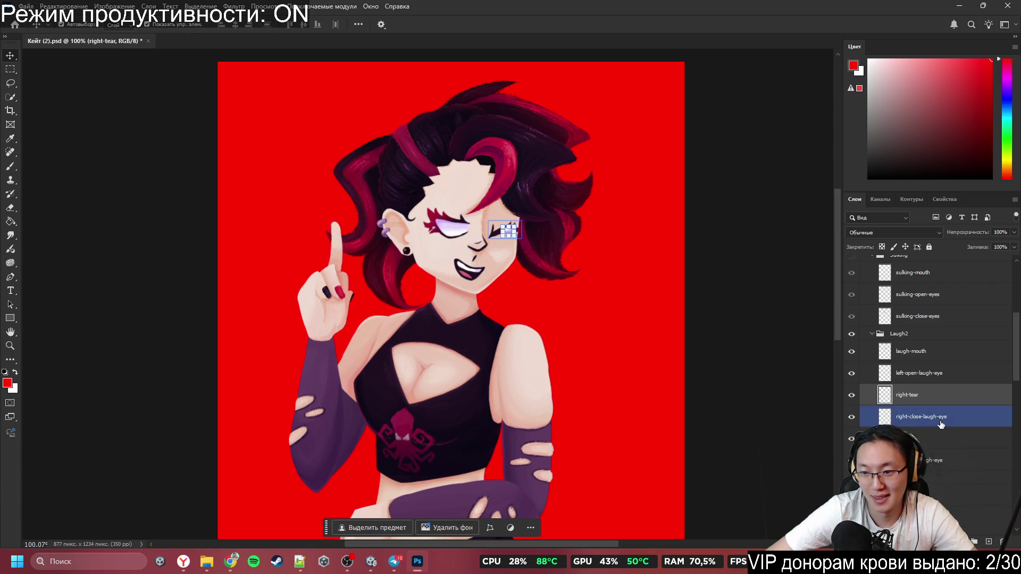
pyautogui.moveTo(941, 424); pyautogui.dragTo(940, 417)
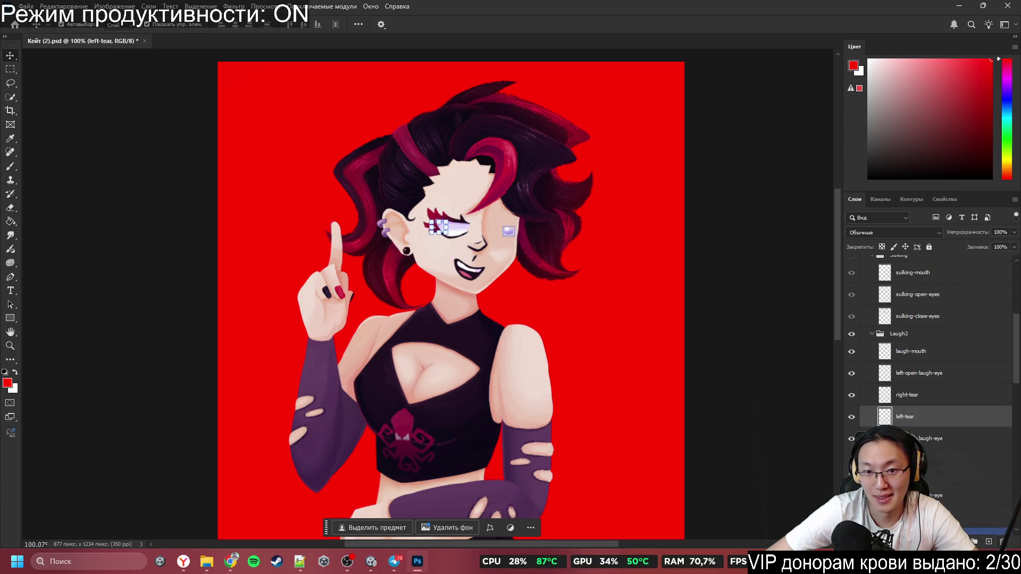
pyautogui.moveTo(1000, 530); pyautogui.dragTo(1001, 541)
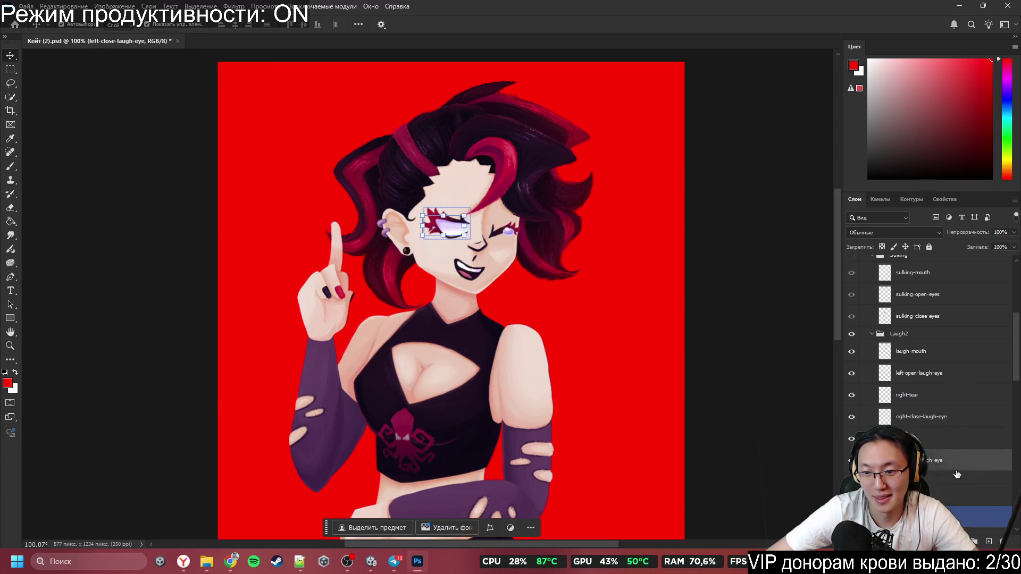
pyautogui.moveTo(930, 374)
pyautogui.mouseDown()
pyautogui.moveTo(979, 546)
pyautogui.moveTo(1001, 541)
pyautogui.mouseUp()
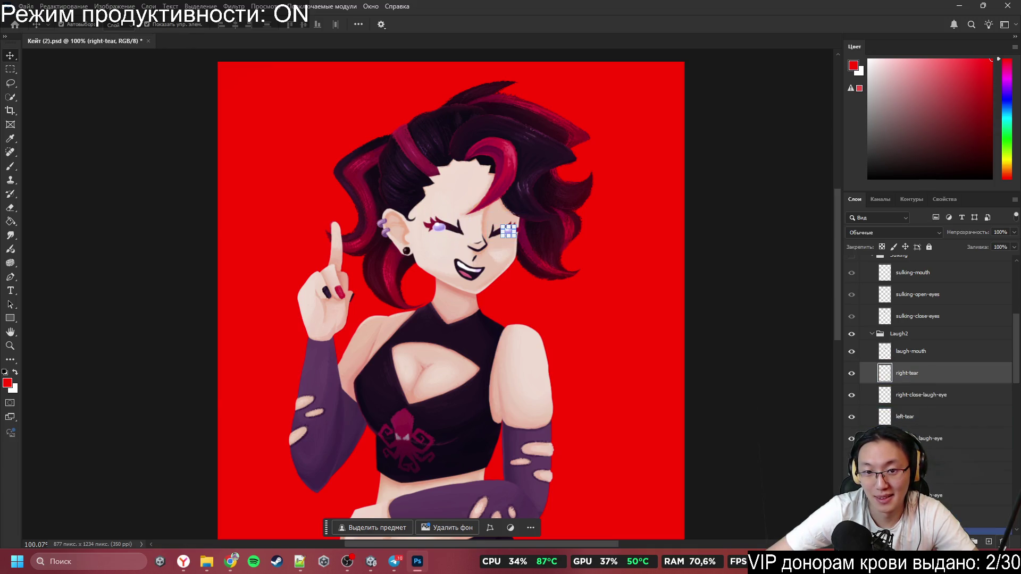
pyautogui.click(661, 372)
pyautogui.scroll(-3, 707, 372)
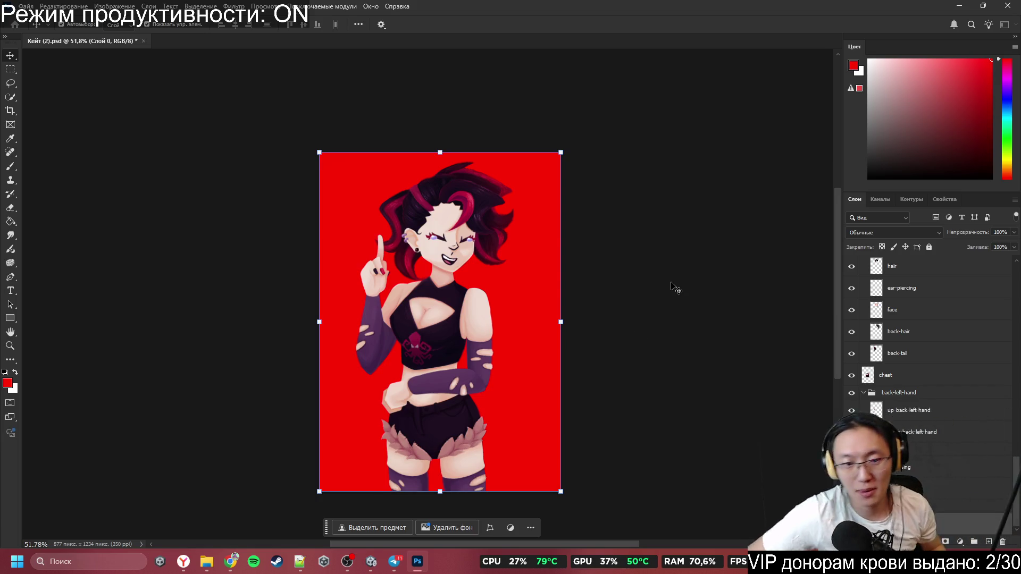
# Step: Drag the red Слой 0 background down and back up, leaving thin strips at the top and right edges
pyautogui.click(679, 335)
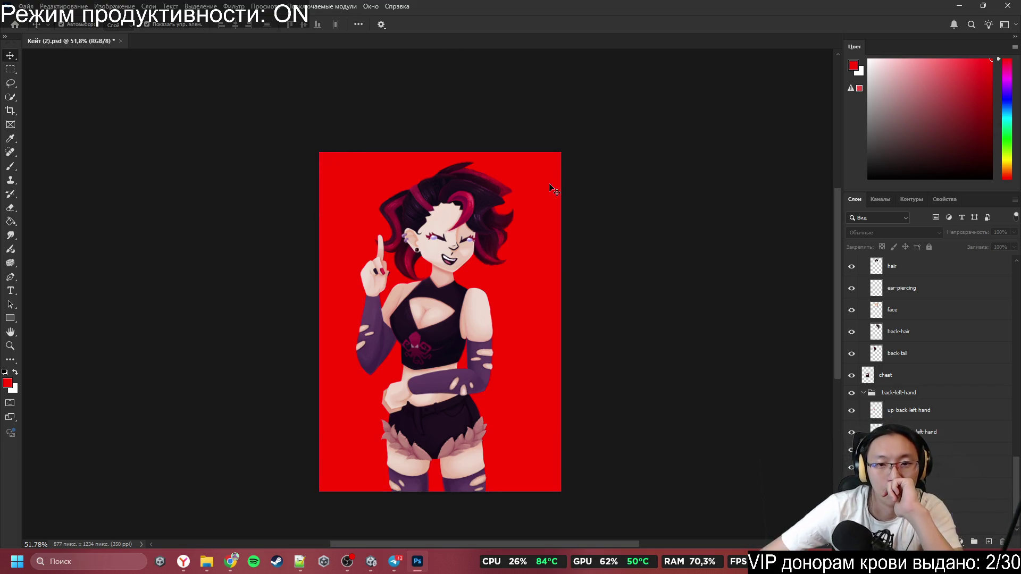
pyautogui.moveTo(550, 189)
pyautogui.mouseDown()
pyautogui.moveTo(730, 248)
pyautogui.moveTo(468, 268)
pyautogui.moveTo(489, 428)
pyautogui.moveTo(508, 451)
pyautogui.mouseUp()
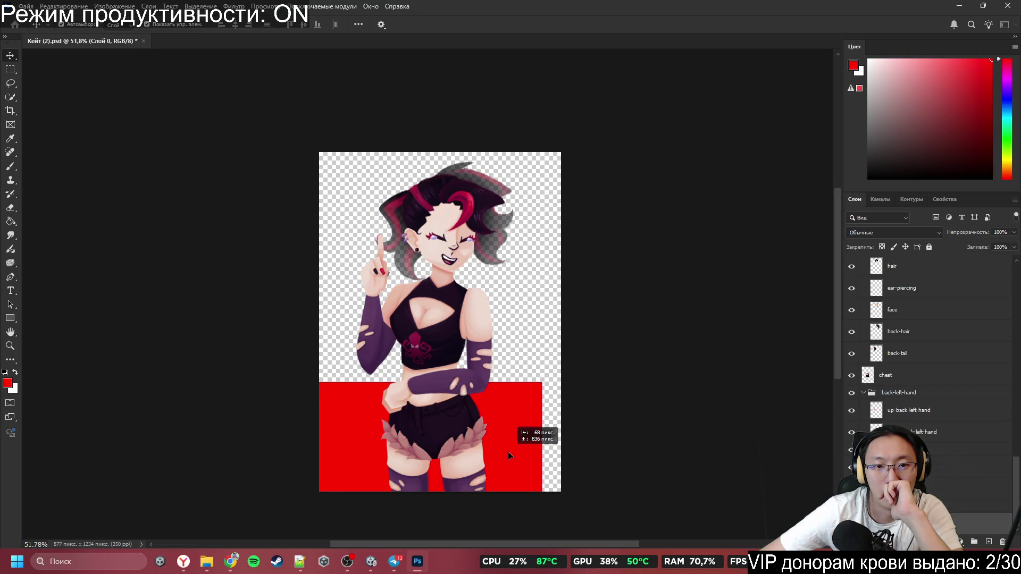
pyautogui.moveTo(508, 451)
pyautogui.mouseDown()
pyautogui.moveTo(527, 437)
pyautogui.moveTo(532, 203)
pyautogui.moveTo(521, 256)
pyautogui.moveTo(520, 432)
pyautogui.moveTo(522, 216)
pyautogui.moveTo(505, 371)
pyautogui.moveTo(535, 274)
pyautogui.moveTo(531, 212)
pyautogui.mouseUp()
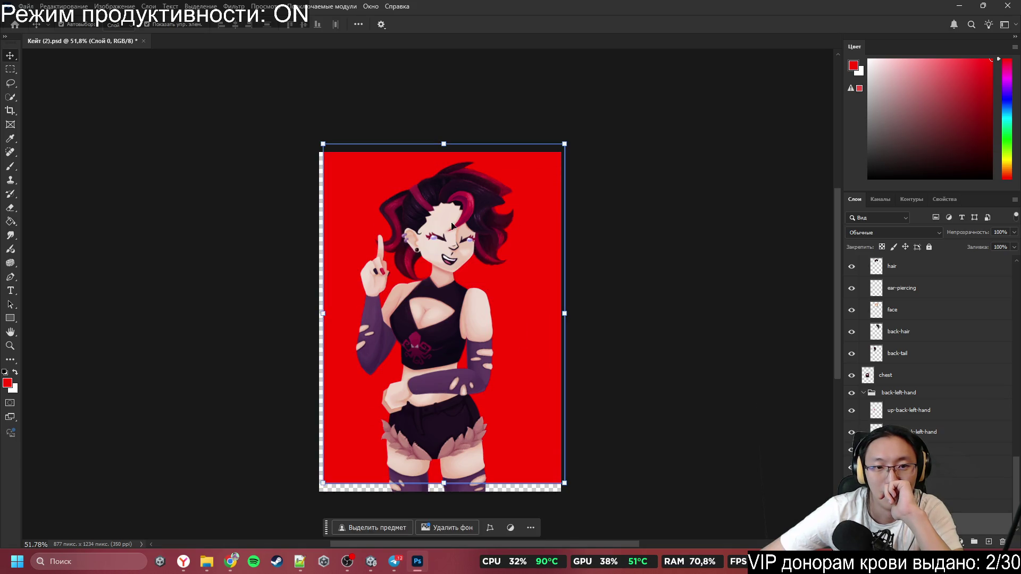
pyautogui.click(405, 232)
pyautogui.click(405, 232)
pyautogui.scroll(5, 405, 230)
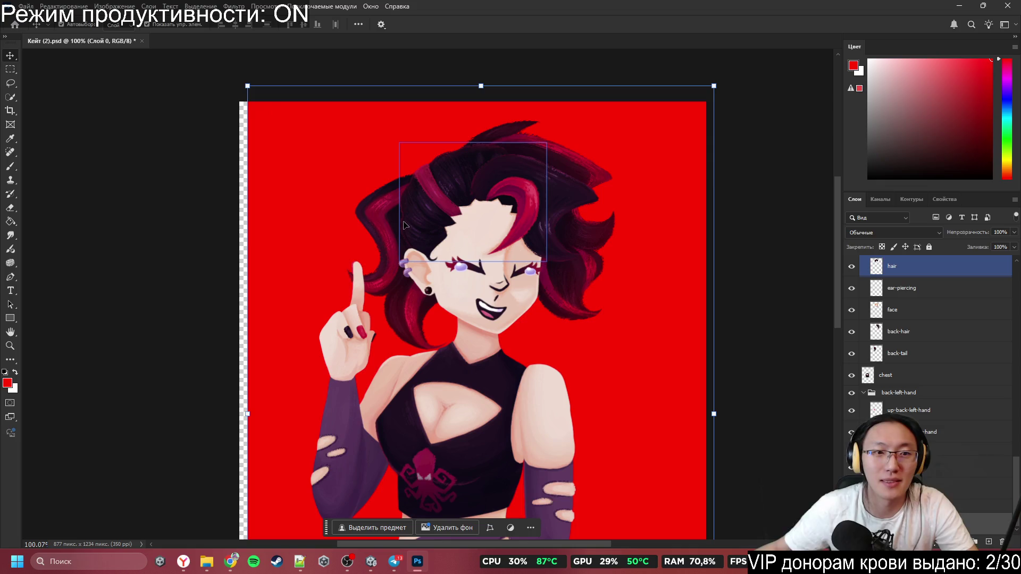
pyautogui.moveTo(645, 257)
pyautogui.mouseDown()
pyautogui.moveTo(614, 289)
pyautogui.moveTo(640, 260)
pyautogui.moveTo(626, 271)
pyautogui.moveTo(580, 178)
pyautogui.moveTo(653, 162)
pyautogui.moveTo(645, 178)
pyautogui.mouseUp()
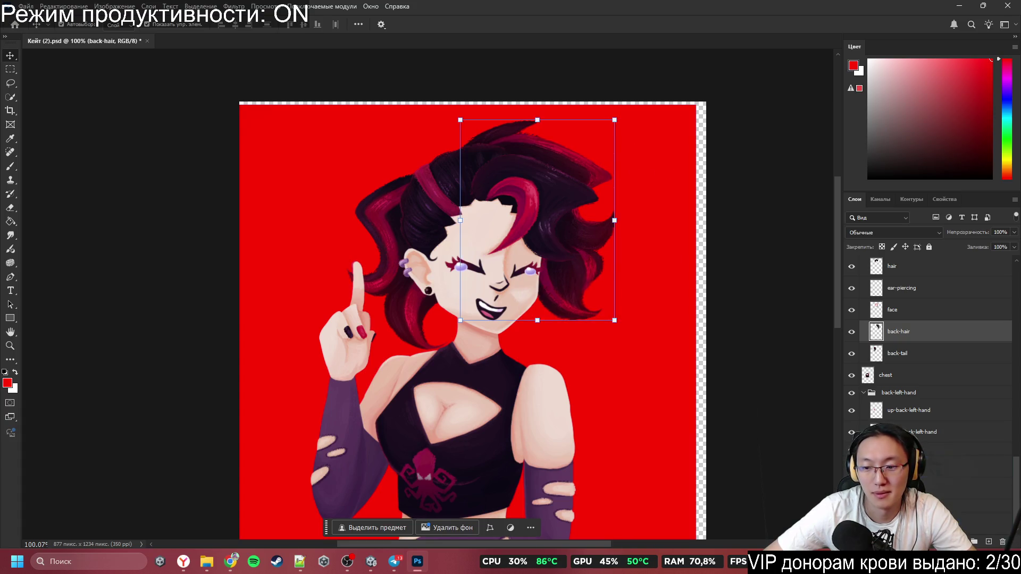
# Step: Select the back-hair layer's pixels and contract the selection via Select > Modify > Contract
pyautogui.keyDown('ctrl'); pyautogui.click(876, 338); pyautogui.keyUp('ctrl')
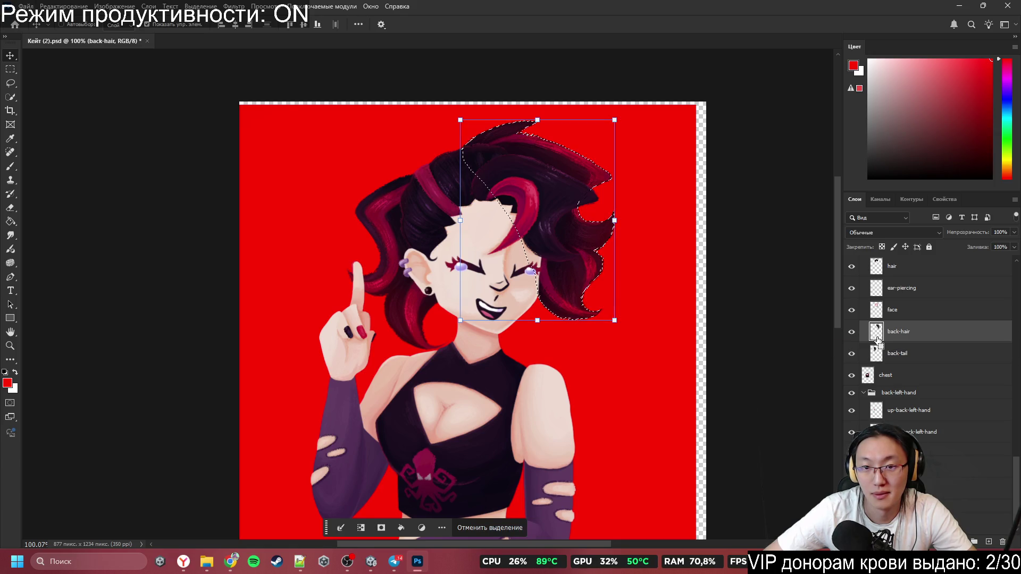
pyautogui.click(114, 7)
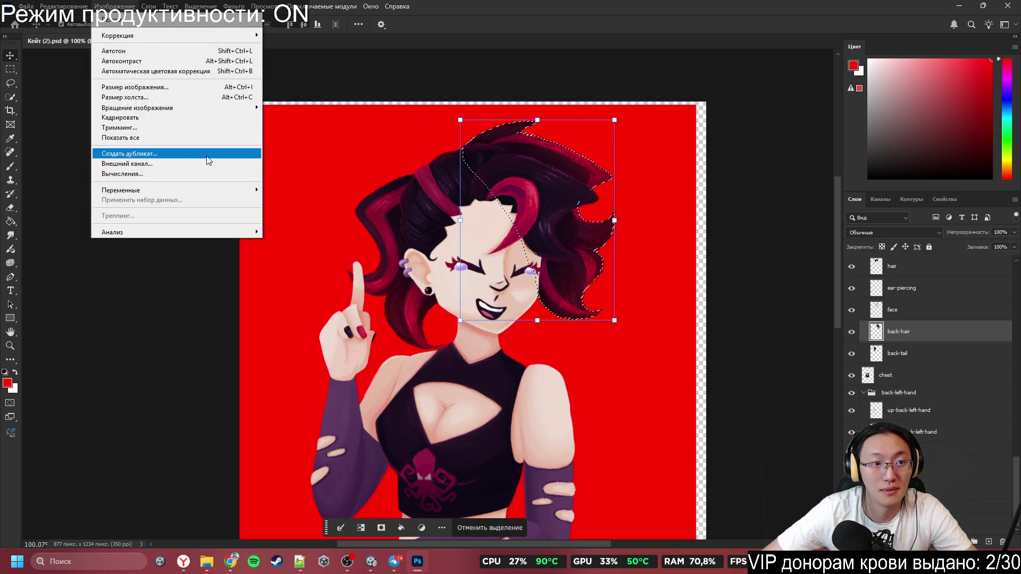
pyautogui.moveTo(170, 7)
pyautogui.moveTo(260, 168)
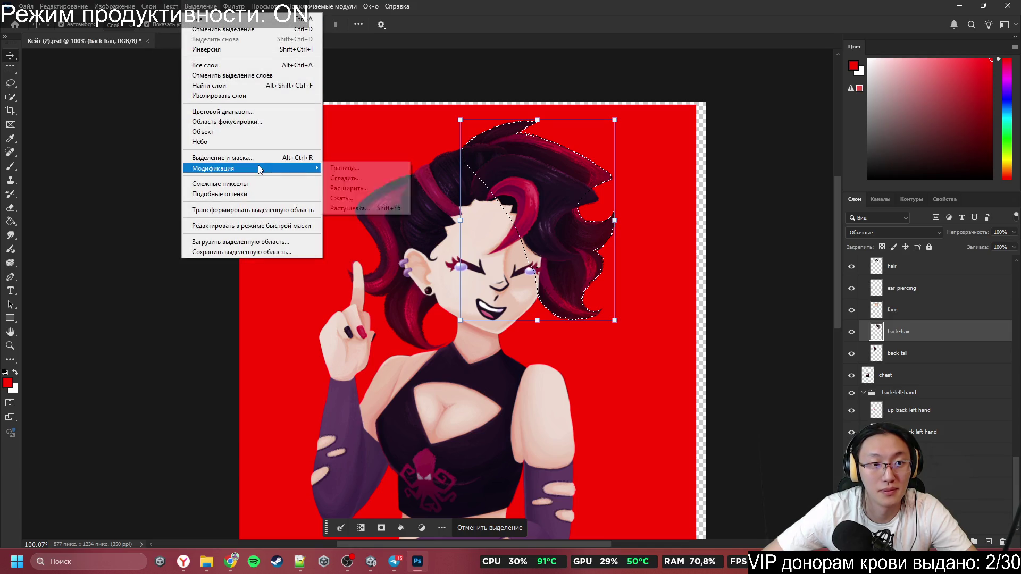
pyautogui.click(342, 198)
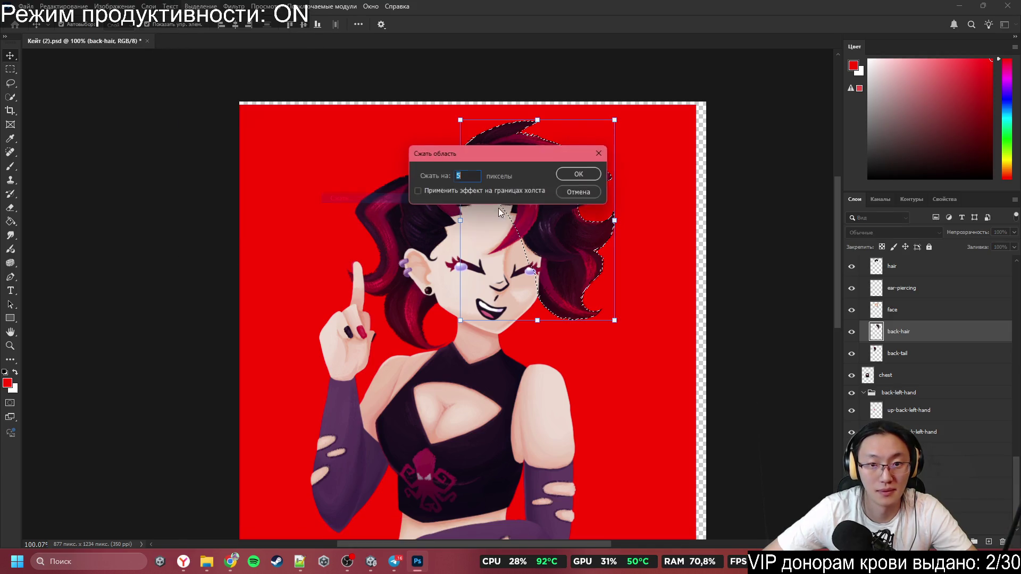
pyautogui.click(579, 173)
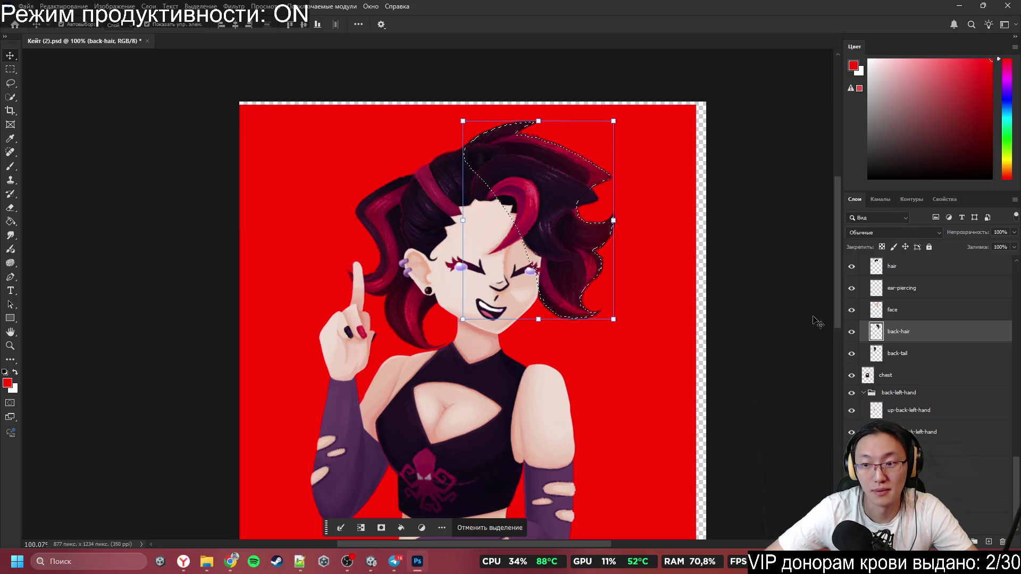
# Step: Put the selection on new layer Слой 1 and place it between back-hair and back-tail
pyautogui.click(957, 418)
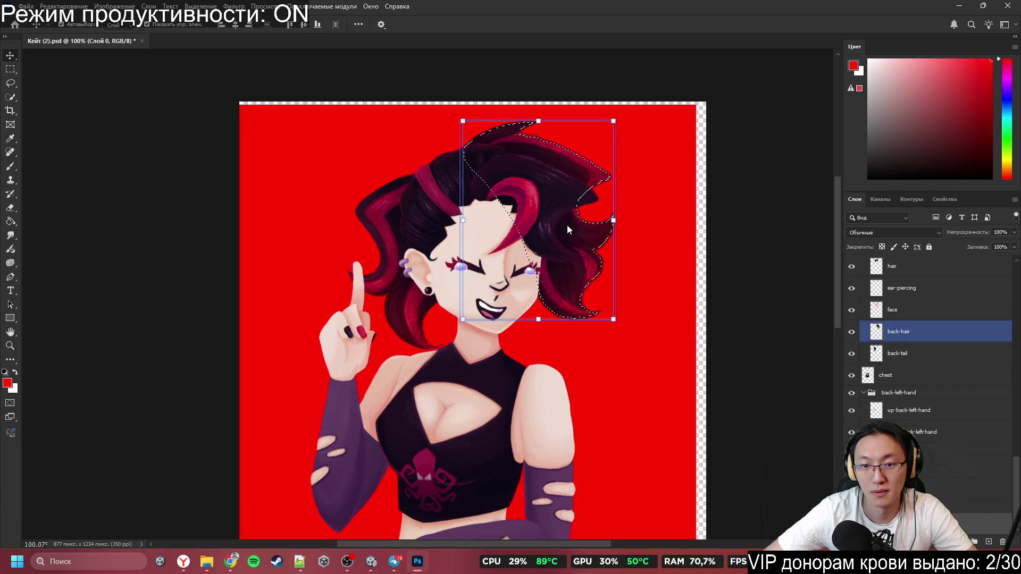
pyautogui.rightClick(583, 151)
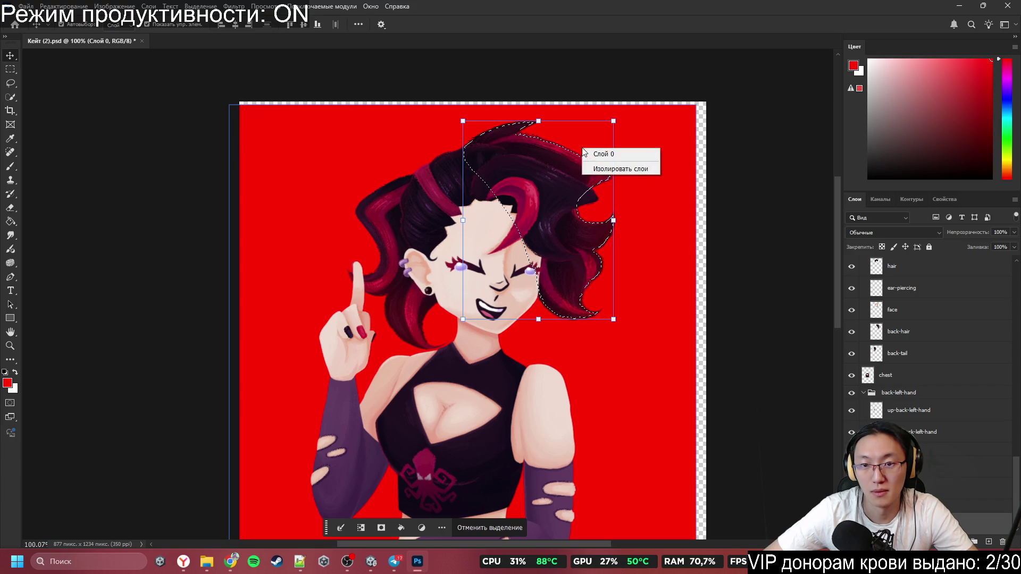
pyautogui.click(595, 166)
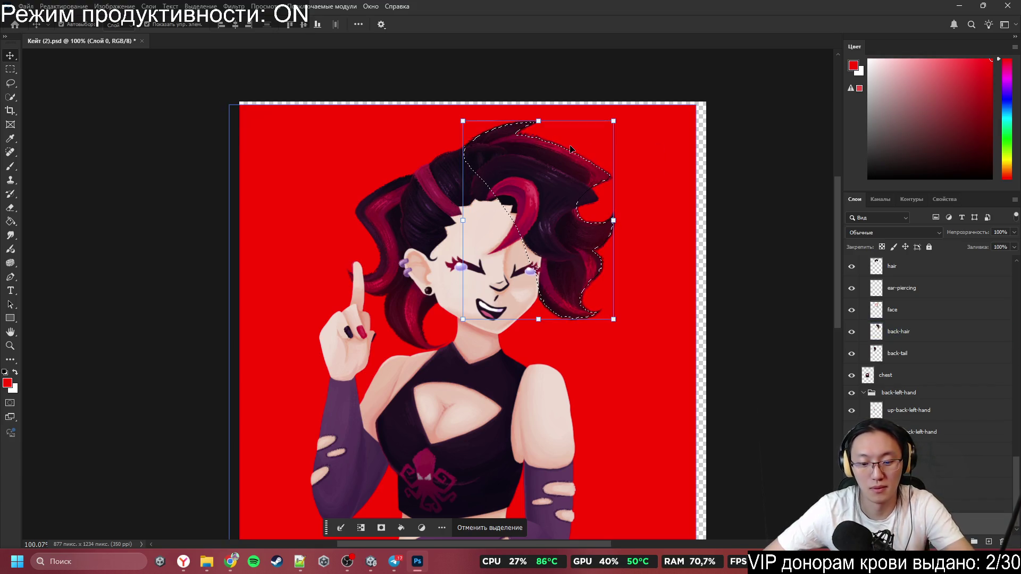
pyautogui.press('l')
pyautogui.rightClick(574, 169)
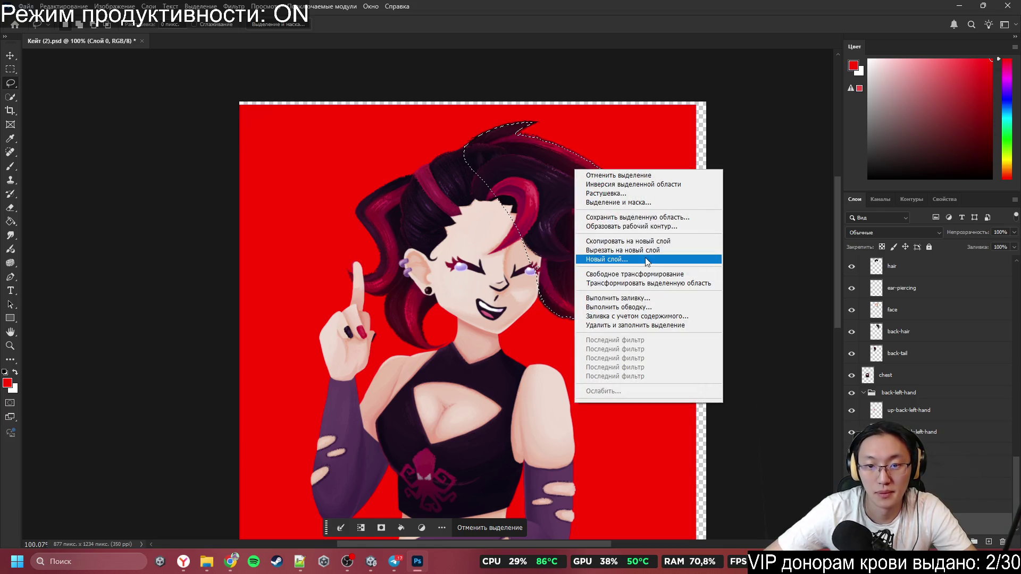
pyautogui.click(611, 241)
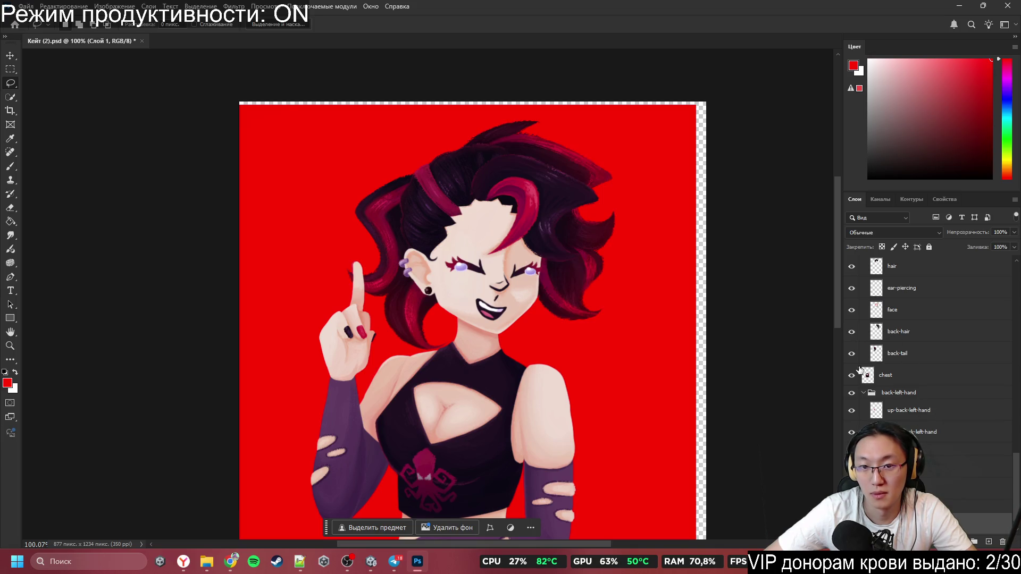
pyautogui.moveTo(904, 475); pyautogui.dragTo(899, 343)
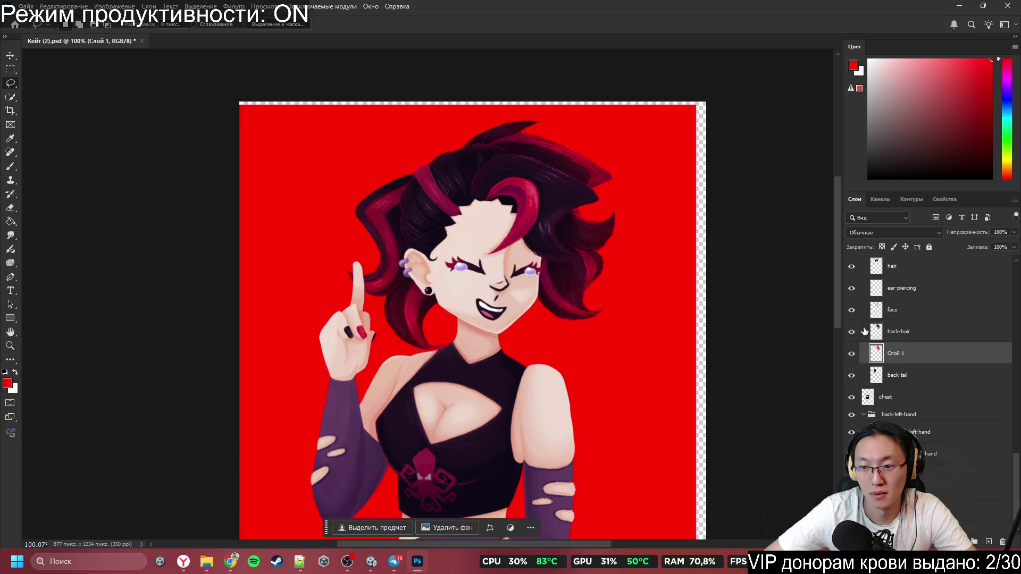
pyautogui.click(851, 331)
pyautogui.click(852, 332)
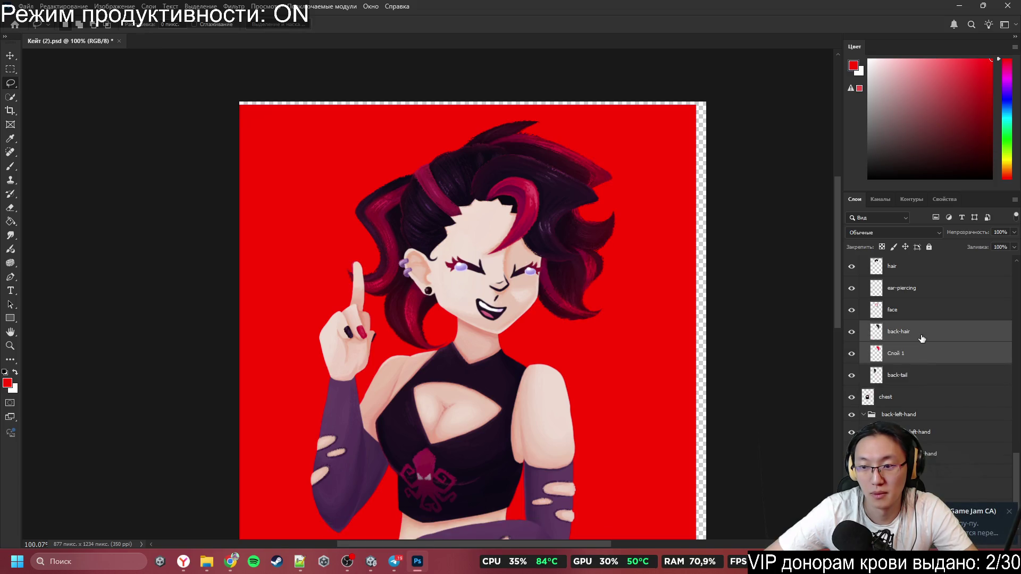
# Step: Drag the red background down below the shoulders, undoing test moves of the hair and background
pyautogui.moveTo(636, 202)
pyautogui.mouseDown()
pyautogui.moveTo(586, 527)
pyautogui.moveTo(631, 467)
pyautogui.moveTo(620, 327)
pyautogui.moveTo(623, 413)
pyautogui.mouseUp()
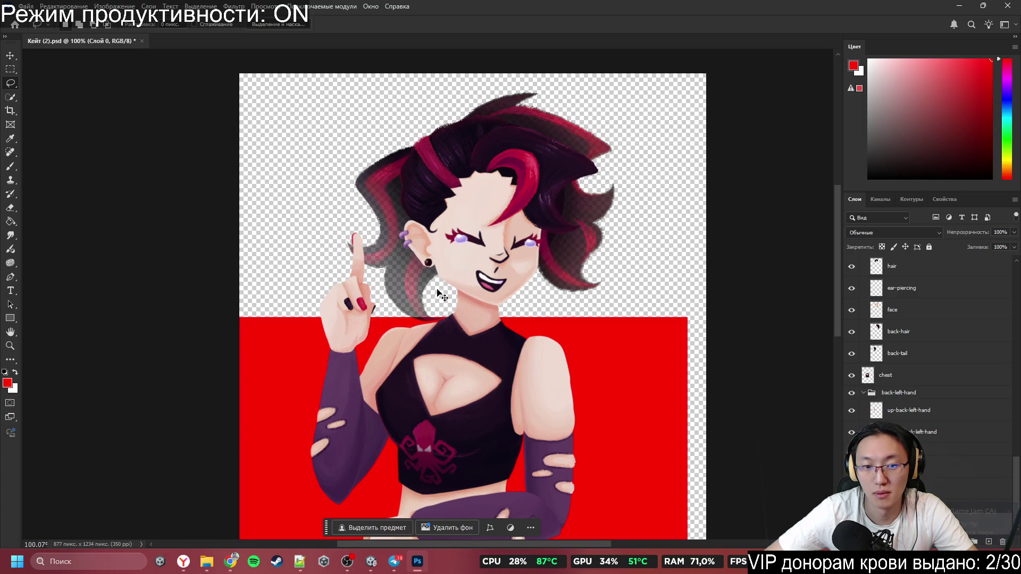
pyautogui.keyDown('ctrl'); pyautogui.click(411, 286); pyautogui.keyUp('ctrl')
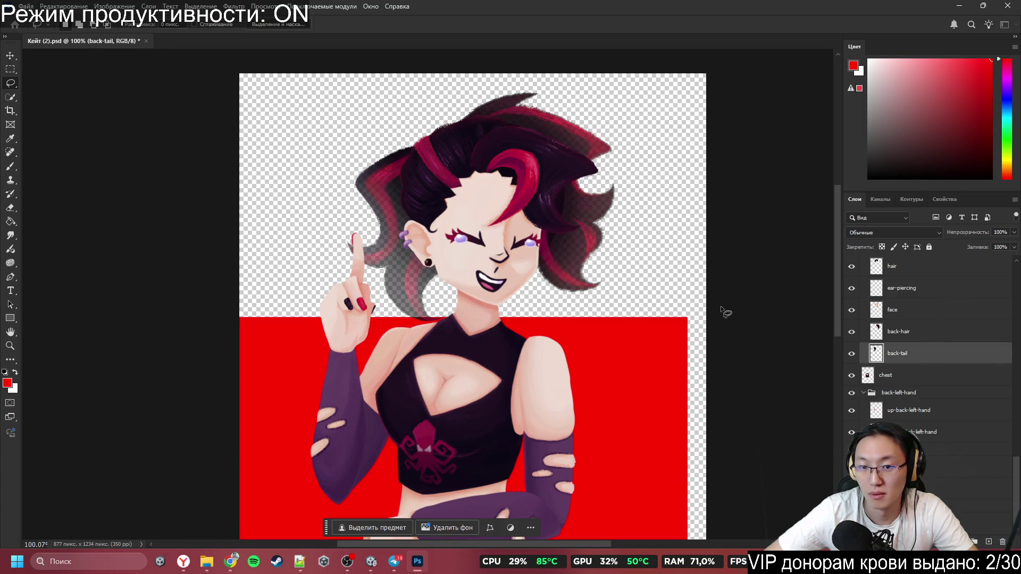
pyautogui.moveTo(566, 141)
pyautogui.mouseDown()
pyautogui.moveTo(658, 144)
pyautogui.moveTo(664, 117)
pyautogui.moveTo(684, 135)
pyautogui.mouseUp()
pyautogui.hotkey('ctrl', 'z')
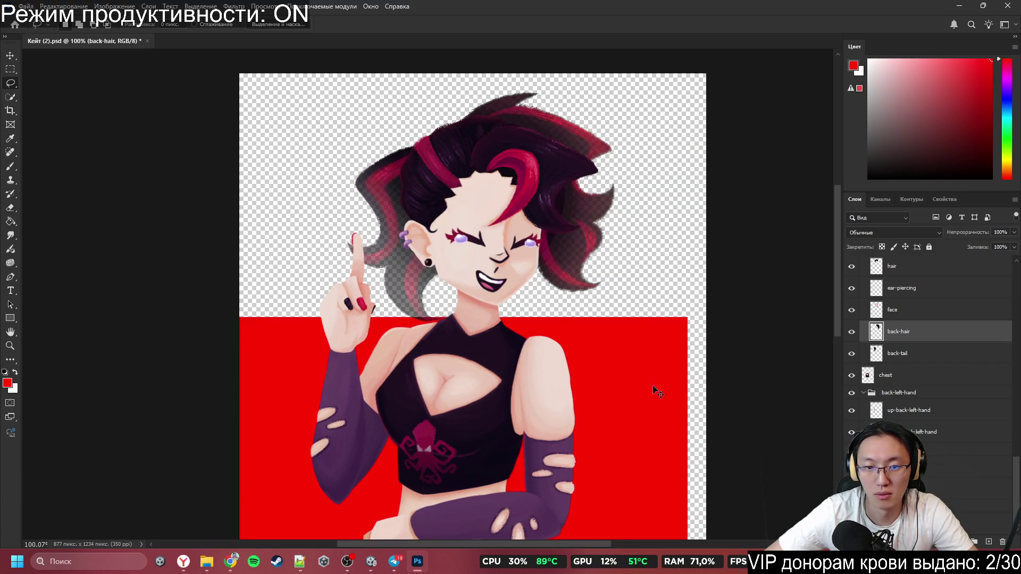
pyautogui.moveTo(654, 387)
pyautogui.keyDown('ctrl'); pyautogui.mouseDown()
pyautogui.moveTo(650, 169)
pyautogui.moveTo(661, 156)
pyautogui.moveTo(661, 418)
pyautogui.mouseUp(); pyautogui.keyUp('ctrl')
pyautogui.hotkey('ctrl', 'z')
pyautogui.hotkey('ctrl', 'z')
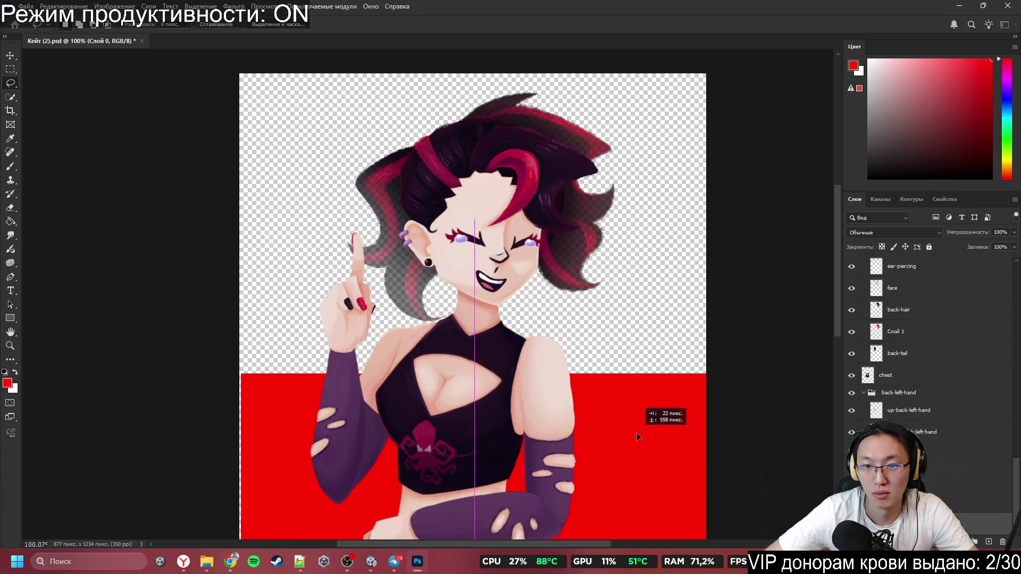
# Step: Toggle Слой 1 to compare the hair shading, then select Слой 1
pyautogui.click(855, 333)
pyautogui.click(856, 334)
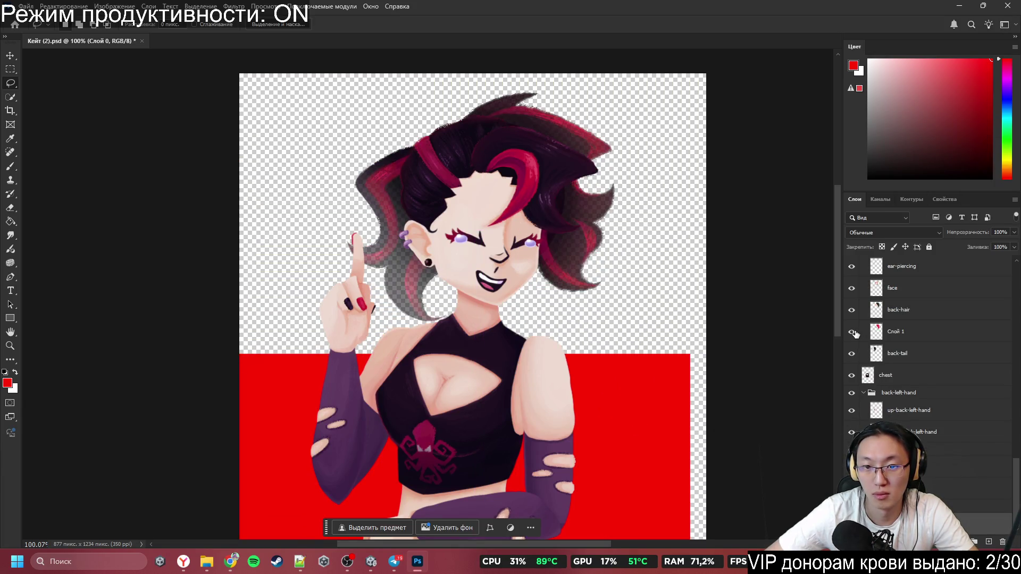
pyautogui.click(855, 334)
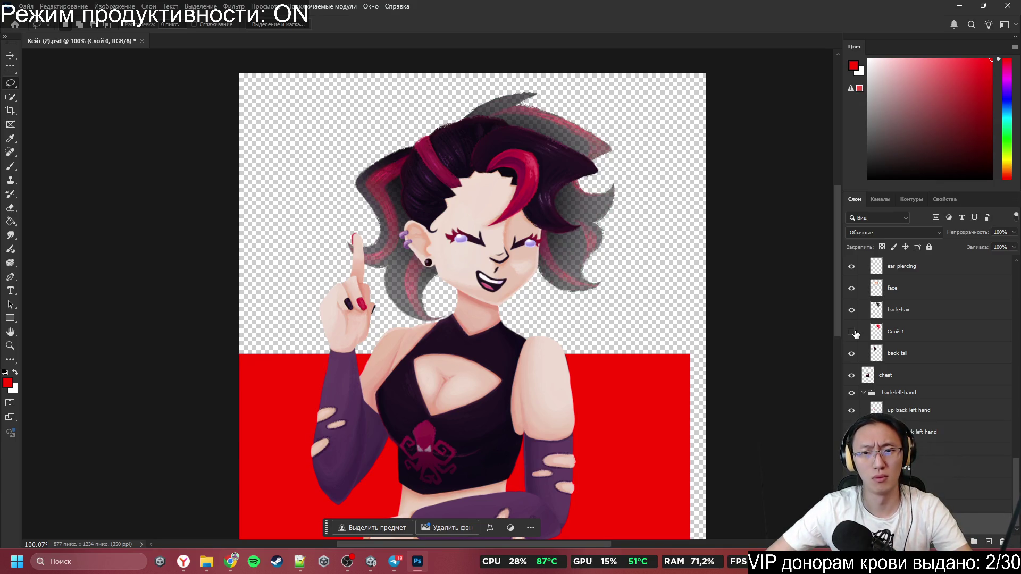
pyautogui.click(855, 333)
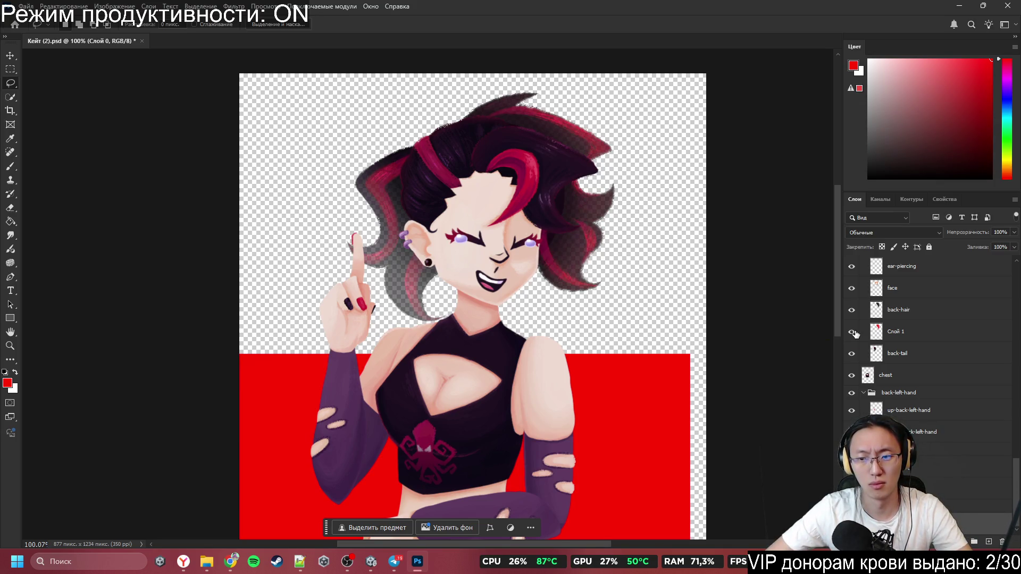
pyautogui.click(890, 331)
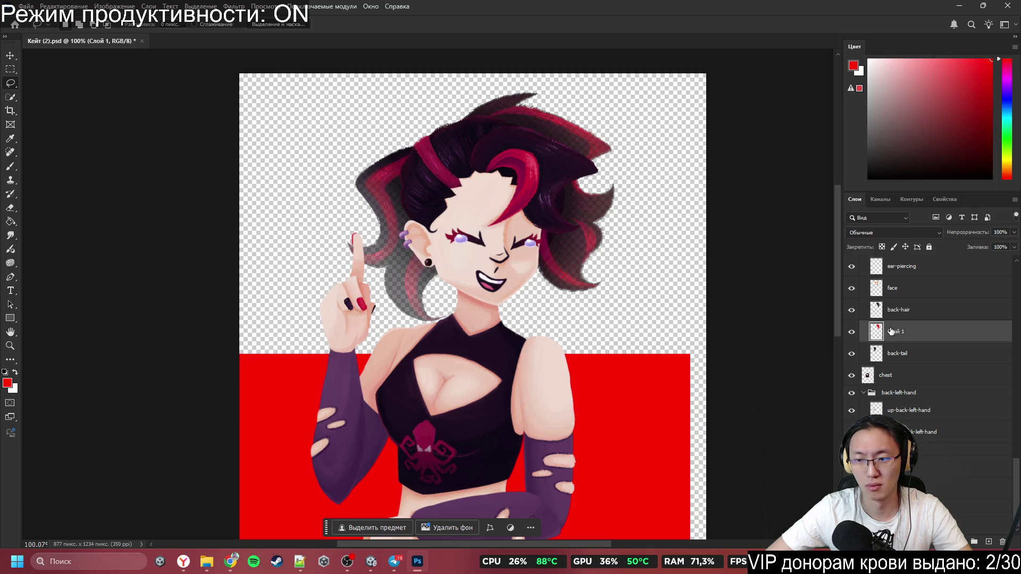
# Step: Load the back-hair selection and paint the right-side hair redder on Слой 1
pyautogui.click(13, 60)
pyautogui.moveTo(636, 235)
pyautogui.mouseDown()
pyautogui.moveTo(697, 257)
pyautogui.moveTo(684, 186)
pyautogui.mouseUp()
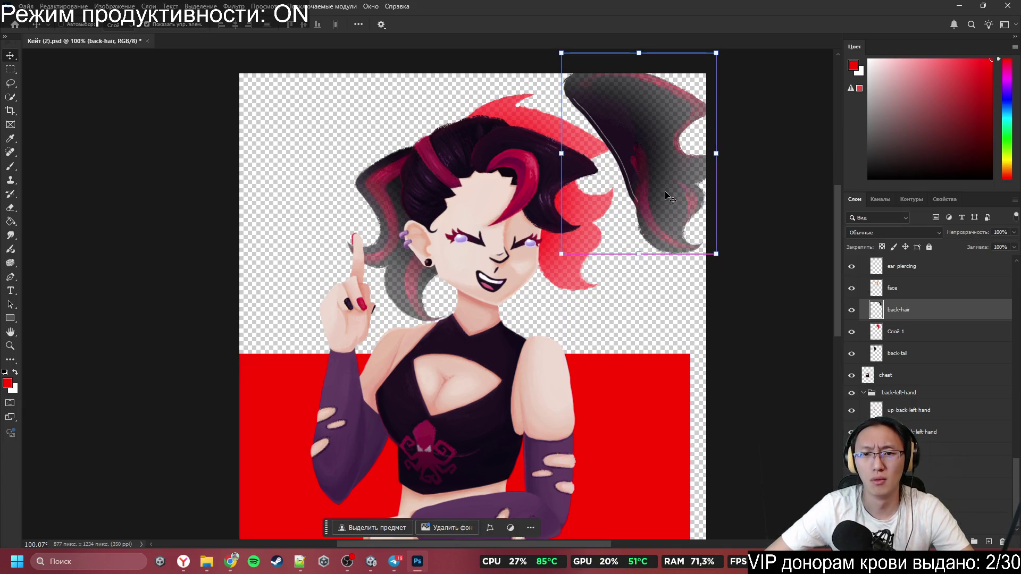
pyautogui.hotkey('ctrl', 'z')
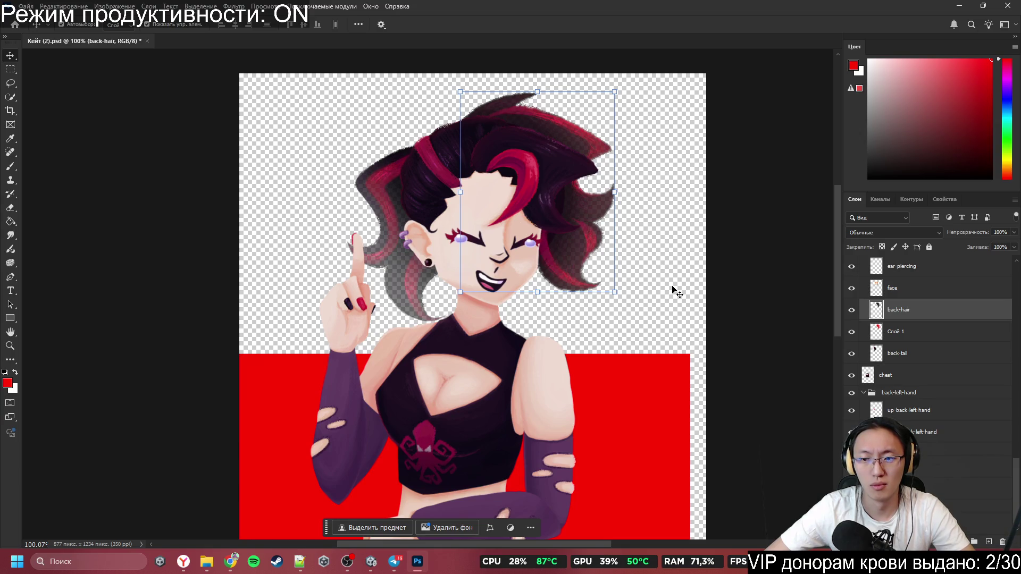
pyautogui.click(898, 331)
pyautogui.keyDown('ctrl'); pyautogui.click(876, 309); pyautogui.keyUp('ctrl')
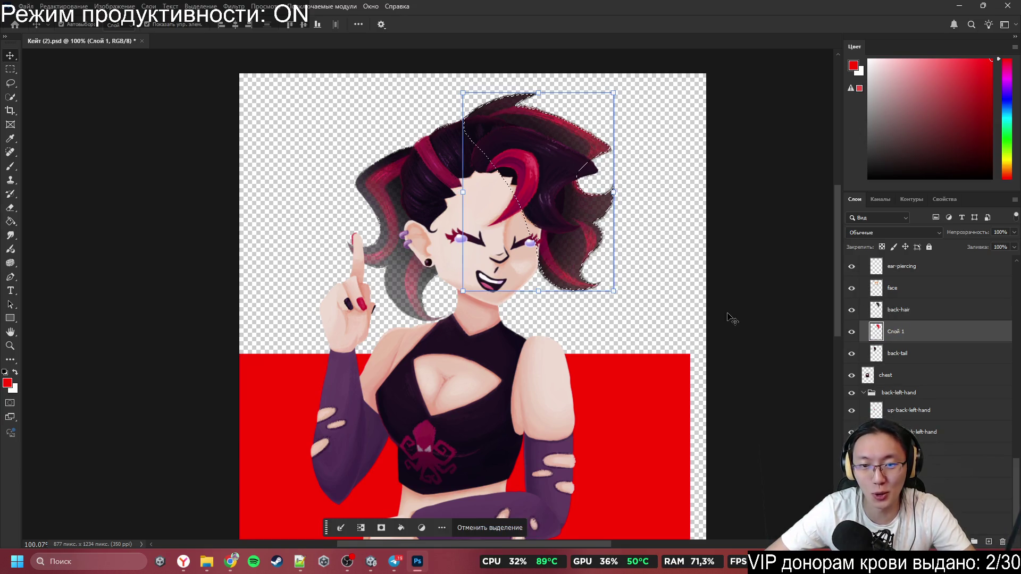
pyautogui.press('b')
pyautogui.moveTo(648, 236)
pyautogui.mouseDown()
pyautogui.moveTo(523, 239)
pyautogui.moveTo(540, 239)
pyautogui.mouseUp()
pyautogui.click(490, 528)
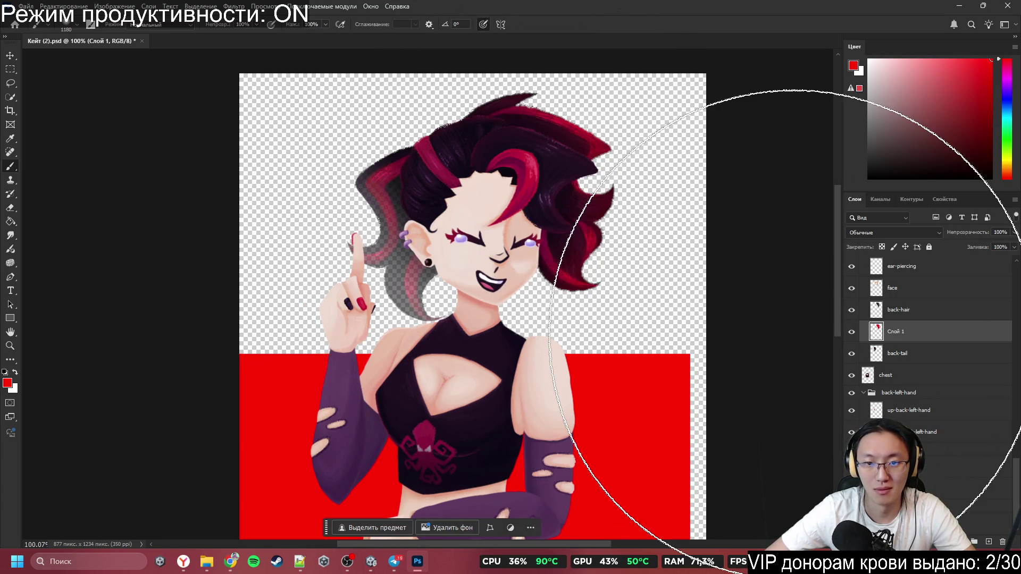
# Step: Merge Слой 1 down into the back-hair layer
pyautogui.keyDown('shift'); pyautogui.click(934, 317); pyautogui.keyUp('shift')
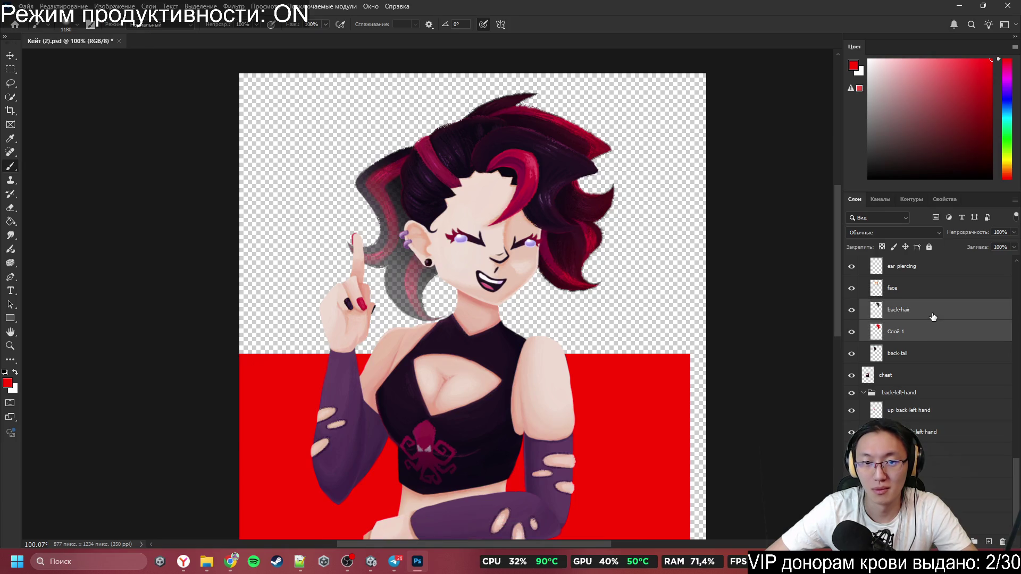
pyautogui.press('q')
pyautogui.click(922, 340)
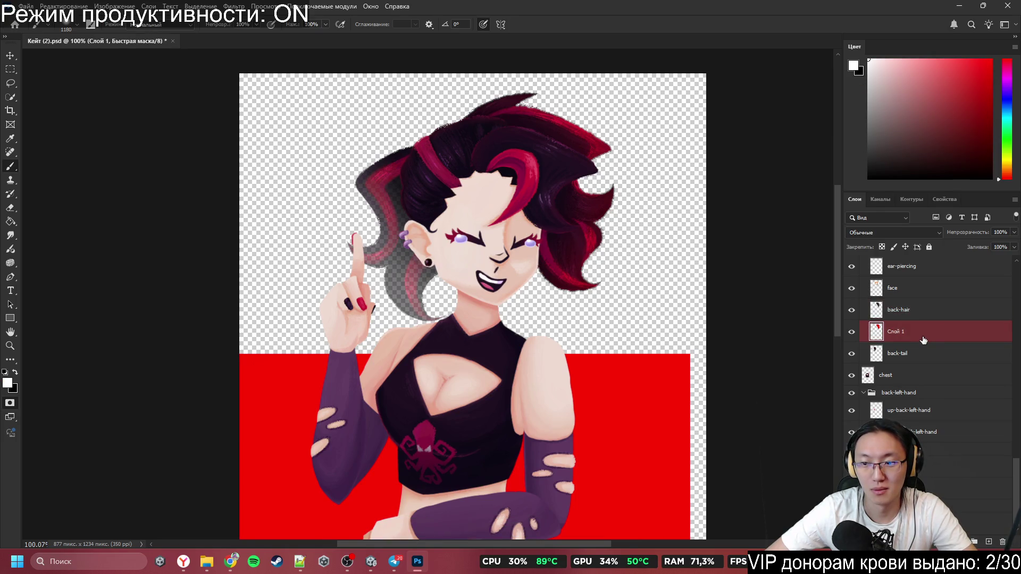
pyautogui.hotkey('ctrl', 'w')
pyautogui.click(610, 208)
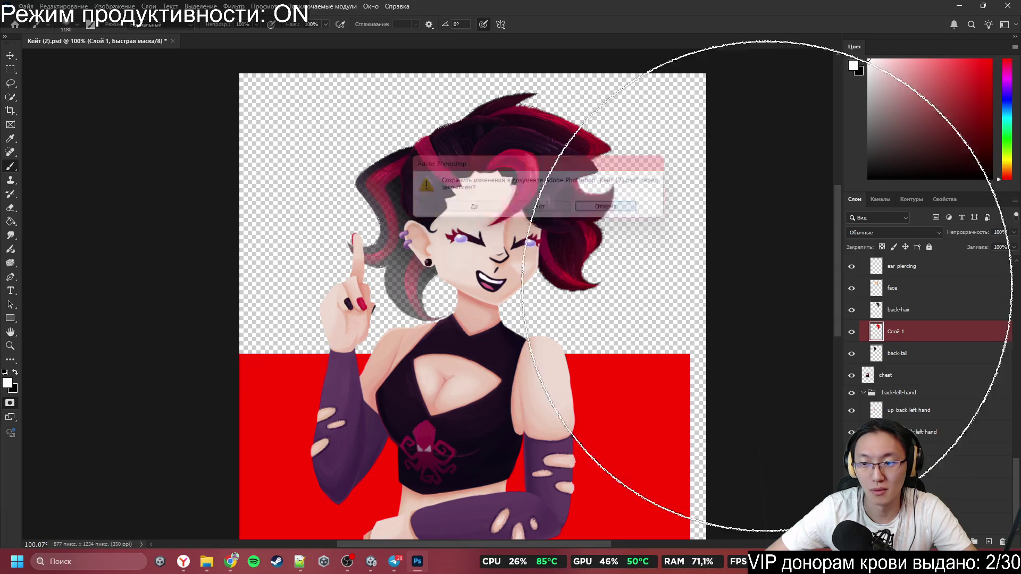
pyautogui.hotkey('ctrl', 'z')
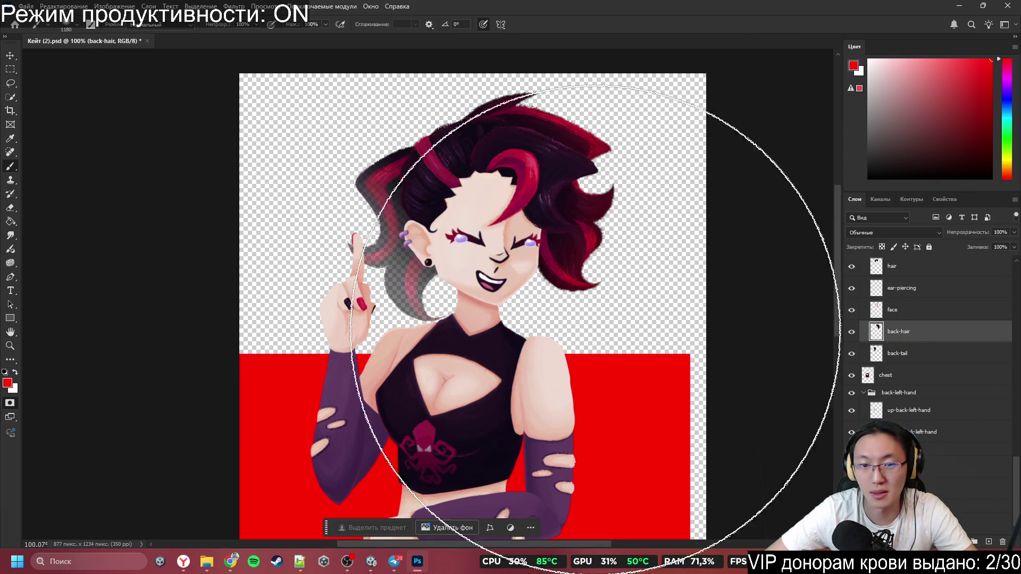
# Step: Switch to the back-tail layer in quick mask mode and open its layer options
pyautogui.moveTo(588, 245)
pyautogui.mouseDown()
pyautogui.moveTo(732, 290)
pyautogui.moveTo(653, 263)
pyautogui.moveTo(702, 224)
pyautogui.mouseUp()
pyautogui.hotkey('ctrl', 'z')
pyautogui.hotkey('alt', '[')
pyautogui.press('q')
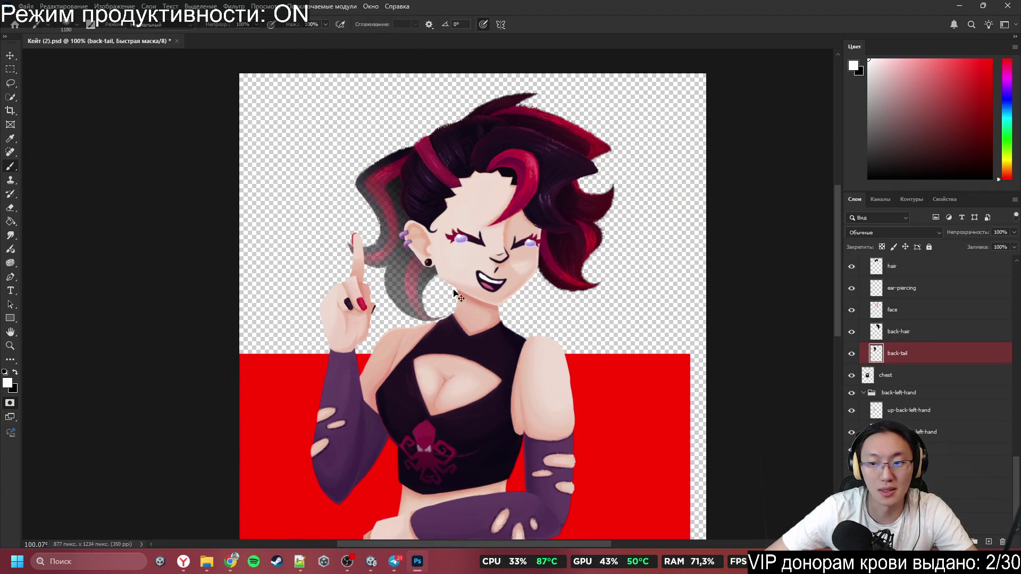
pyautogui.rightClick(922, 364)
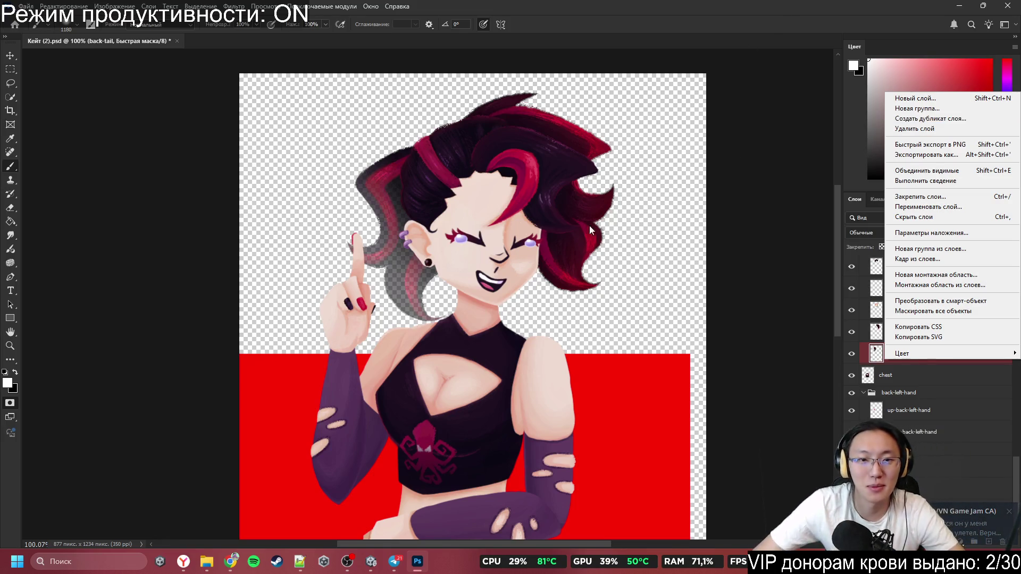
# Step: Zoom around the artwork and test-shift the quick mask, undoing the move
pyautogui.click(537, 212)
pyautogui.scroll(-3, 537, 212)
pyautogui.rightClick(537, 213)
pyautogui.click(760, 128)
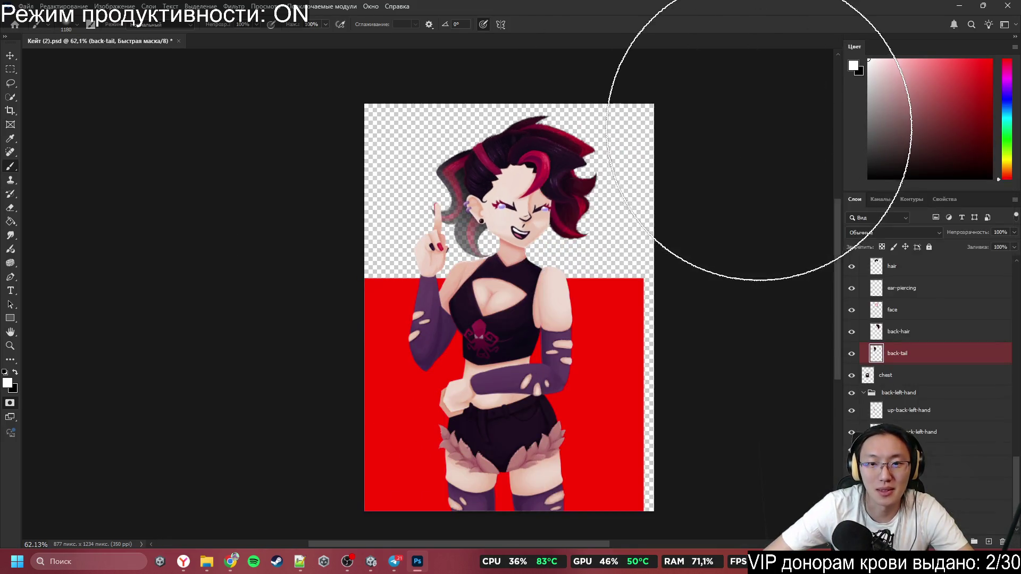
pyautogui.scroll(3, 590, 224)
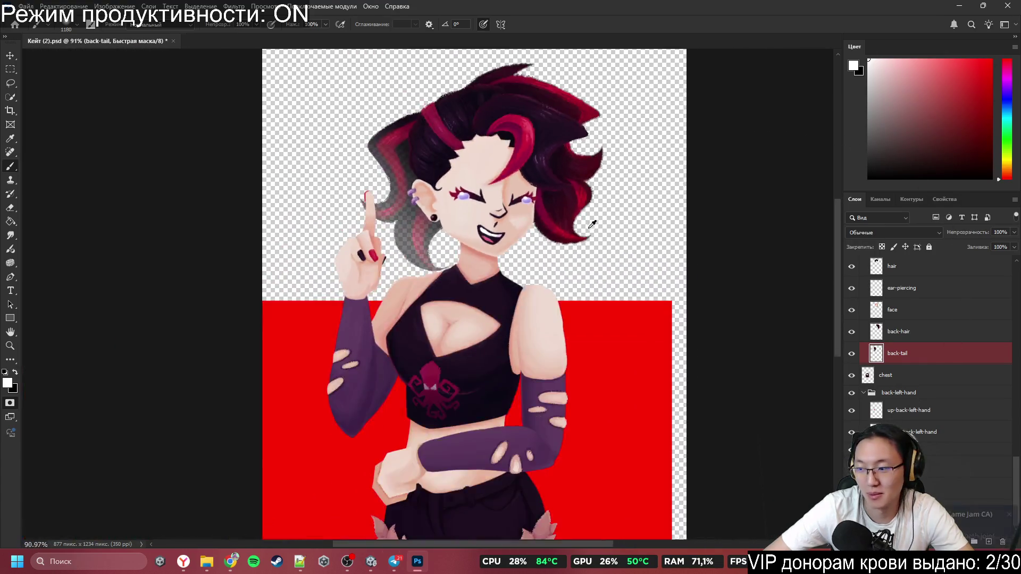
pyautogui.scroll(-5, 592, 224)
pyautogui.scroll(2, 592, 224)
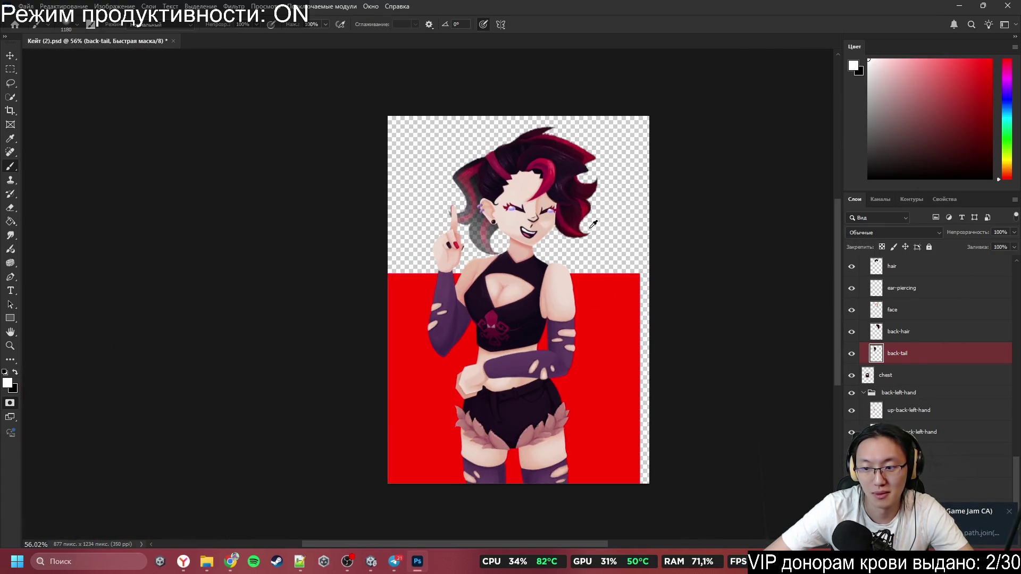
pyautogui.scroll(3, 593, 224)
pyautogui.scroll(-3, 589, 228)
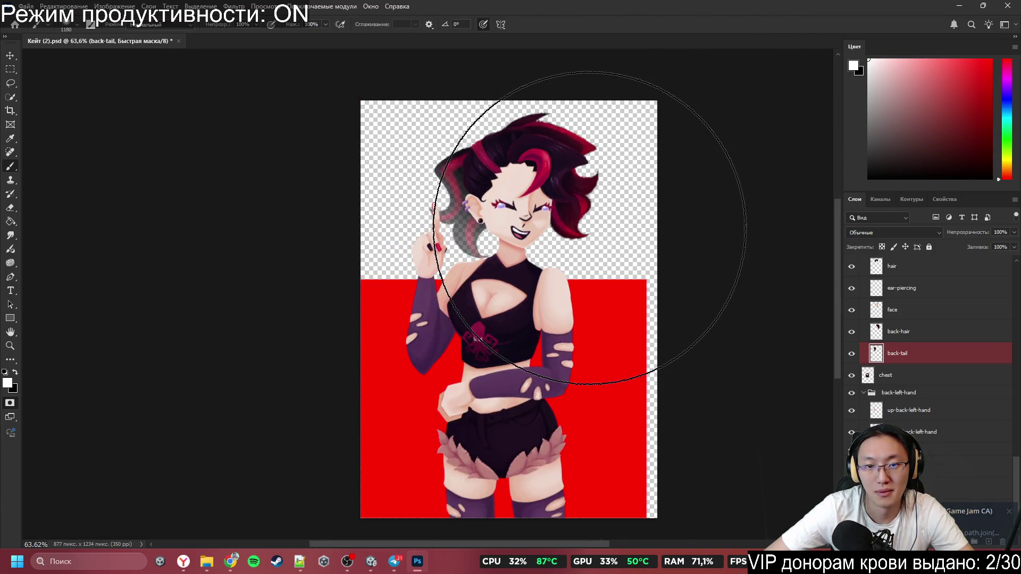
pyautogui.scroll(5, 589, 227)
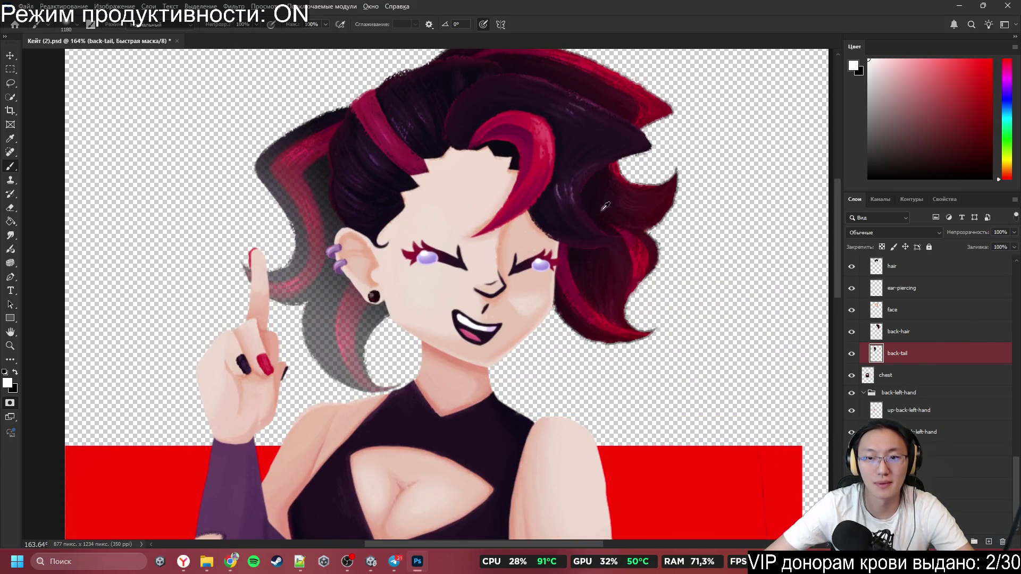
pyautogui.scroll(-3, 408, 233)
pyautogui.scroll(2, 408, 234)
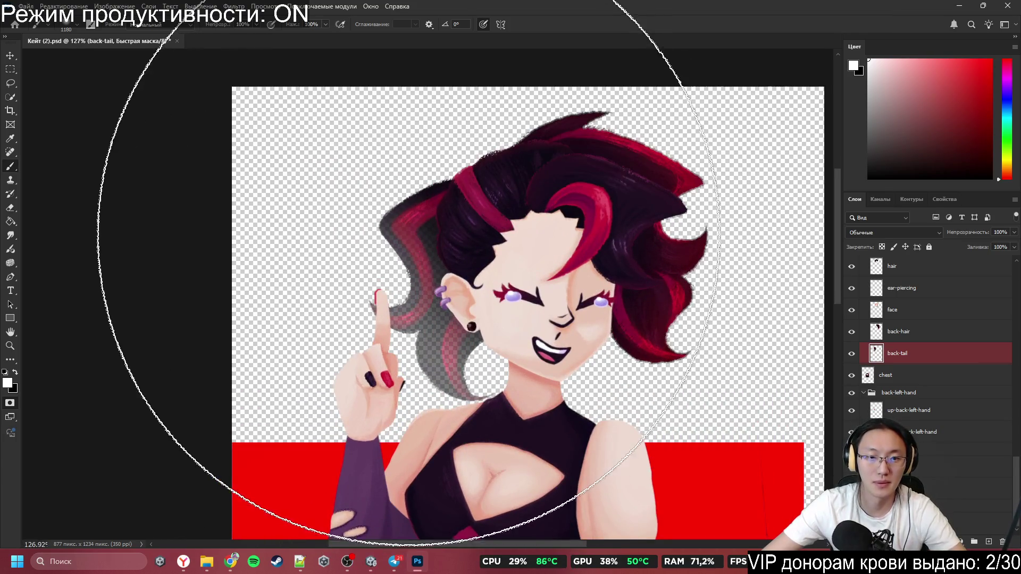
pyautogui.moveTo(409, 239)
pyautogui.mouseDown()
pyautogui.moveTo(396, 240)
pyautogui.moveTo(444, 361)
pyautogui.moveTo(518, 439)
pyautogui.moveTo(543, 312)
pyautogui.moveTo(405, 185)
pyautogui.moveTo(534, 271)
pyautogui.moveTo(533, 282)
pyautogui.mouseUp()
pyautogui.hotkey('ctrl', 'z')
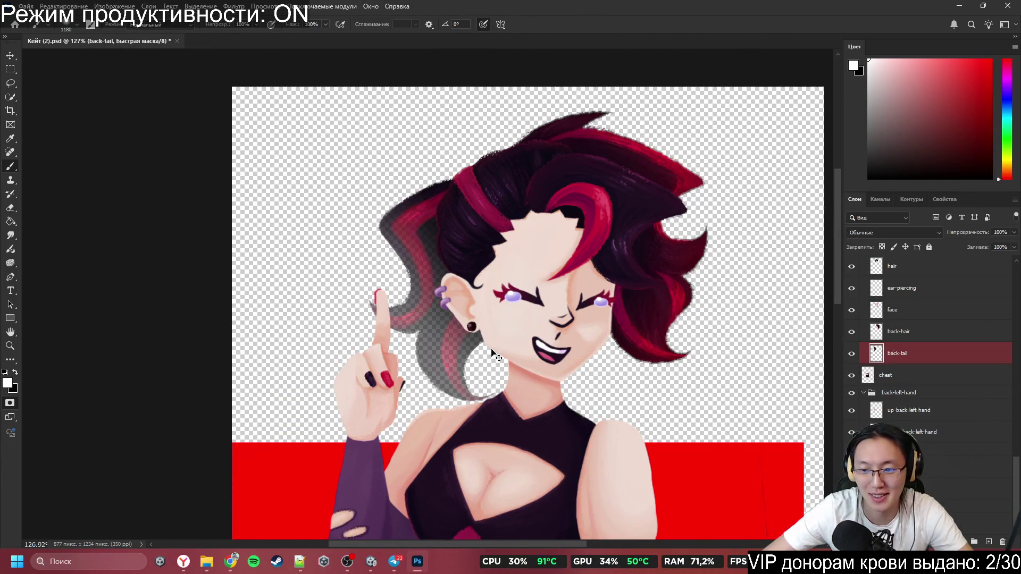
# Step: Load the back-tail selection, then quit Photoshop answering Нет to saving
pyautogui.keyDown('ctrl'); pyautogui.click(878, 355); pyautogui.keyUp('ctrl')
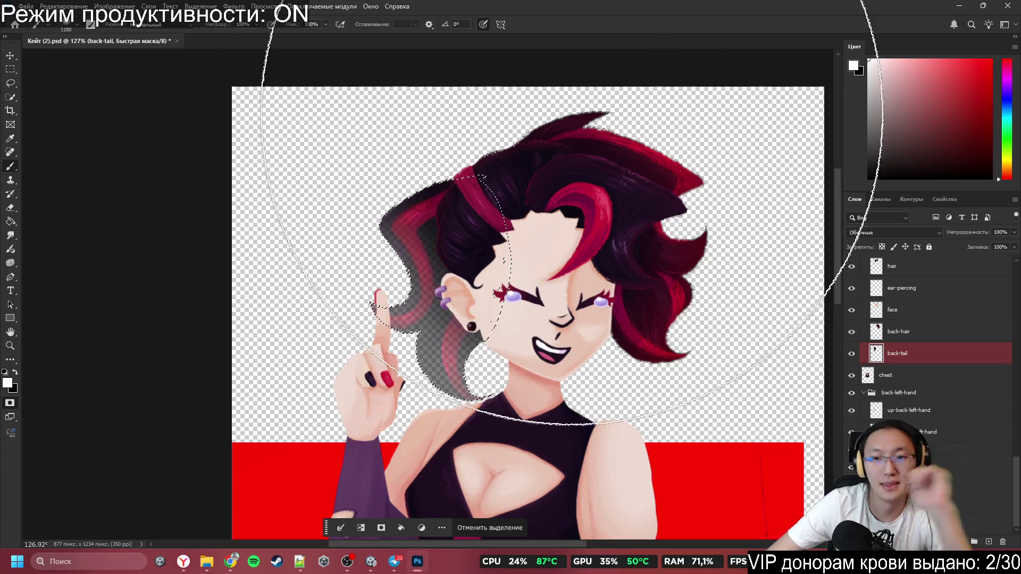
pyautogui.click(1008, 6)
pyautogui.click(541, 208)
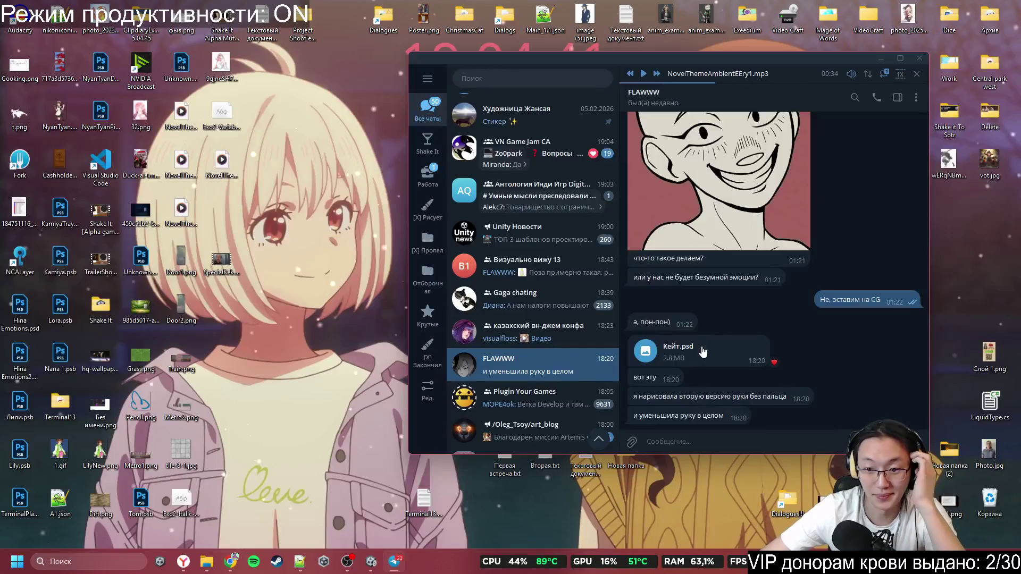
# Step: Heart-react to the Кейт.psd message in Telegram and open the file in Photoshop
pyautogui.doubleClick(692, 361)
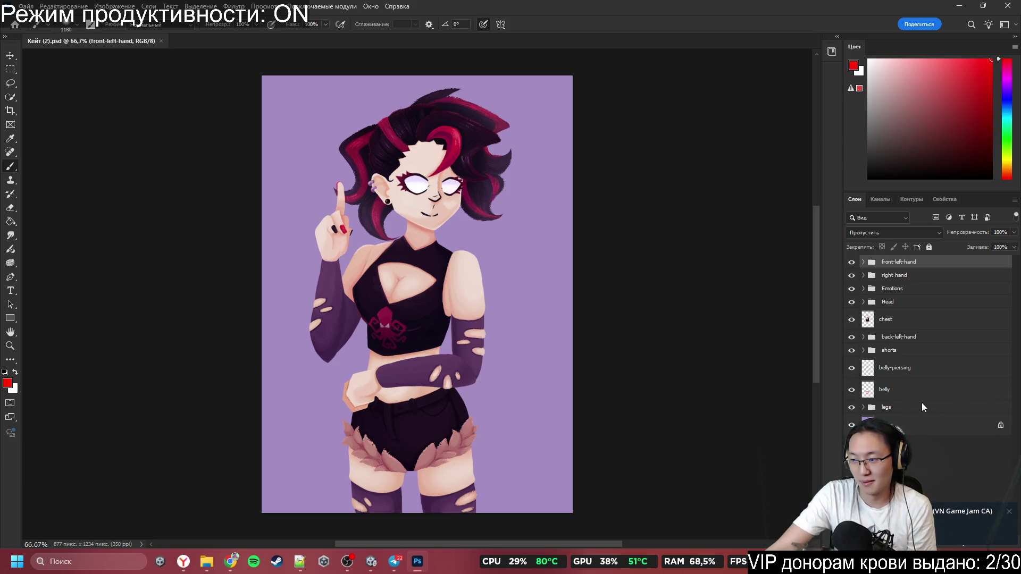
# Step: Dismiss the VN Game Jam CA notification and unlock the Background layer into Слой 0
pyautogui.moveTo(1000, 515)
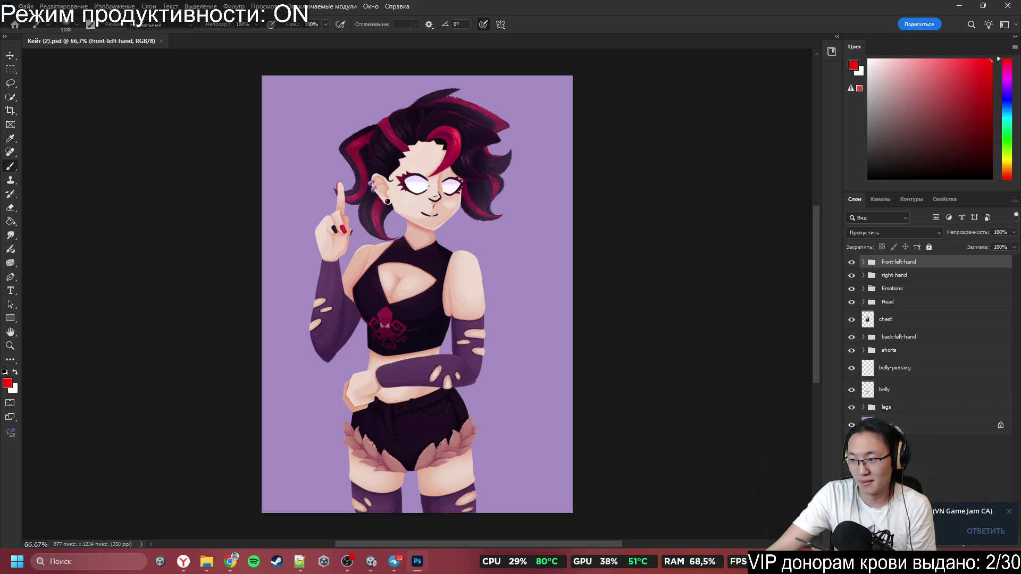
pyautogui.click(1010, 512)
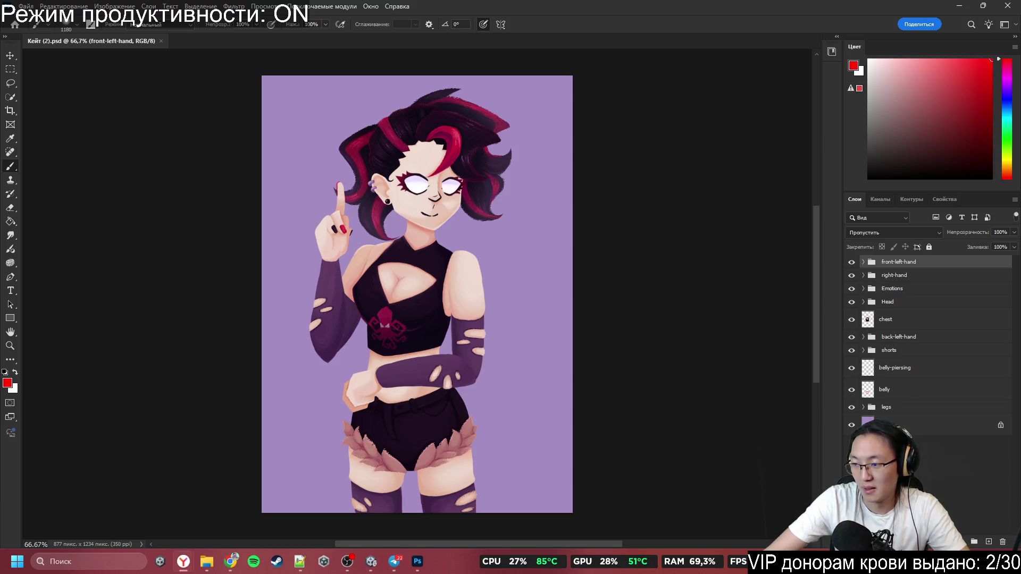
pyautogui.click(1000, 425)
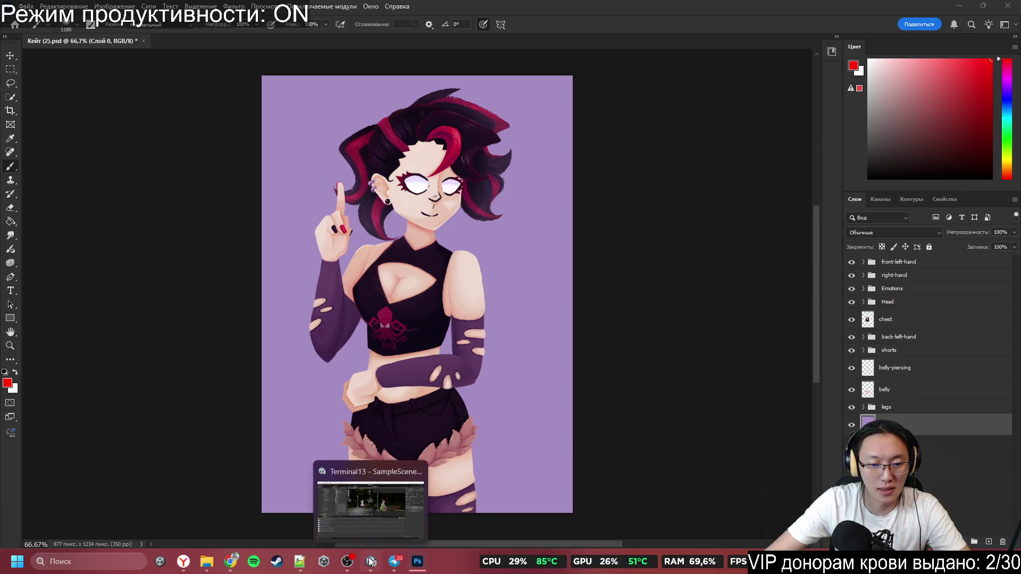
# Step: Switch to Unity and open the Terminal13 ink script for editing
pyautogui.click(375, 561)
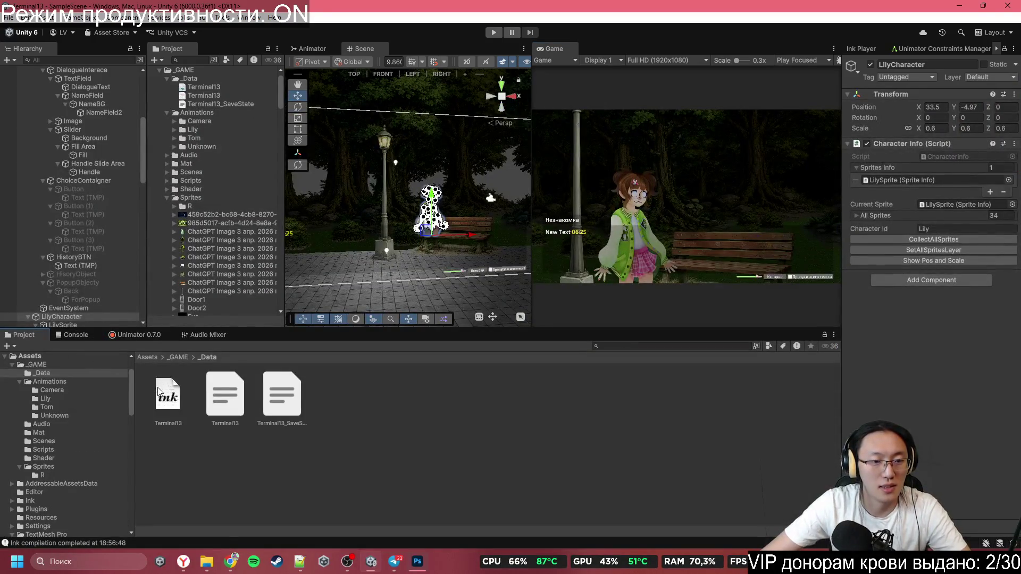
pyautogui.doubleClick(168, 396)
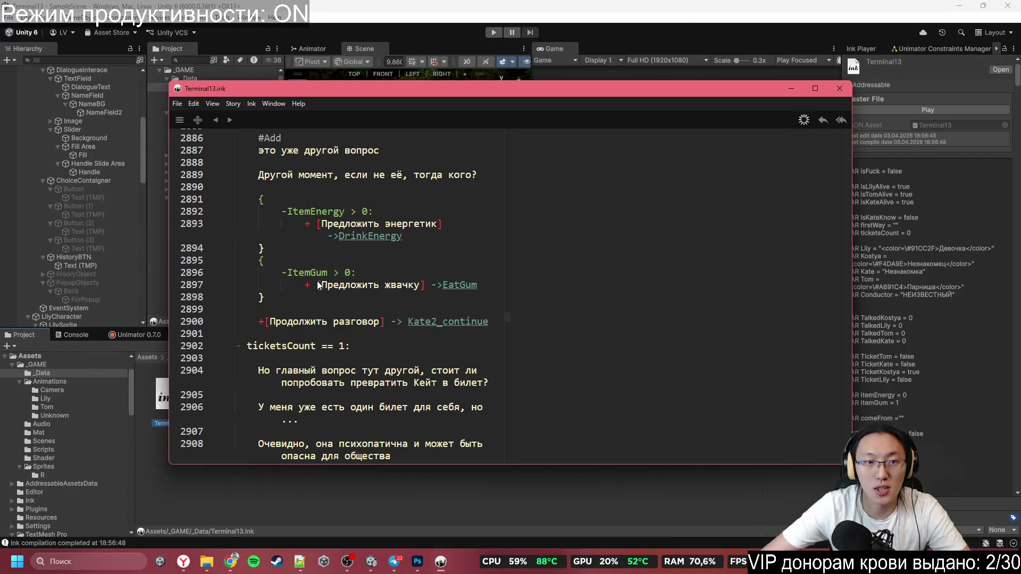
pyautogui.click(367, 175)
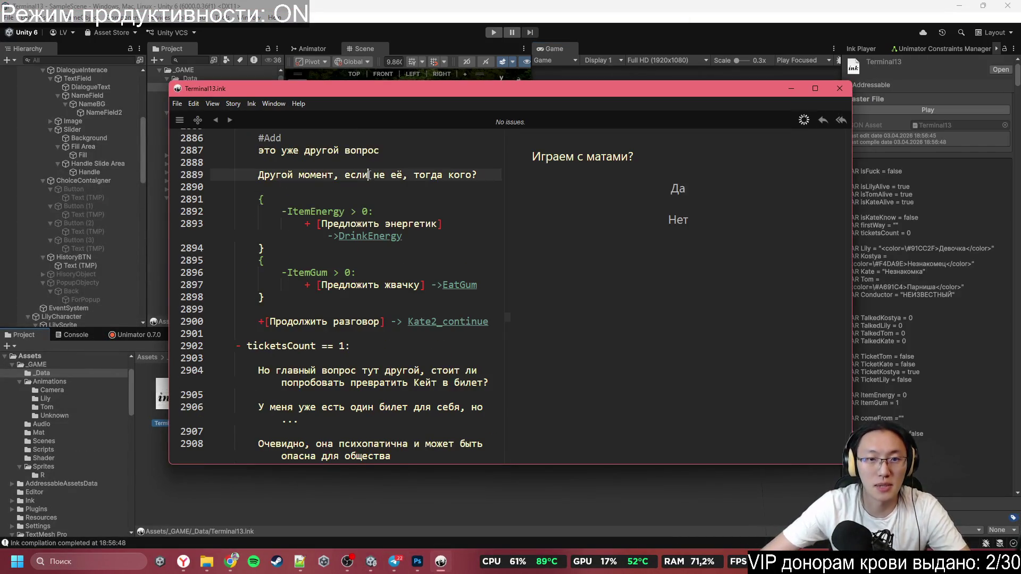
pyautogui.scroll(5, 327, 195)
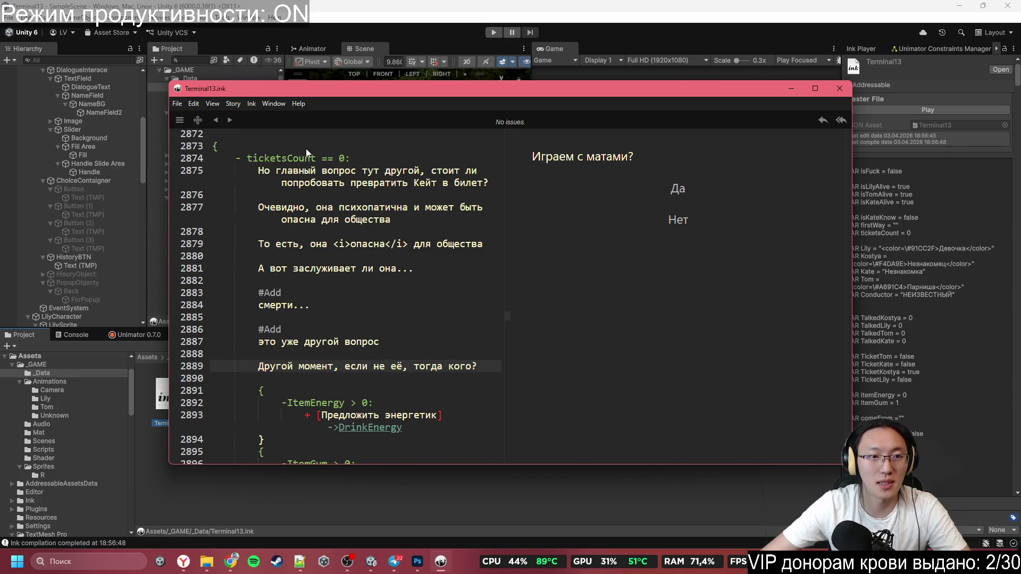
# Step: Search the script for the pasted line, reaching Kostya's line 1048, then minimize the editor
pyautogui.hotkey('ctrl', 'f')
pyautogui.hotkey('ctrl', 'v')
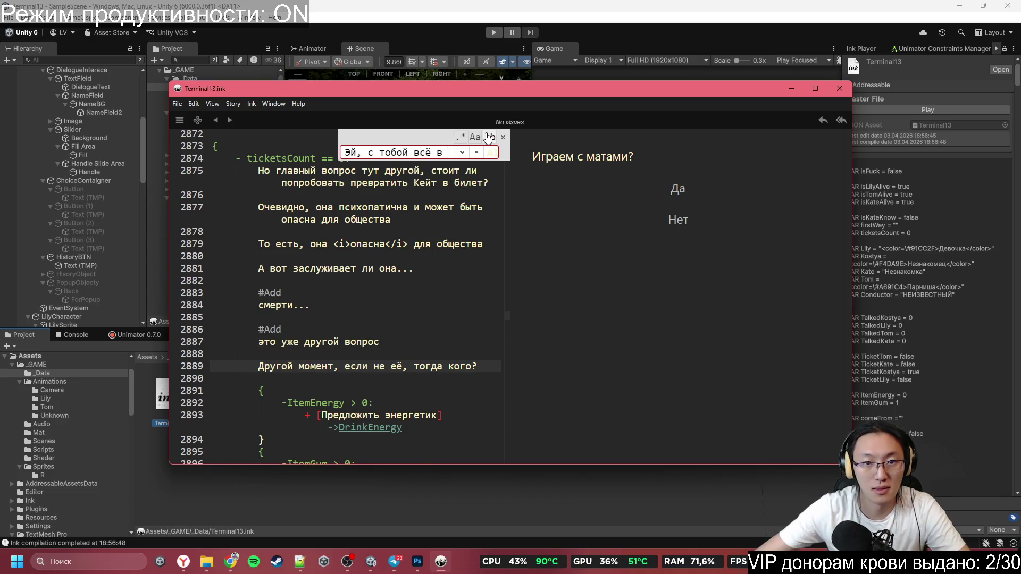
pyautogui.press('Return')
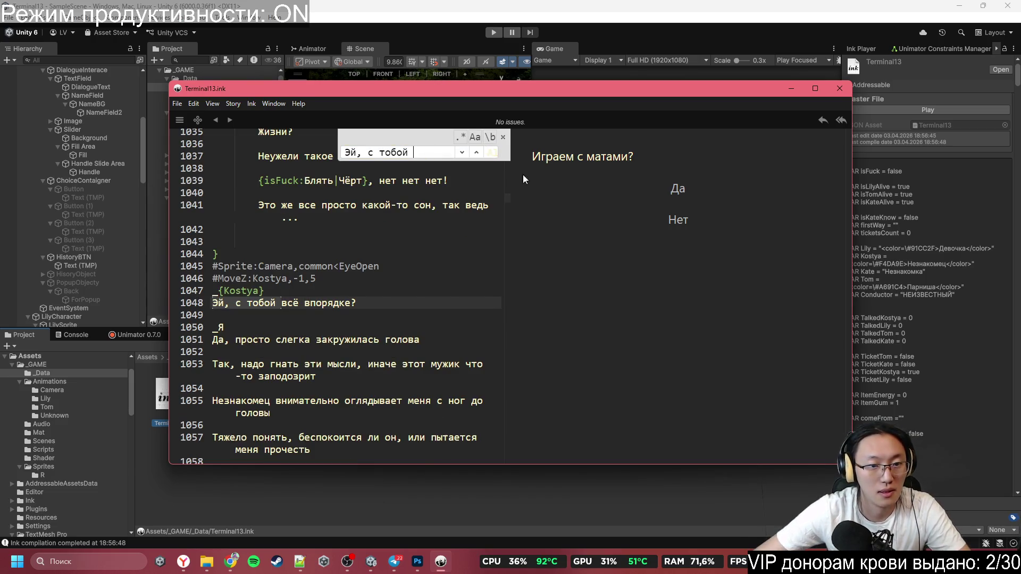
pyautogui.click(309, 282)
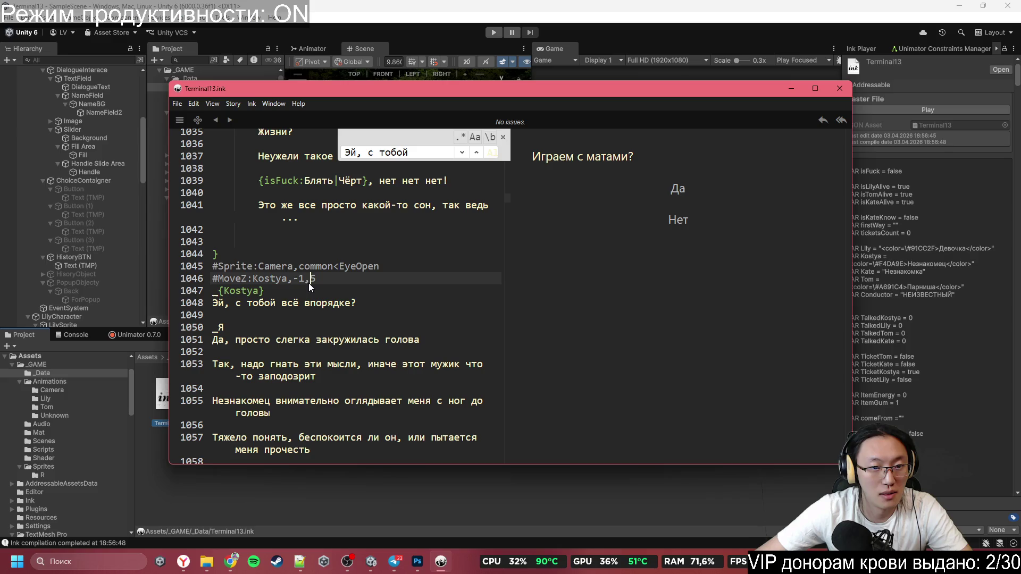
pyautogui.doubleClick(258, 290)
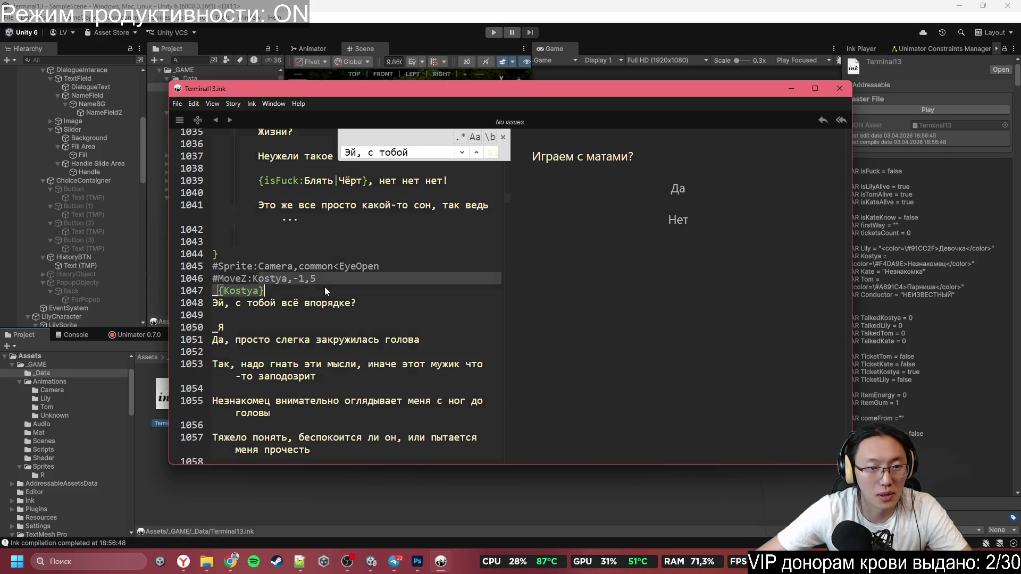
pyautogui.click(503, 137)
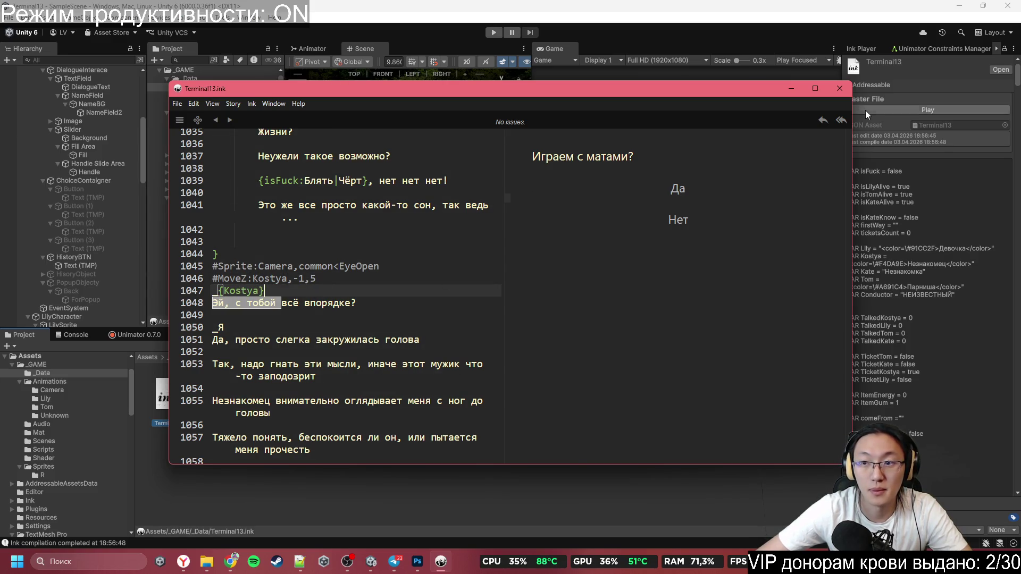
pyautogui.click(791, 89)
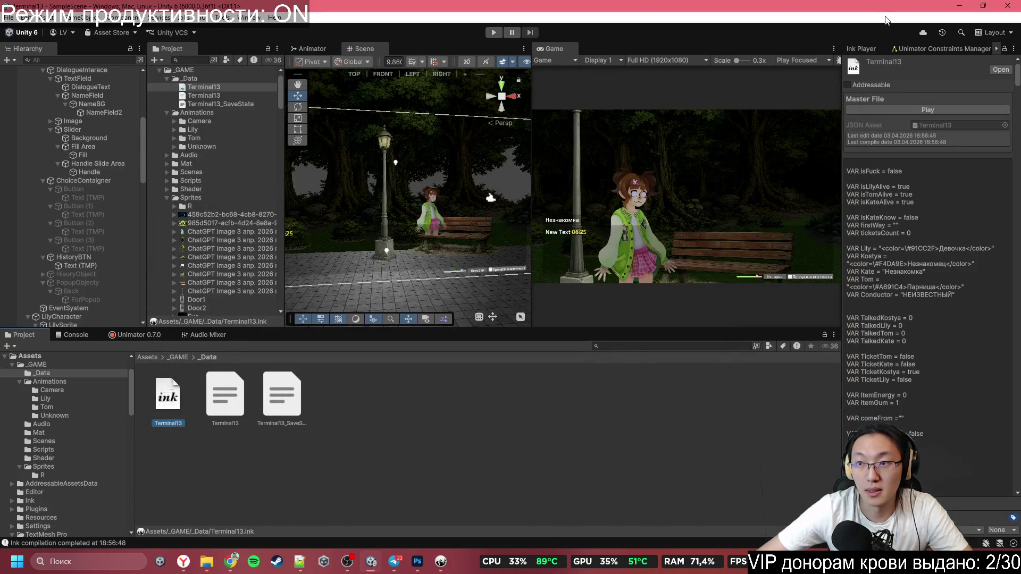
# Step: Move the purple Слой 0 around with the Move tool, ending with it covering the whole canvas
pyautogui.click(424, 569)
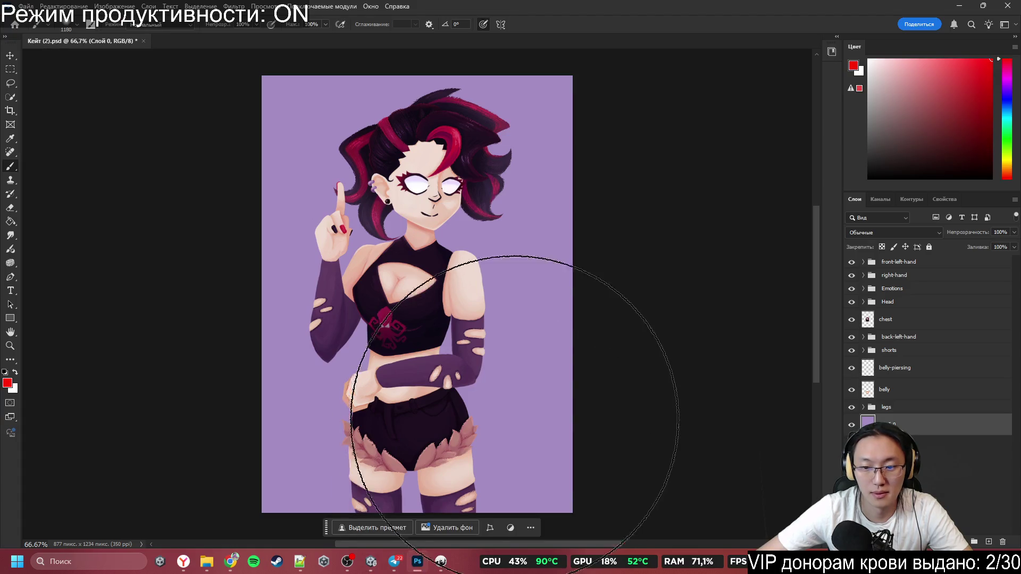
pyautogui.press('v')
pyautogui.moveTo(527, 242)
pyautogui.mouseDown()
pyautogui.moveTo(654, 453)
pyautogui.moveTo(510, 246)
pyautogui.mouseUp()
pyautogui.hotkey('ctrl', 'z')
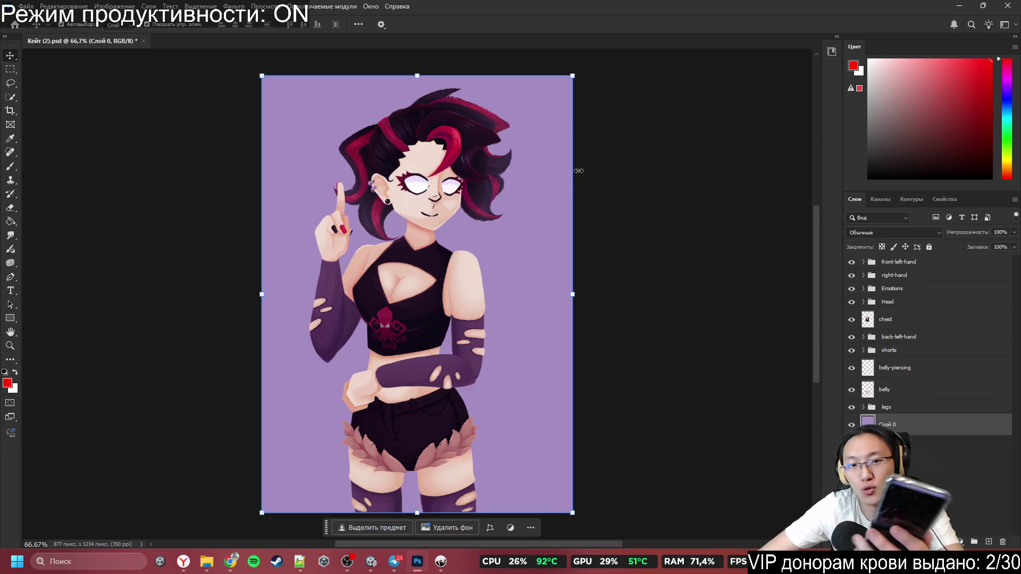
pyautogui.moveTo(527, 197); pyautogui.dragTo(531, 468)
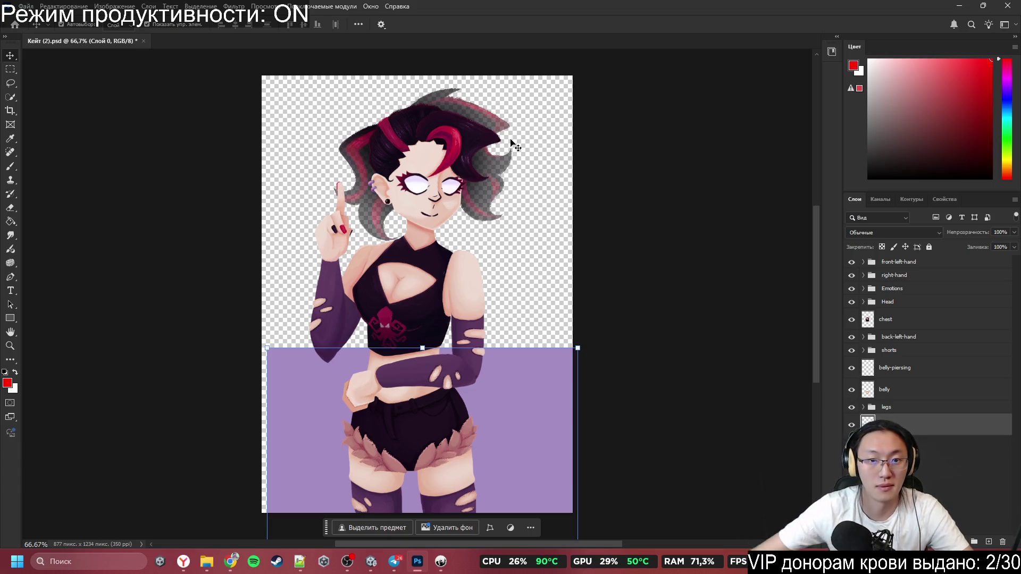
pyautogui.moveTo(543, 429)
pyautogui.mouseDown()
pyautogui.moveTo(542, 139)
pyautogui.moveTo(516, 154)
pyautogui.moveTo(528, 143)
pyautogui.mouseUp()
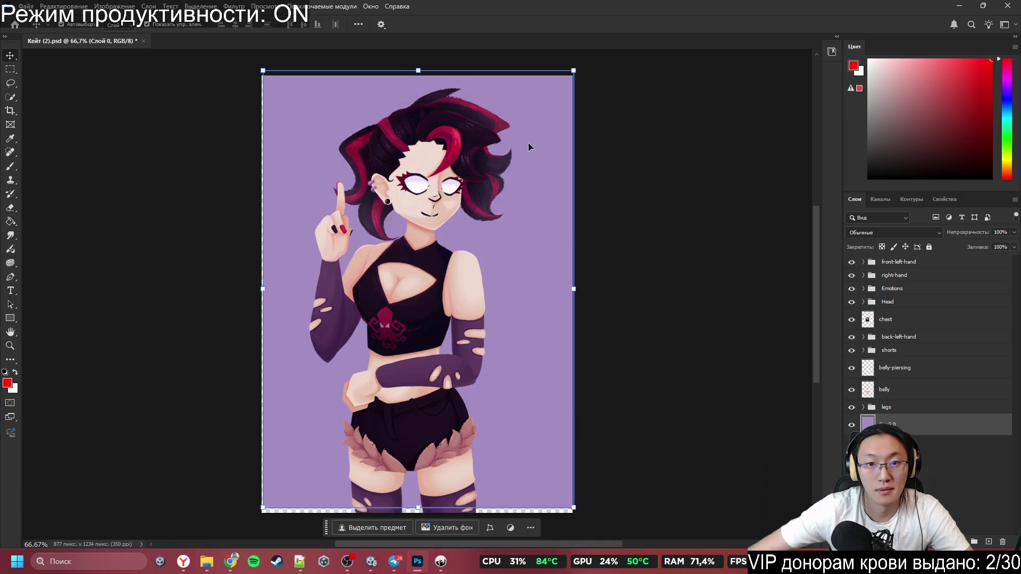
# Step: Load the back-hair layer's pixels as a selection
pyautogui.click(674, 157)
pyautogui.scroll(3, 478, 69)
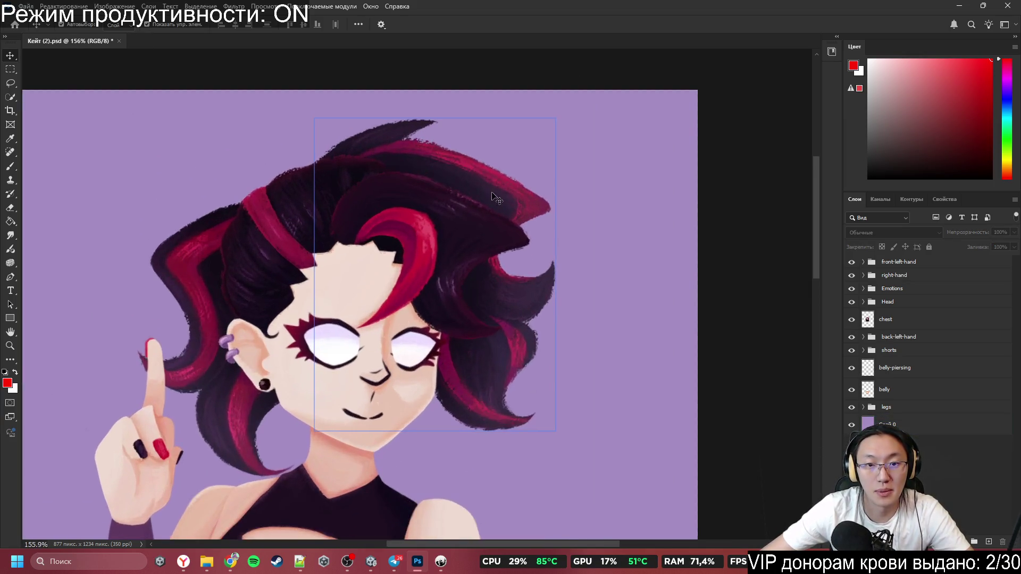
pyautogui.click(495, 186)
pyautogui.press('Return')
pyautogui.keyDown('ctrl'); pyautogui.click(504, 194); pyautogui.keyUp('ctrl')
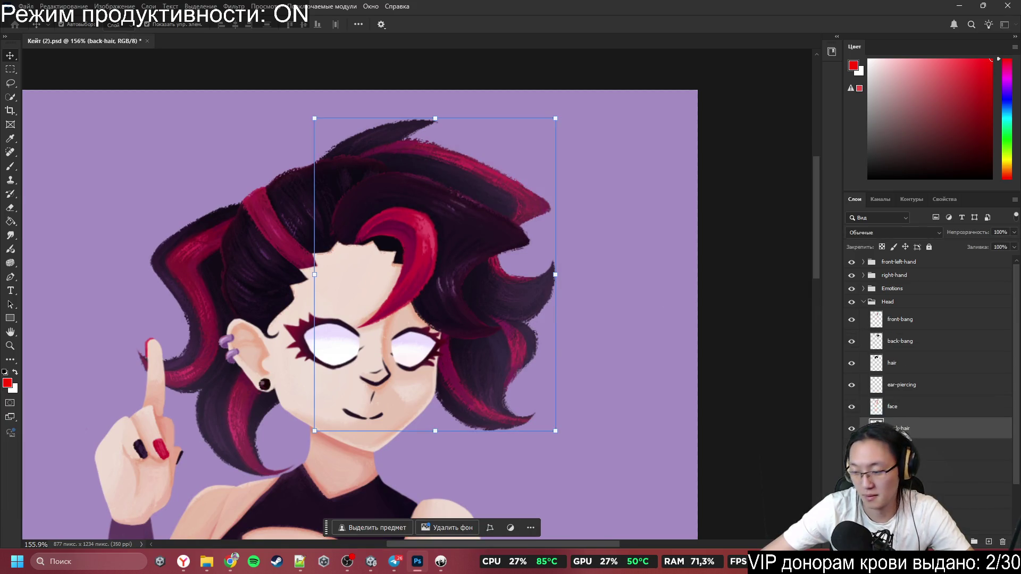
pyautogui.keyDown('ctrl'); pyautogui.click(876, 425); pyautogui.keyUp('ctrl')
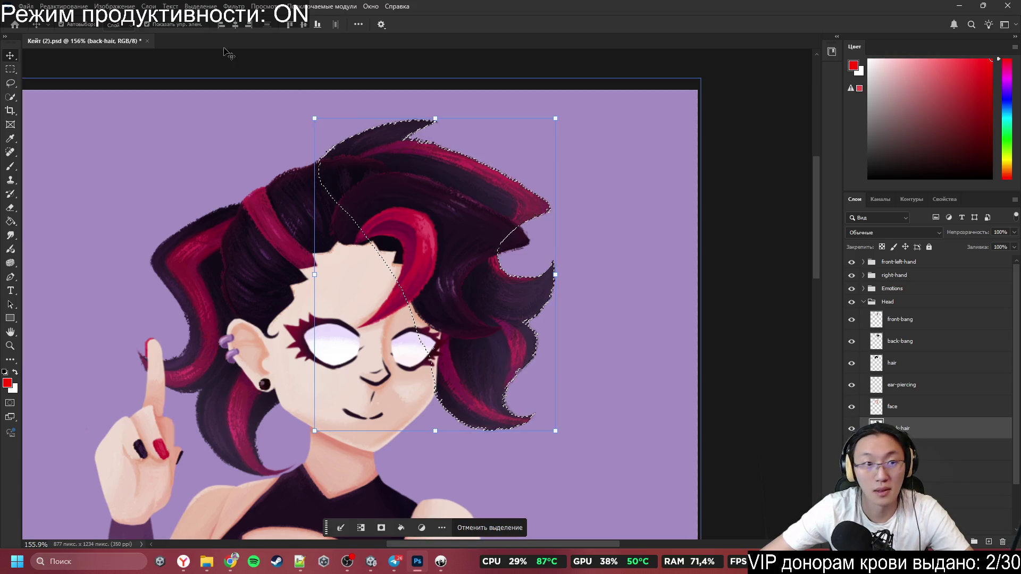
# Step: Contract the selection by 2 pixels via Select > Modify > Contract
pyautogui.click(148, 7)
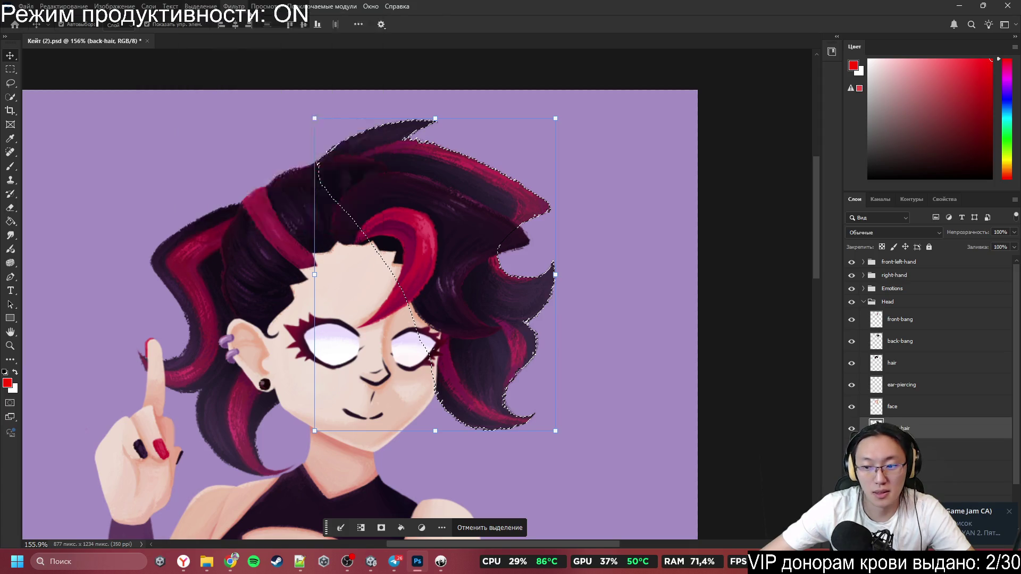
pyautogui.moveTo(269, 8)
pyautogui.click(201, 6)
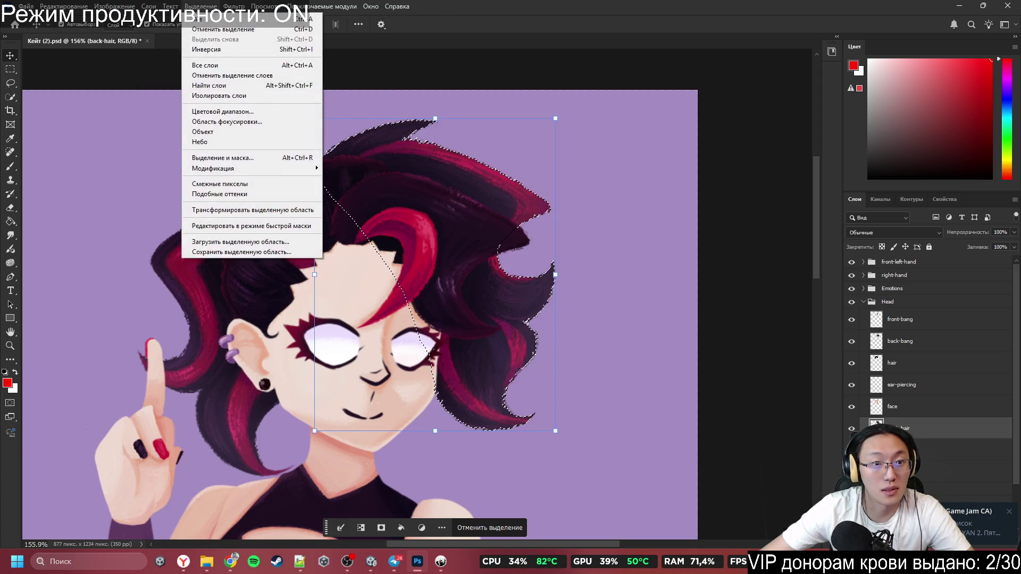
pyautogui.moveTo(234, 6)
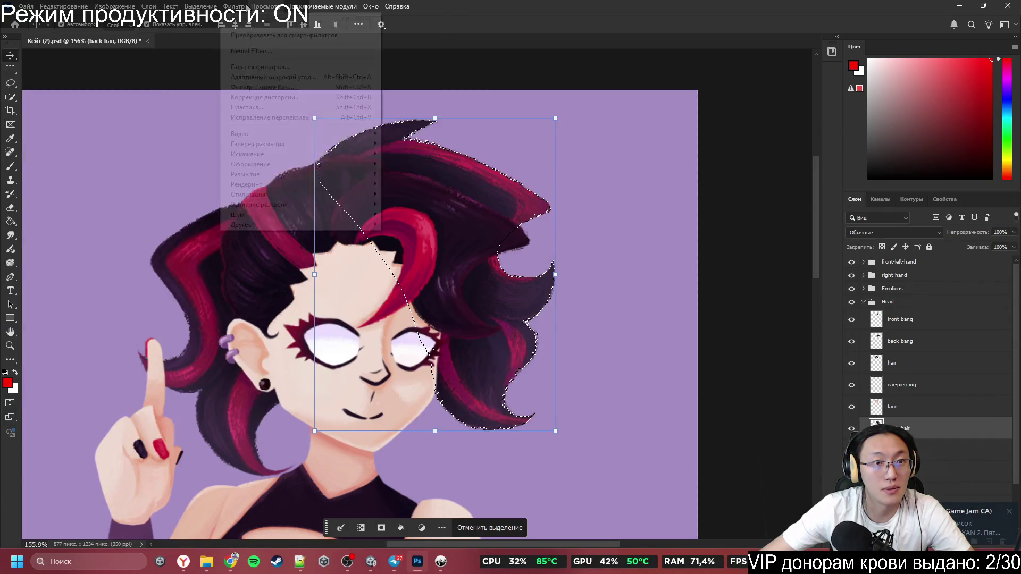
pyautogui.moveTo(249, 225)
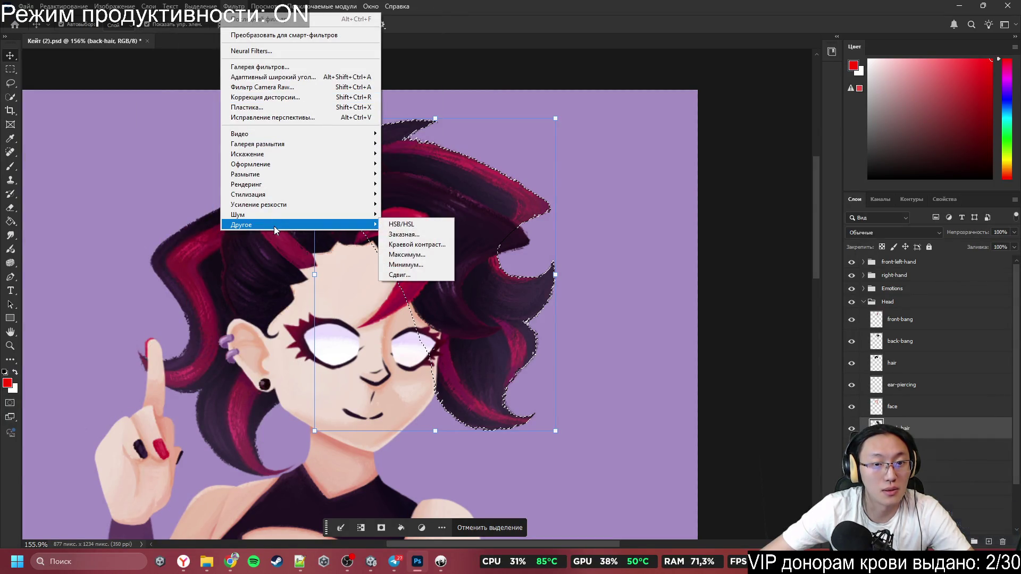
pyautogui.moveTo(201, 6)
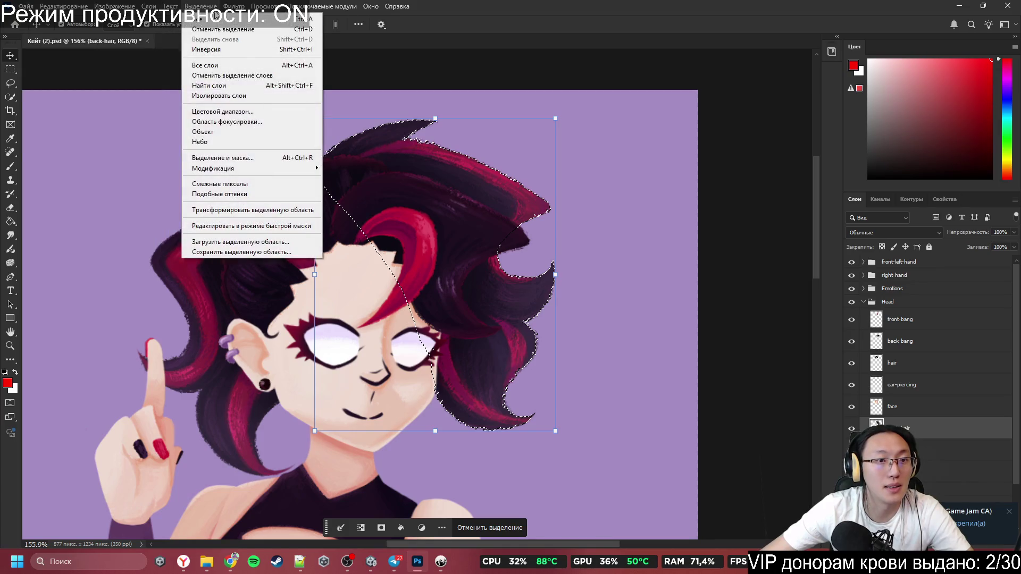
pyautogui.moveTo(287, 168)
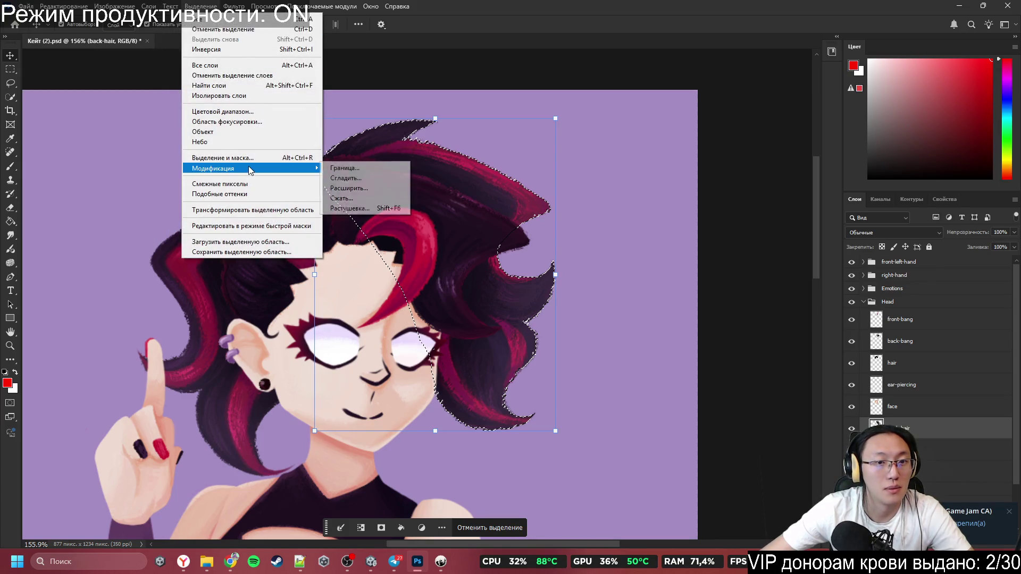
pyautogui.click(347, 199)
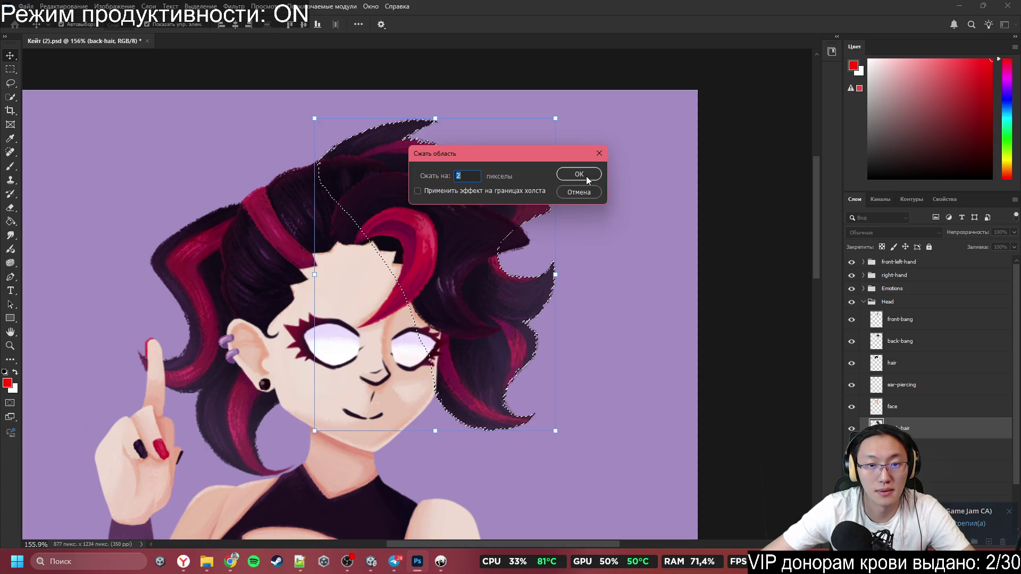
pyautogui.click(586, 175)
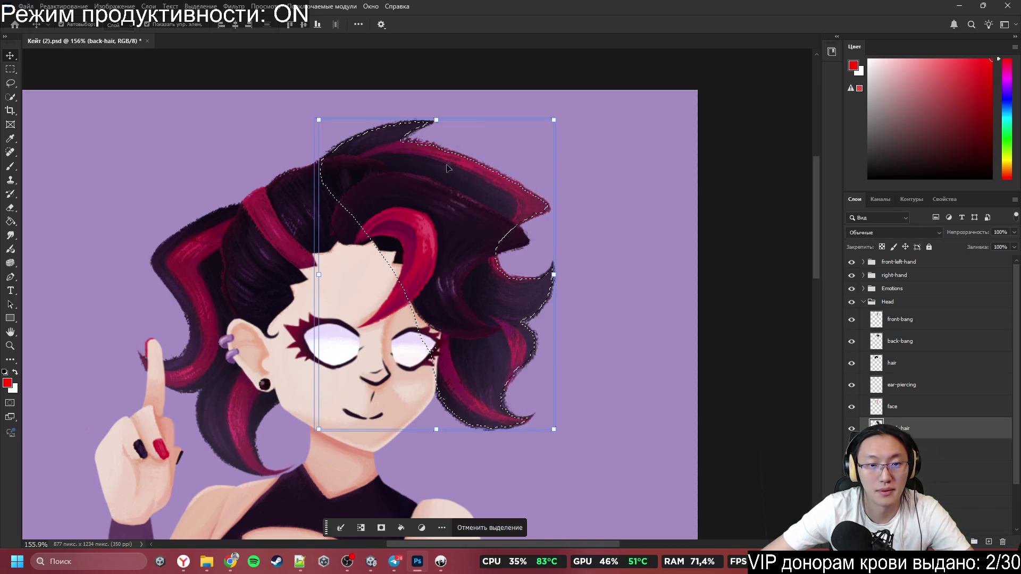
# Step: Cut the contracted hair selection onto a new layer, Слой 1, between back-hair and back-tail
pyautogui.scroll(-2, 930, 346)
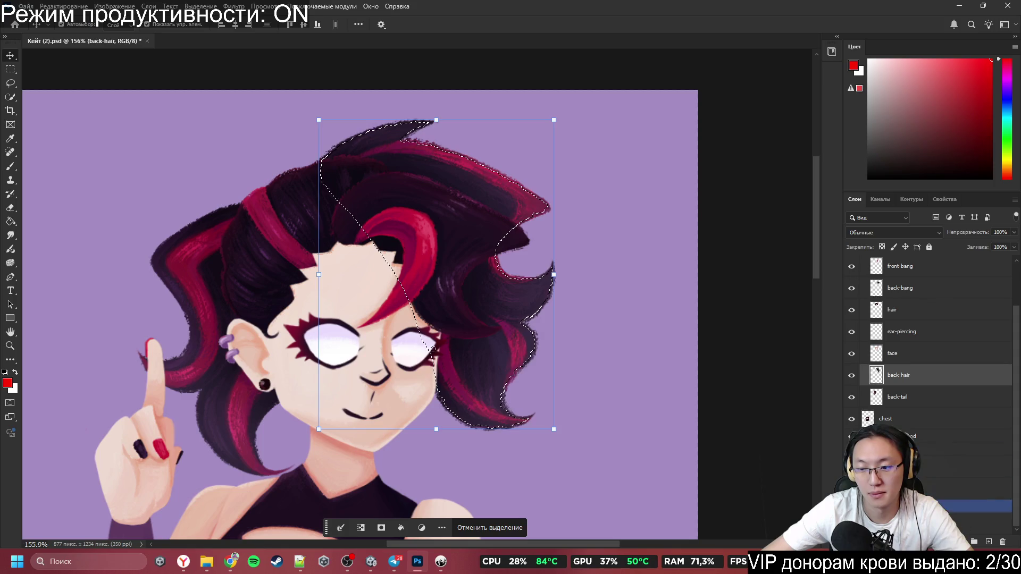
pyautogui.keyDown('ctrl'); pyautogui.click(452, 217); pyautogui.keyUp('ctrl')
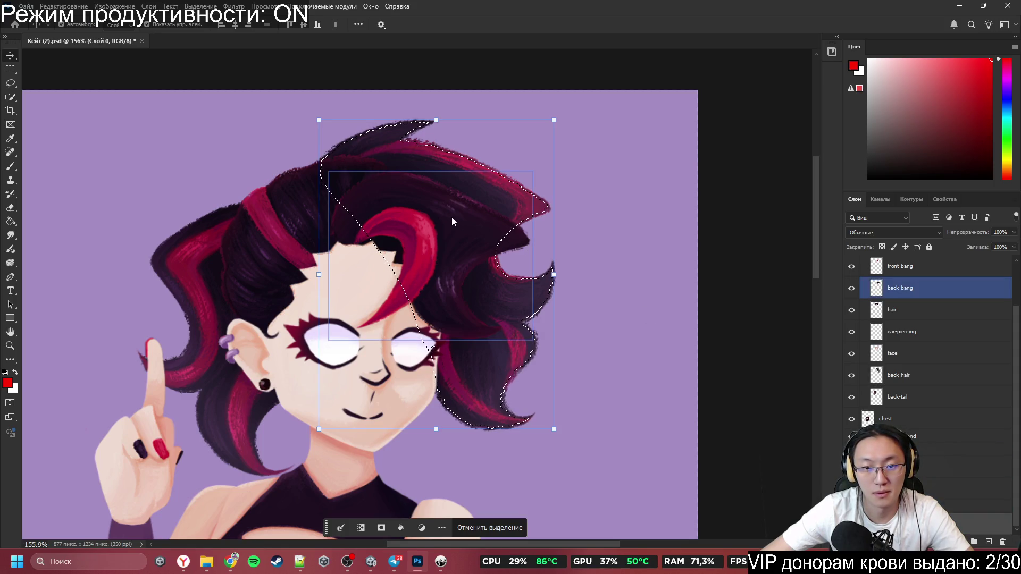
pyautogui.press('l')
pyautogui.rightClick(447, 202)
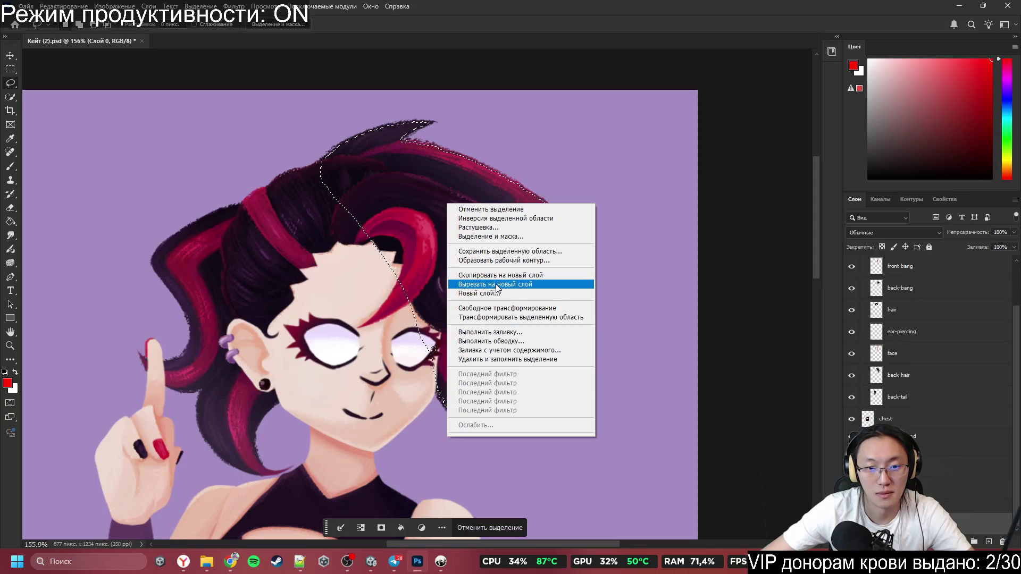
pyautogui.click(497, 287)
pyautogui.moveTo(989, 481); pyautogui.dragTo(925, 390)
pyautogui.keyDown('shift'); pyautogui.click(912, 381); pyautogui.keyUp('shift')
pyautogui.hotkey('ctrl', 'e')
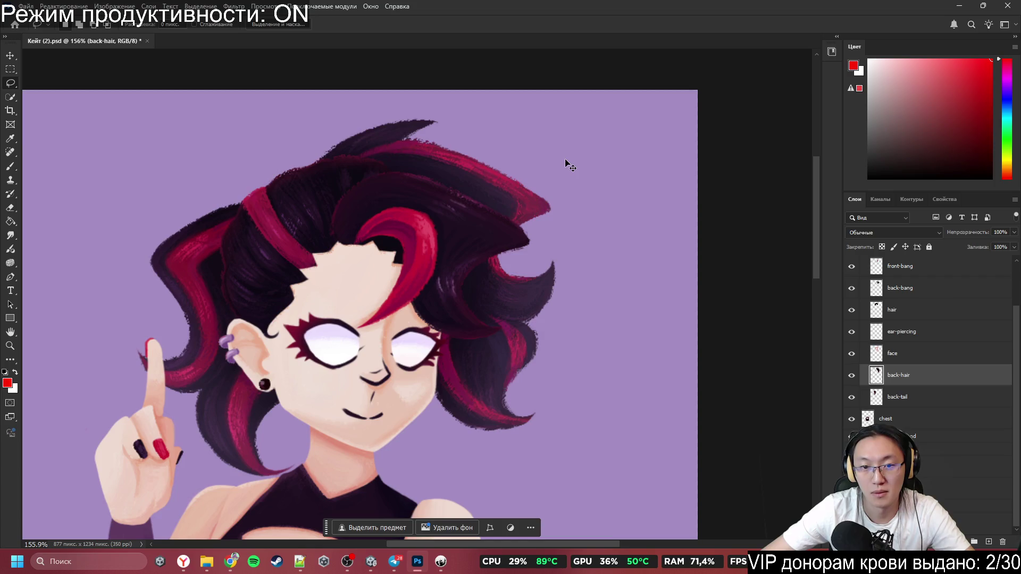
pyautogui.moveTo(566, 160)
pyautogui.mouseDown()
pyautogui.moveTo(630, 427)
pyautogui.moveTo(631, 483)
pyautogui.mouseUp()
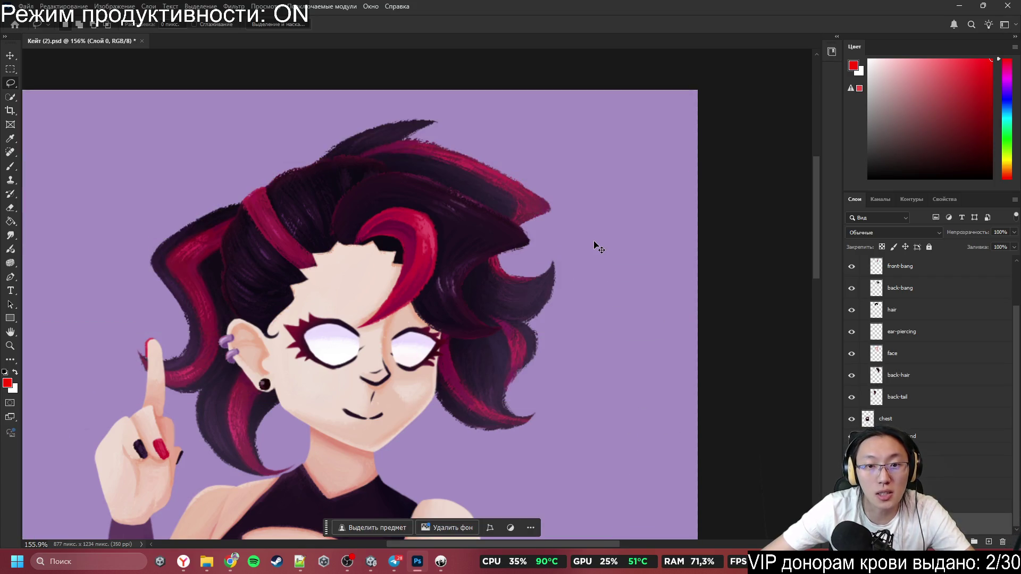
pyautogui.hotkey('ctrl', 'j')
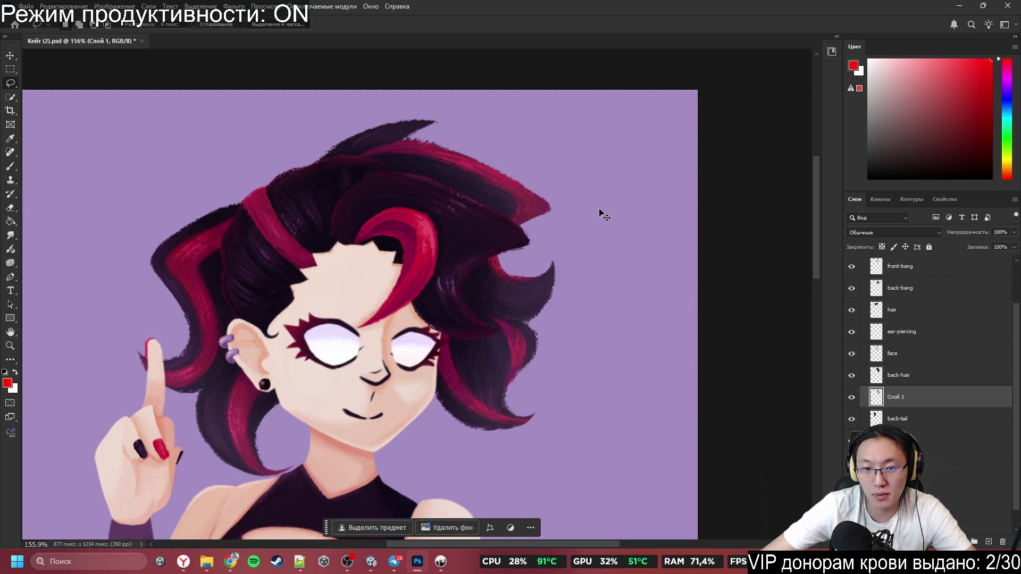
pyautogui.hotkey('ctrl', 'z')
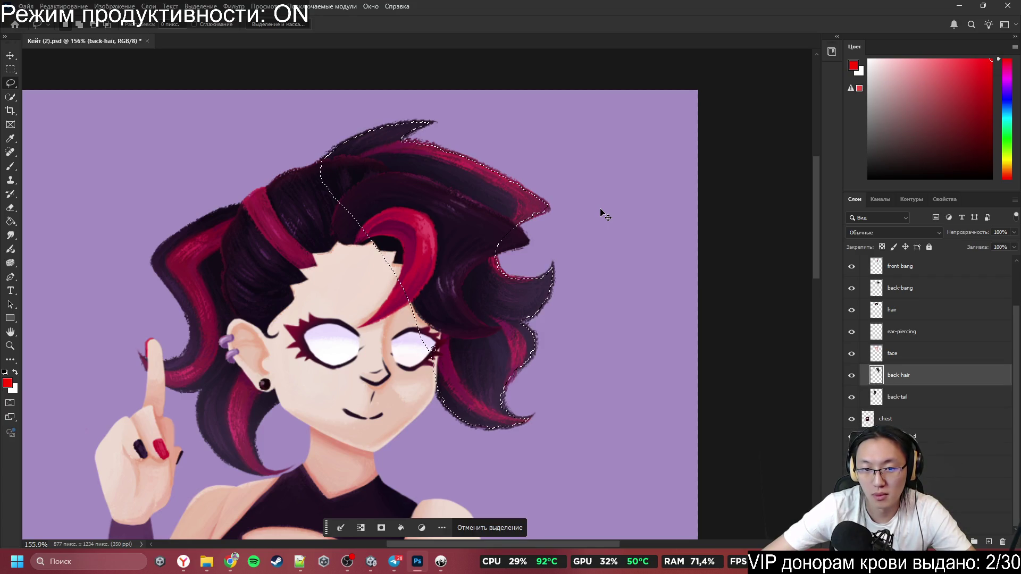
pyautogui.hotkey('ctrl', 'j')
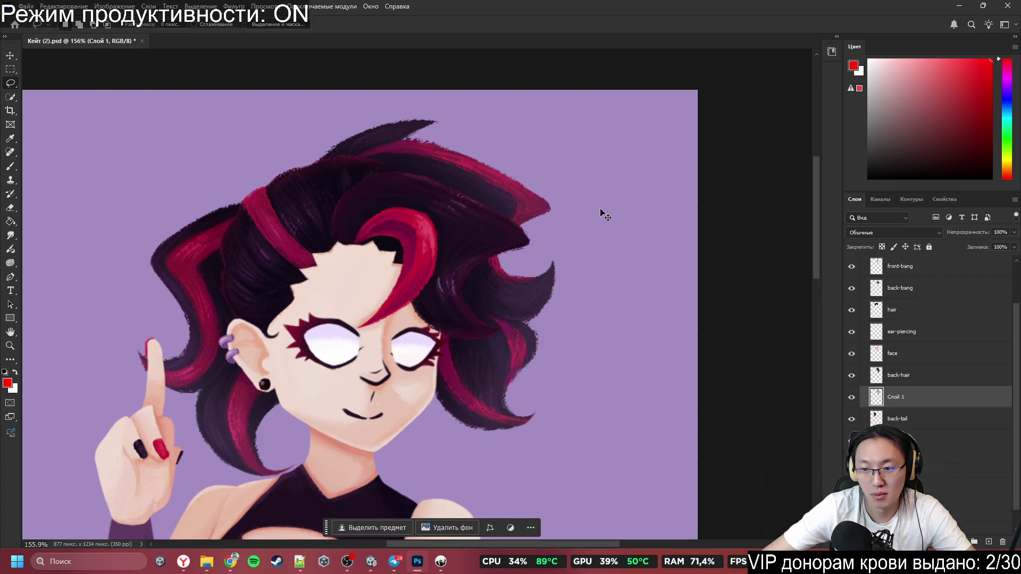
# Step: Sample the background purple as the brush colour and reload the back-hair layer's selection
pyautogui.scroll(-5, 615, 230)
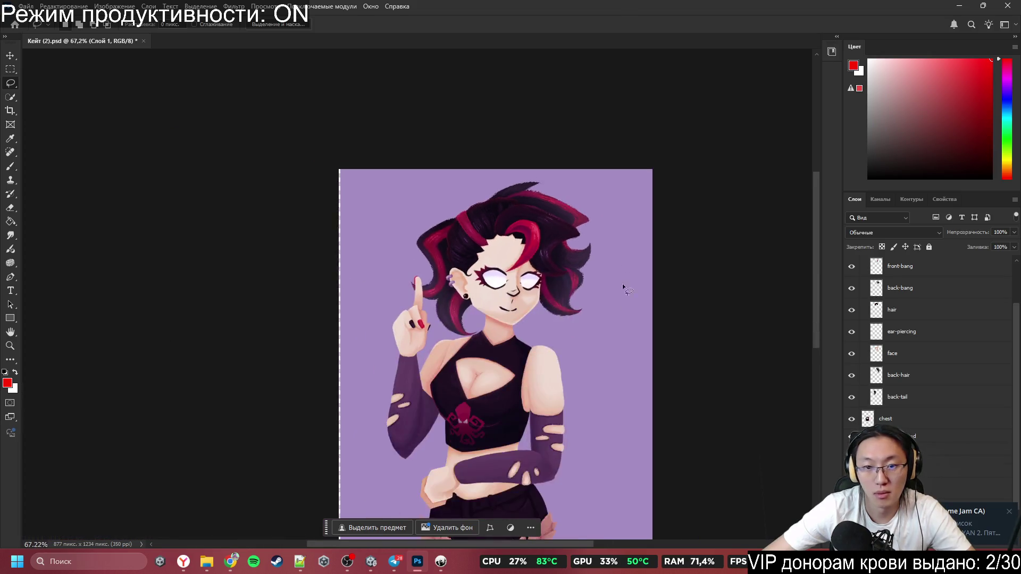
pyautogui.moveTo(622, 328)
pyautogui.mouseDown()
pyautogui.moveTo(605, 431)
pyautogui.moveTo(678, 397)
pyautogui.moveTo(674, 338)
pyautogui.moveTo(617, 431)
pyautogui.moveTo(626, 293)
pyautogui.mouseUp()
pyautogui.press('b')
pyautogui.keyDown('alt'); pyautogui.click(622, 291); pyautogui.keyUp('alt')
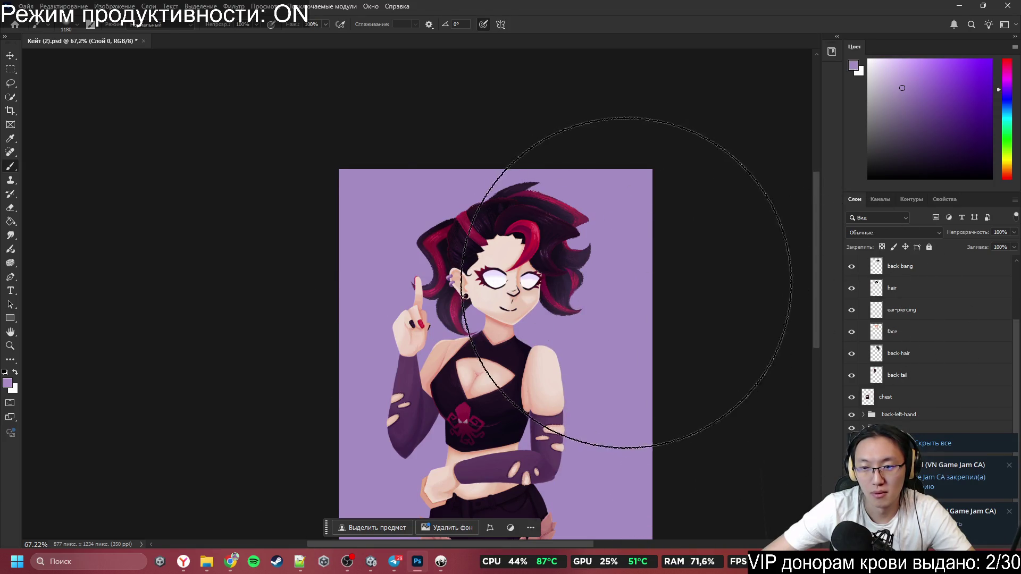
pyautogui.scroll(3, 560, 238)
pyautogui.keyDown('ctrl'); pyautogui.click(559, 237); pyautogui.keyUp('ctrl')
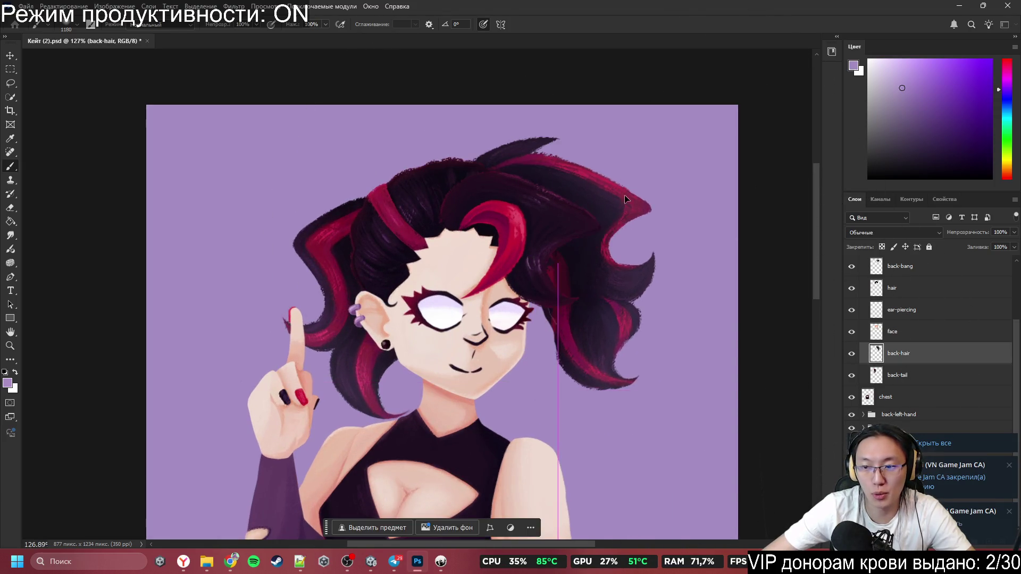
pyautogui.keyDown('ctrl'); pyautogui.click(876, 353); pyautogui.keyUp('ctrl')
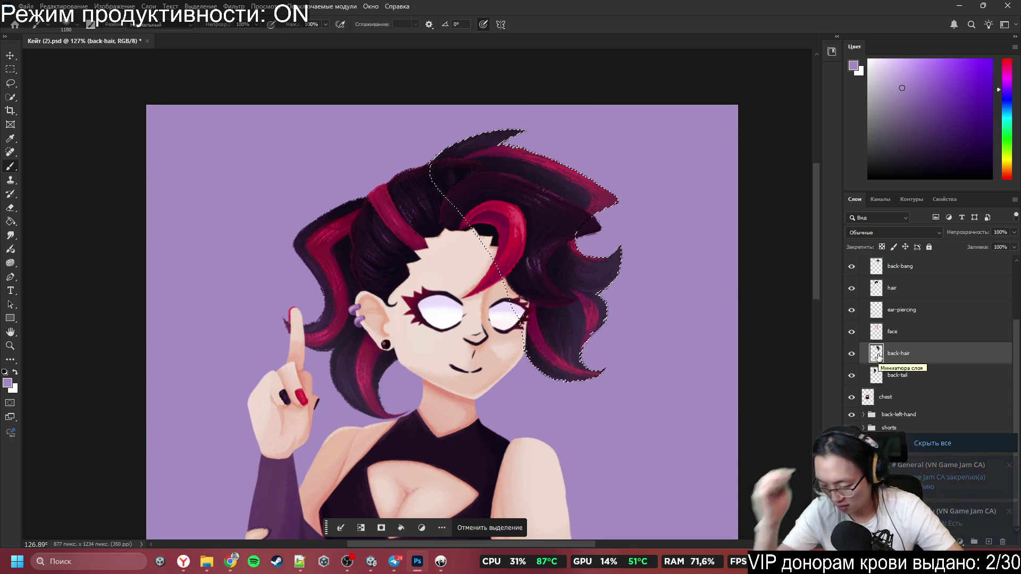
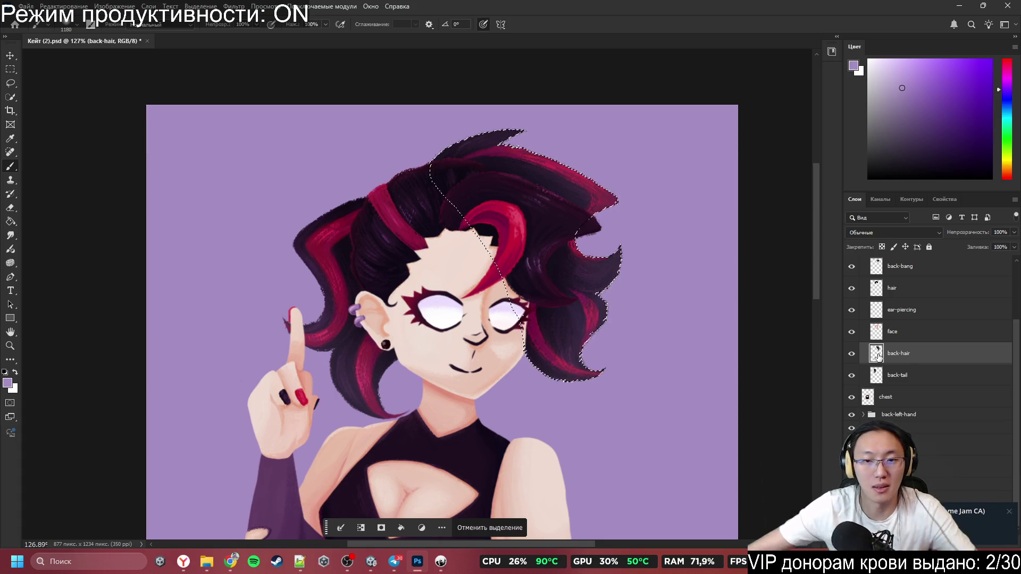
# Step: Undo the downward move of the back-hair selection and close Photoshop
pyautogui.moveTo(703, 223)
pyautogui.mouseDown()
pyautogui.moveTo(713, 494)
pyautogui.moveTo(412, 446)
pyautogui.moveTo(646, 375)
pyautogui.moveTo(585, 290)
pyautogui.moveTo(454, 441)
pyautogui.moveTo(527, 446)
pyautogui.moveTo(701, 192)
pyautogui.moveTo(101, 252)
pyautogui.moveTo(145, 252)
pyautogui.mouseUp()
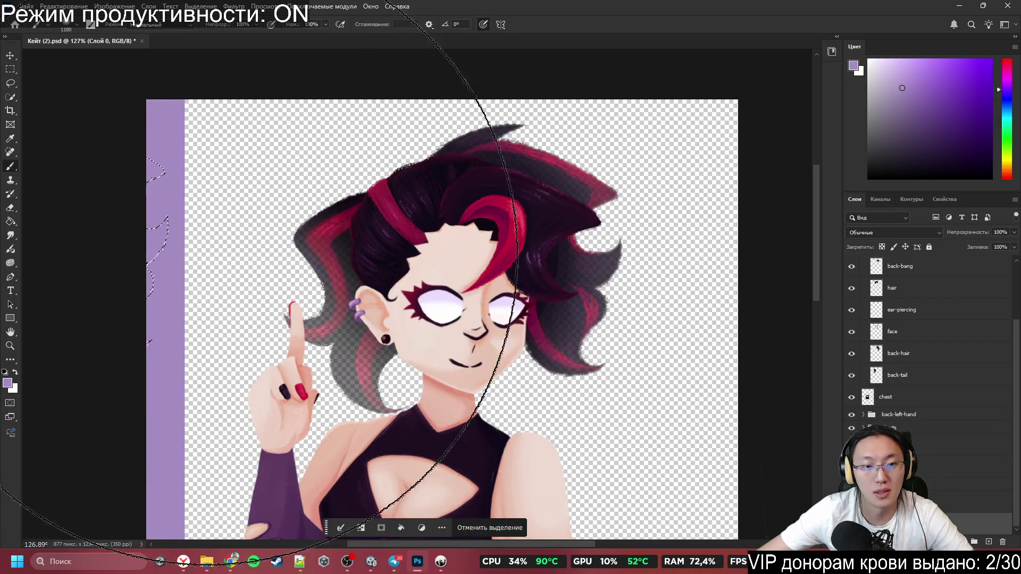
pyautogui.scroll(-5, 690, 340)
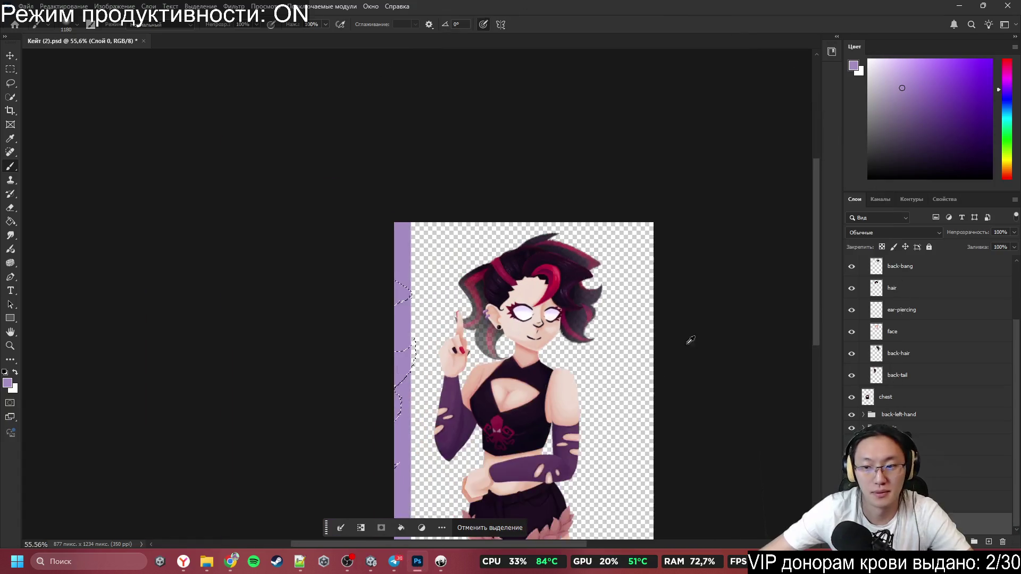
pyautogui.hotkey('ctrl', 'z')
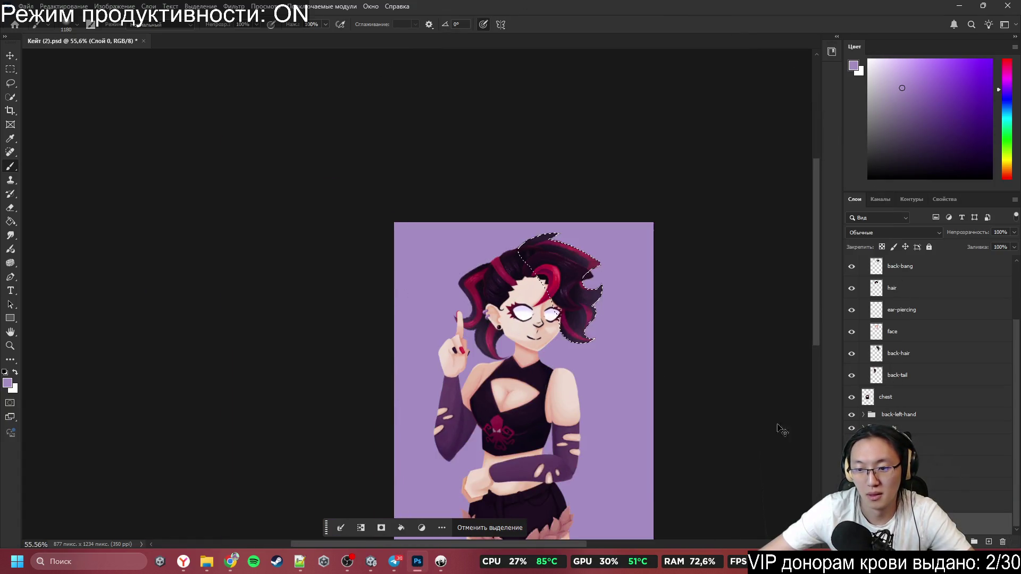
pyautogui.click(1008, 5)
# Step: Discard the Photoshop changes, then heart-react to the Кейт.psd message in Telegram
pyautogui.click(534, 210)
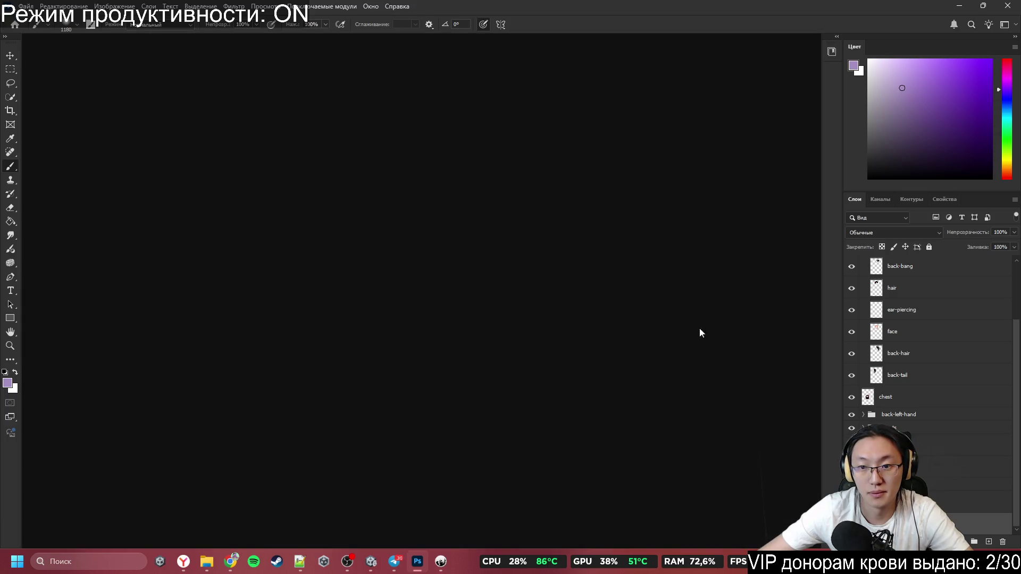
pyautogui.click(403, 565)
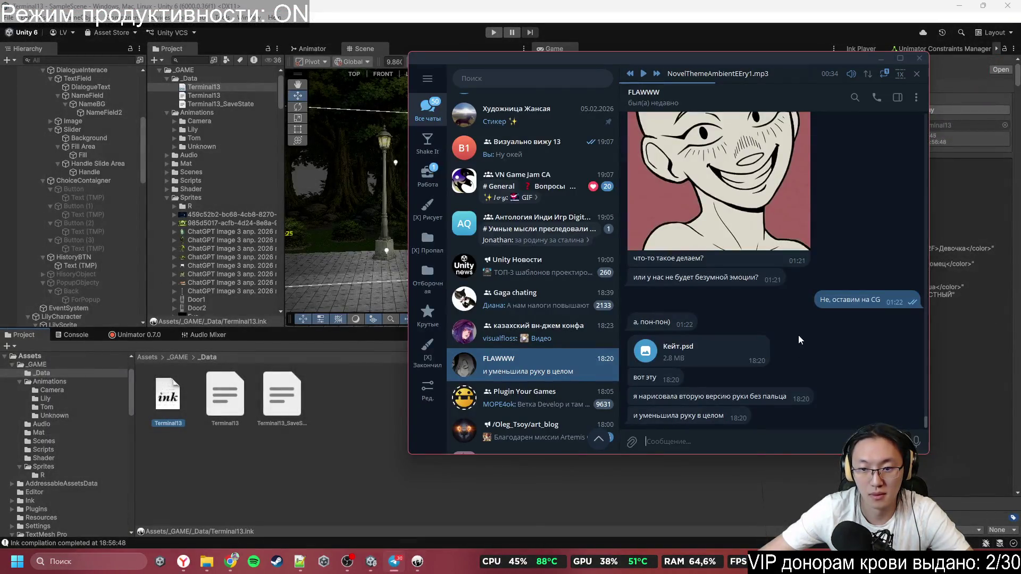
pyautogui.doubleClick(710, 354)
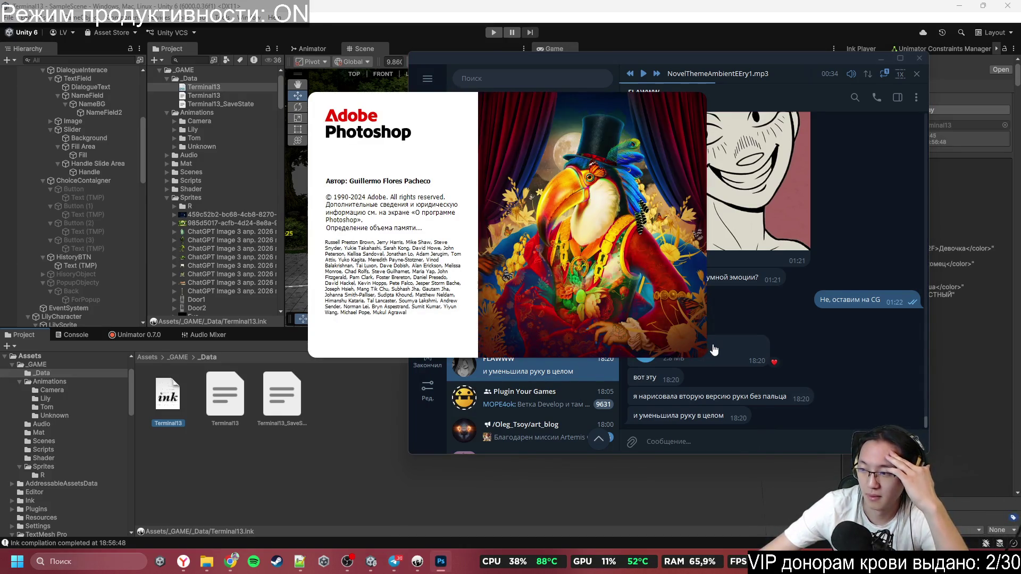
pyautogui.doubleClick(726, 343)
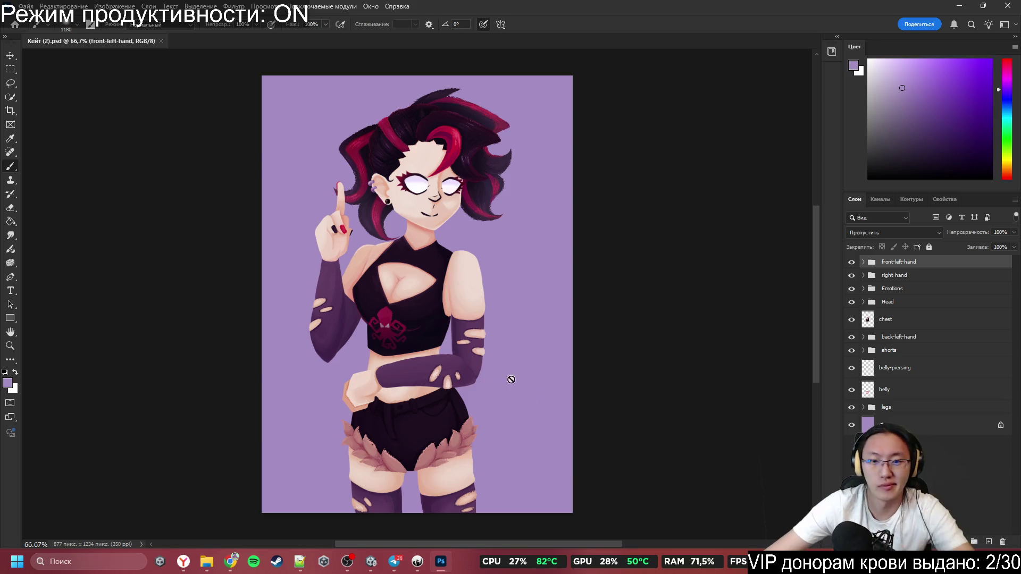
# Step: Delete the purple background layer from Kate (2).psd
pyautogui.keyDown('ctrl'); pyautogui.click(595, 367); pyautogui.keyUp('ctrl')
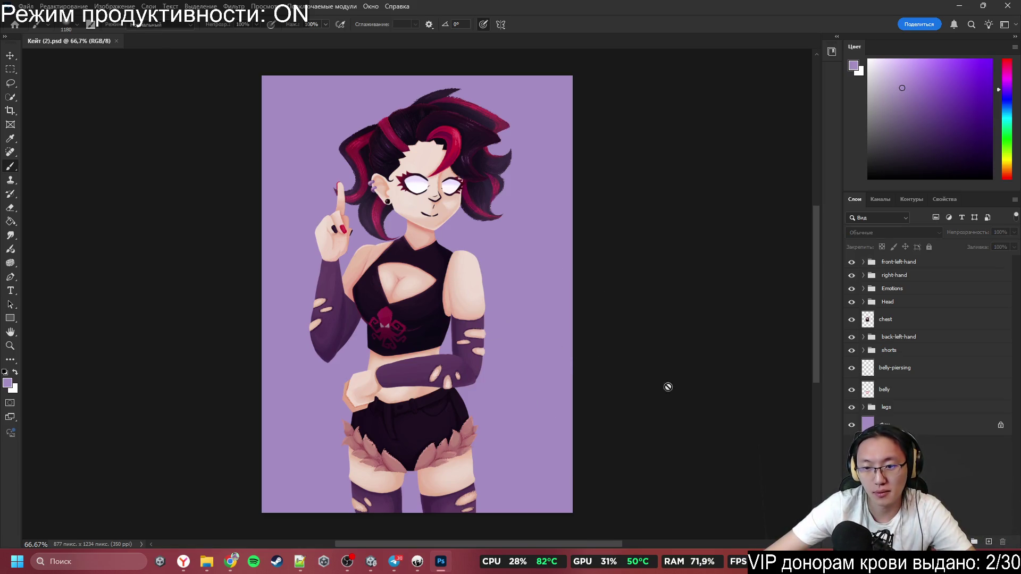
pyautogui.click(940, 433)
pyautogui.click(1003, 541)
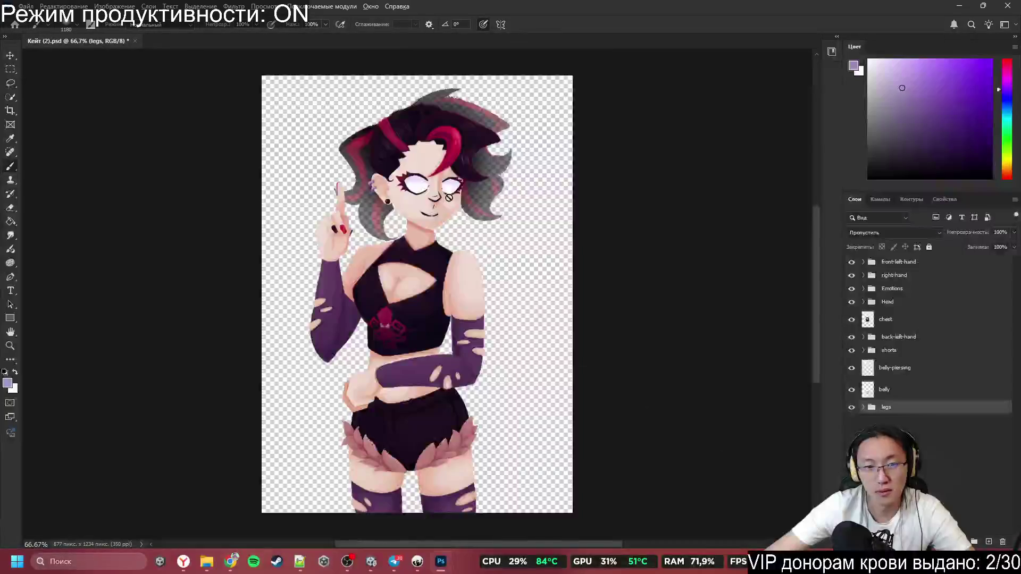
pyautogui.scroll(3, 449, 204)
pyautogui.scroll(-3, 439, 213)
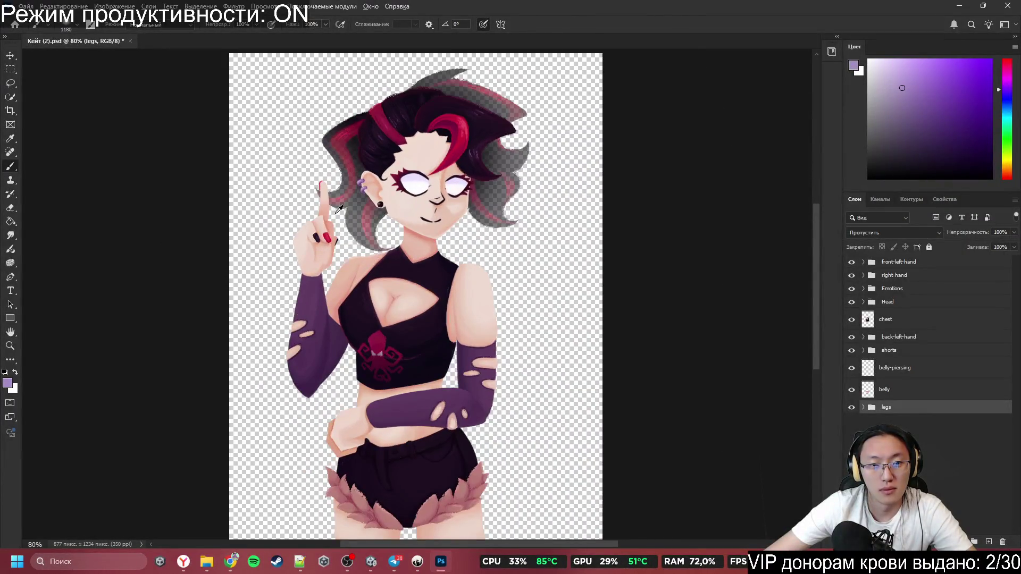
pyautogui.scroll(3, 738, 323)
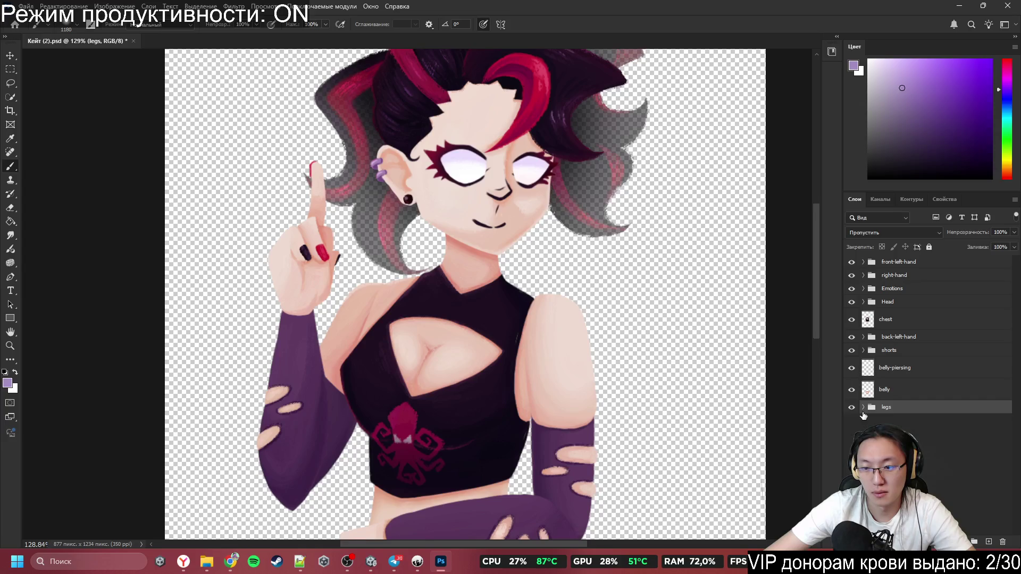
# Step: Expand the shorts, back-left-hand, Head and Emotions groups and turn on Sulking, Laugh and Cunning
pyautogui.click(863, 351)
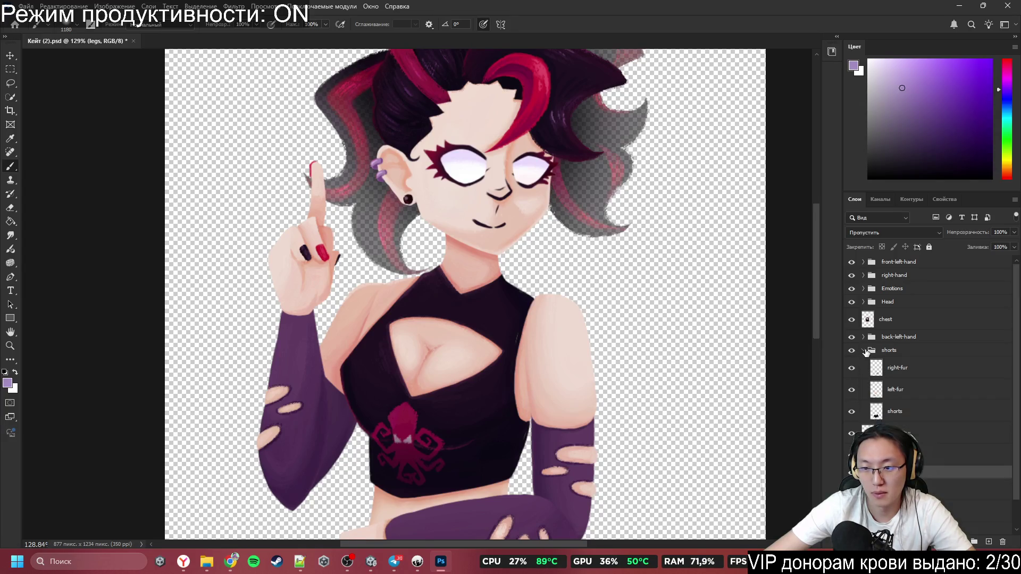
pyautogui.click(851, 337)
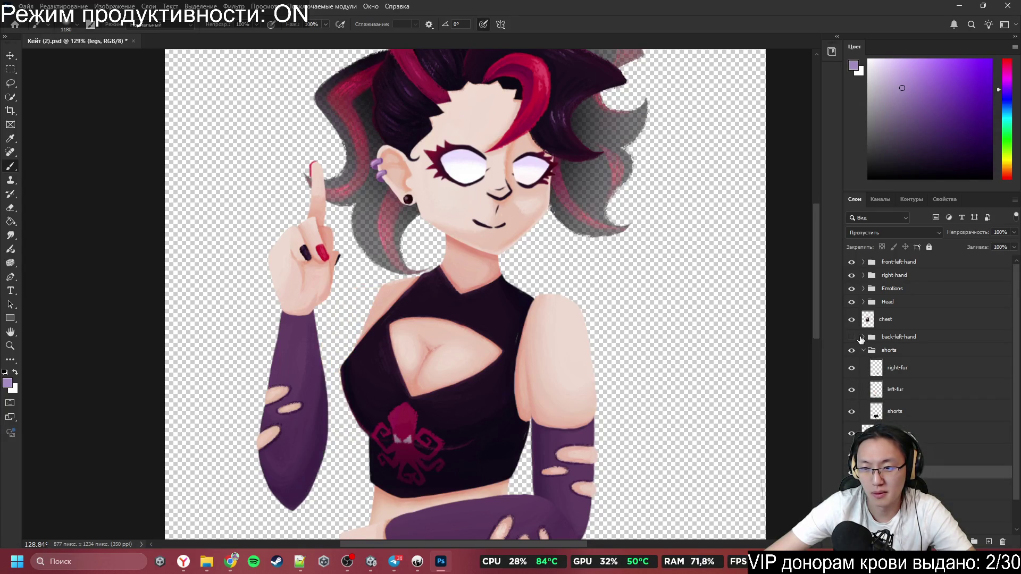
pyautogui.click(851, 336)
pyautogui.click(863, 337)
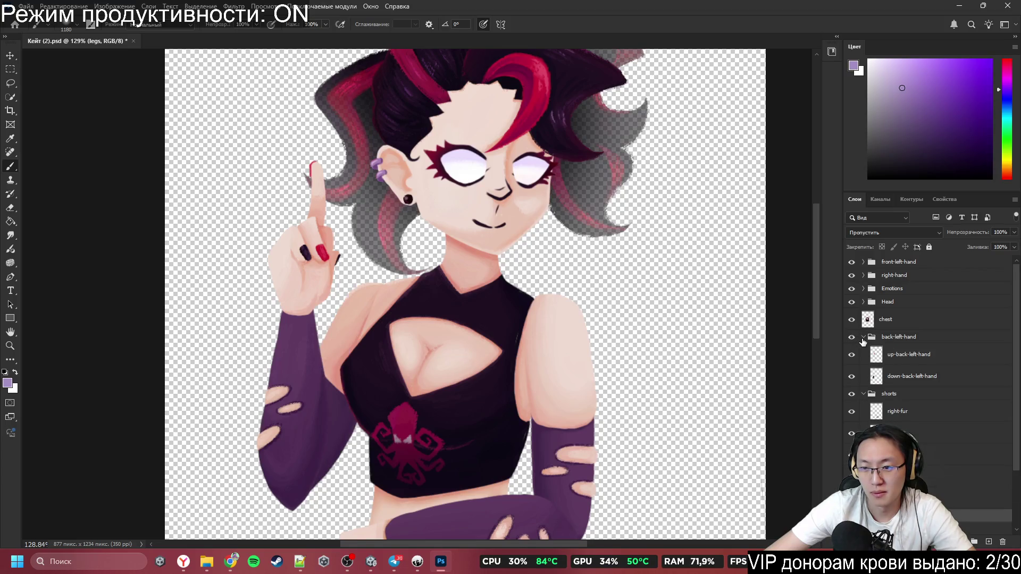
pyautogui.click(868, 304)
pyautogui.click(864, 303)
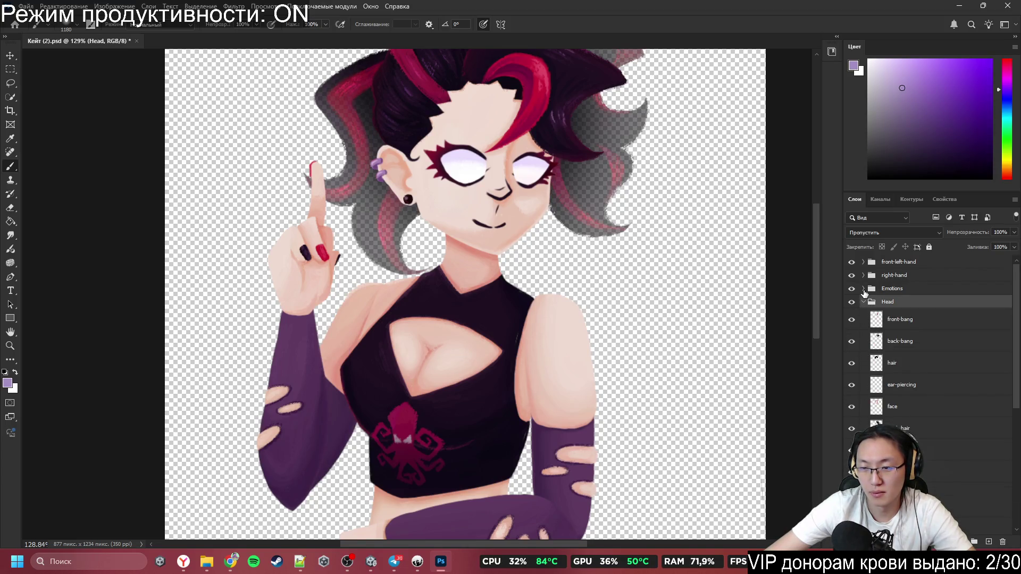
pyautogui.click(862, 289)
pyautogui.moveTo(851, 302); pyautogui.dragTo(852, 328)
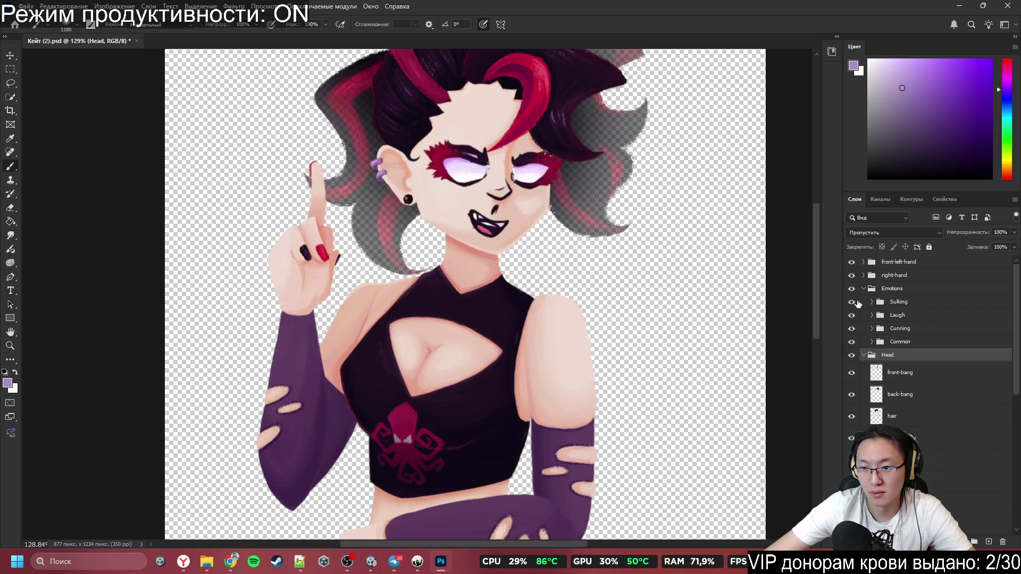
pyautogui.click(894, 317)
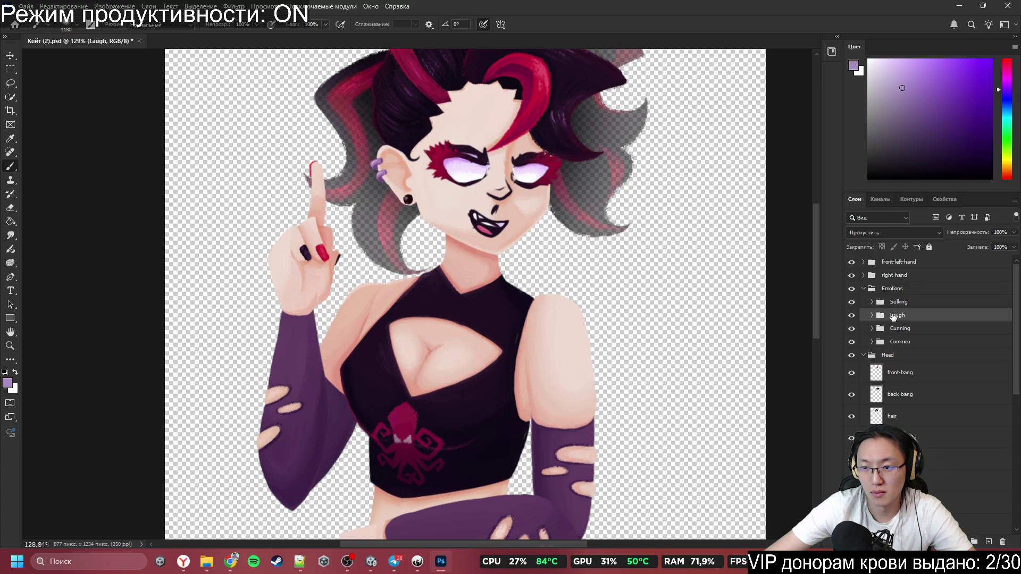
# Step: Duplicate the Laugh group as a new group named 'LaughClosed'
pyautogui.rightClick(916, 313)
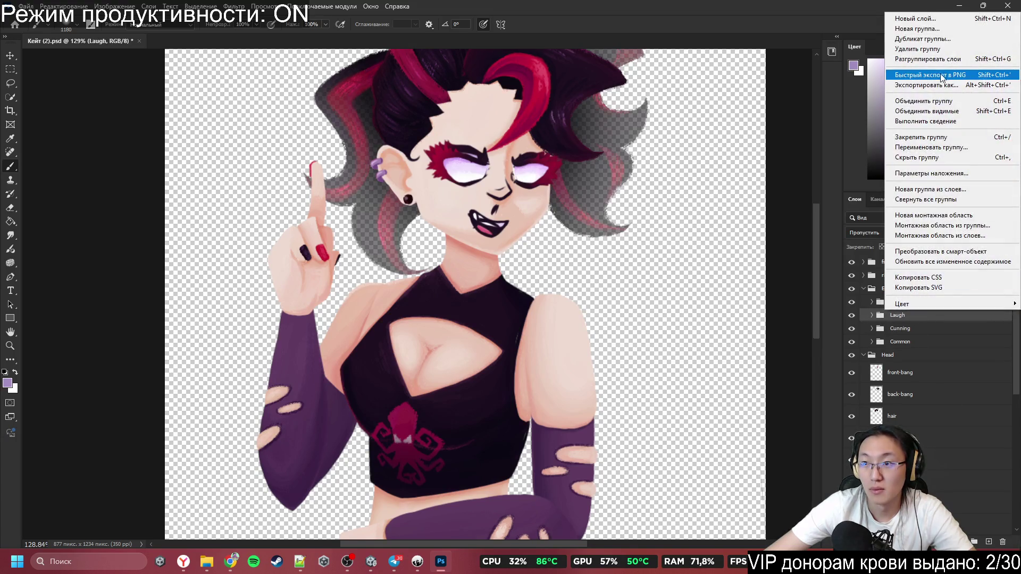
pyautogui.click(922, 39)
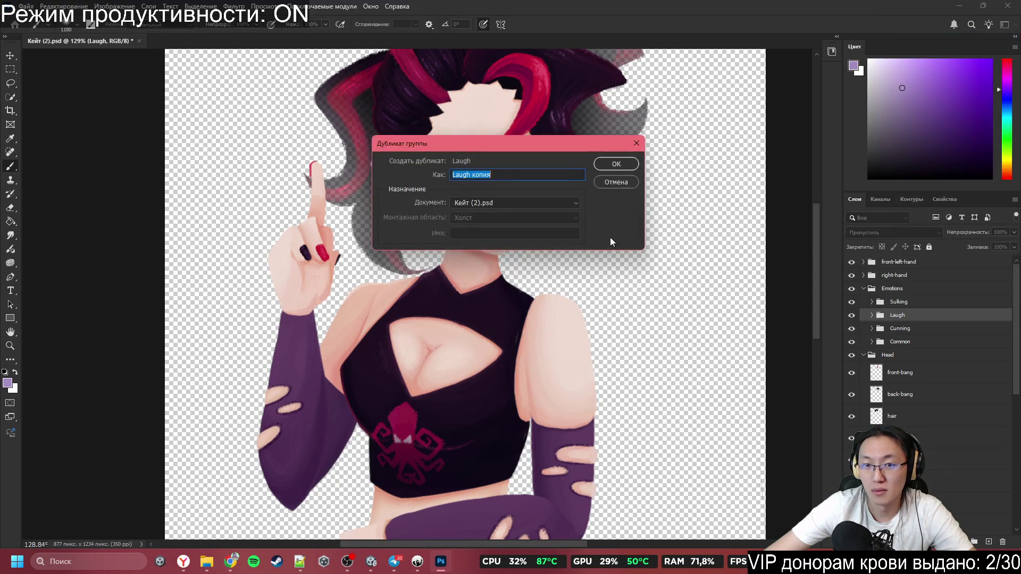
pyautogui.click(496, 176)
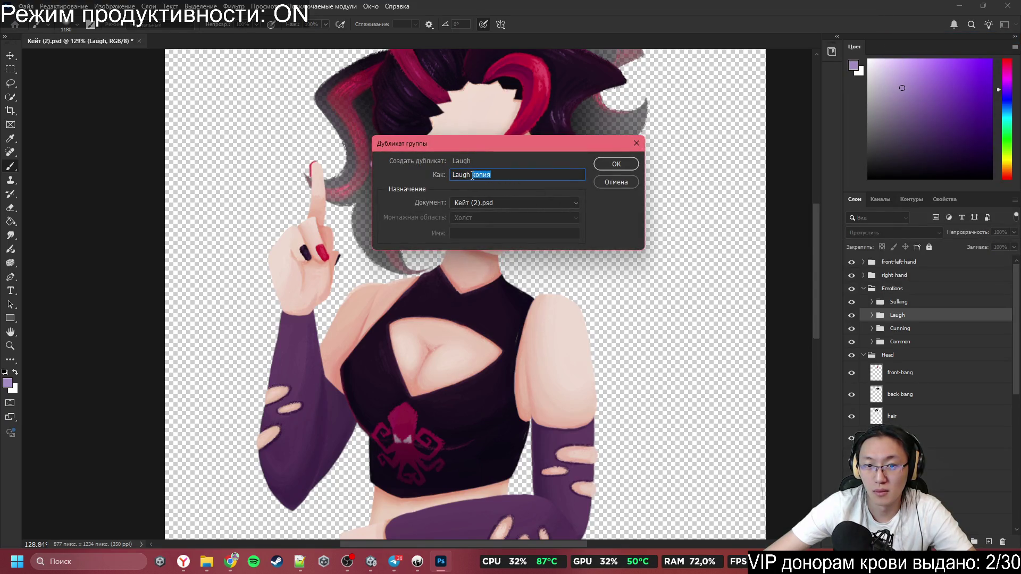
pyautogui.write('Сщш')
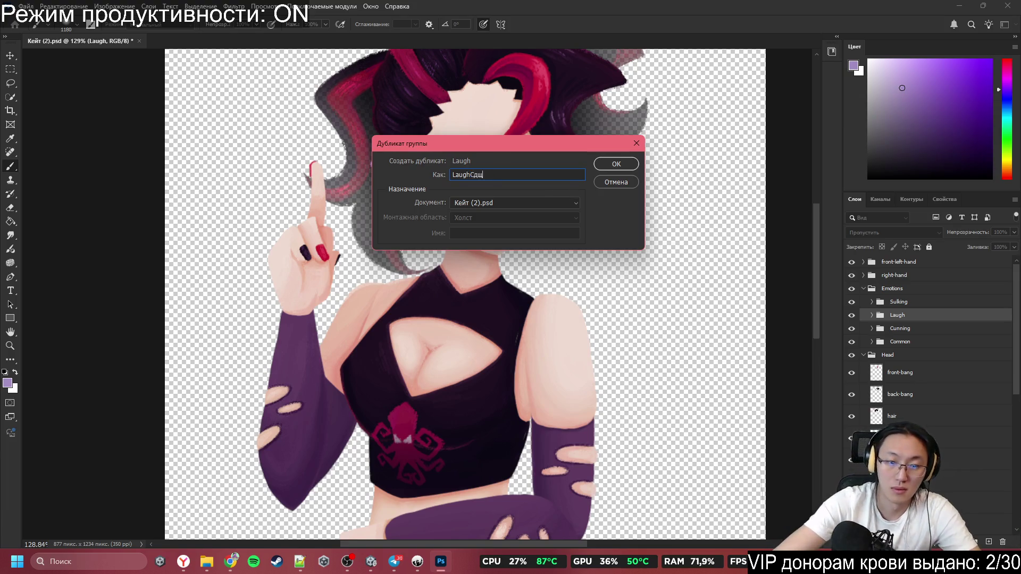
pyautogui.press('BackSpace')
pyautogui.press('BackSpace')
pyautogui.write('д')
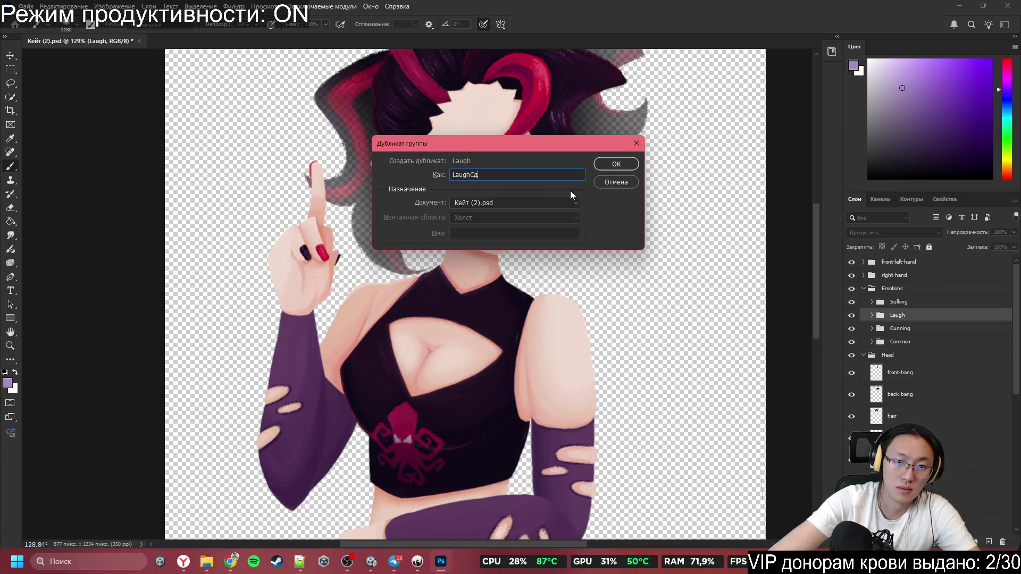
pyautogui.press('BackSpace')
pyautogui.press('BackSpace')
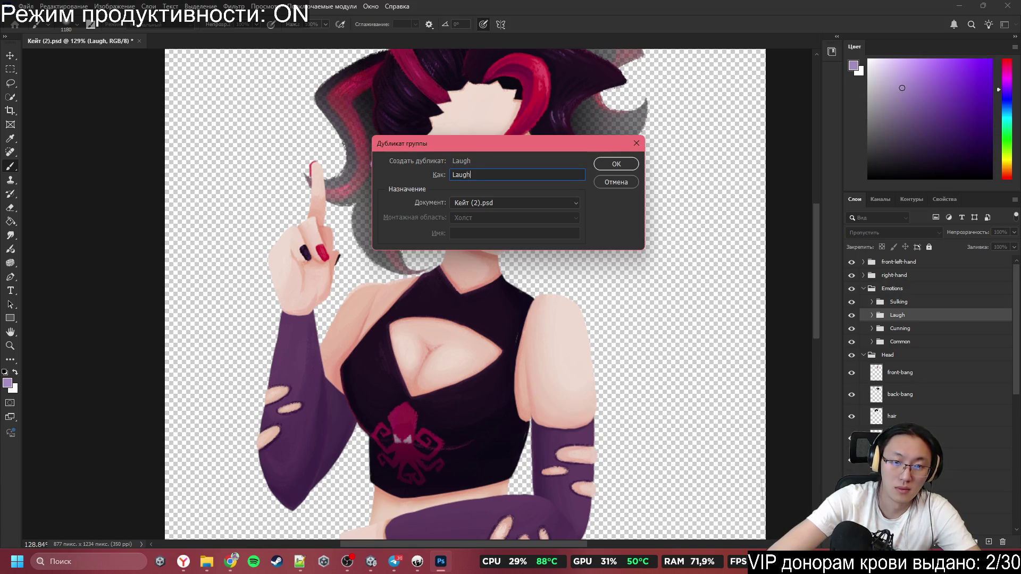
pyautogui.write('Closed')
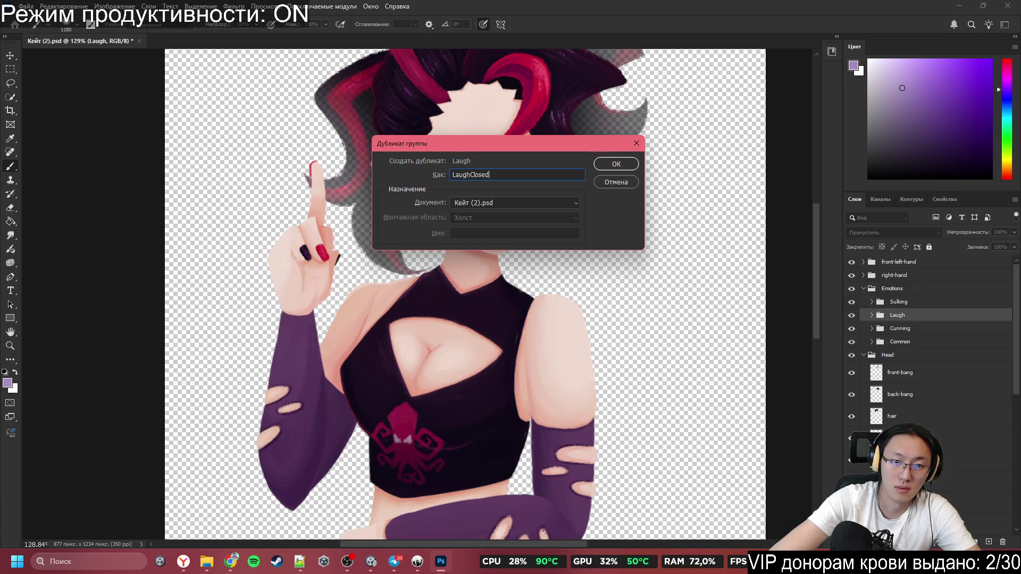
pyautogui.click(619, 165)
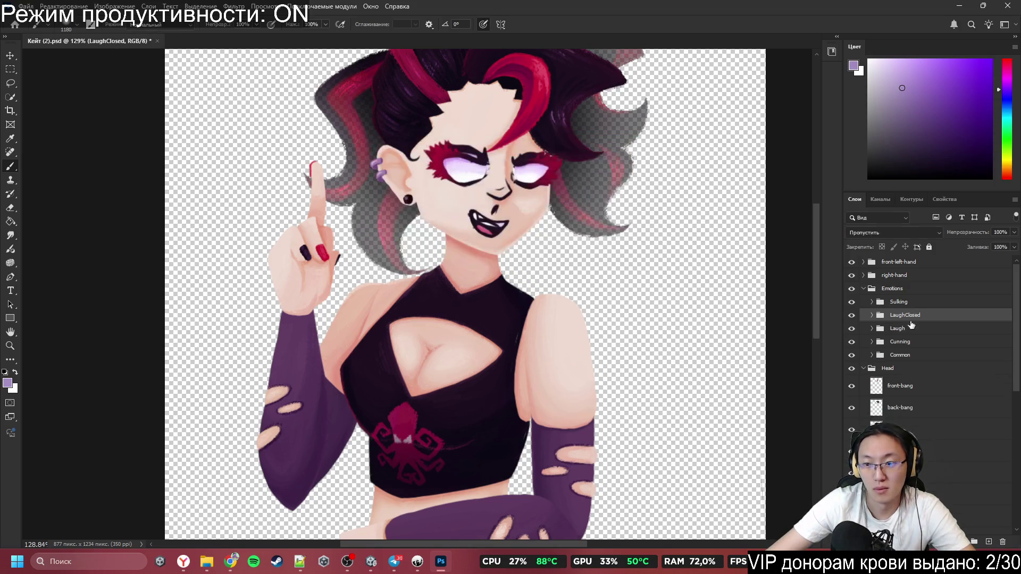
# Step: Delete the open-laugh-eye layers from the LaughClosed group
pyautogui.click(923, 331)
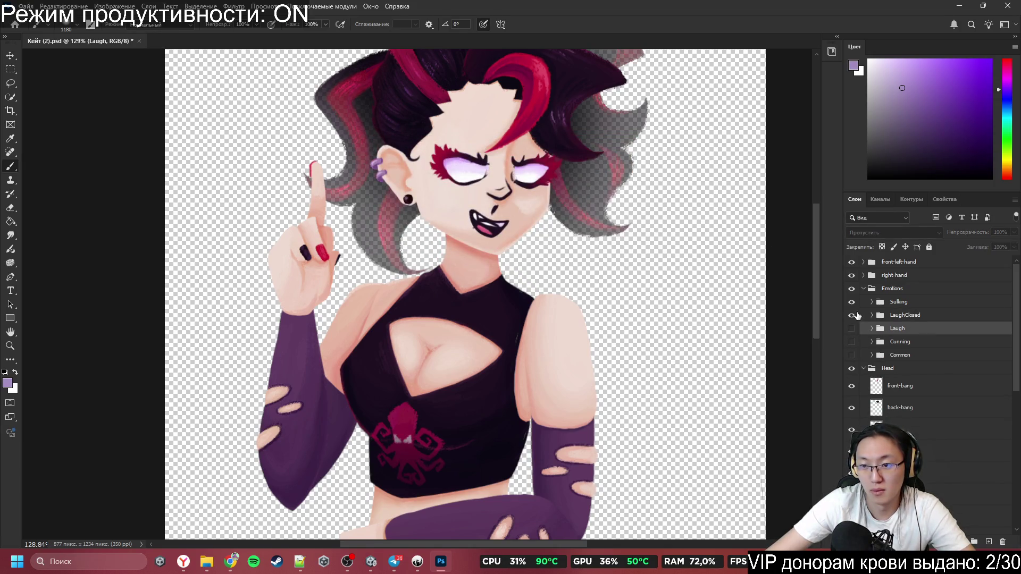
pyautogui.click(872, 315)
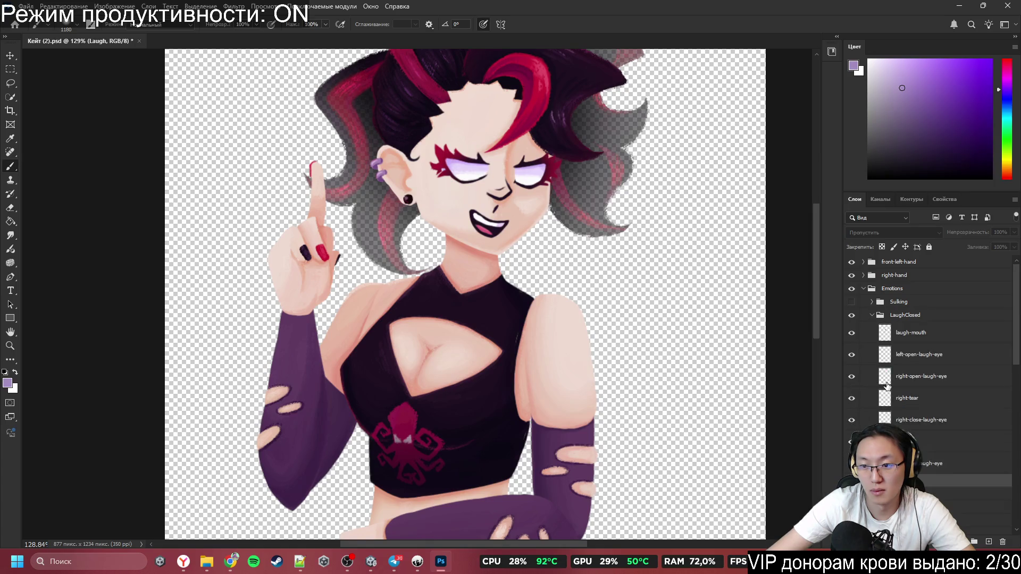
pyautogui.click(949, 361)
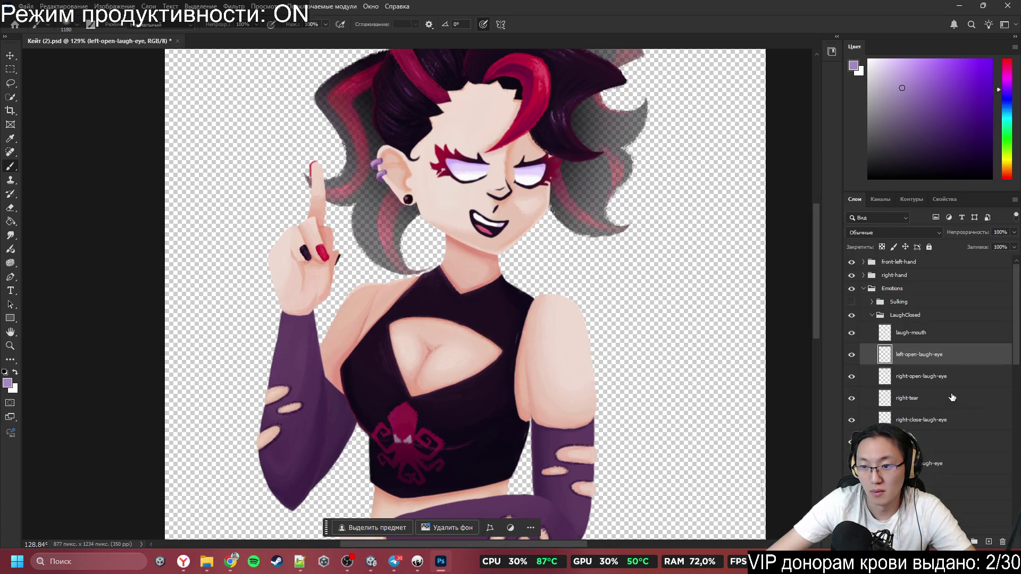
pyautogui.keyDown('shift'); pyautogui.click(954, 376); pyautogui.keyUp('shift')
pyautogui.click(1002, 541)
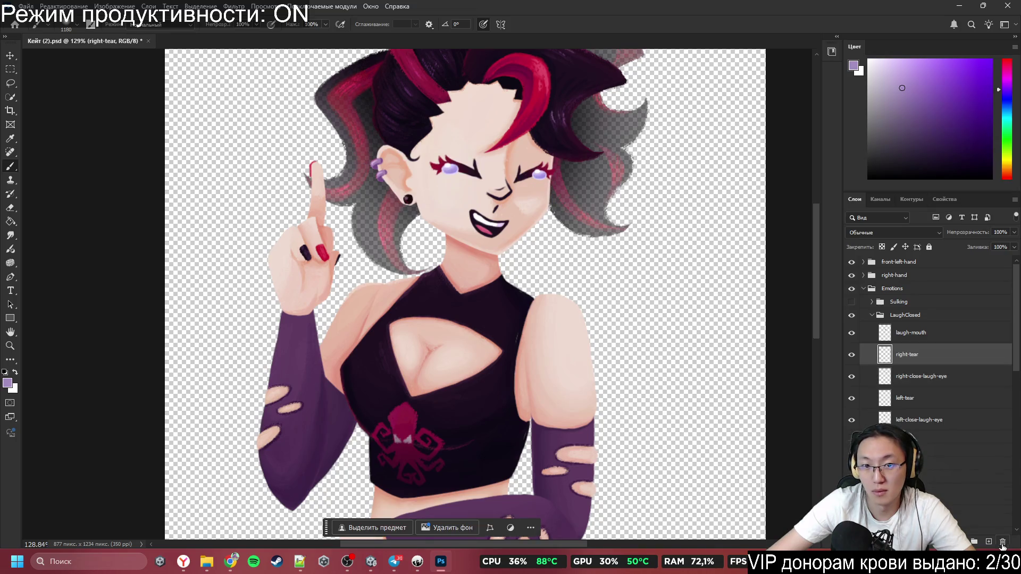
pyautogui.scroll(-3, 431, 266)
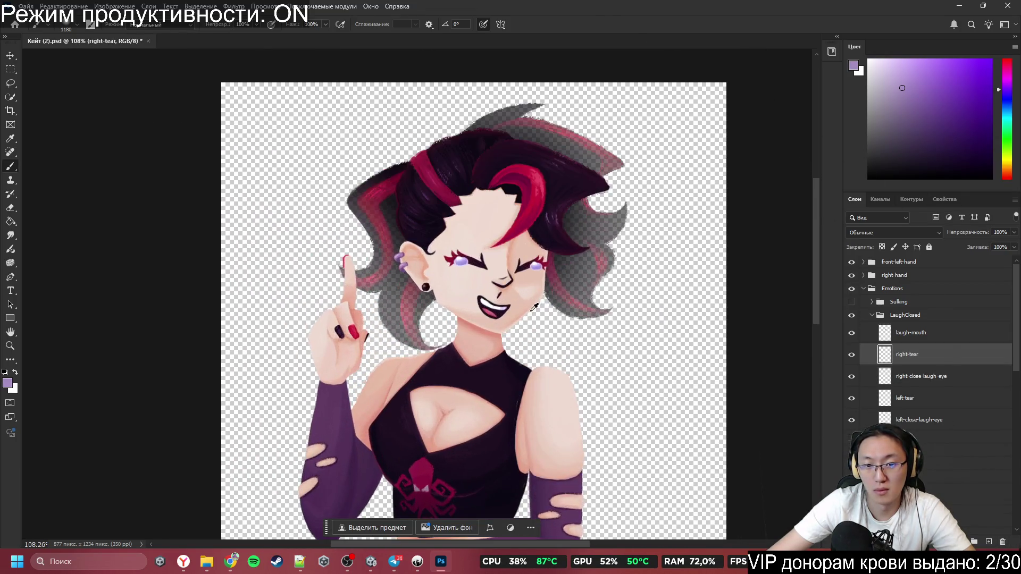
# Step: Expand the Sulking and right-hand groups and turn on the Sulking, Laugh and Cunning expressions
pyautogui.click(870, 302)
pyautogui.click(852, 302)
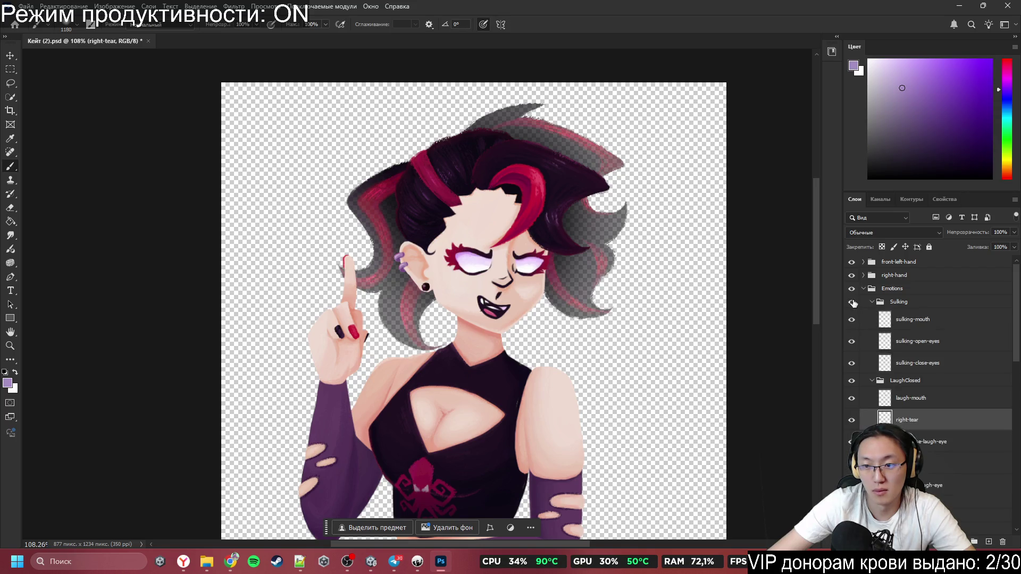
pyautogui.click(863, 276)
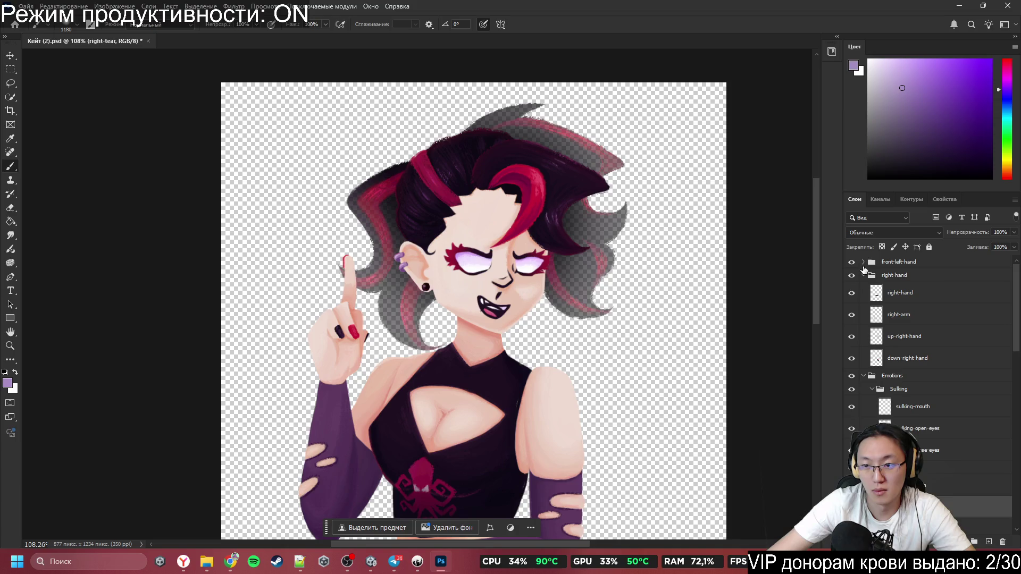
pyautogui.click(893, 262)
pyautogui.scroll(-3, 895, 365)
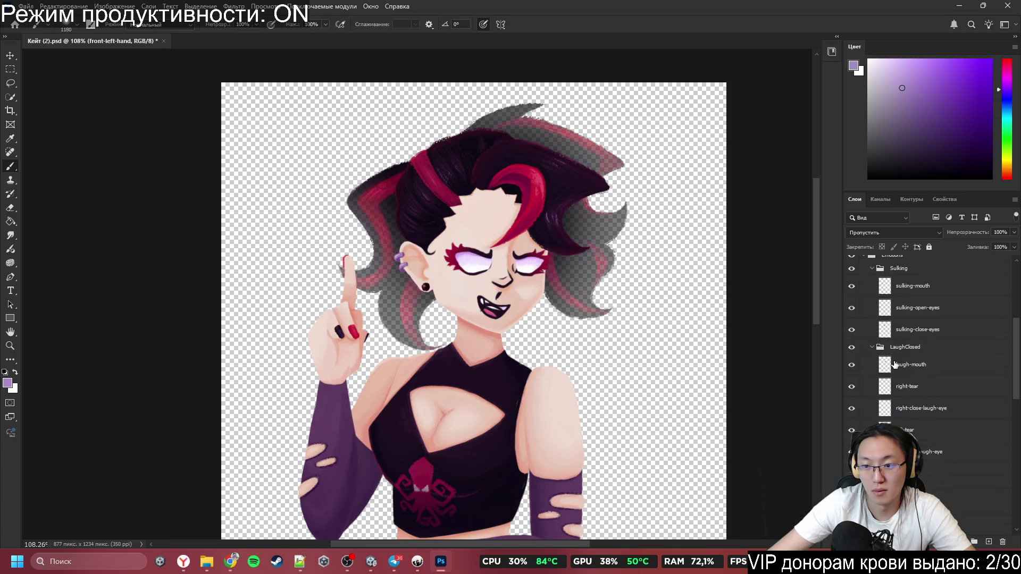
pyautogui.scroll(-3, 895, 365)
pyautogui.click(852, 376)
pyautogui.click(851, 389)
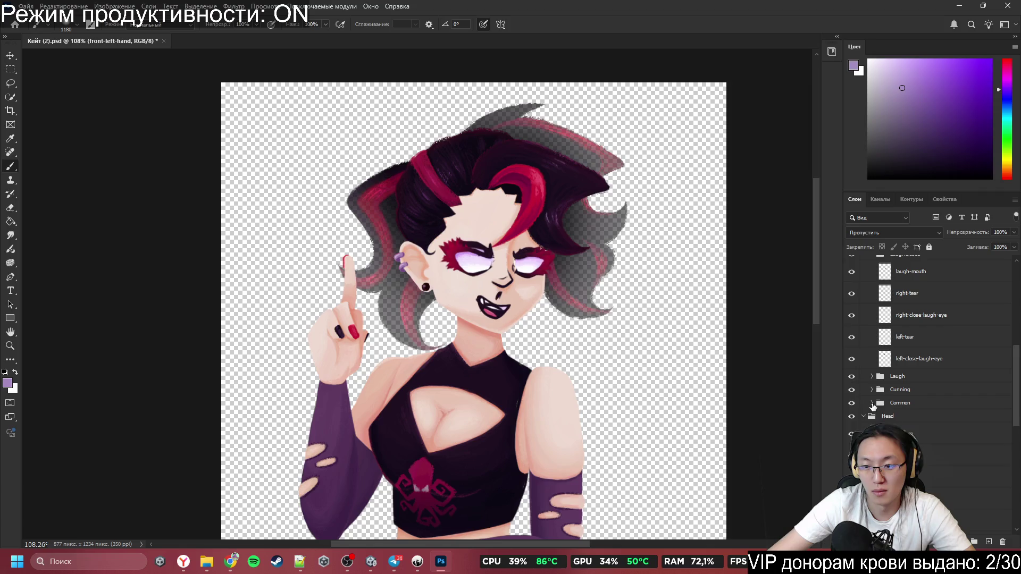
pyautogui.click(871, 389)
pyautogui.click(883, 377)
pyautogui.click(872, 390)
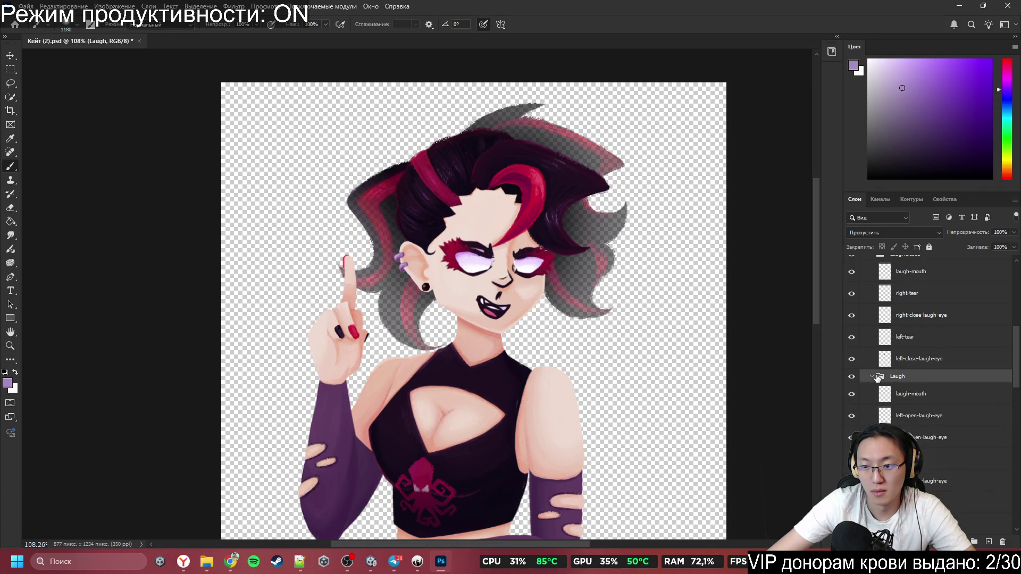
pyautogui.scroll(-10, 904, 372)
pyautogui.scroll(-3, 893, 340)
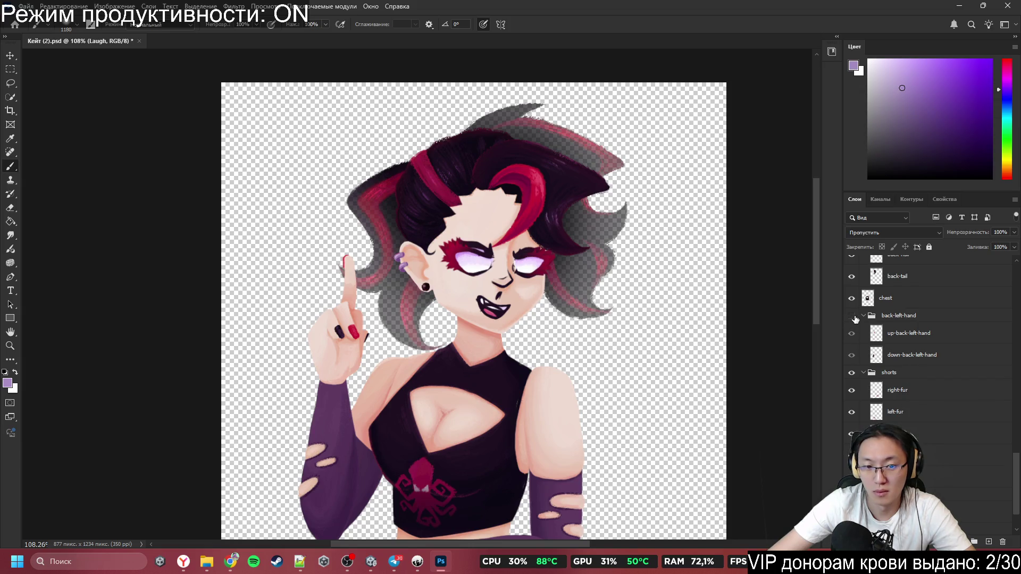
# Step: Toggle the back-left-hand layers to check them, then test and undo moving the left arm
pyautogui.doubleClick(851, 317)
pyautogui.click(851, 333)
pyautogui.click(852, 333)
pyautogui.doubleClick(852, 353)
pyautogui.scroll(5, 859, 376)
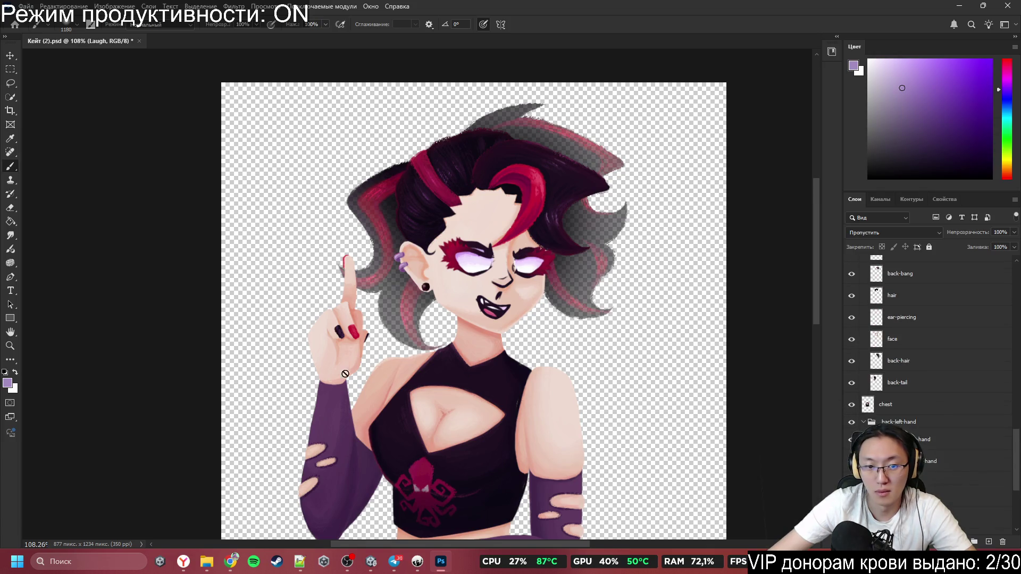
pyautogui.moveTo(346, 361)
pyautogui.mouseDown()
pyautogui.moveTo(329, 367)
pyautogui.moveTo(409, 423)
pyautogui.mouseUp()
pyautogui.hotkey('ctrl', 'z')
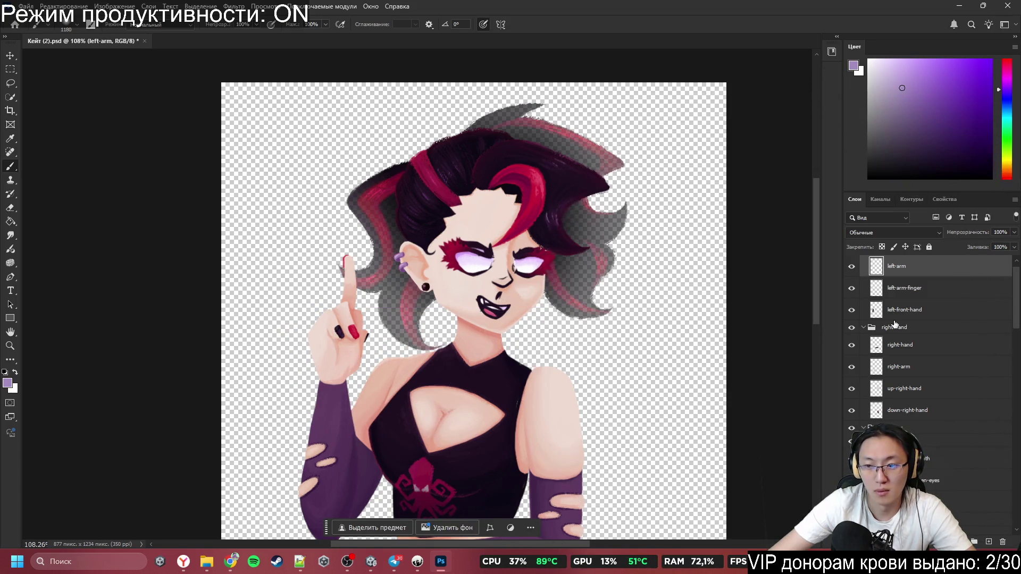
# Step: Toggle the raised-finger and left-front-hand layers off and on to compare them
pyautogui.scroll(1, 922, 297)
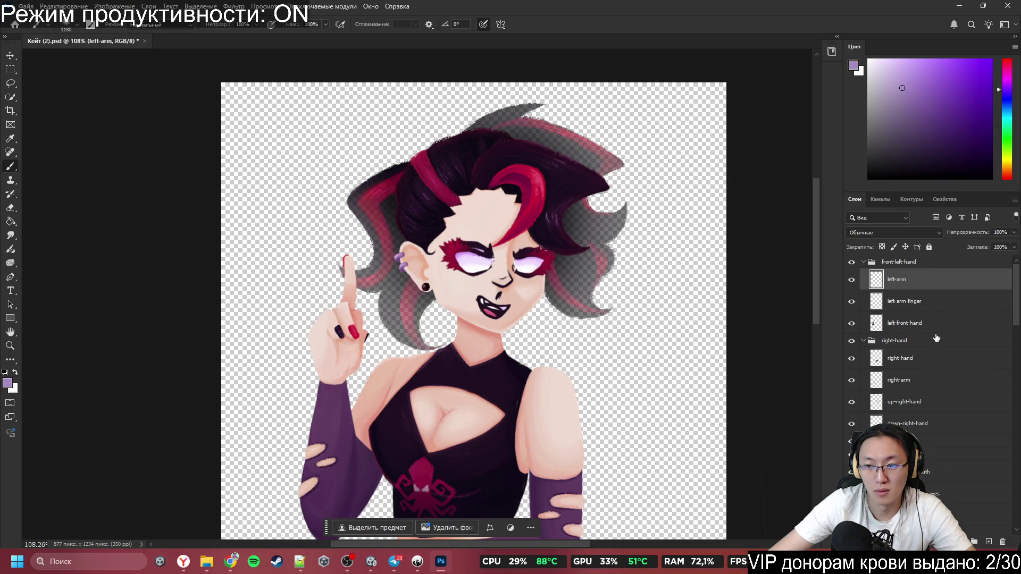
pyautogui.click(851, 301)
pyautogui.click(851, 302)
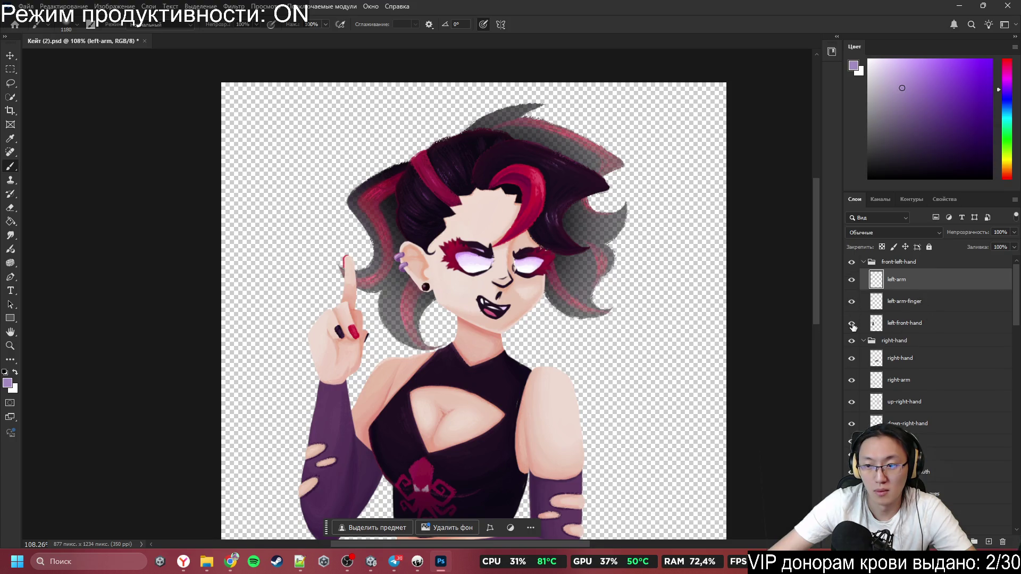
pyautogui.click(852, 324)
pyautogui.click(852, 323)
pyautogui.click(850, 301)
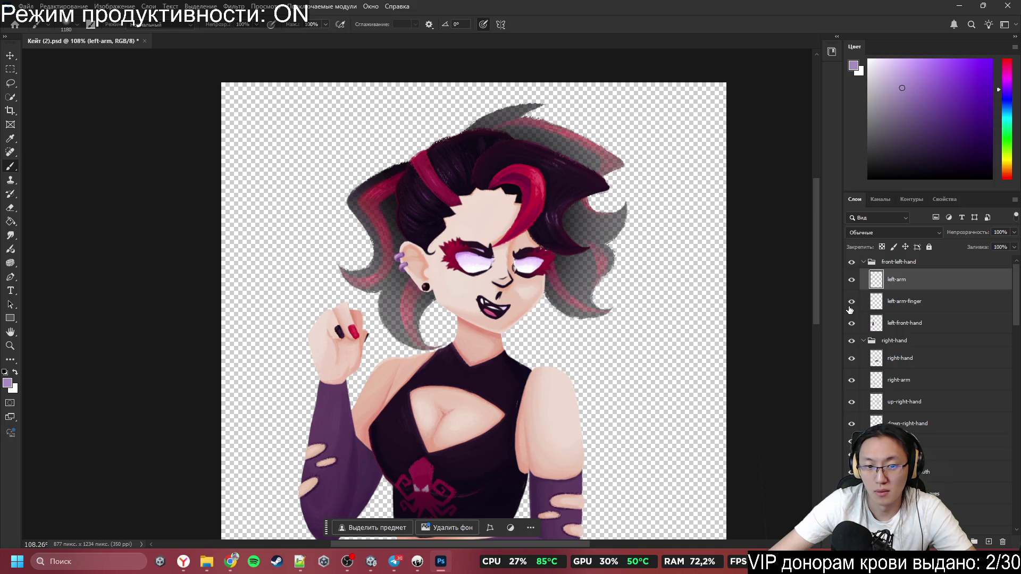
pyautogui.click(850, 307)
pyautogui.click(851, 302)
pyautogui.click(851, 301)
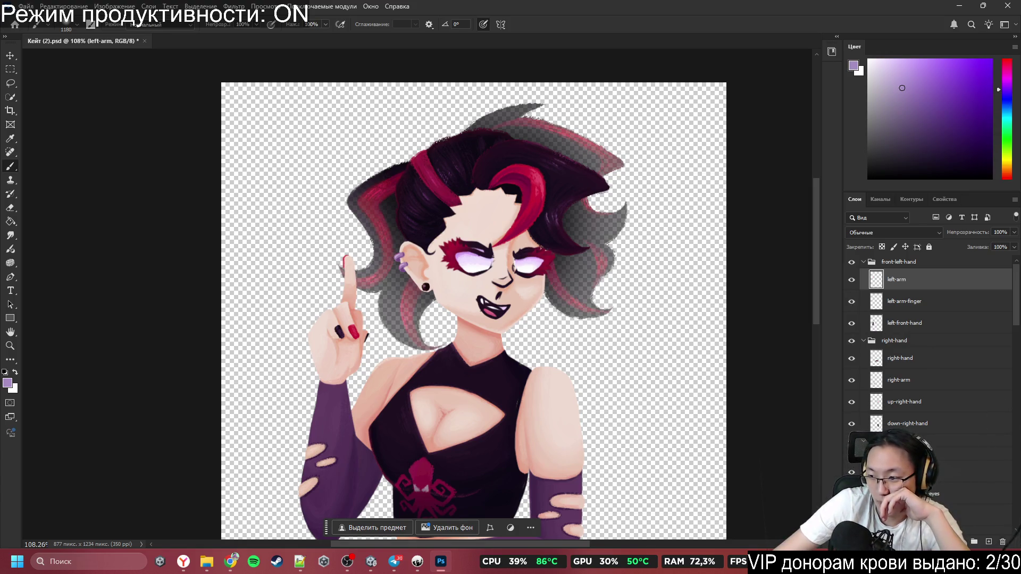
pyautogui.click(183, 562)
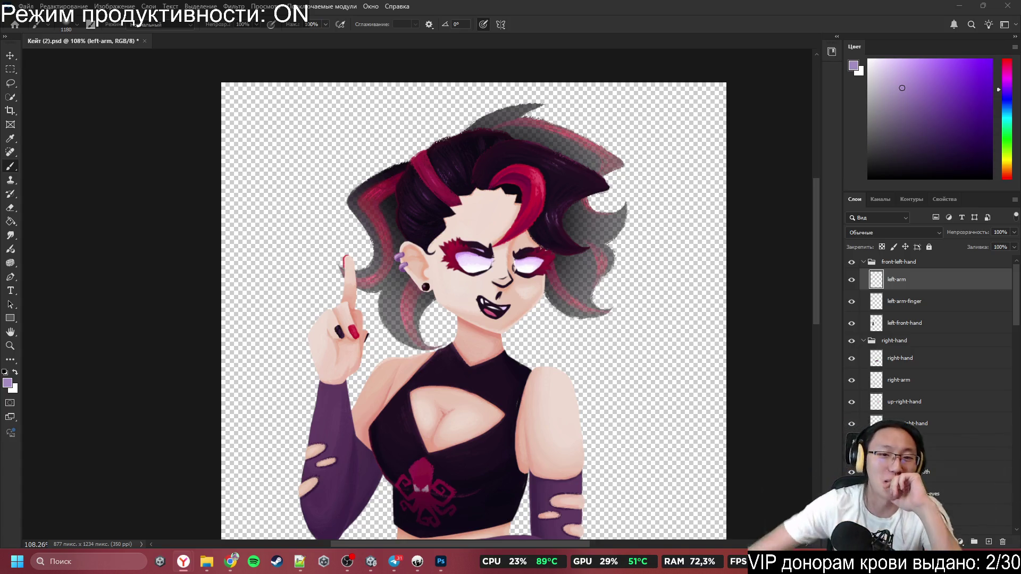
pyautogui.scroll(-3, 558, 267)
pyautogui.scroll(-4, 556, 263)
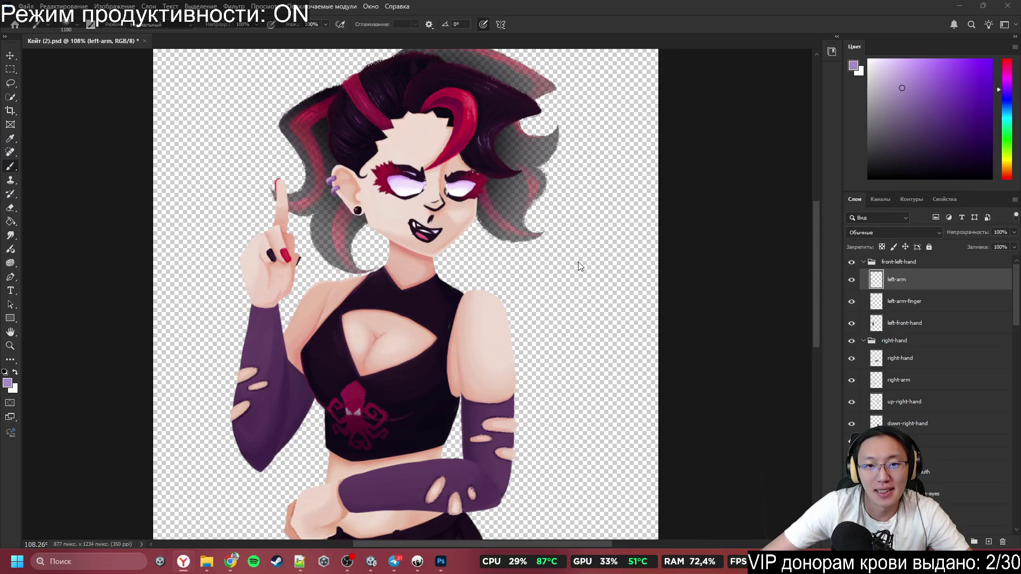
pyautogui.scroll(-2, 904, 357)
pyautogui.scroll(-10, 906, 367)
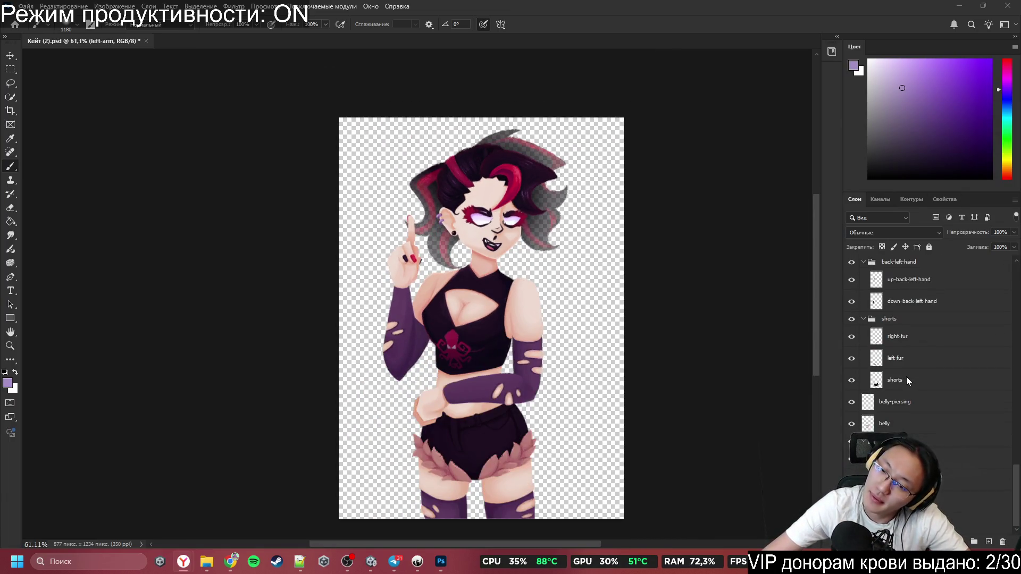
# Step: Save the artwork to the Desktop as Kate.psd, accepting the compatibility options
pyautogui.click(25, 6)
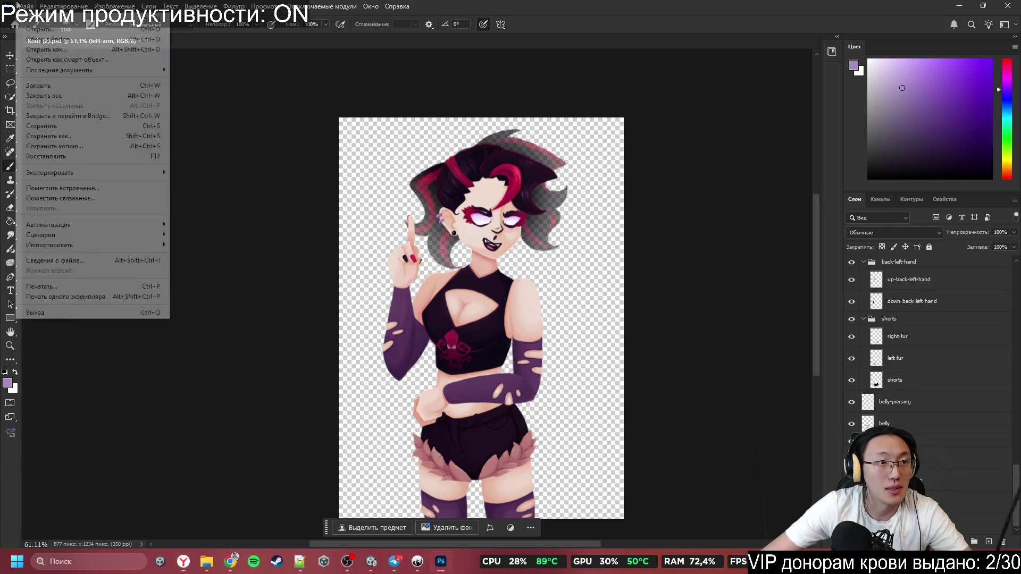
pyautogui.click(94, 137)
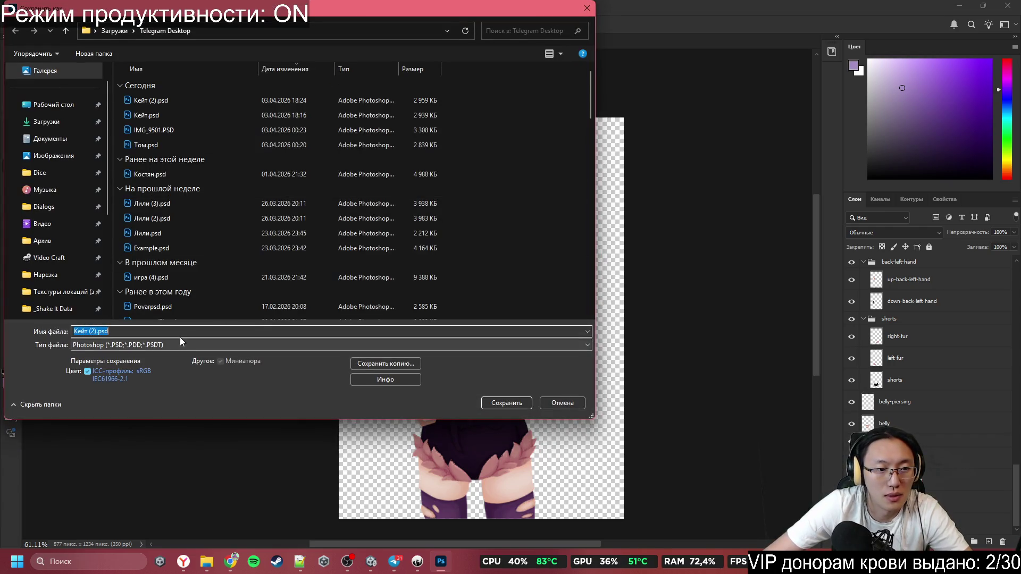
pyautogui.scroll(-10, 328, 310)
pyautogui.write('Kate')
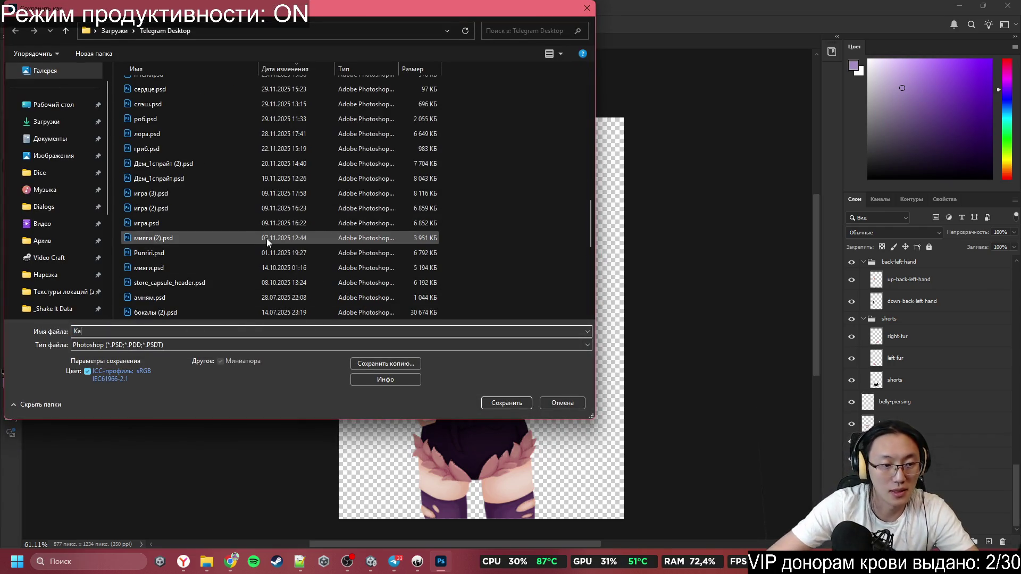
pyautogui.click(47, 105)
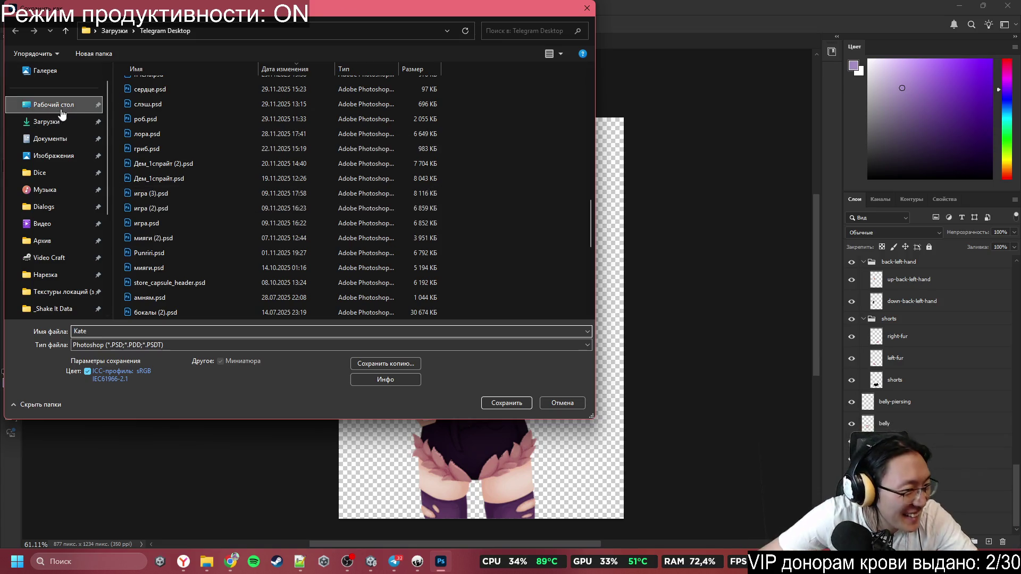
pyautogui.click(512, 403)
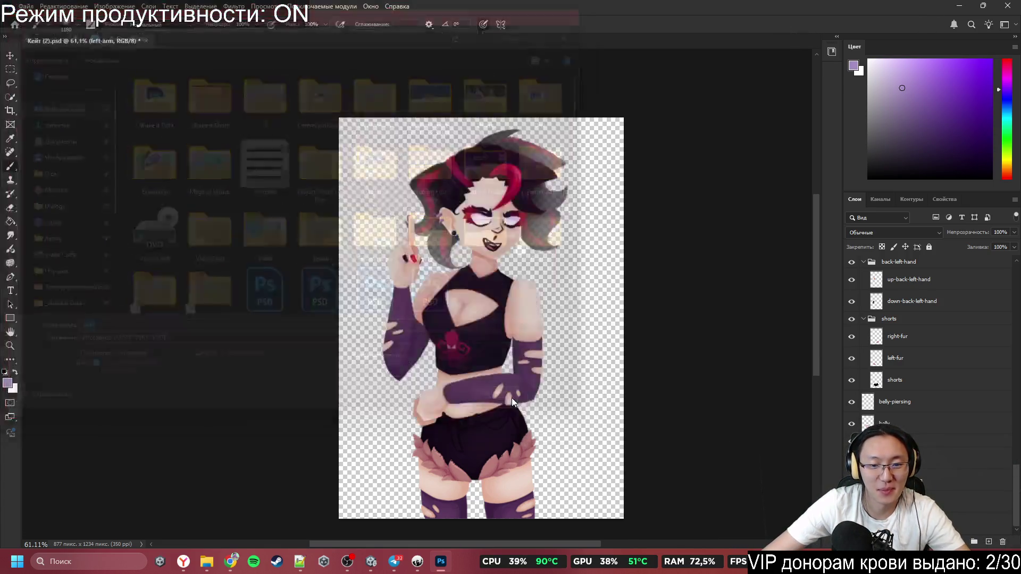
pyautogui.click(346, 45)
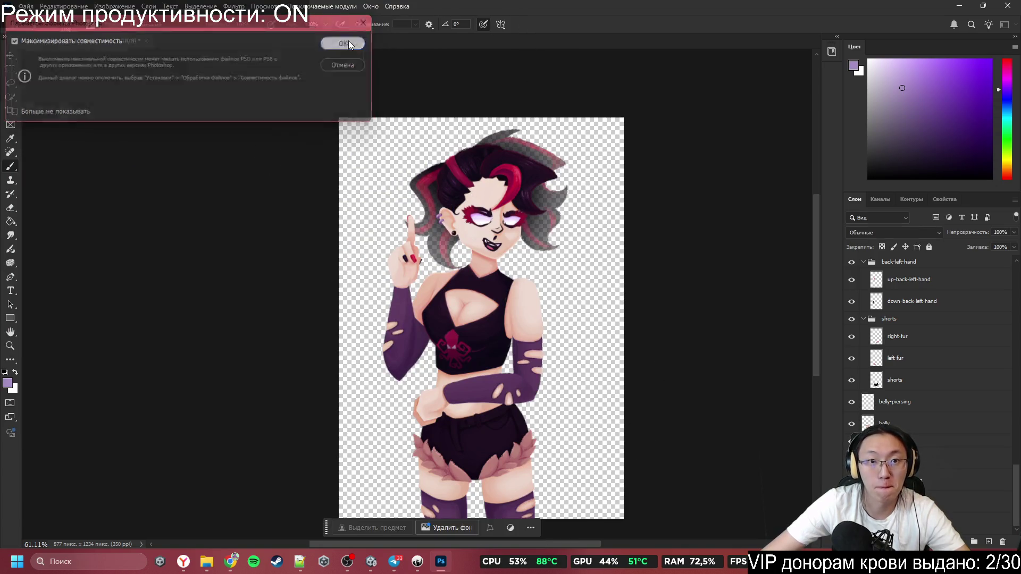
# Step: Close Photoshop and open the _GAME Sprites folder in Unity's Project window
pyautogui.click(1008, 6)
pyautogui.click(1007, 7)
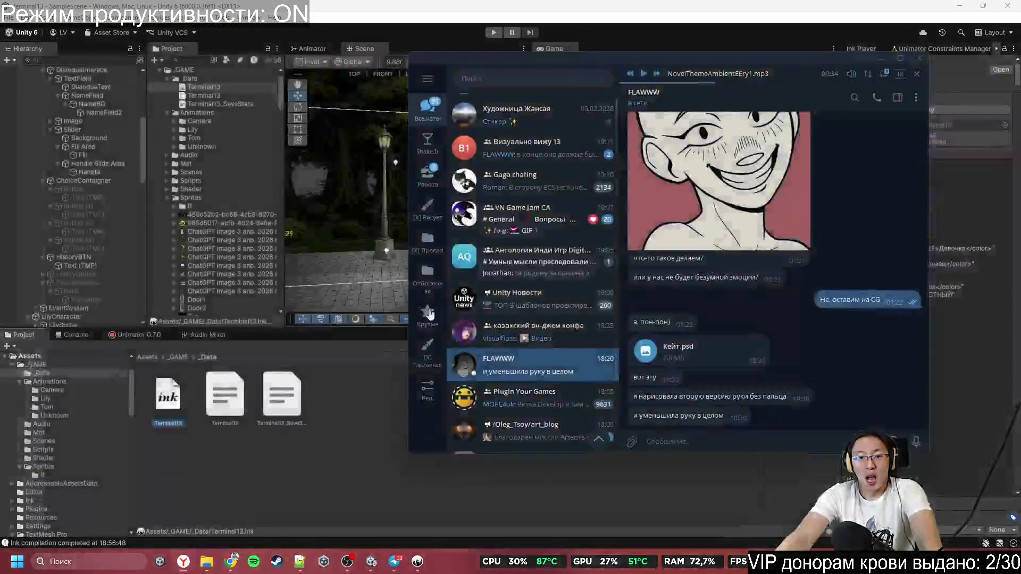
pyautogui.click(394, 366)
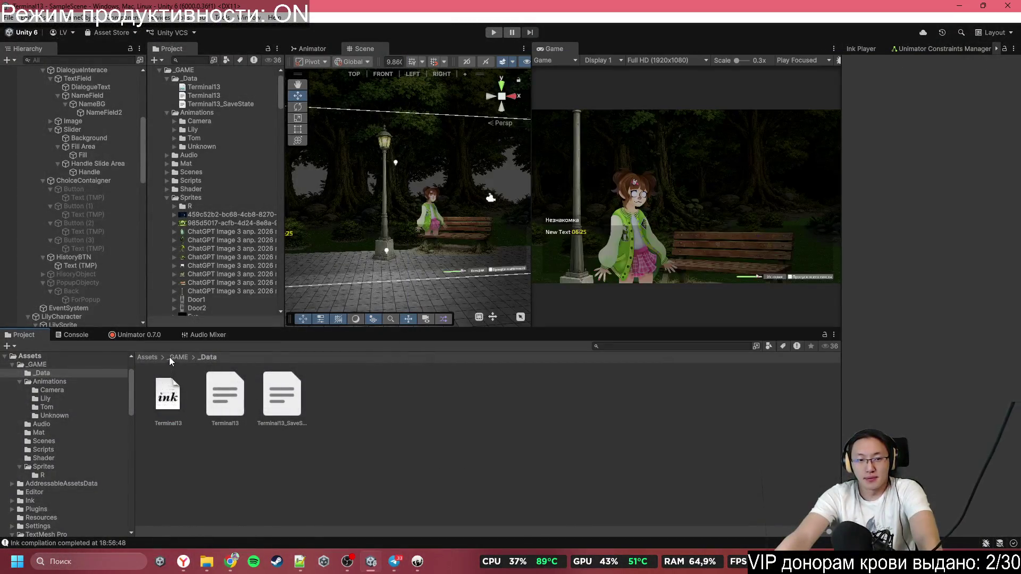
pyautogui.click(169, 357)
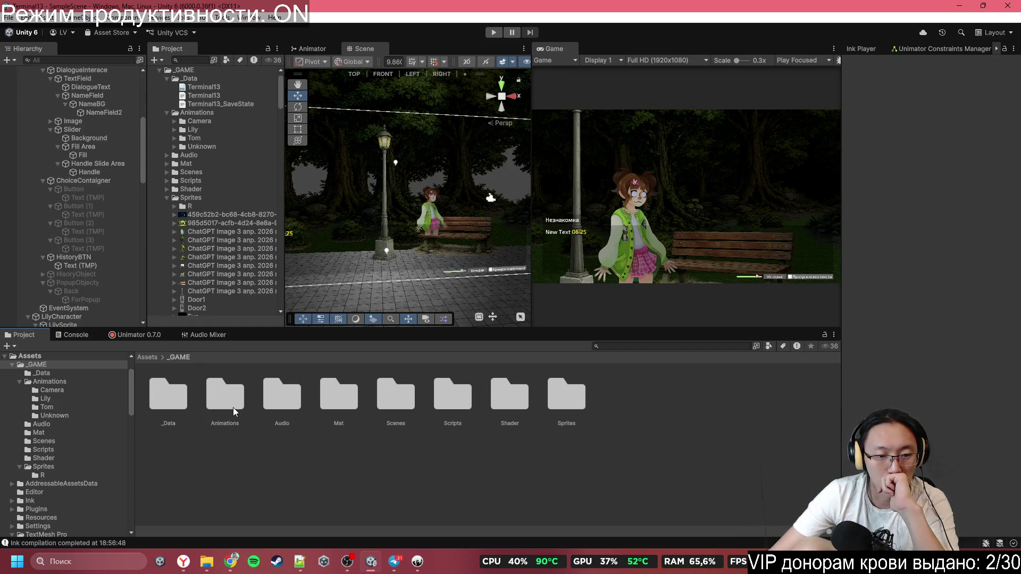
pyautogui.doubleClick(171, 402)
pyautogui.click(180, 356)
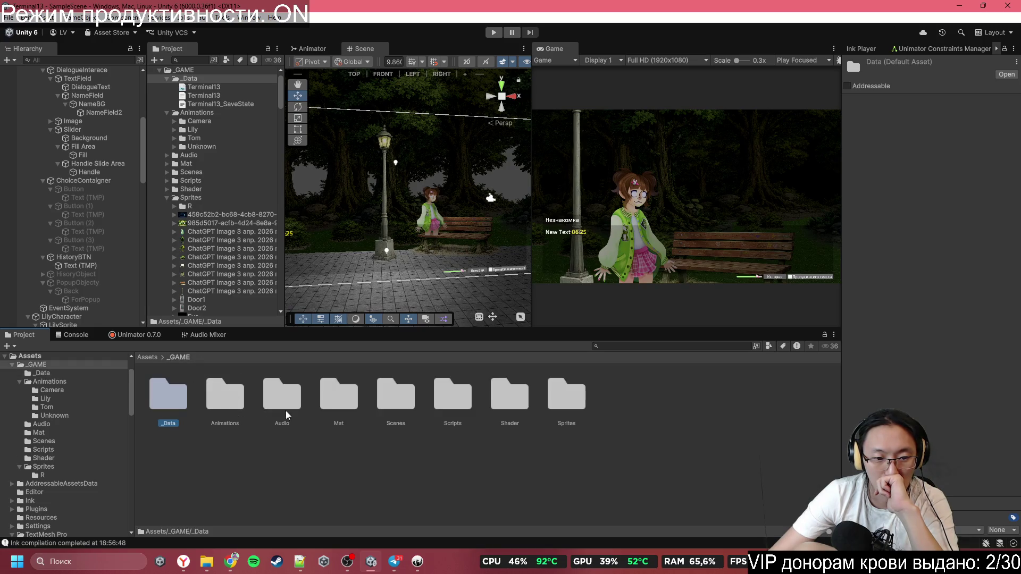
pyautogui.doubleClick(555, 402)
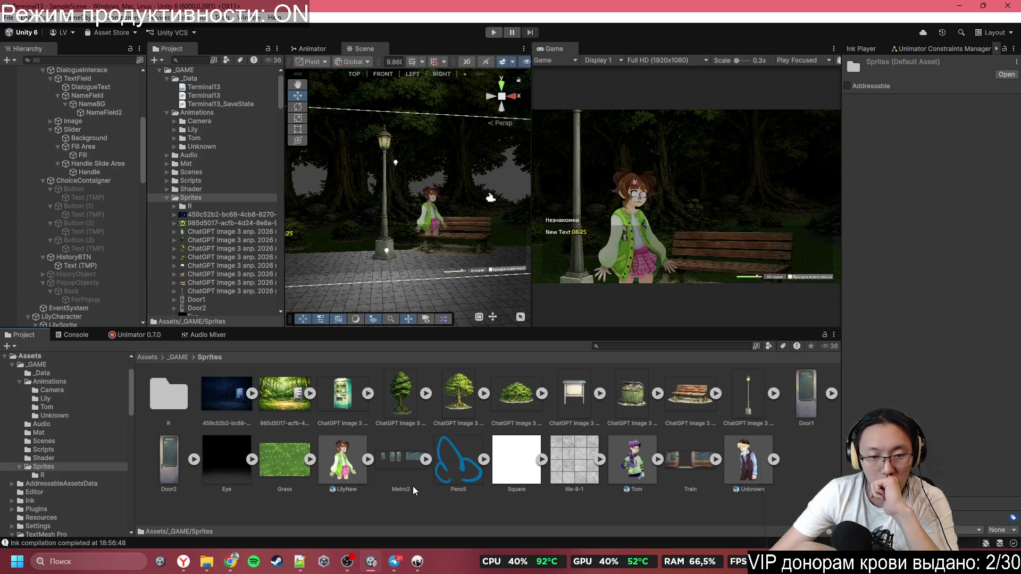
pyautogui.moveTo(206, 561)
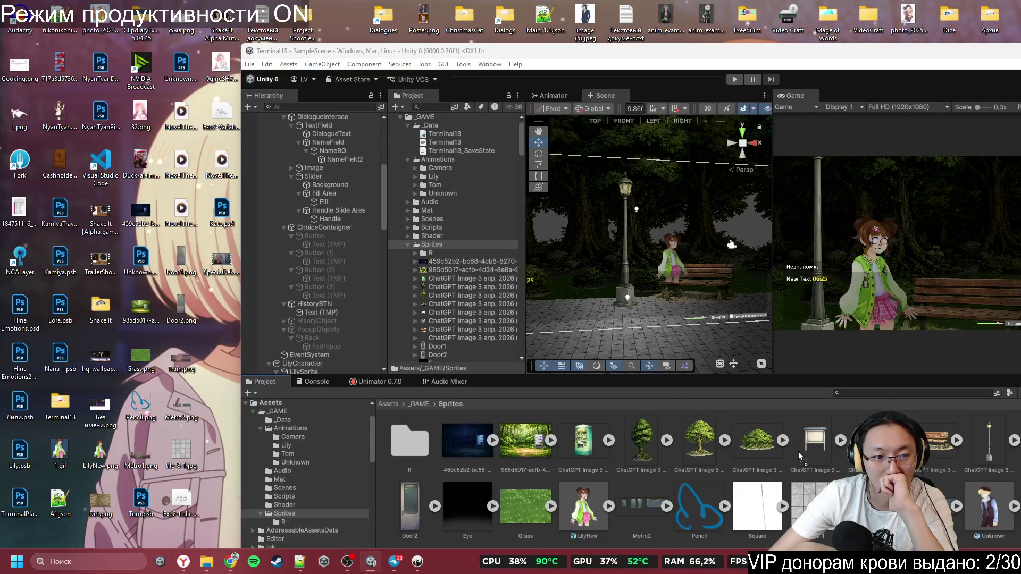
# Step: Move the Kate.psd desktop icon and open it in Photoshop
pyautogui.moveTo(800, 456)
pyautogui.mouseDown()
pyautogui.moveTo(293, 336)
pyautogui.moveTo(228, 280)
pyautogui.moveTo(228, 307)
pyautogui.mouseUp()
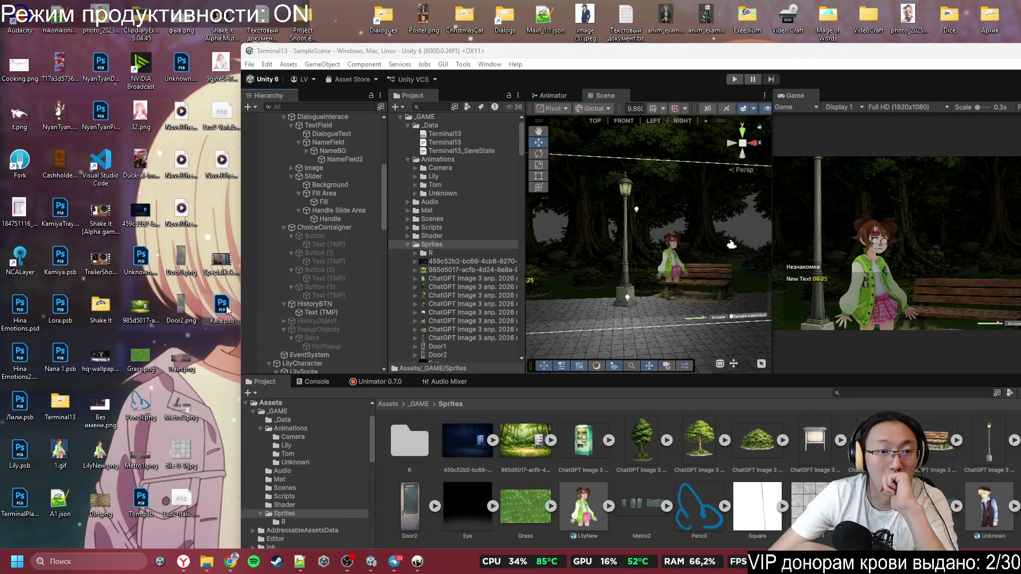
pyautogui.doubleClick(221, 305)
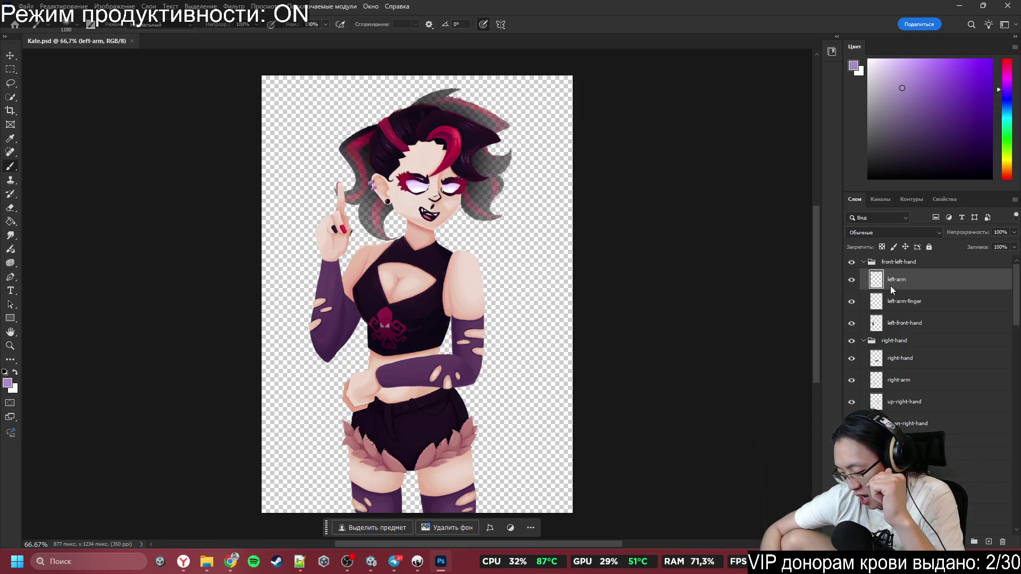
pyautogui.scroll(-2, 890, 286)
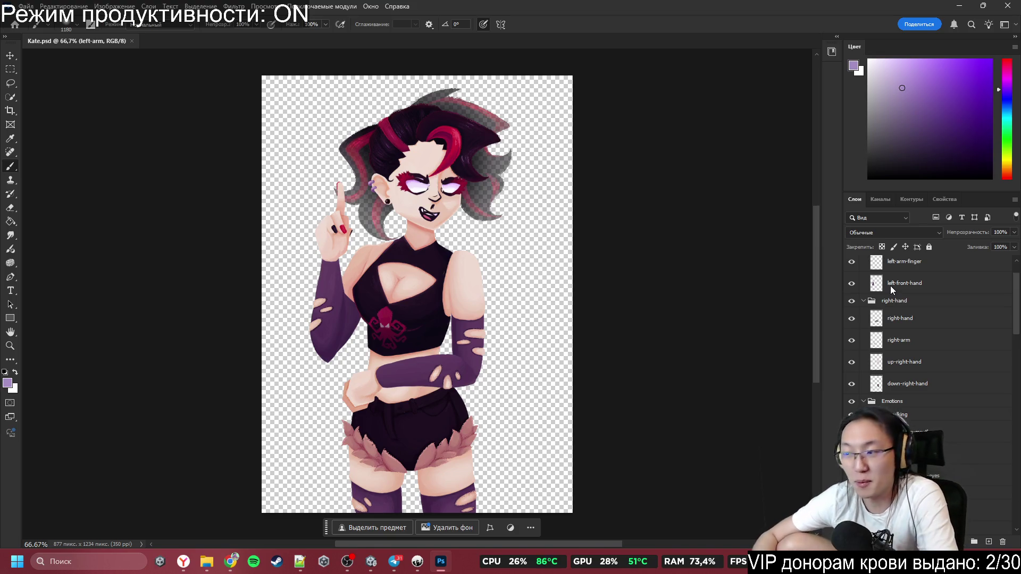
pyautogui.scroll(-5, 899, 346)
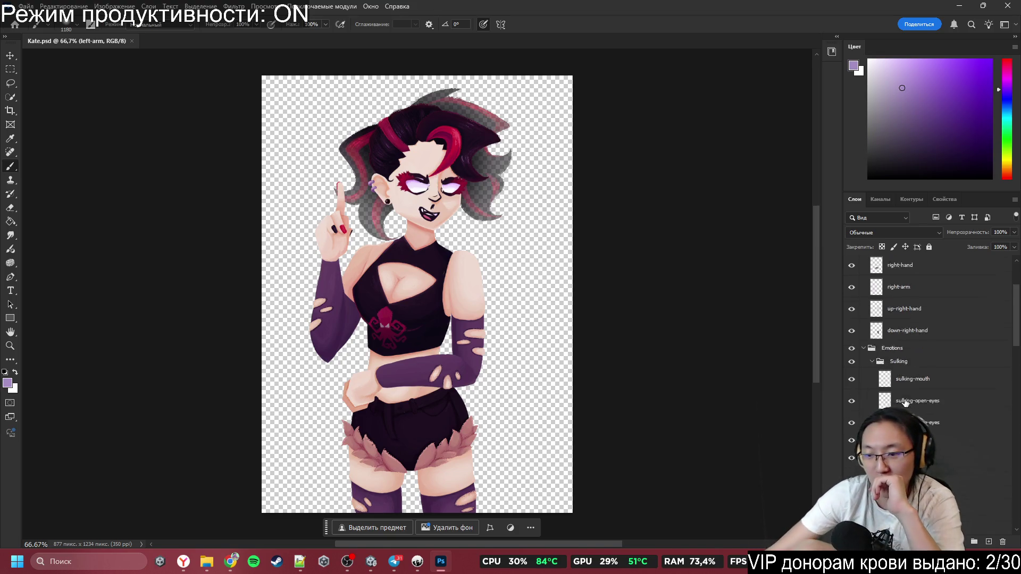
pyautogui.scroll(2, 914, 399)
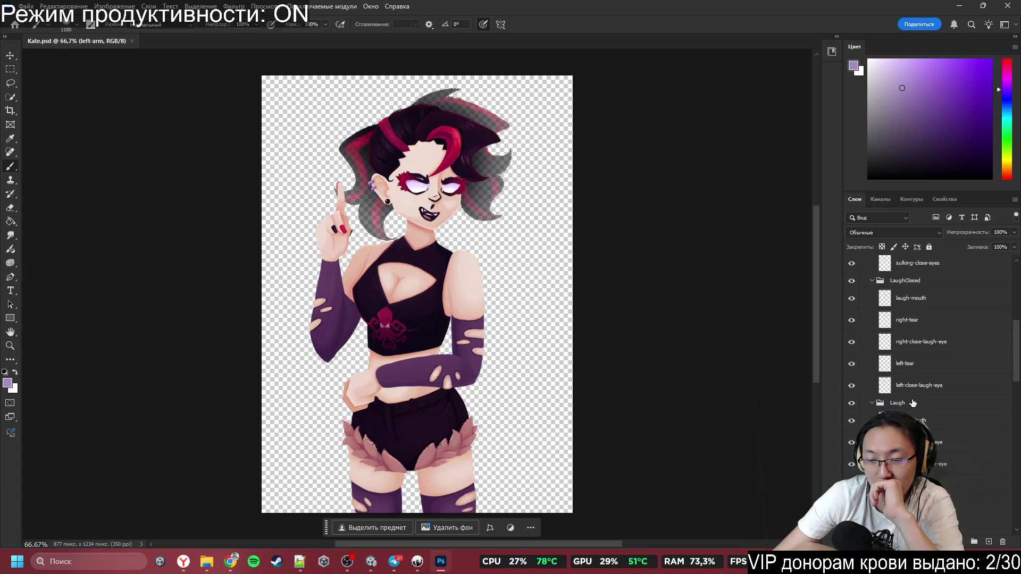
pyautogui.scroll(4, 913, 402)
pyautogui.scroll(-6, 912, 404)
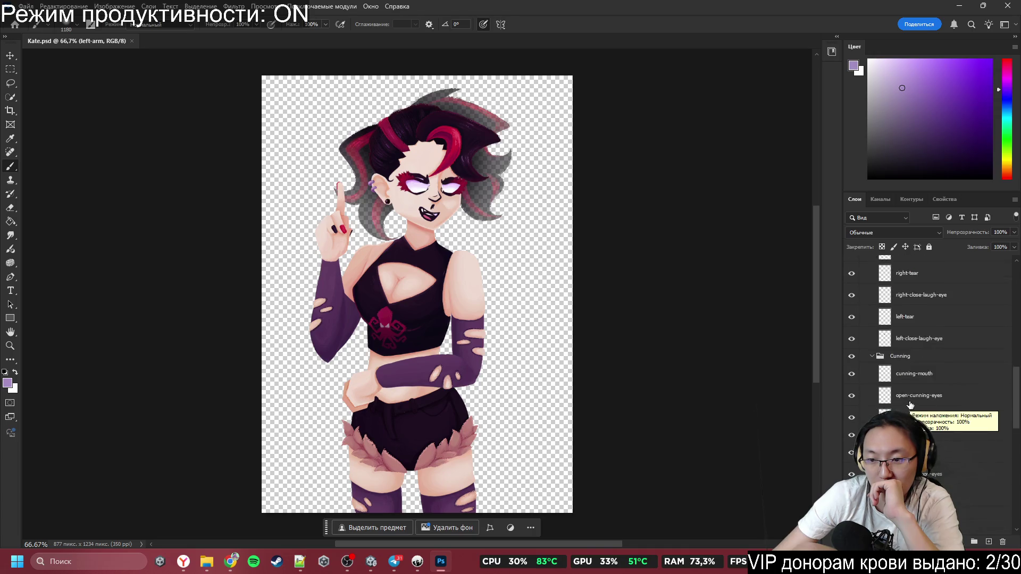
pyautogui.scroll(-3, 910, 405)
# Step: Save the artwork as Kate.psb in large document format, then return to Unity
pyautogui.click(26, 6)
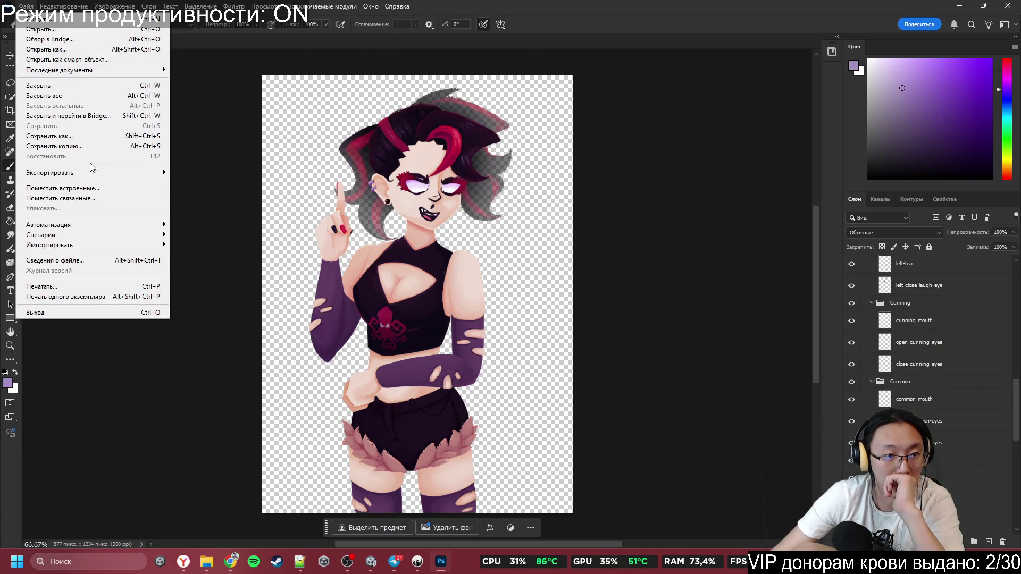
pyautogui.click(90, 136)
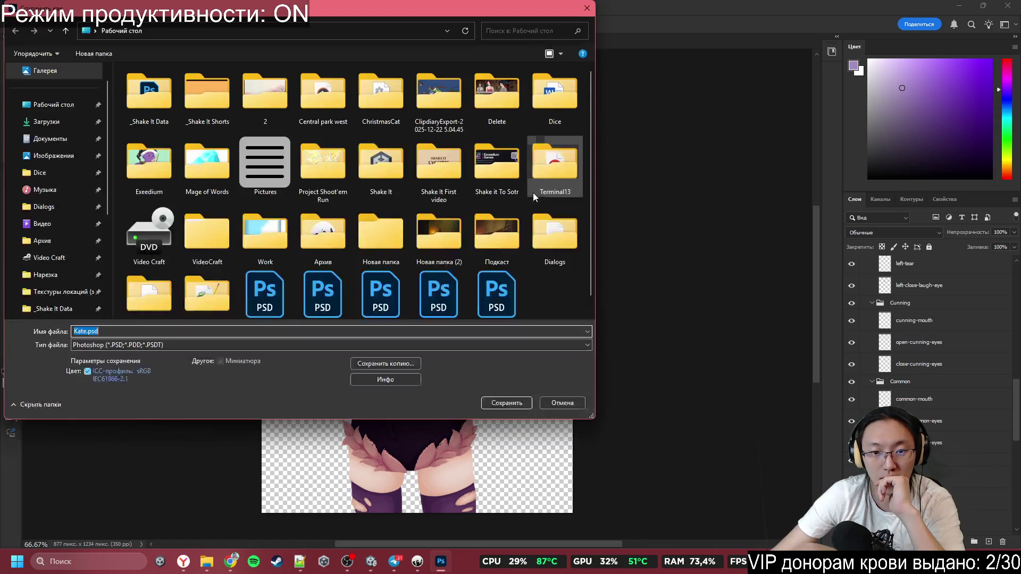
pyautogui.click(192, 345)
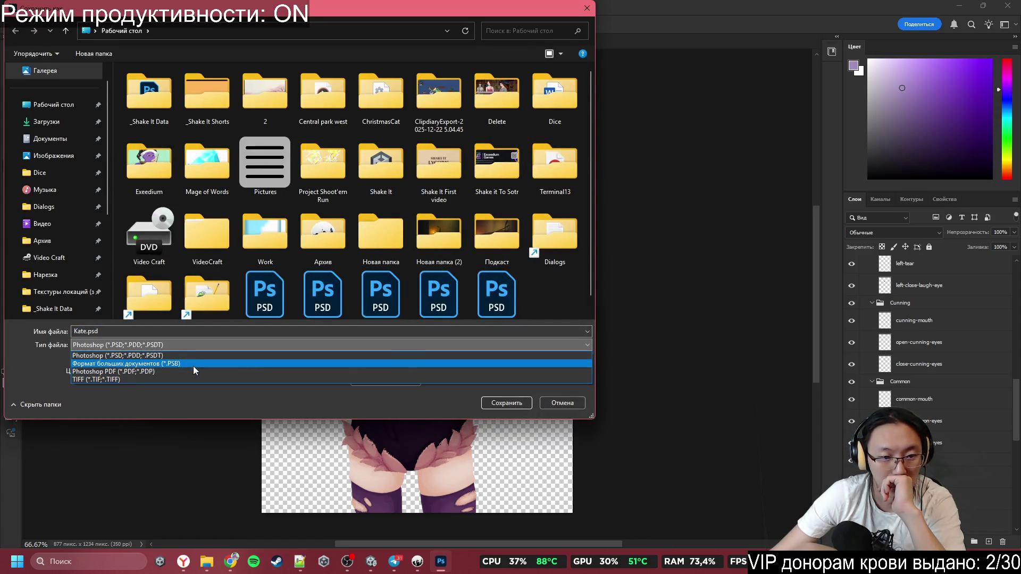
pyautogui.click(193, 366)
pyautogui.click(510, 406)
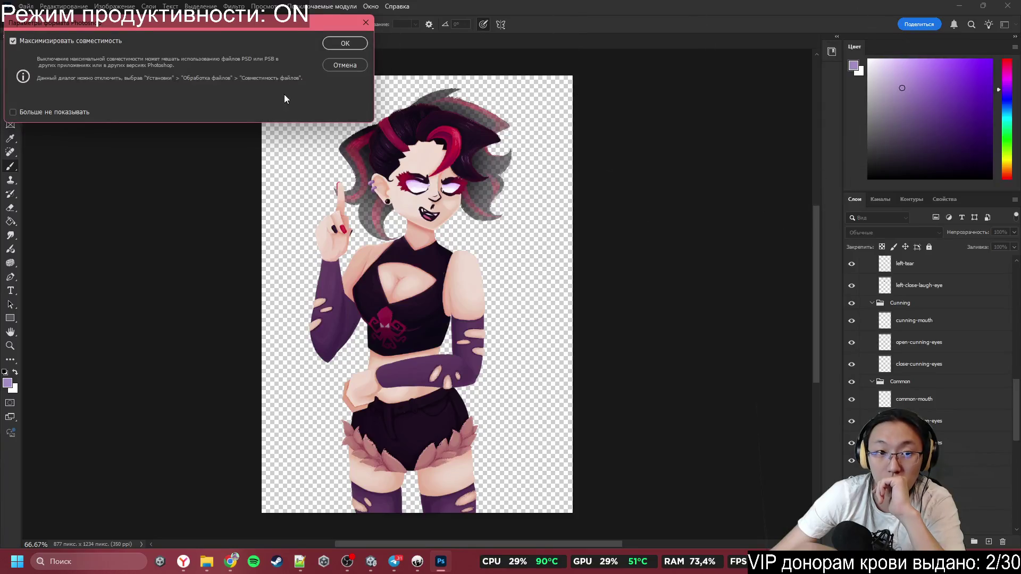
pyautogui.click(345, 43)
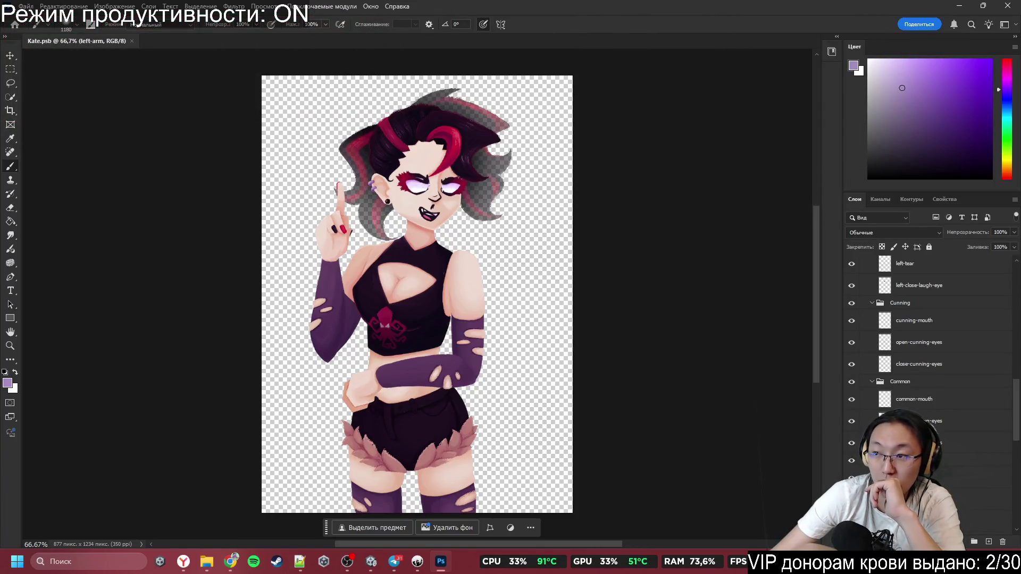
pyautogui.hotkey('alt', 'Tab')
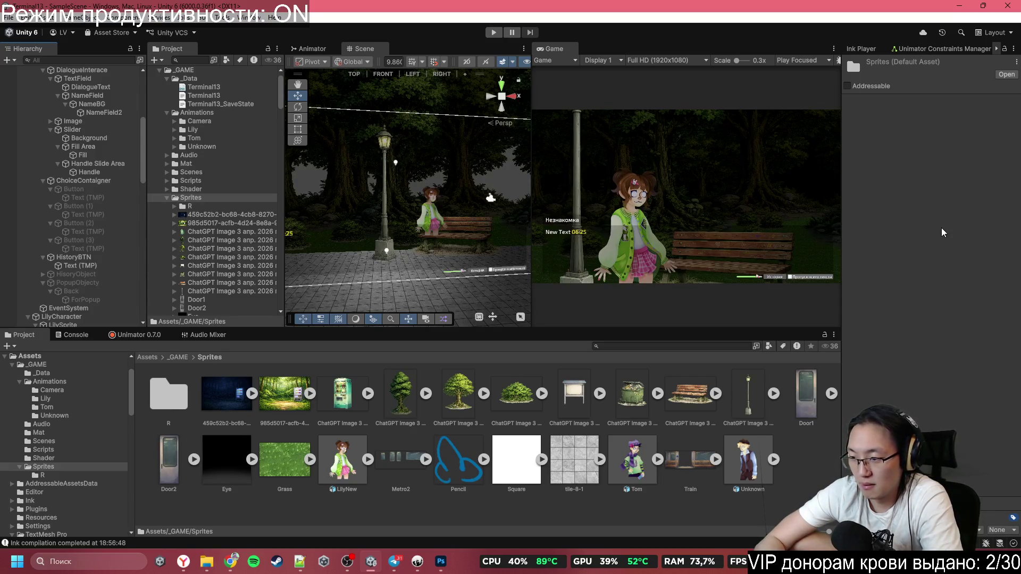
# Step: Search Terminal13.ink for the stranger's line and place the cursor at the #Идем tag on line 1950
pyautogui.hotkey('alt', 'Tab')
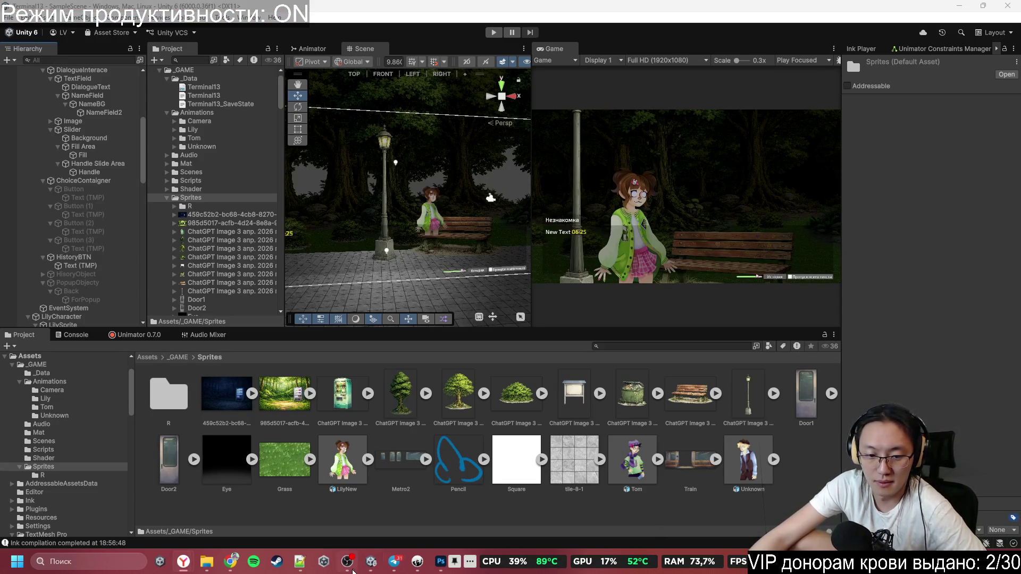
pyautogui.click(417, 561)
pyautogui.click(368, 289)
pyautogui.hotkey('ctrl', 'f')
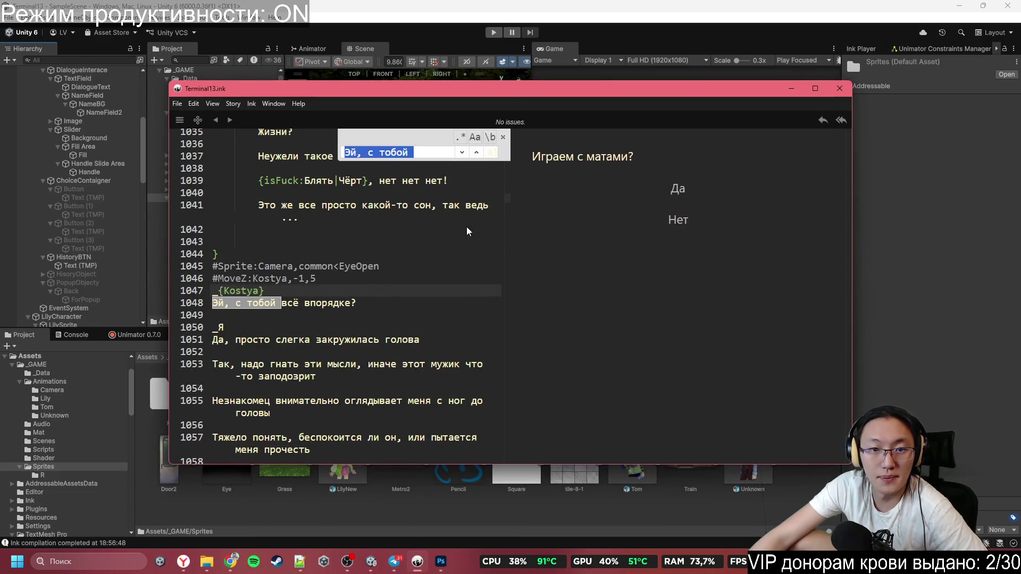
pyautogui.write('Незнакомец всё также стоит у информационного')
pyautogui.click(399, 266)
pyautogui.click(298, 279)
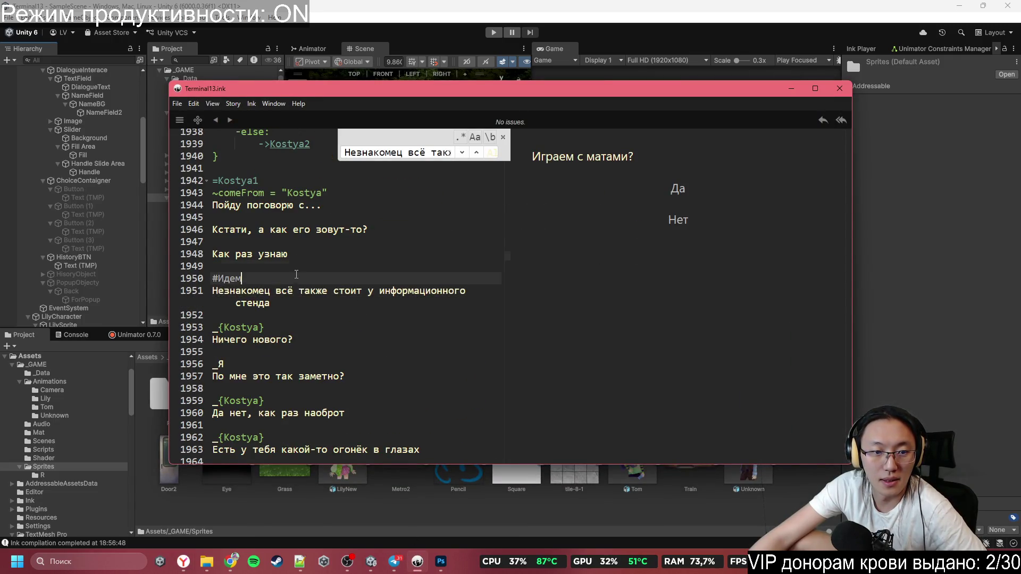
pyautogui.scroll(2, 297, 275)
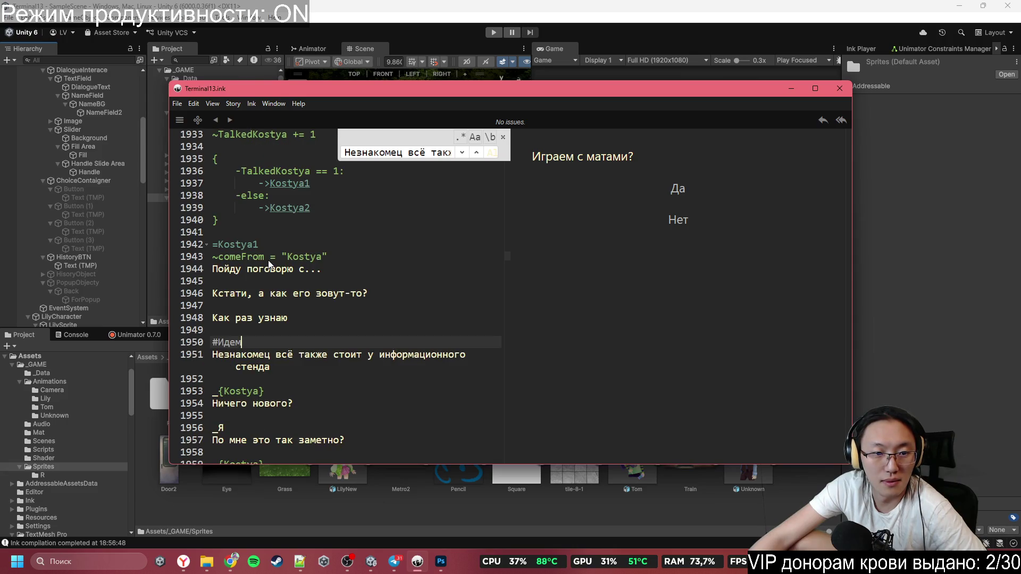
pyautogui.moveTo(285, 256)
pyautogui.mouseDown()
pyautogui.moveTo(319, 266)
pyautogui.moveTo(340, 336)
pyautogui.mouseUp()
pyautogui.scroll(-4, 341, 336)
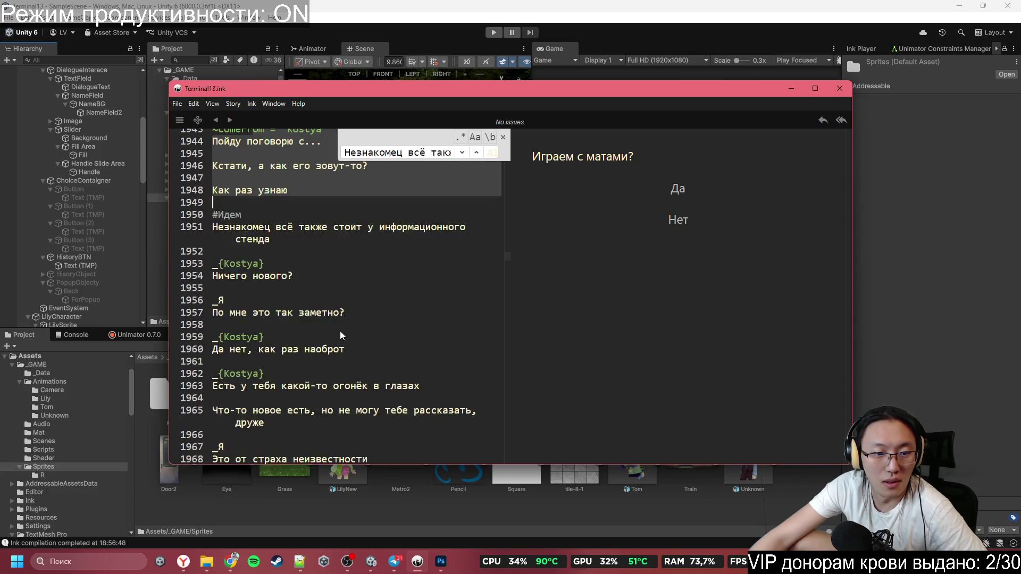
pyautogui.scroll(4, 340, 329)
pyautogui.click(309, 339)
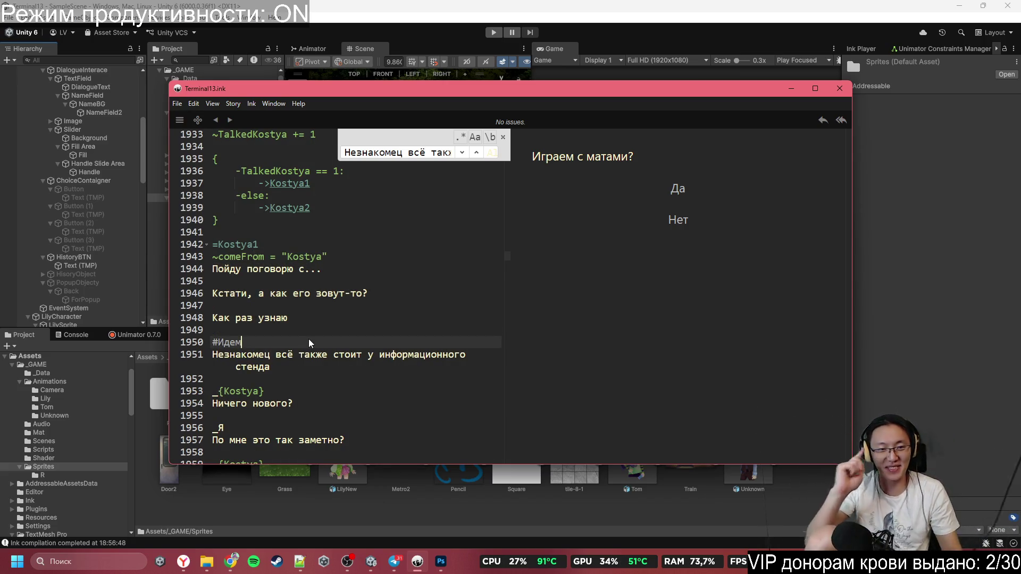
pyautogui.scroll(5, 310, 340)
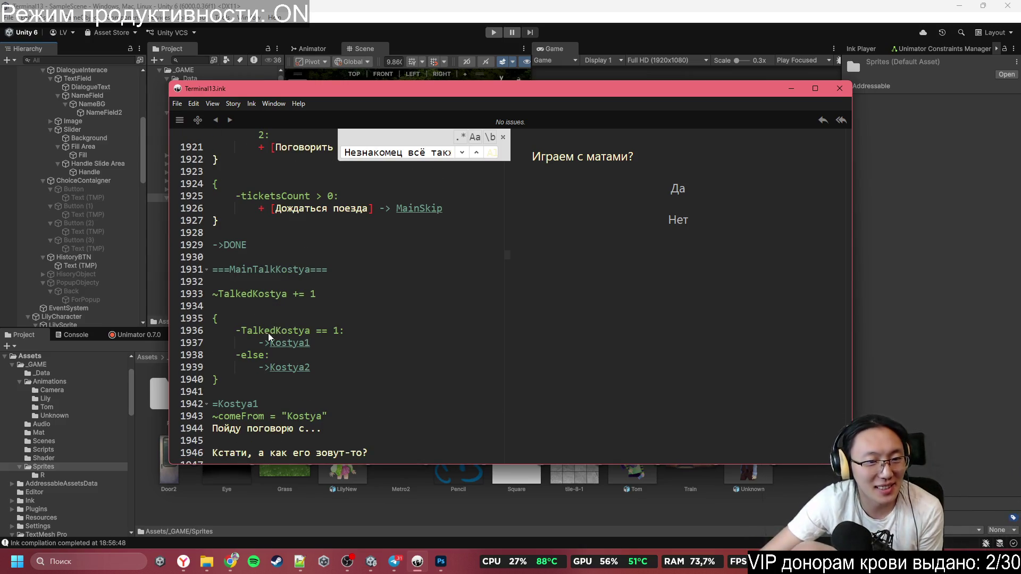
pyautogui.scroll(2, 256, 285)
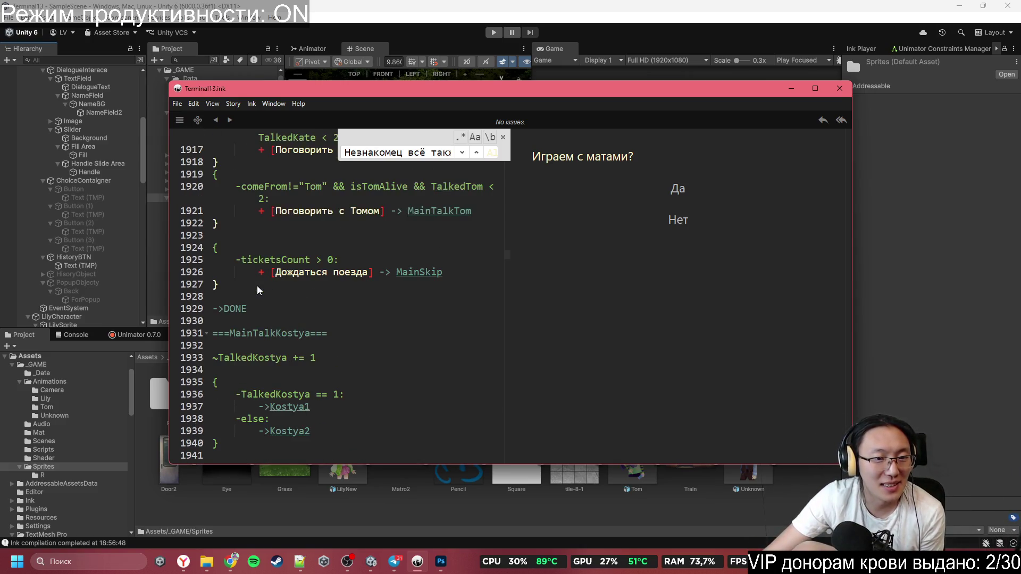
pyautogui.scroll(-3, 255, 292)
pyautogui.scroll(-4, 255, 292)
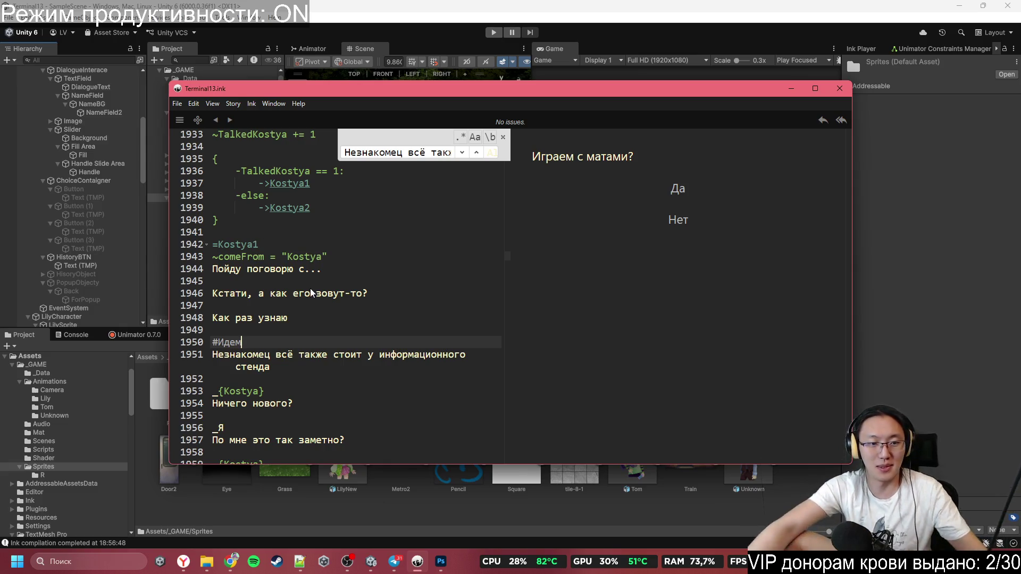
# Step: Replace '#Идем' with the camera tag '#Move:Camera,80.47784!0,20'
pyautogui.press('BackSpace')
pyautogui.press('BackSpace')
pyautogui.press('BackSpace')
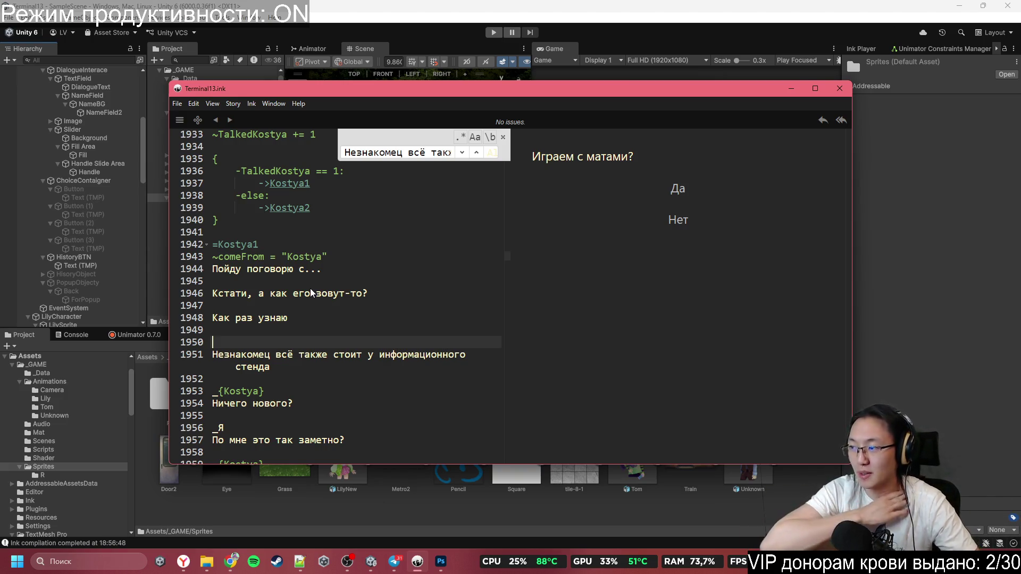
pyautogui.write('#')
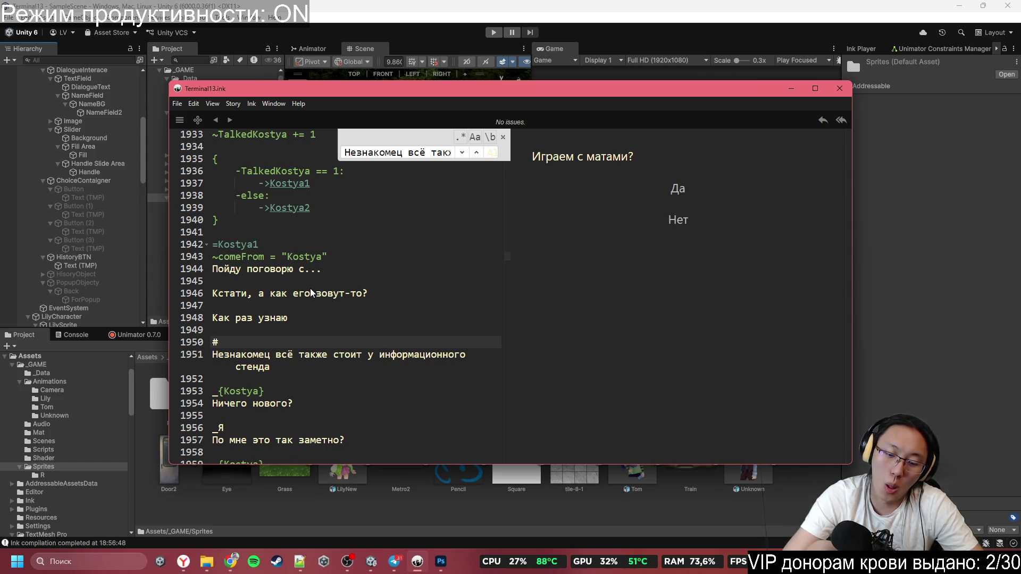
pyautogui.write('Camera')
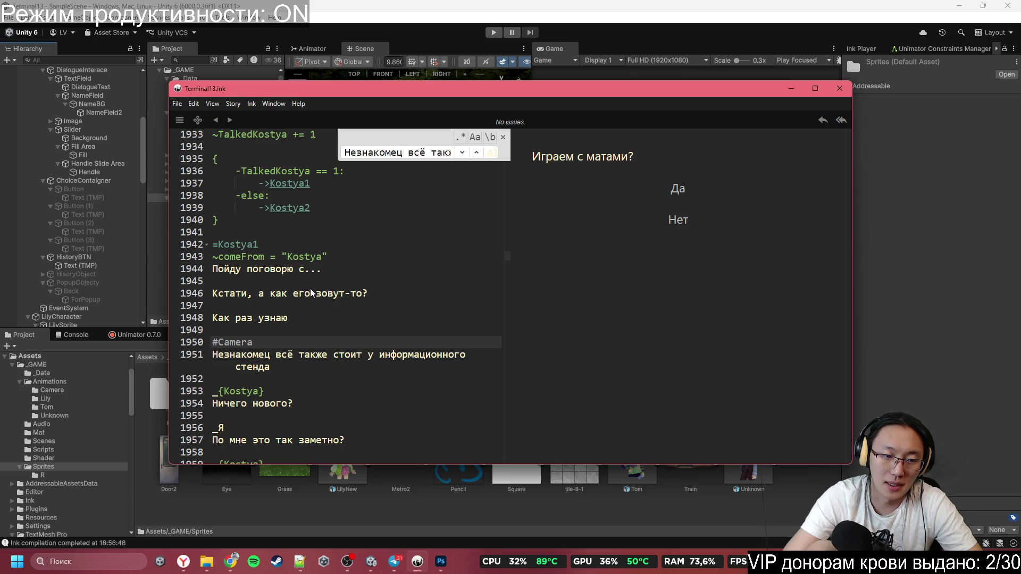
pyautogui.write(':')
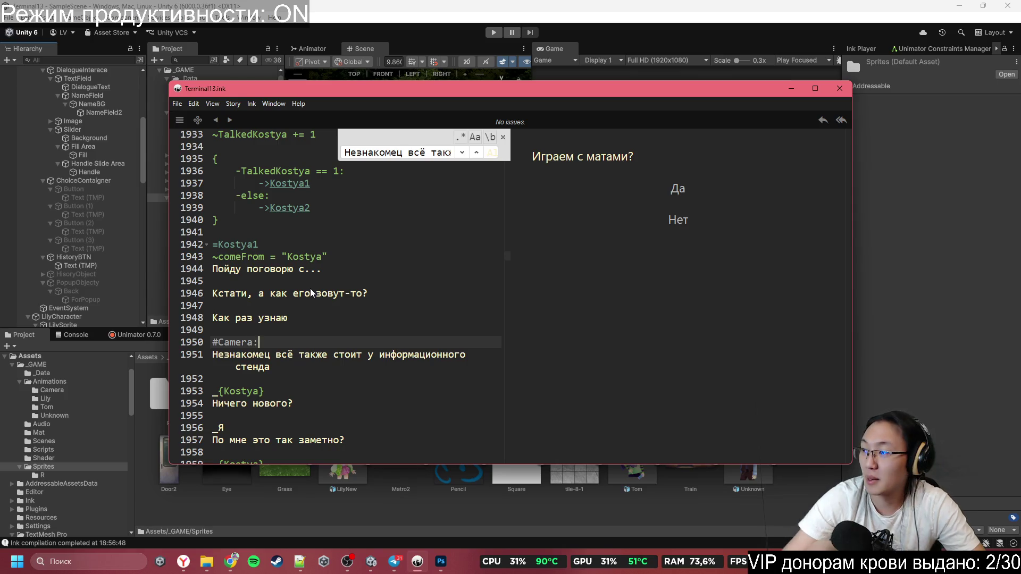
pyautogui.hotkey('alt', 'Tab')
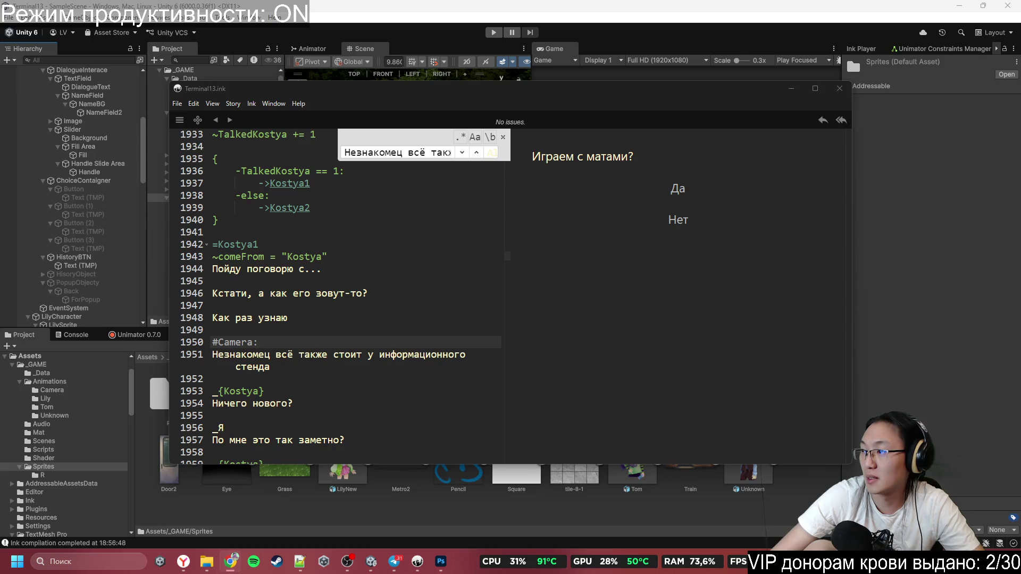
pyautogui.hotkey('alt', 'Tab')
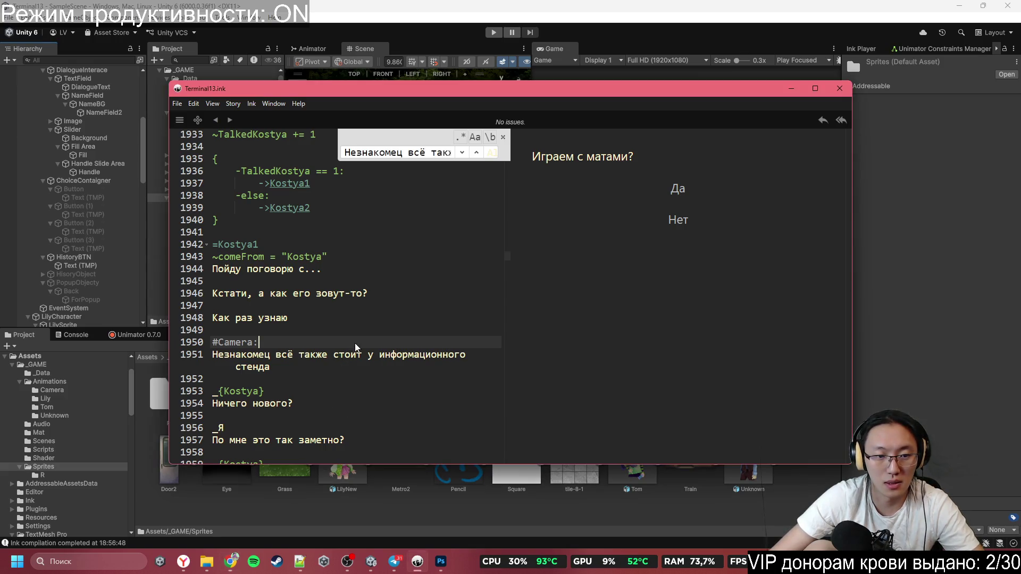
pyautogui.write('80.47784')
pyautogui.write('!0,')
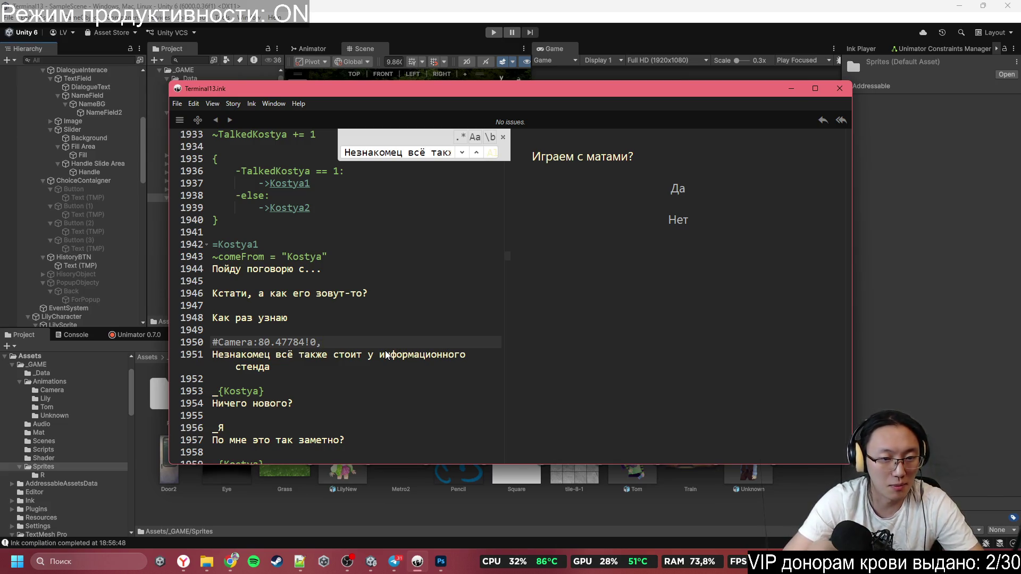
pyautogui.press('Left')
pyautogui.press('Left')
pyautogui.press('Left')
pyautogui.press('Left')
pyautogui.press('Left')
pyautogui.press('Left')
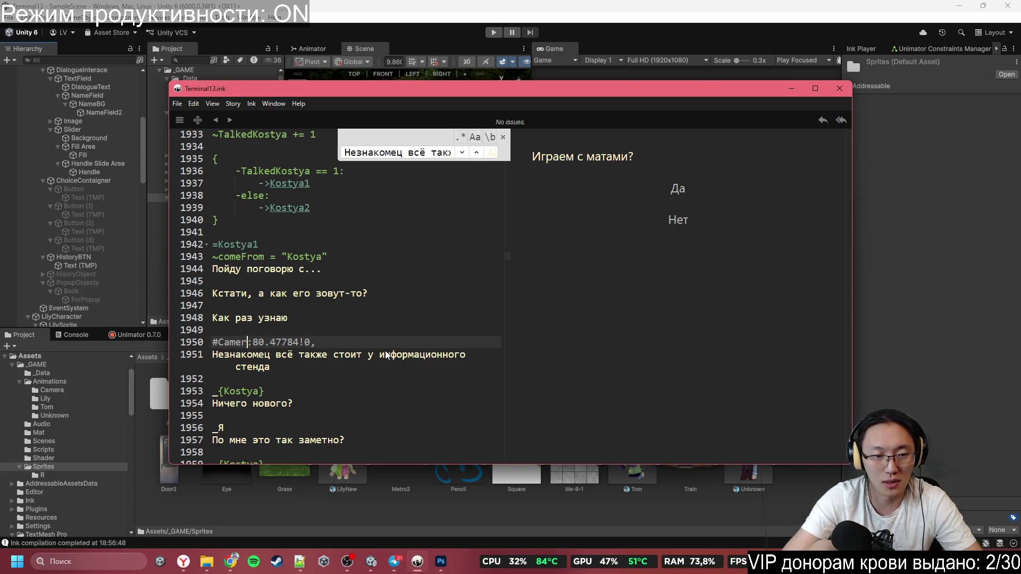
pyautogui.press('BackSpace')
pyautogui.press('BackSpace')
pyautogui.press('BackSpace')
pyautogui.write('Move')
pyautogui.press('Right')
pyautogui.write('Camera')
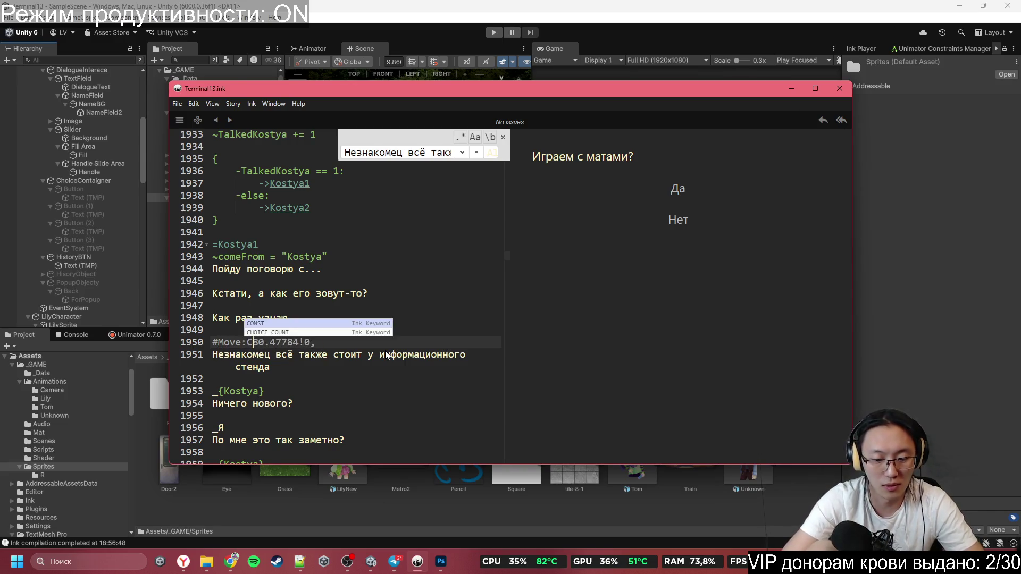
pyautogui.write(',')
pyautogui.press('Right')
pyautogui.press('Right')
pyautogui.press('Right')
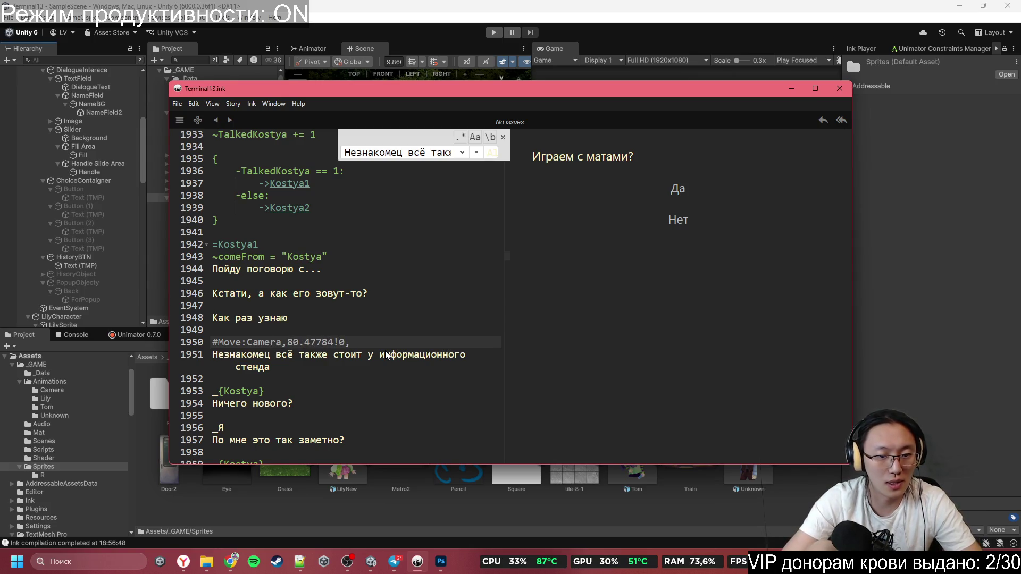
pyautogui.press('Right')
pyautogui.write('20')
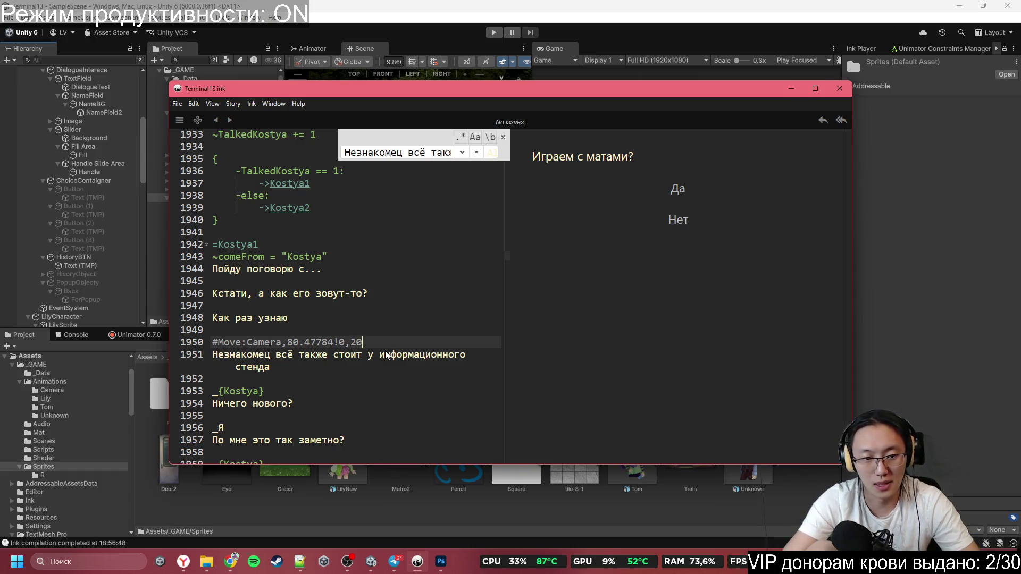
pyautogui.scroll(-4, 437, 260)
pyautogui.scroll(2, 448, 309)
pyautogui.moveTo(363, 278); pyautogui.dragTo(212, 278)
pyautogui.hotkey('ctrl', 'c')
pyautogui.scroll(-18, 409, 336)
pyautogui.scroll(-20, 410, 335)
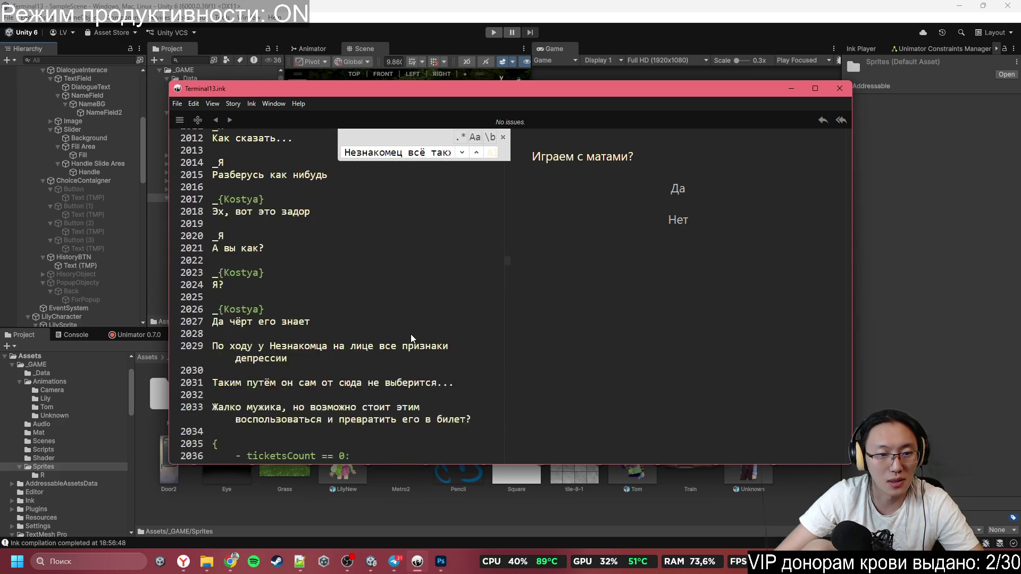
pyautogui.scroll(-5, 410, 322)
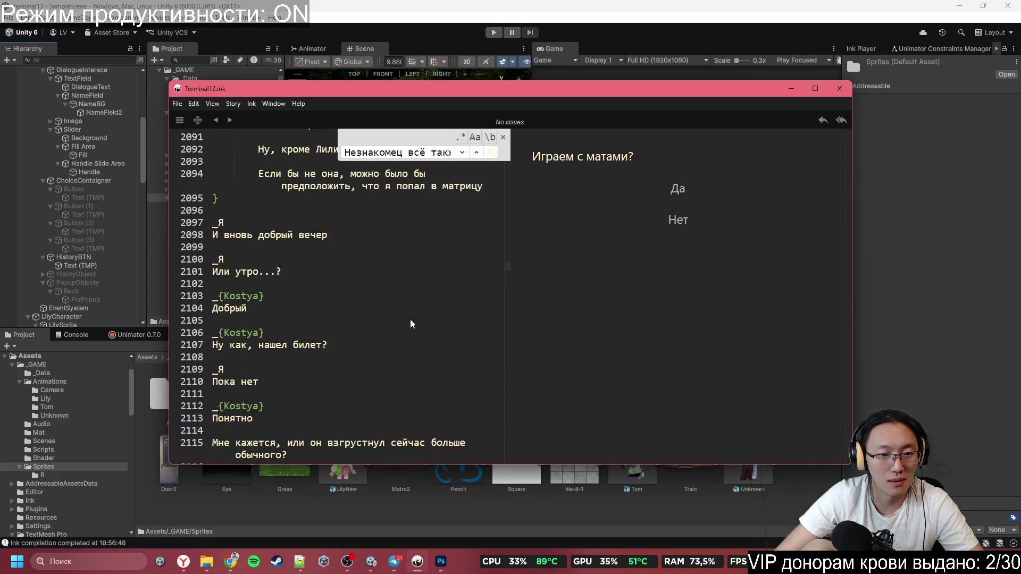
pyautogui.scroll(7, 410, 319)
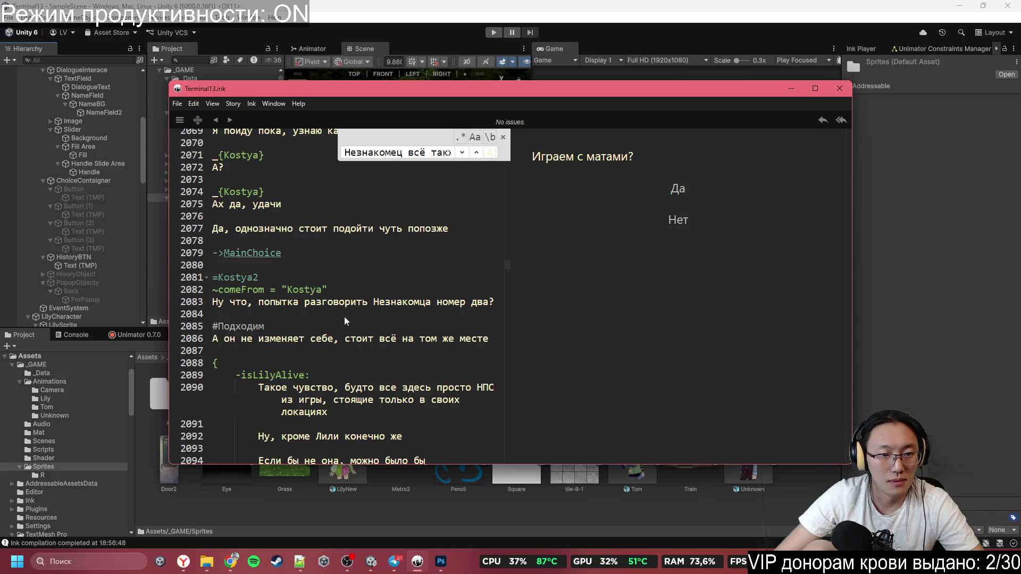
pyautogui.moveTo(344, 326); pyautogui.dragTo(213, 326)
pyautogui.hotkey('ctrl', 'v')
pyautogui.click(403, 338)
pyautogui.click(400, 370)
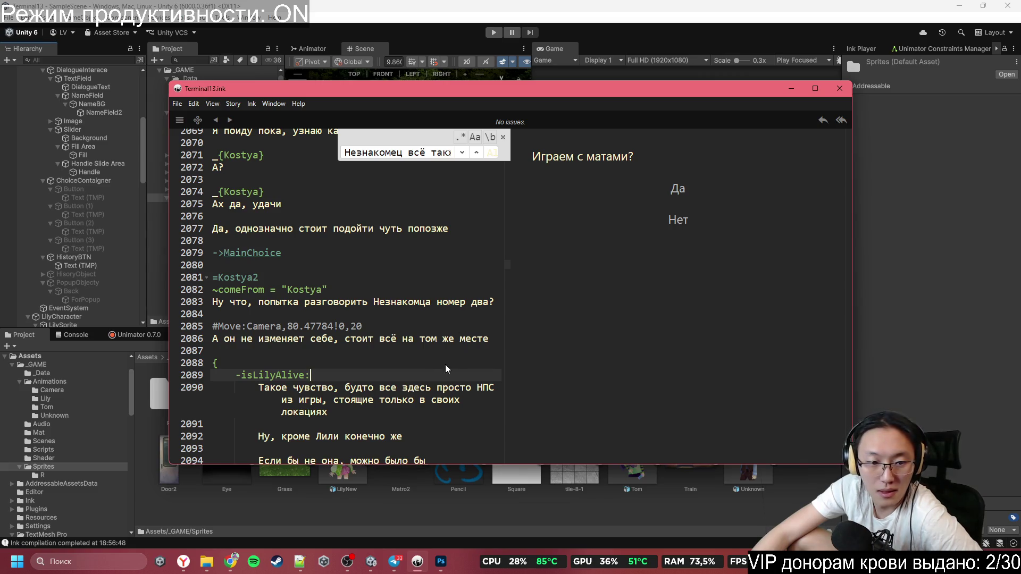
pyautogui.scroll(-2, 445, 365)
pyautogui.scroll(-3, 404, 342)
pyautogui.scroll(3, 384, 323)
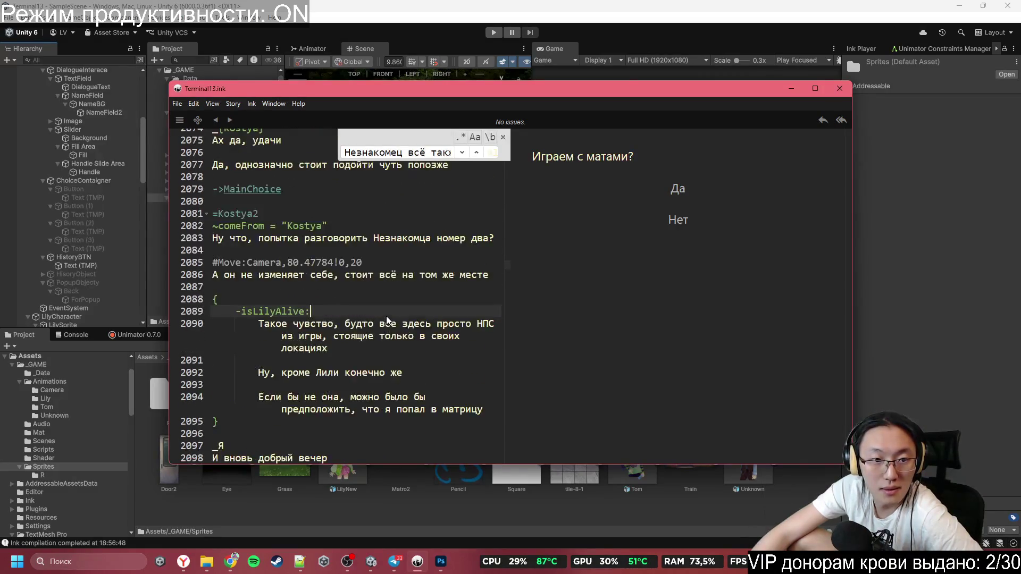
pyautogui.click(383, 252)
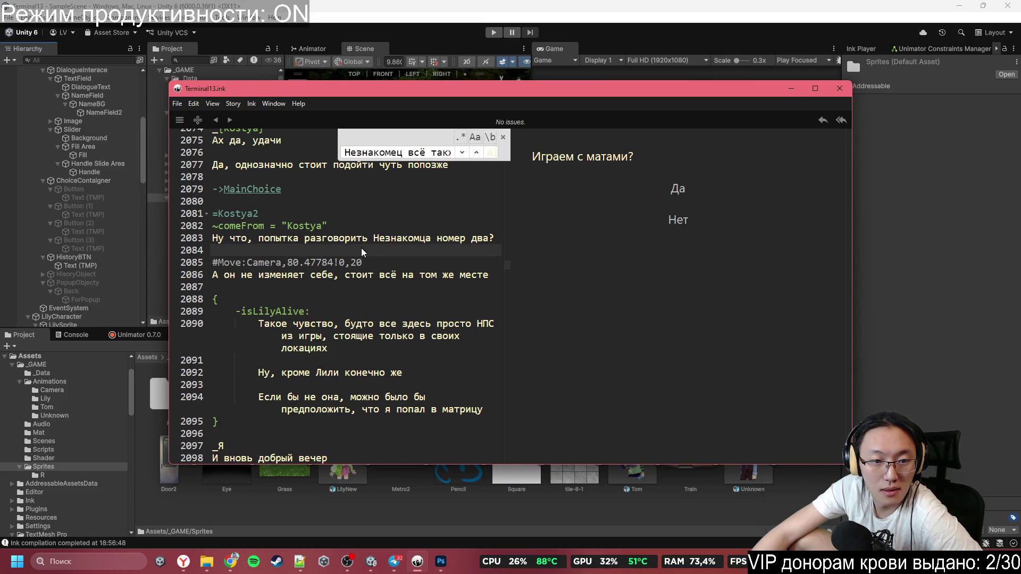
pyautogui.press('Down')
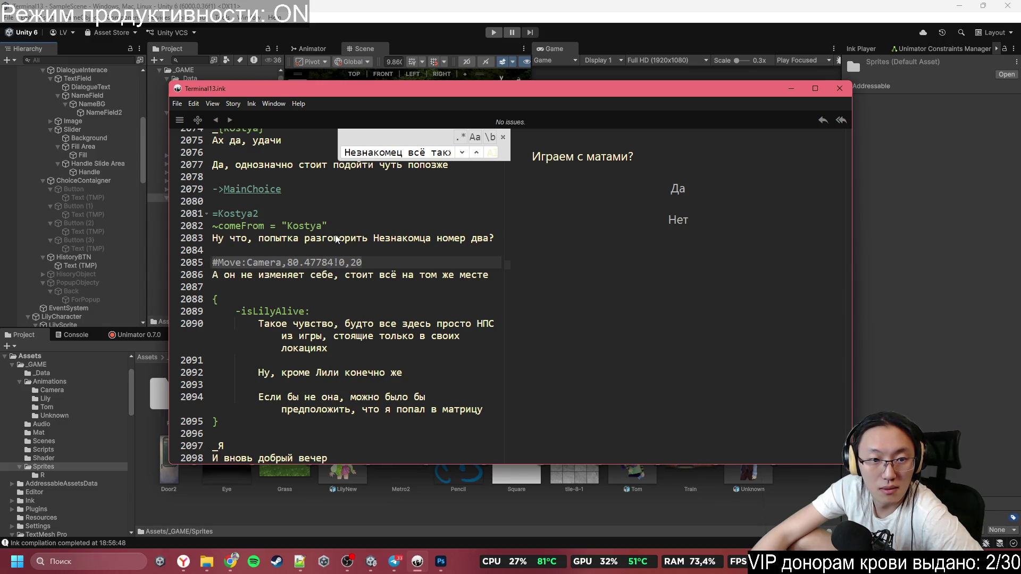
pyautogui.scroll(-1, 337, 238)
pyautogui.scroll(-1, 336, 235)
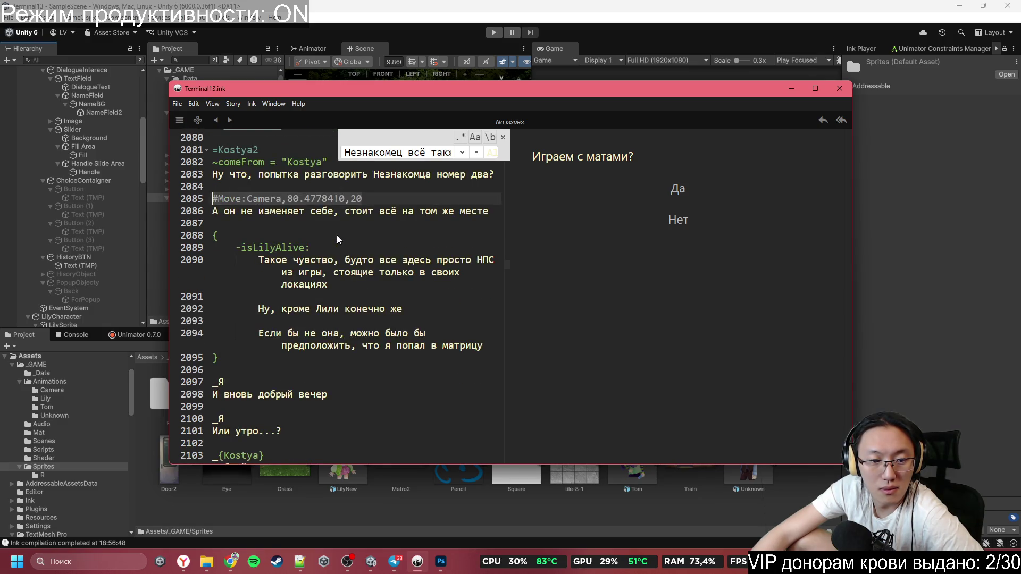
pyautogui.scroll(-6, 337, 235)
pyautogui.scroll(7, 336, 236)
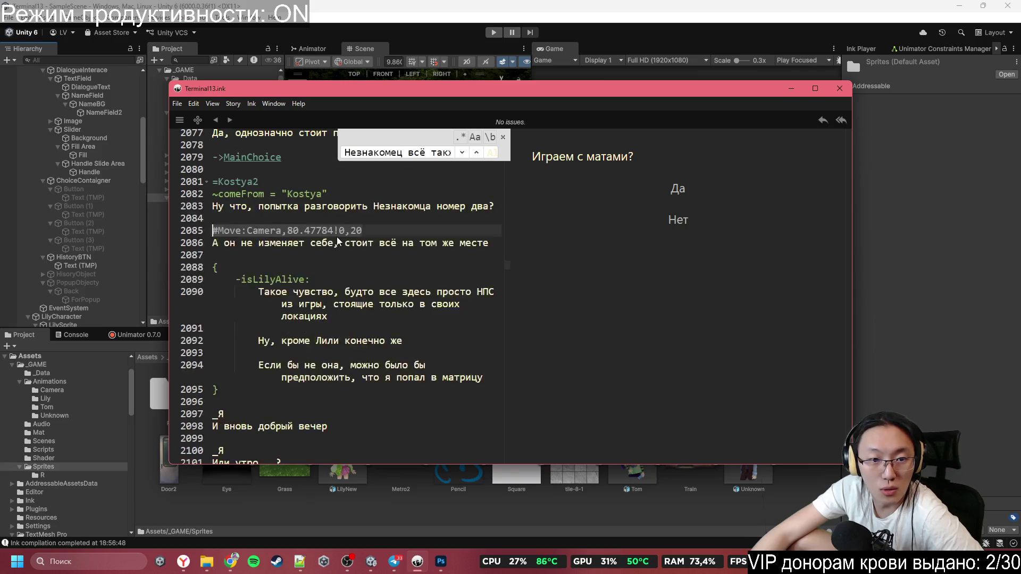
pyautogui.scroll(2, 336, 237)
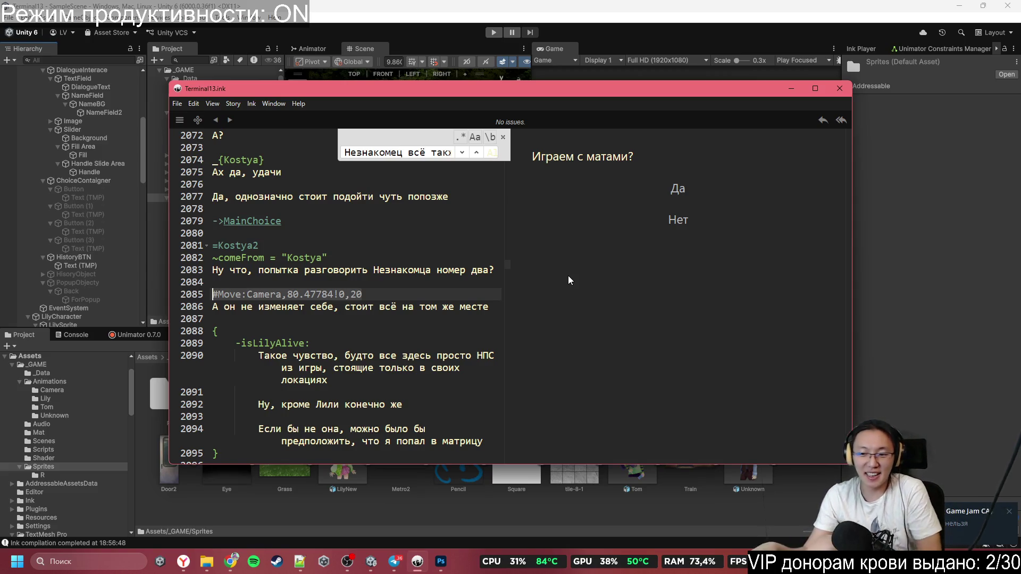
# Step: Minimize the Inky Terminal13.ink window to bring back Unity's park scene
pyautogui.scroll(10, 321, 349)
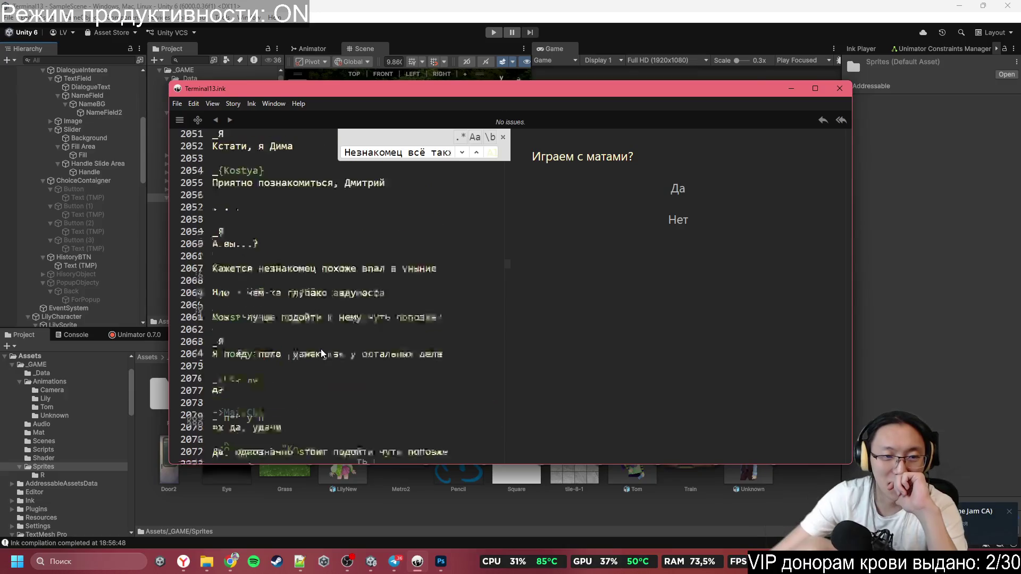
pyautogui.click(791, 88)
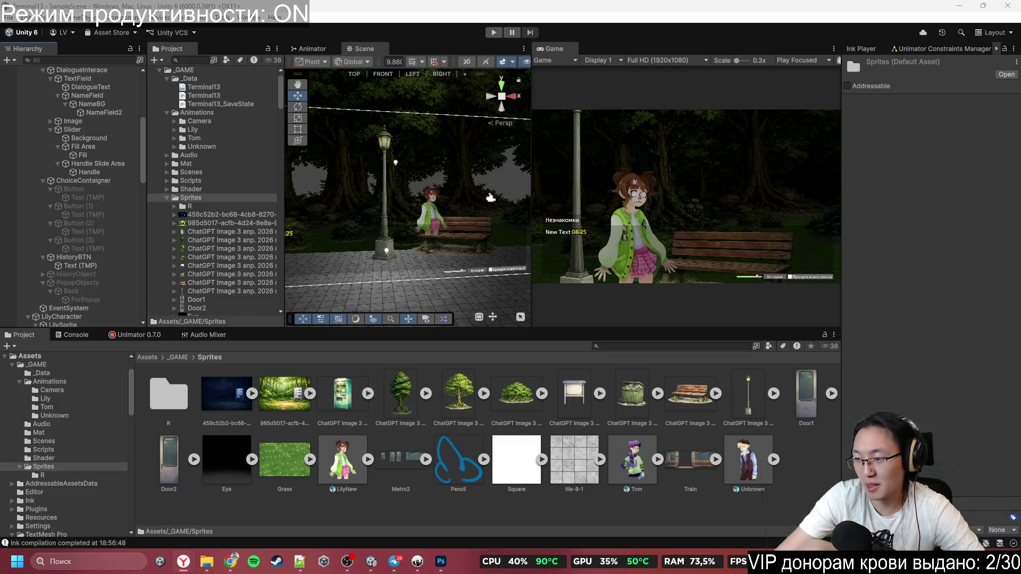
# Step: Search the Inky script for '#Под' to find the #Подходим к Кейт ближе tag
pyautogui.click(417, 561)
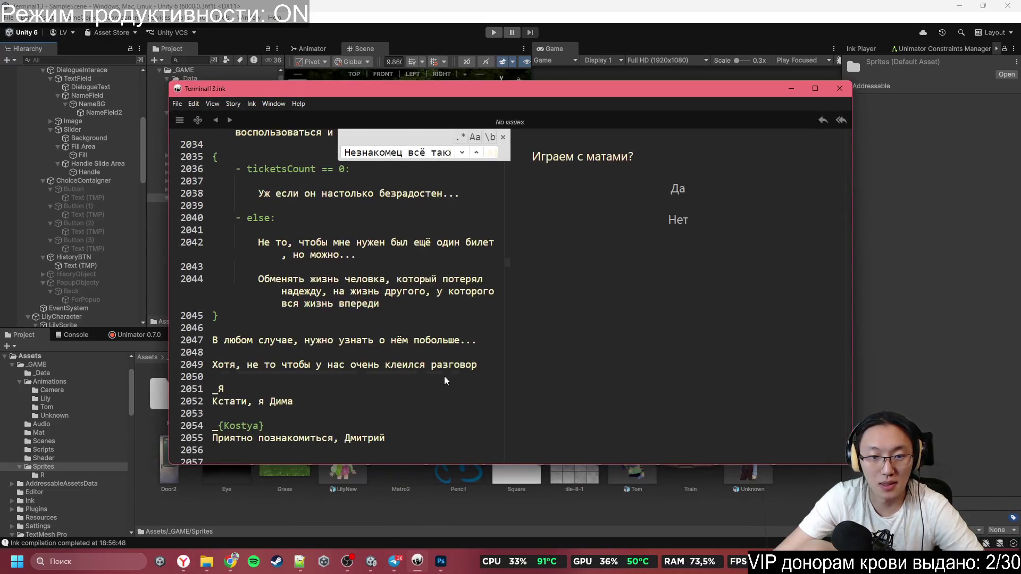
pyautogui.click(449, 152)
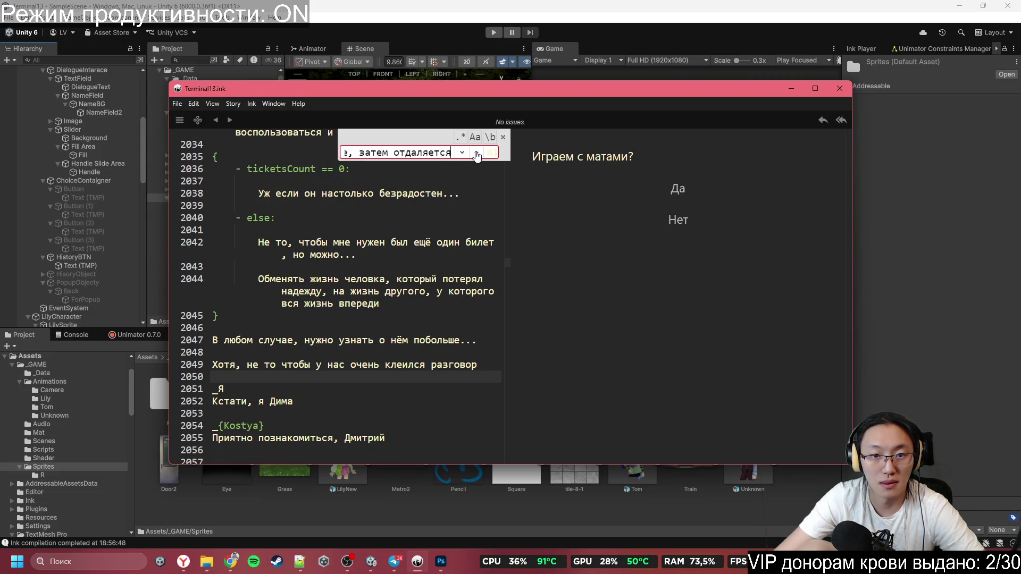
pyautogui.moveTo(451, 153); pyautogui.dragTo(367, 161)
pyautogui.hotkey('ctrl', 'v')
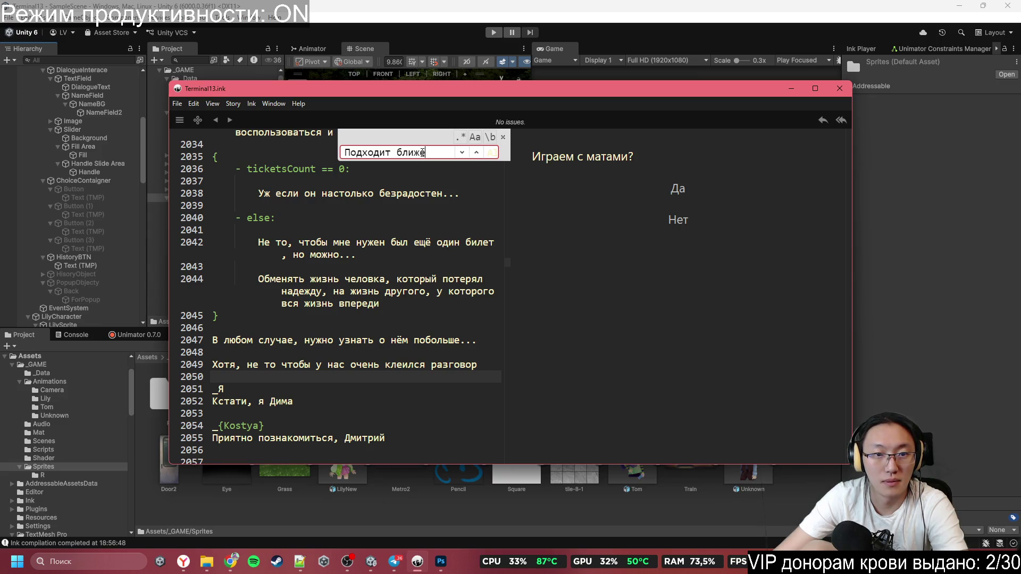
pyautogui.moveTo(423, 153); pyautogui.dragTo(301, 159)
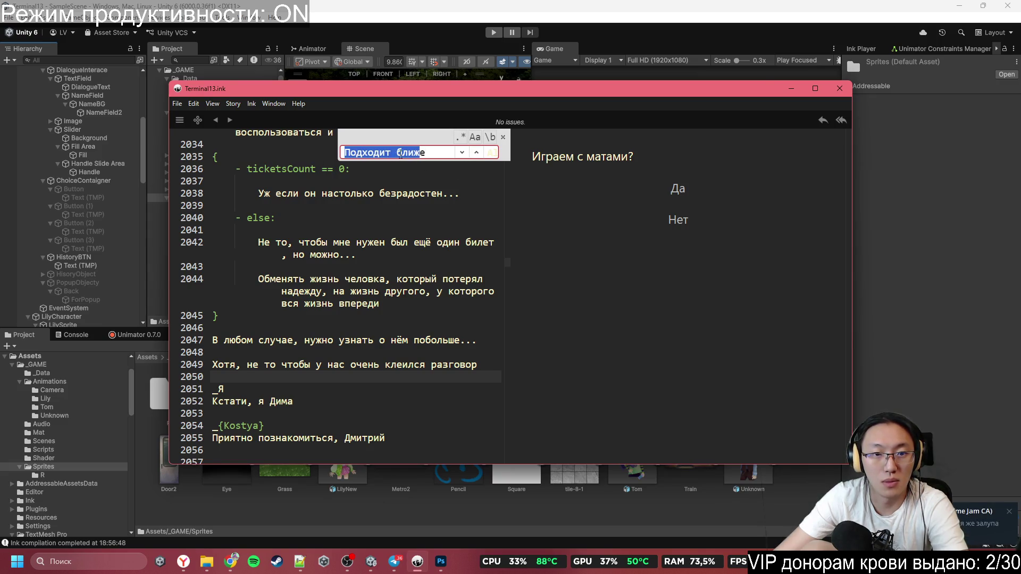
pyautogui.click(422, 153)
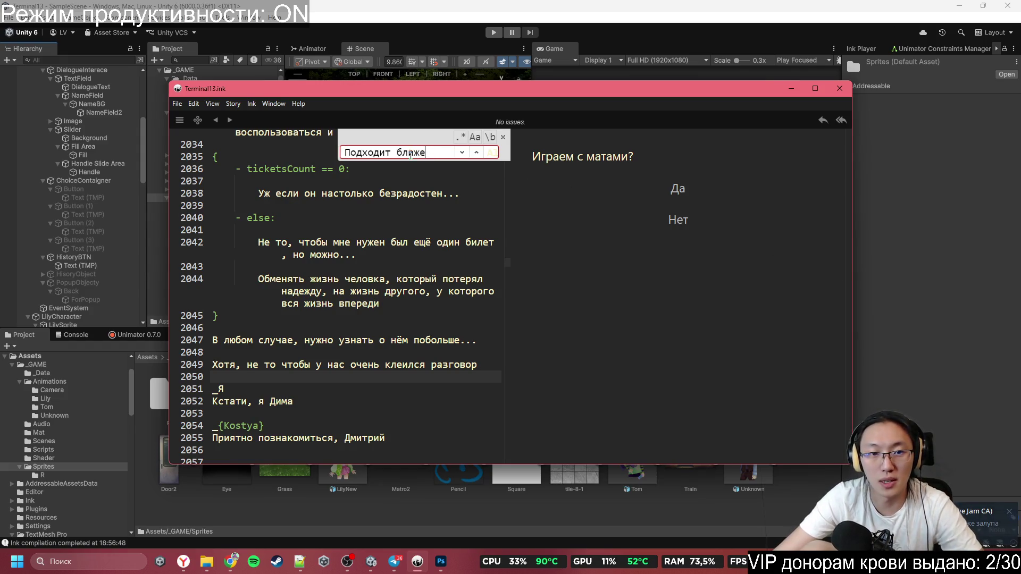
pyautogui.moveTo(428, 152); pyautogui.dragTo(316, 143)
pyautogui.press('BackSpace')
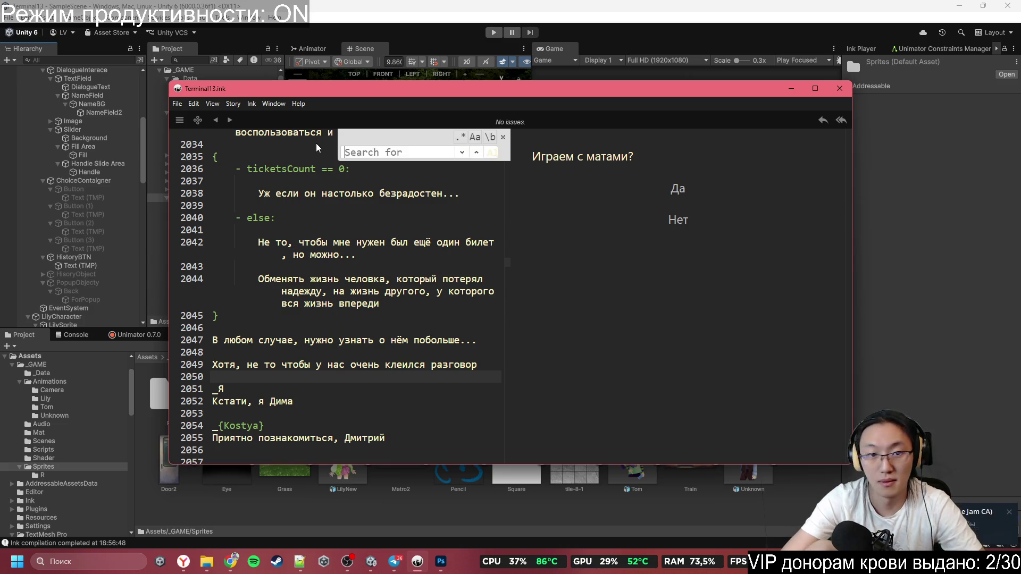
pyautogui.write('#')
pyautogui.press('BackSpace')
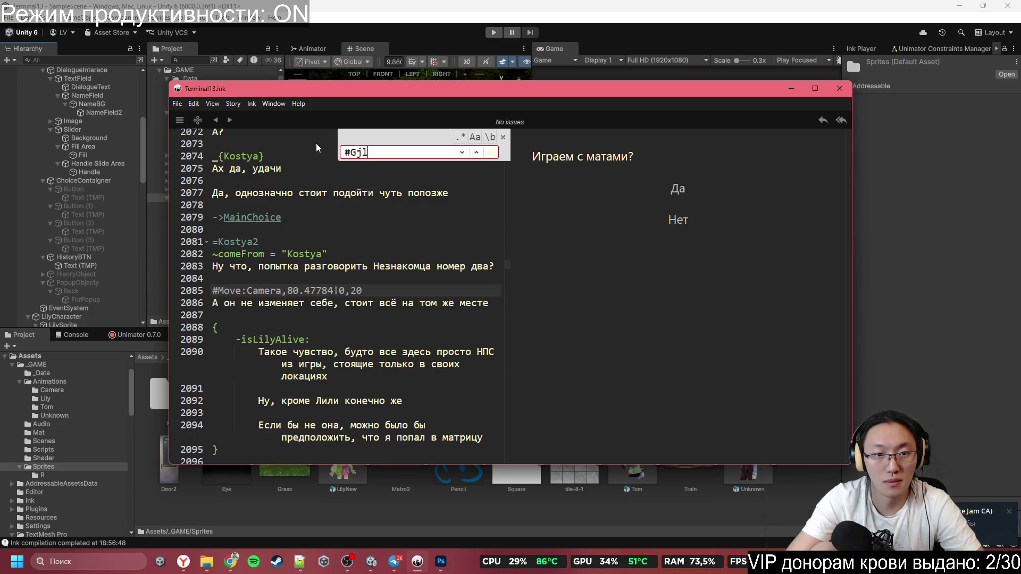
pyautogui.write('Подх')
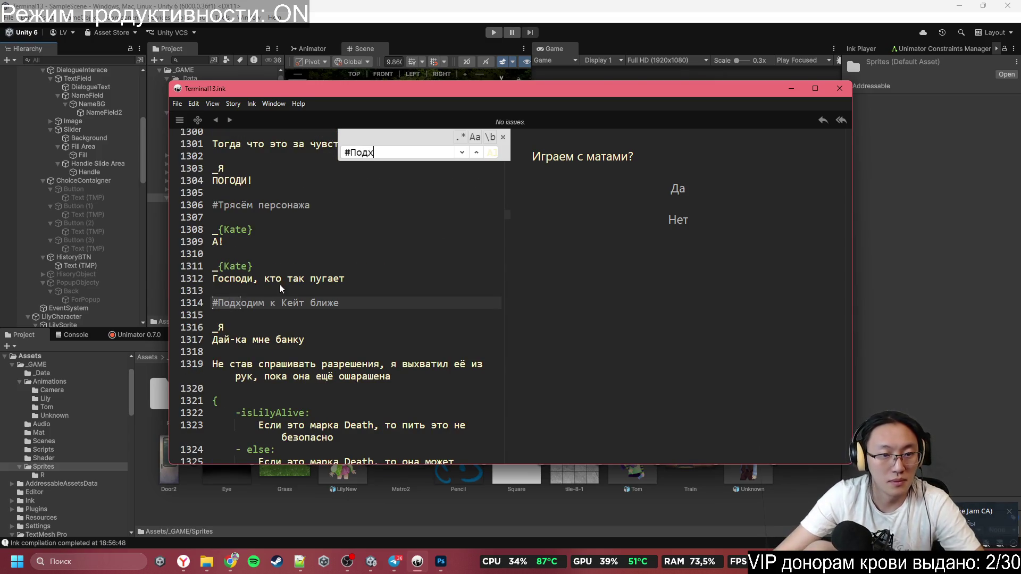
# Step: Put the caret on the blank line after the tag, close the find bar, and return to Unity
pyautogui.click(256, 307)
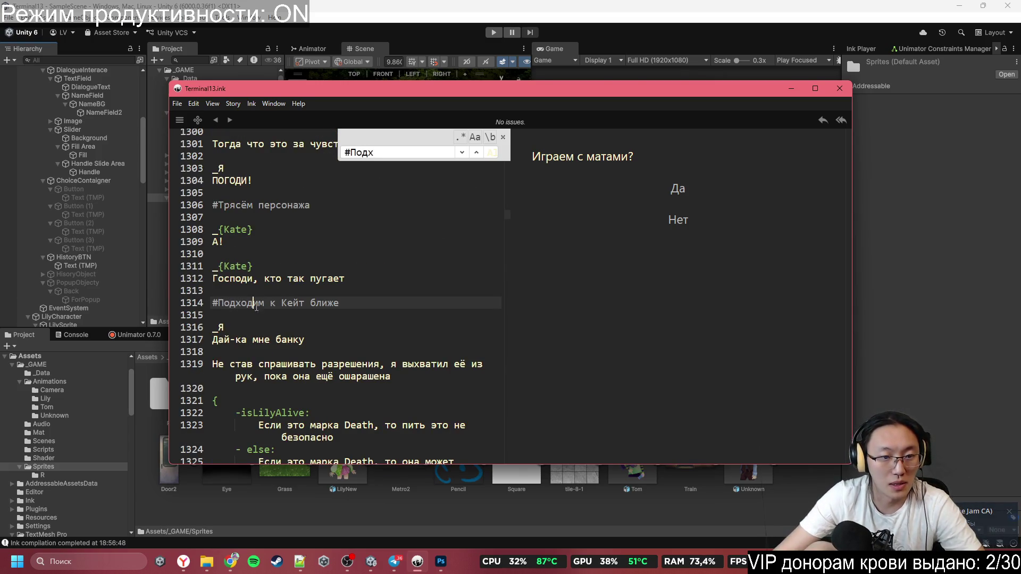
pyautogui.click(388, 304)
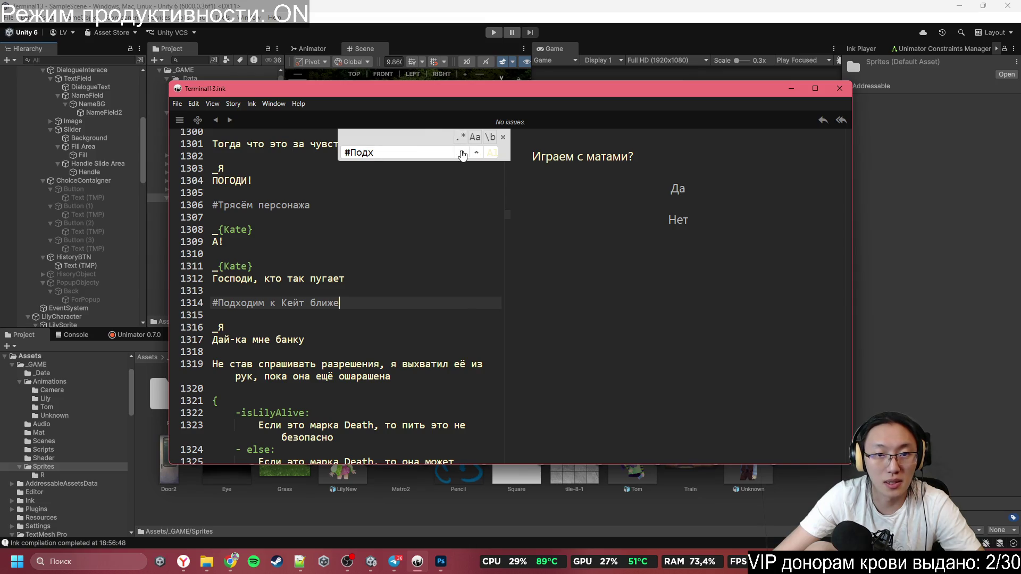
pyautogui.click(463, 153)
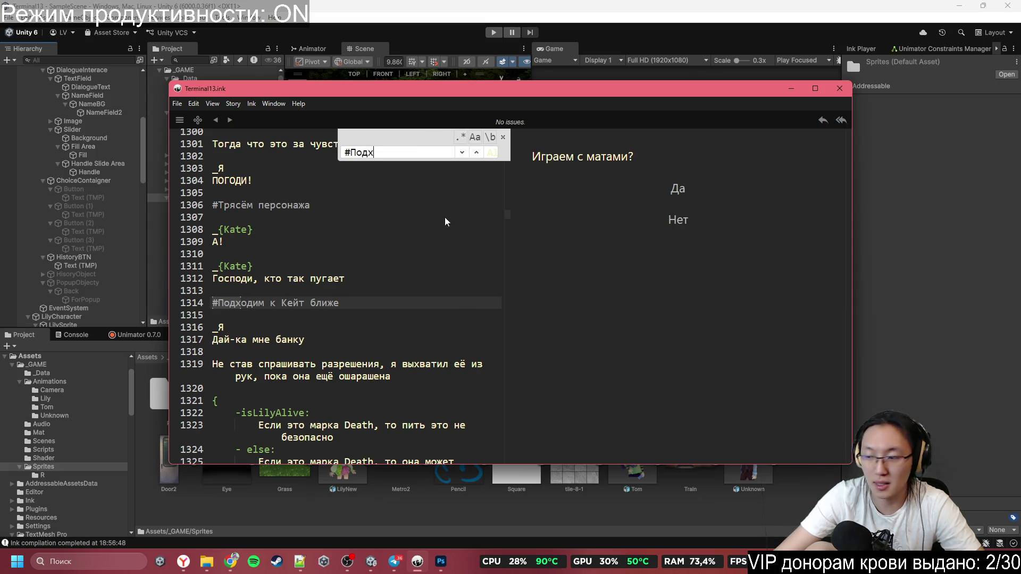
pyautogui.click(378, 330)
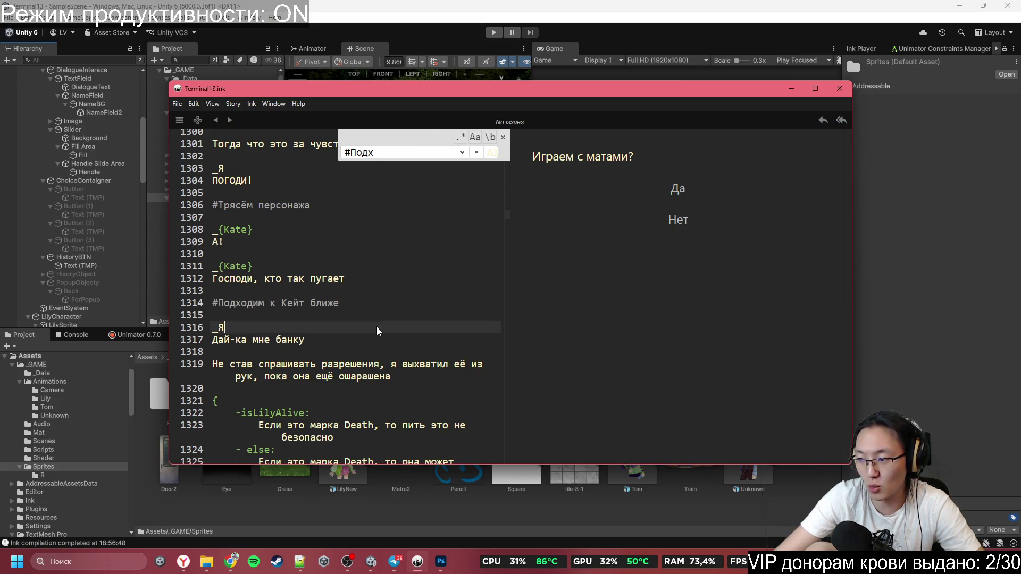
pyautogui.click(503, 136)
pyautogui.click(357, 277)
pyautogui.click(360, 317)
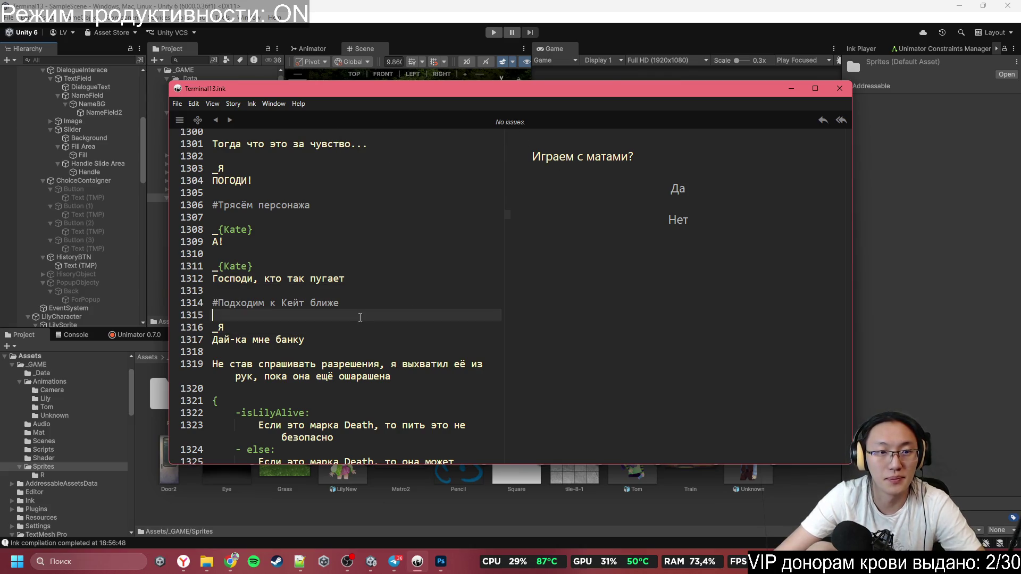
pyautogui.click(439, 5)
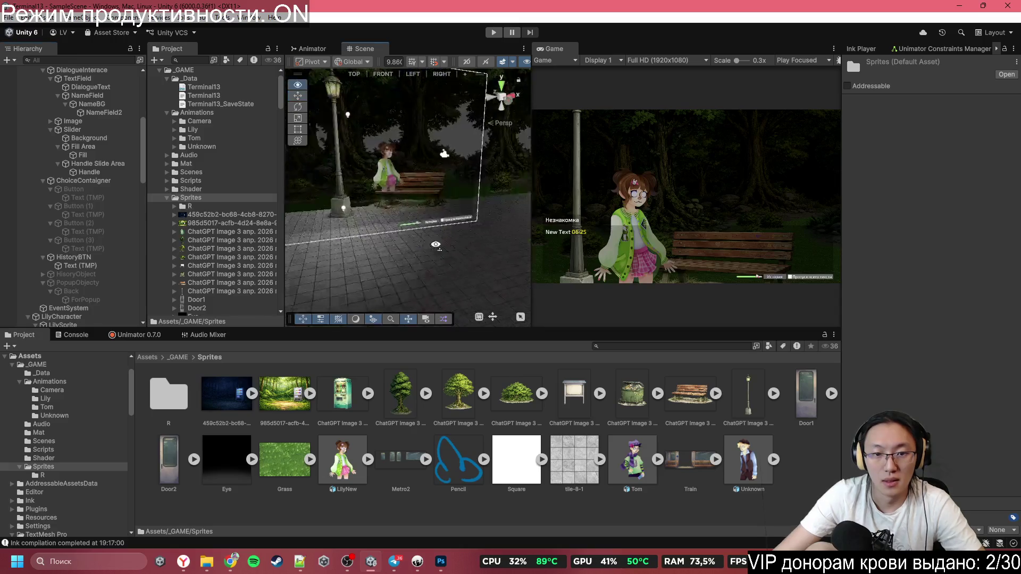
# Step: Orbit the park Scene view, then bring Inky back at the 'Она просто всунула' passage
pyautogui.moveTo(380, 233)
pyautogui.mouseDown()
pyautogui.moveTo(350, 222)
pyautogui.moveTo(295, 158)
pyautogui.mouseUp()
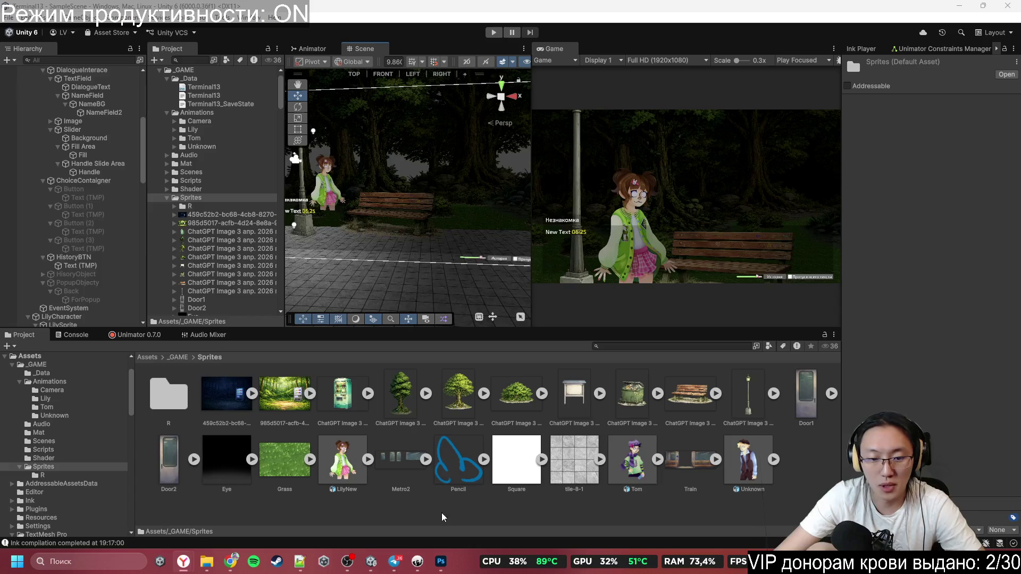
pyautogui.click(416, 560)
pyautogui.hotkey('ctrl', 'f')
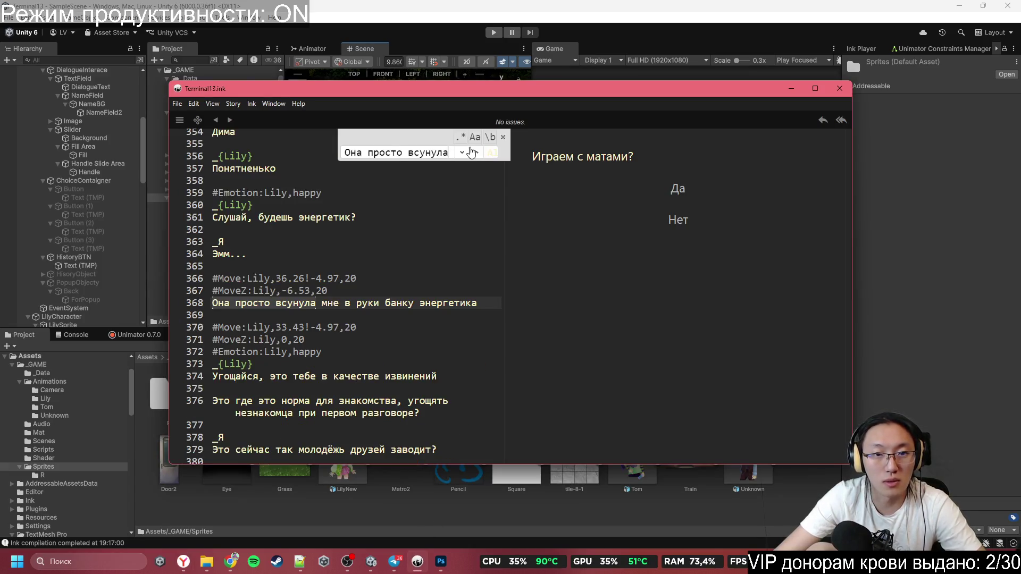
pyautogui.click(246, 280)
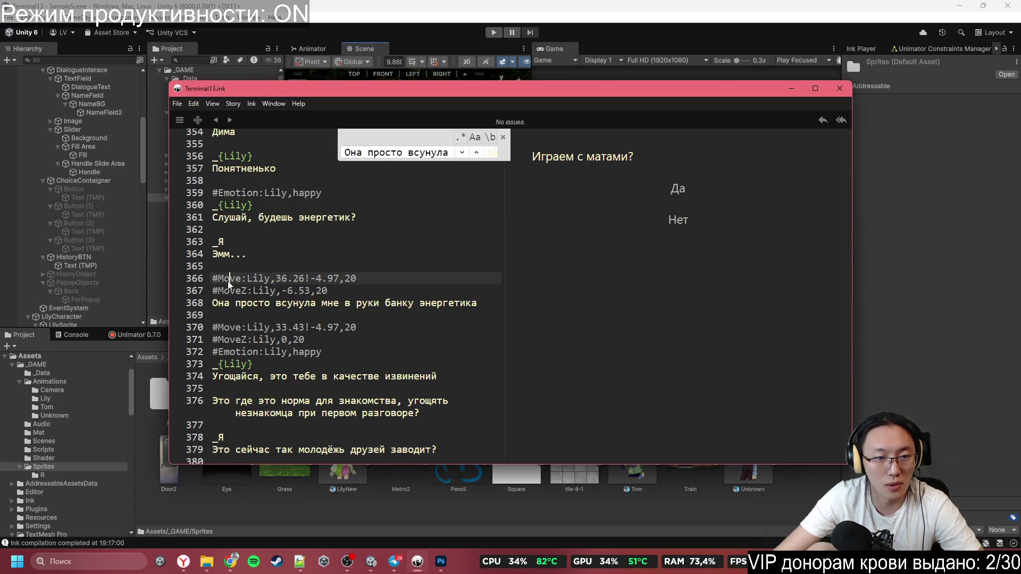
pyautogui.moveTo(213, 278); pyautogui.dragTo(346, 298)
pyautogui.moveTo(249, 329); pyautogui.dragTo(322, 343)
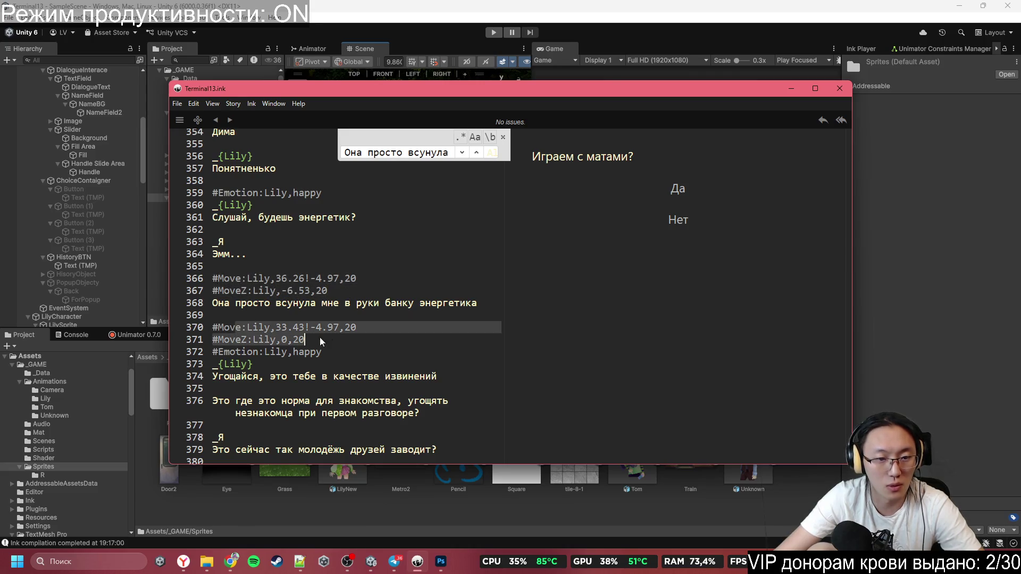
pyautogui.click(363, 356)
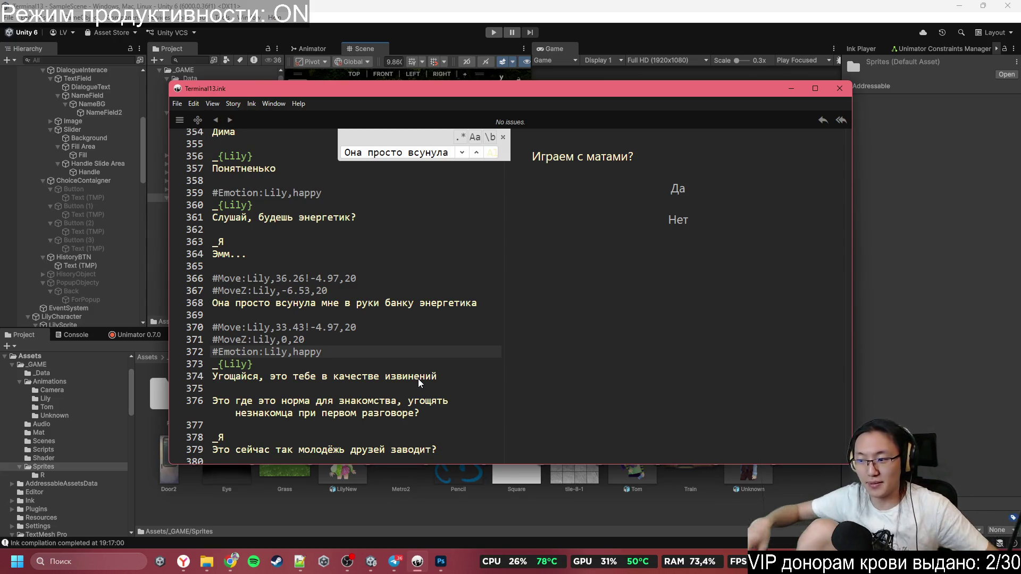
pyautogui.click(362, 243)
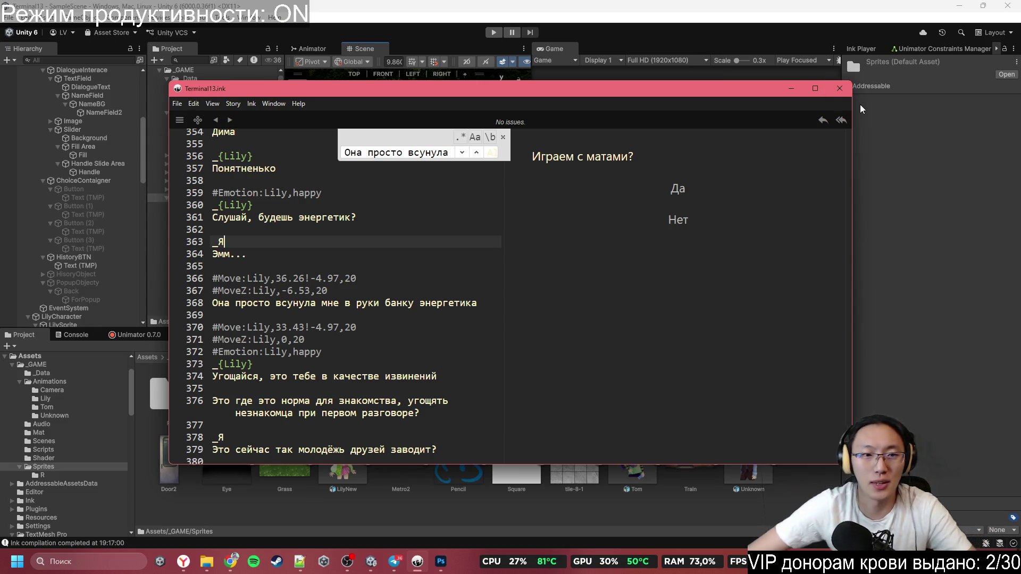
# Step: Minimize Inky and focus Unity's Project panel showing the _GAME/Sprites assets
pyautogui.click(791, 88)
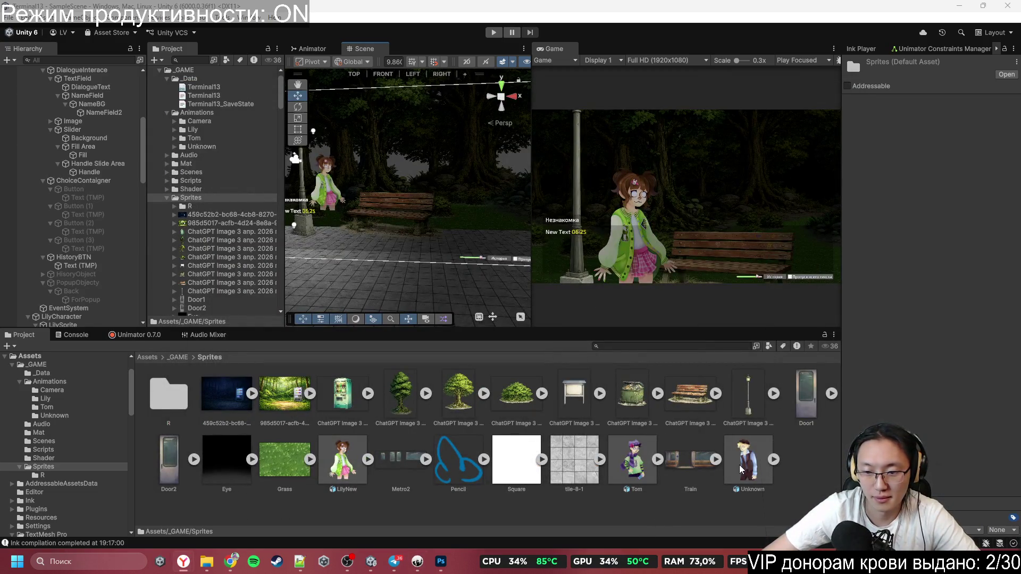
pyautogui.click(374, 502)
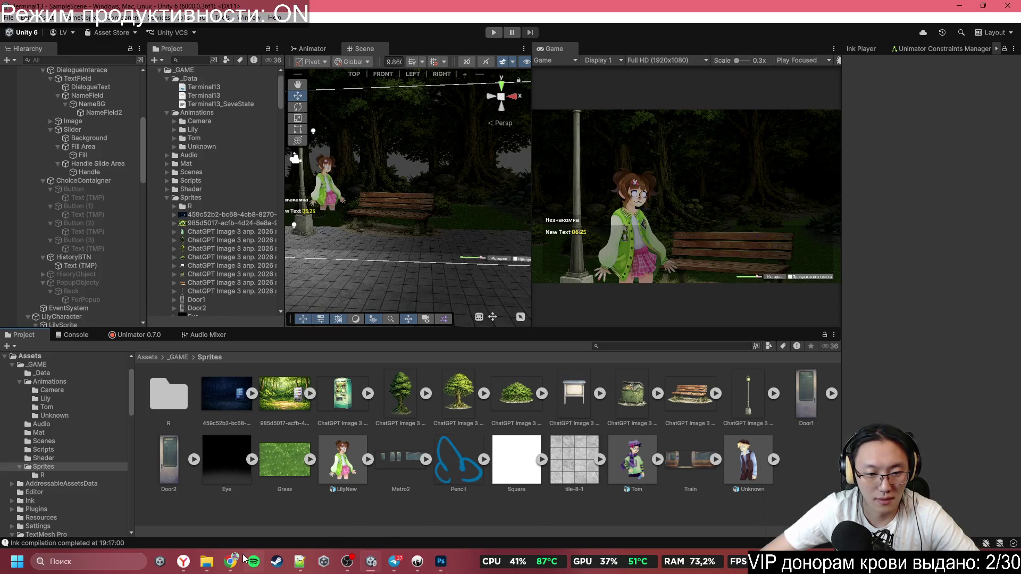
# Step: Import Kate.psb from the desktop into Assets/_GAME/Sprites and maximize the Unity window
pyautogui.click(981, 5)
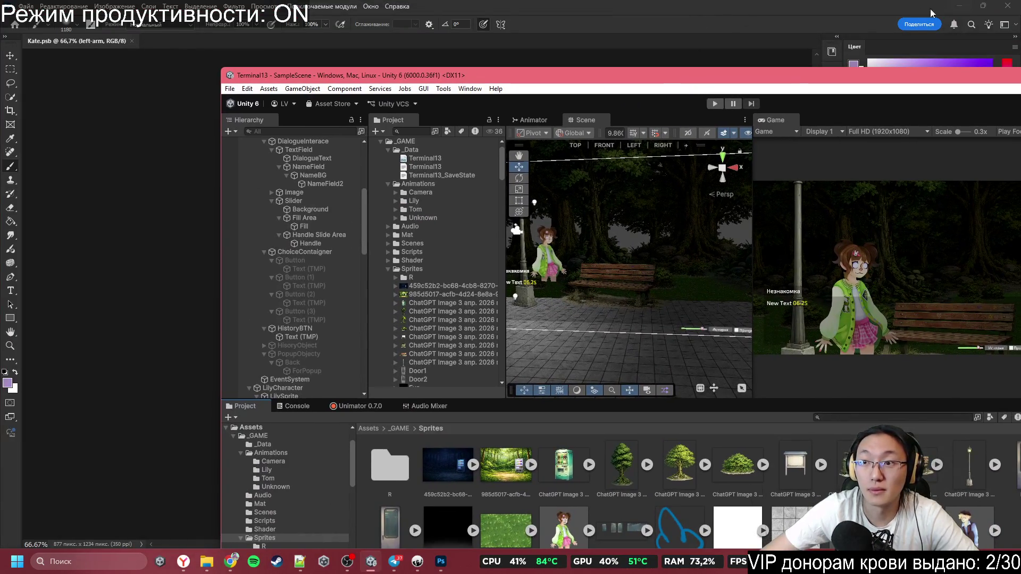
pyautogui.click(932, 13)
pyautogui.click(958, 5)
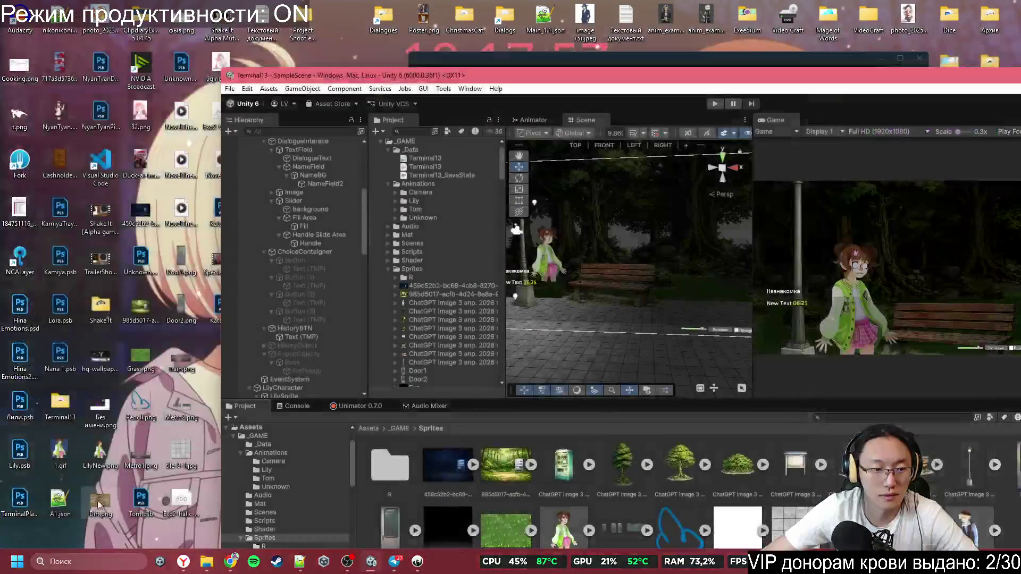
pyautogui.moveTo(765, 77)
pyautogui.mouseDown()
pyautogui.moveTo(705, 16)
pyautogui.moveTo(784, 5)
pyautogui.mouseUp()
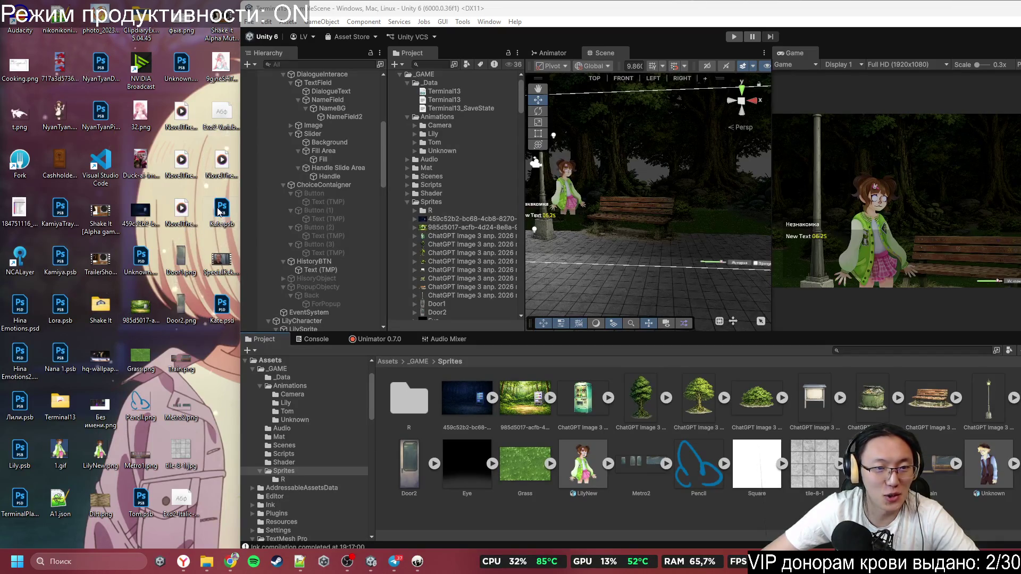
pyautogui.click(748, 49)
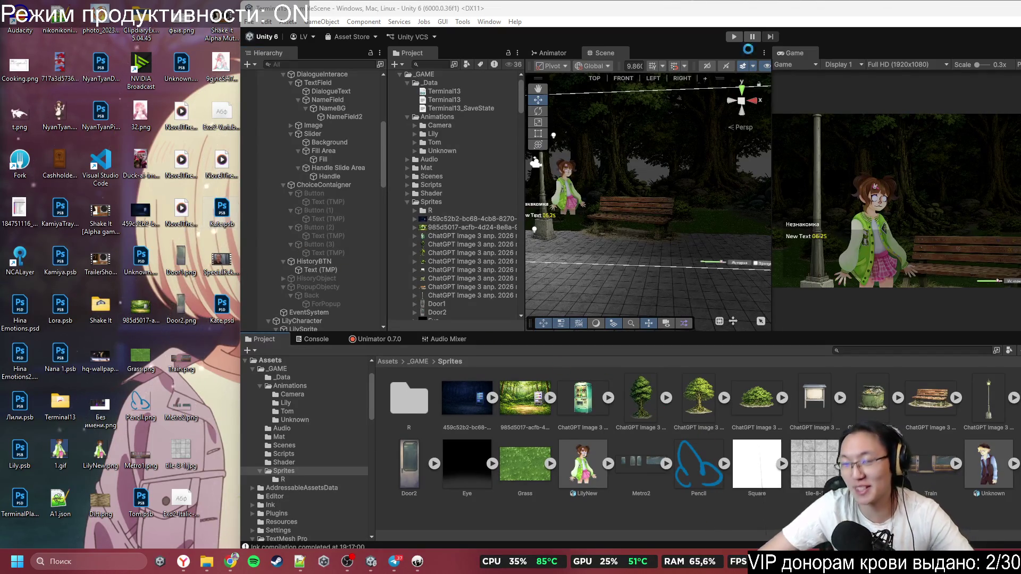
pyautogui.doubleClick(754, 12)
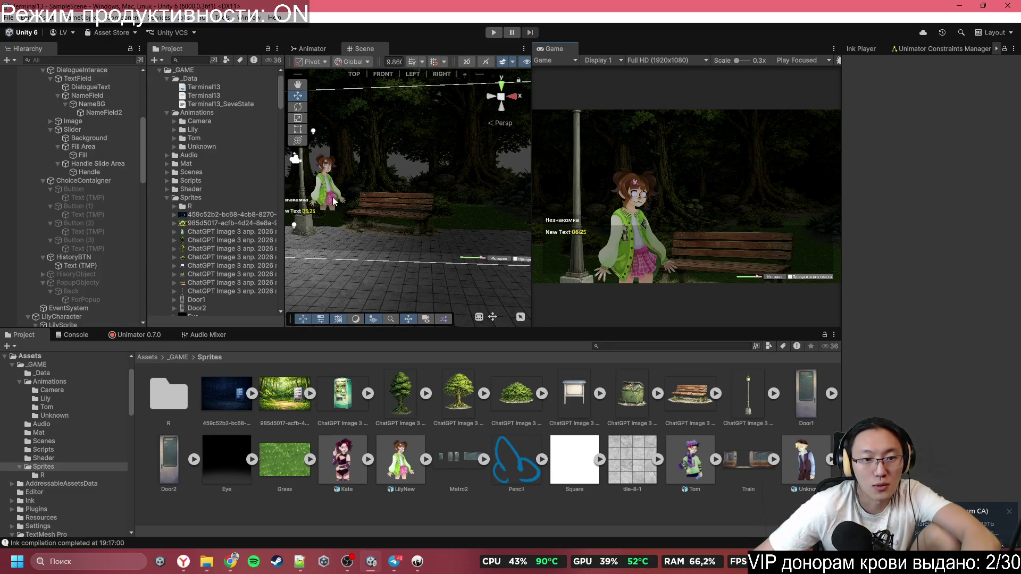
pyautogui.press('Right')
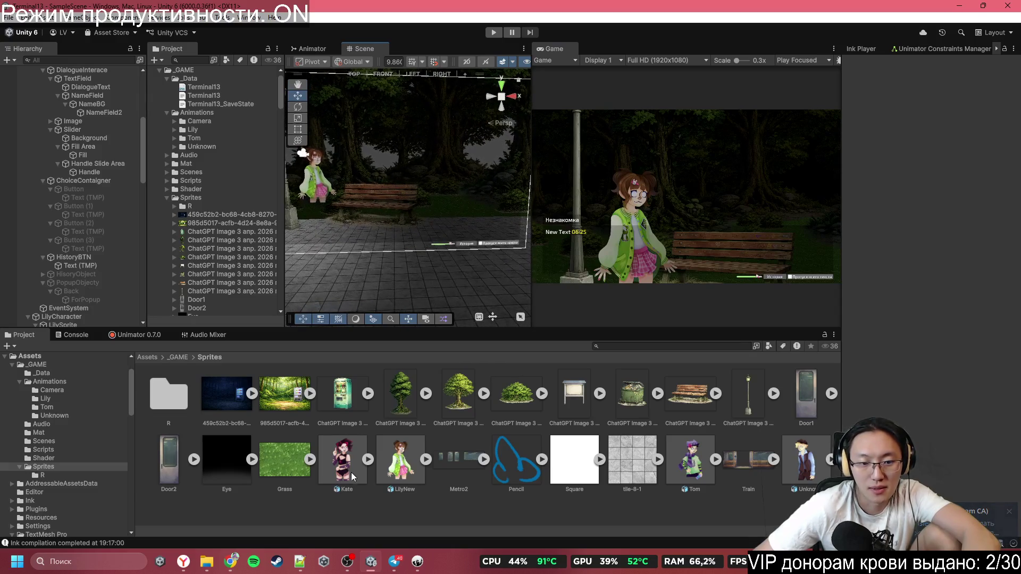
# Step: Enable Use Layer Group on Kate.psb and open it in the Sprite Editor without applying
pyautogui.click(351, 472)
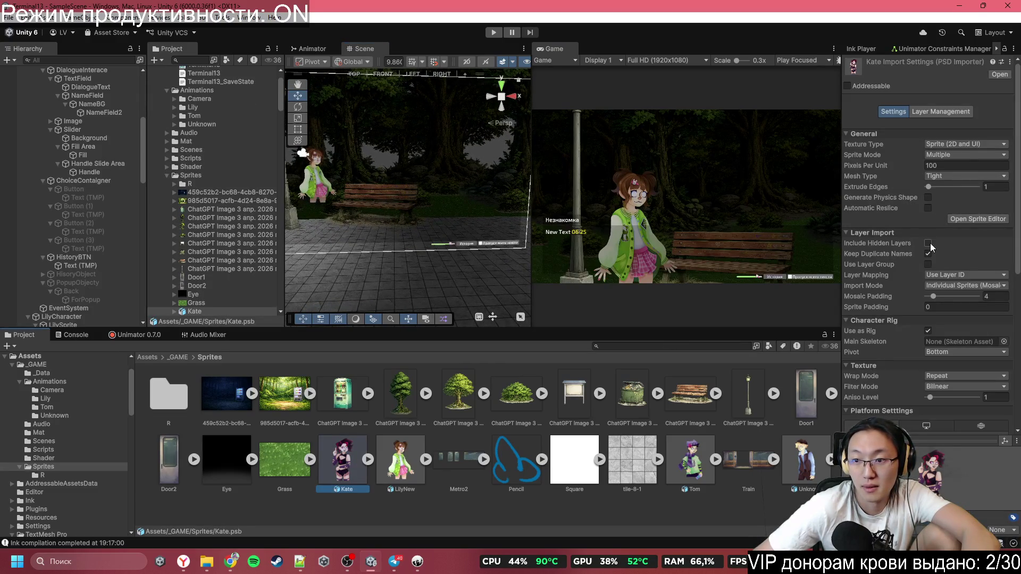
pyautogui.click(927, 265)
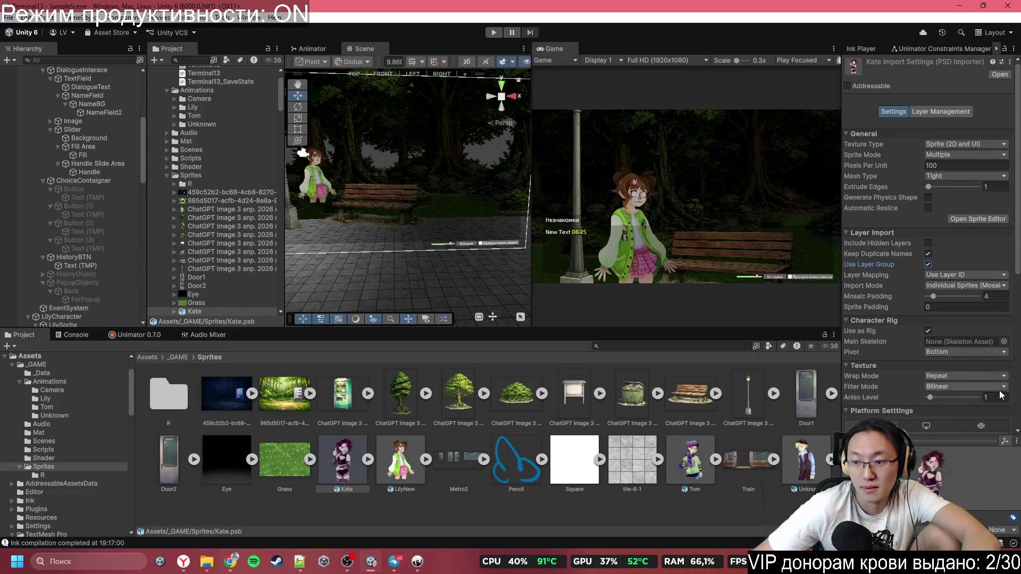
pyautogui.scroll(-4, 999, 394)
pyautogui.scroll(-4, 998, 388)
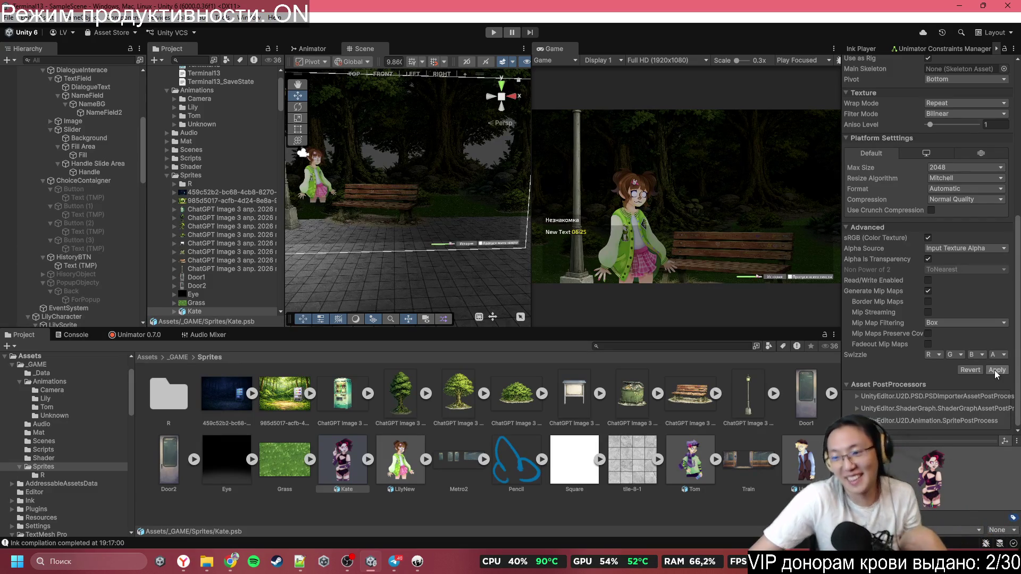
pyautogui.click(354, 458)
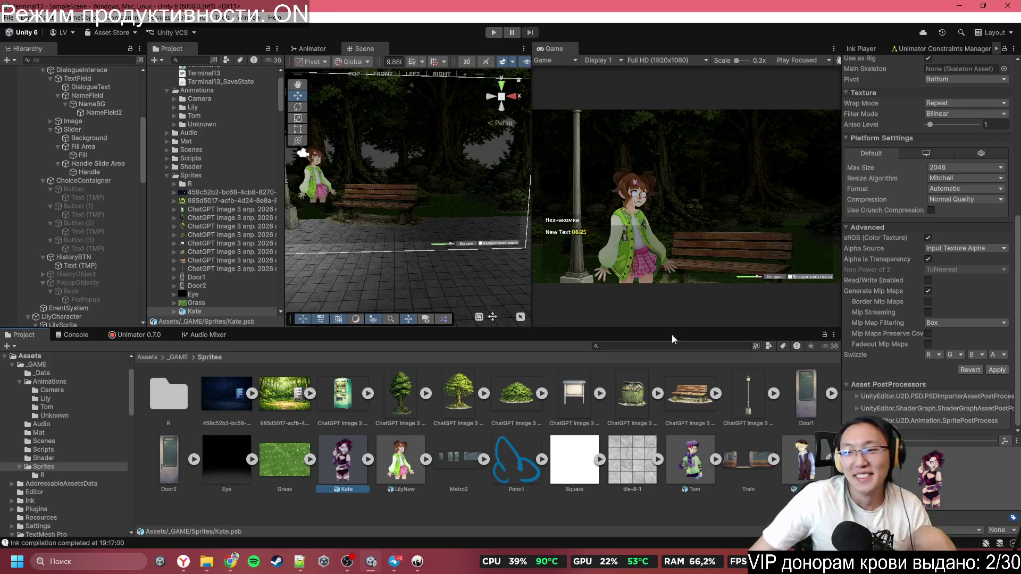
pyautogui.scroll(10, 966, 222)
pyautogui.click(967, 221)
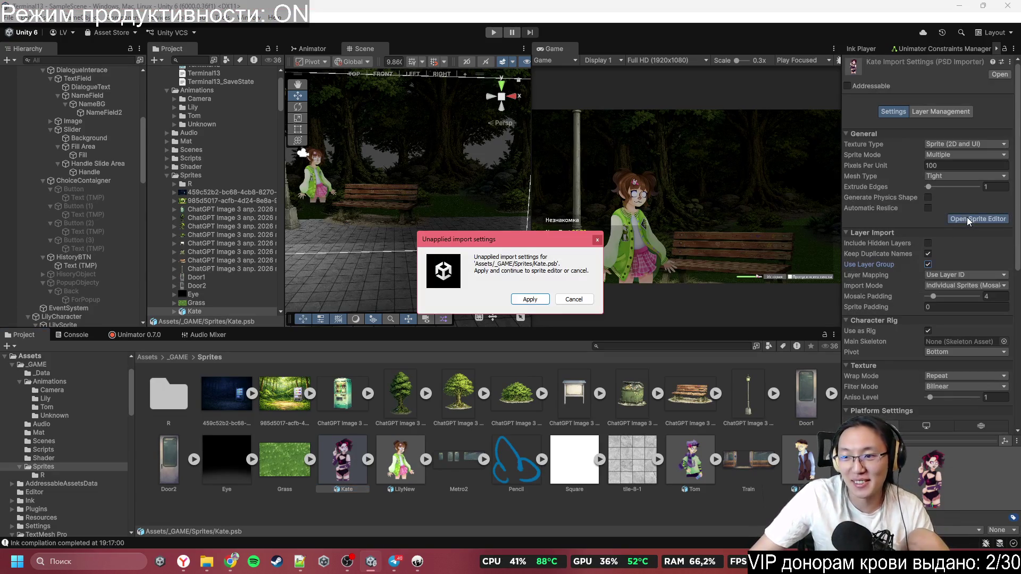
pyautogui.click(574, 301)
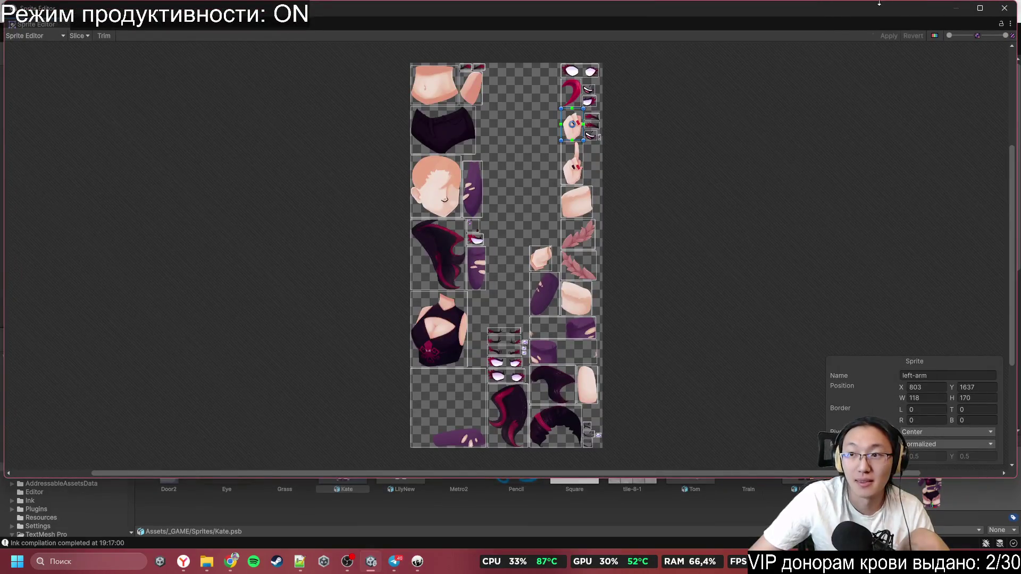
# Step: Switch the Sprite Editor mode dropdown to Skinning Editor to see Kate assembled
pyautogui.scroll(2, 280, 42)
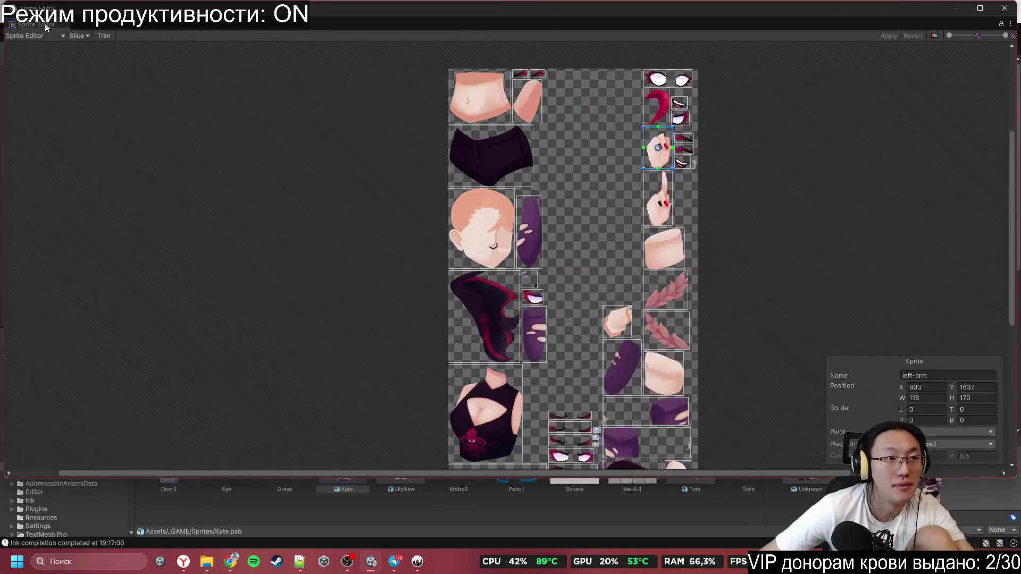
pyautogui.click(49, 32)
pyautogui.click(55, 107)
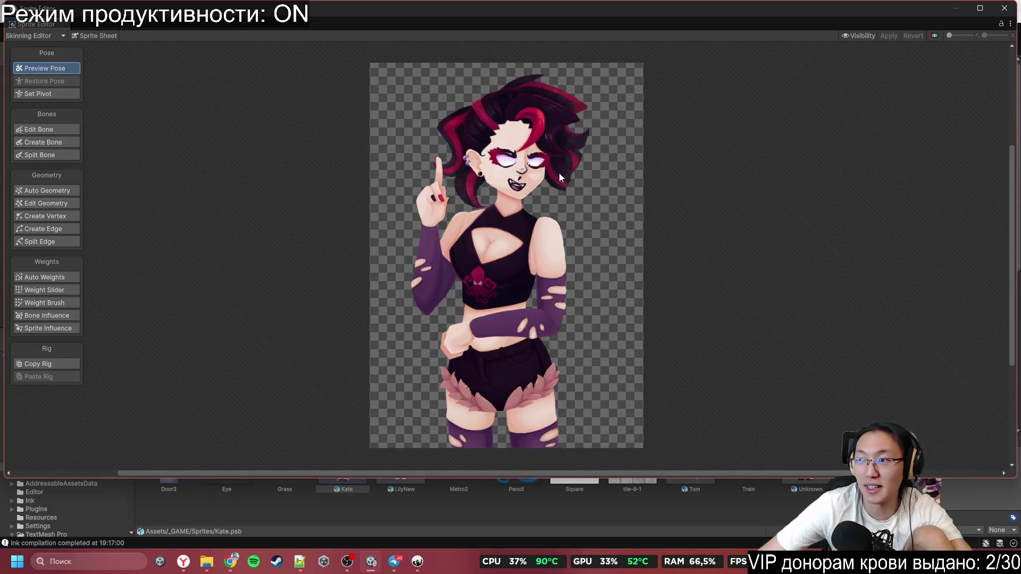
pyautogui.scroll(5, 502, 170)
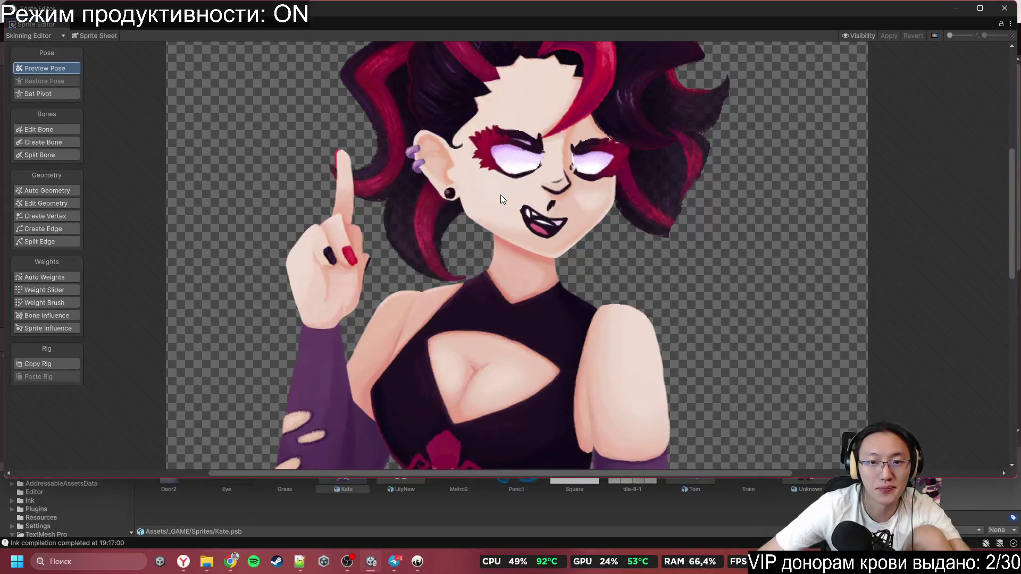
pyautogui.scroll(-5, 509, 183)
# Step: Create a root bone from between the legs to the waist and set its rotation to 90
pyautogui.scroll(1, 496, 237)
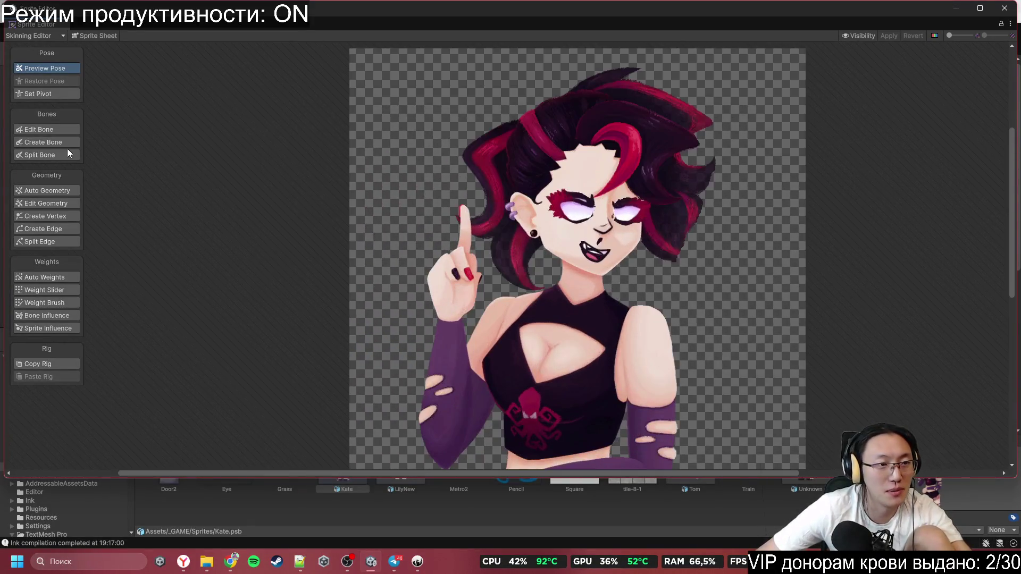
pyautogui.click(47, 142)
pyautogui.moveTo(640, 310); pyautogui.dragTo(674, 59)
pyautogui.moveTo(585, 412); pyautogui.dragTo(585, 313)
pyautogui.scroll(2, 567, 324)
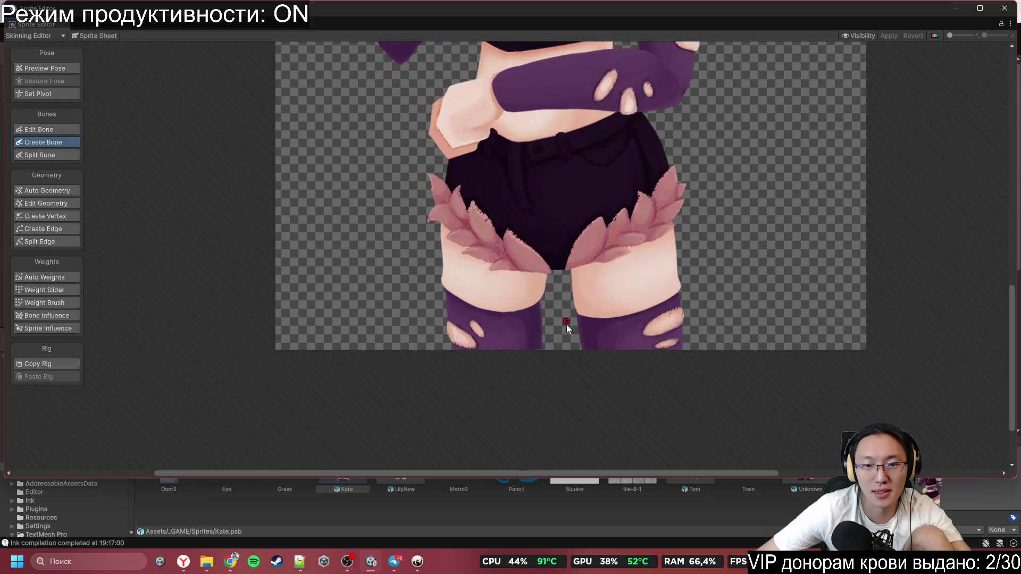
pyautogui.scroll(-3, 568, 382)
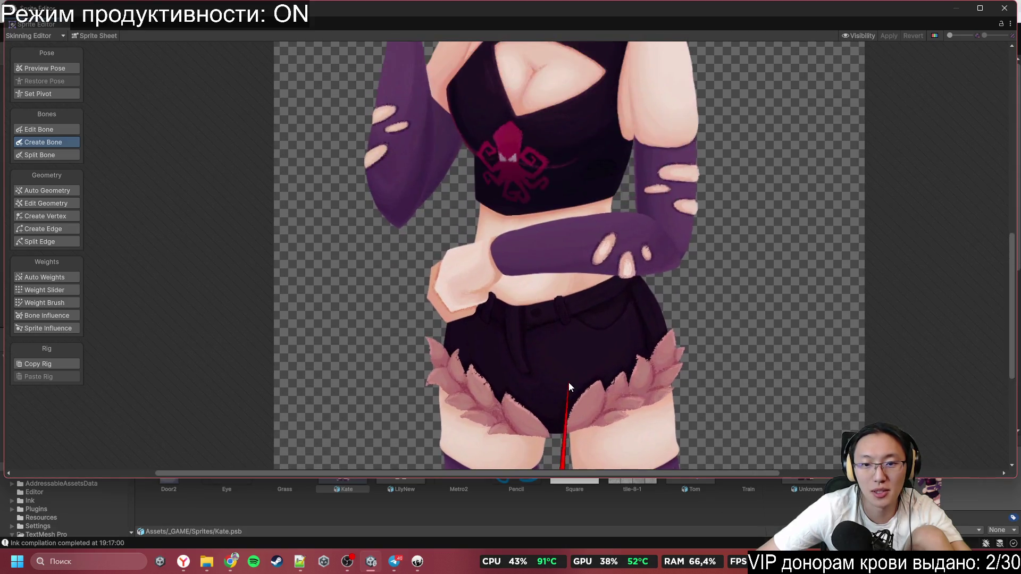
pyautogui.click(561, 348)
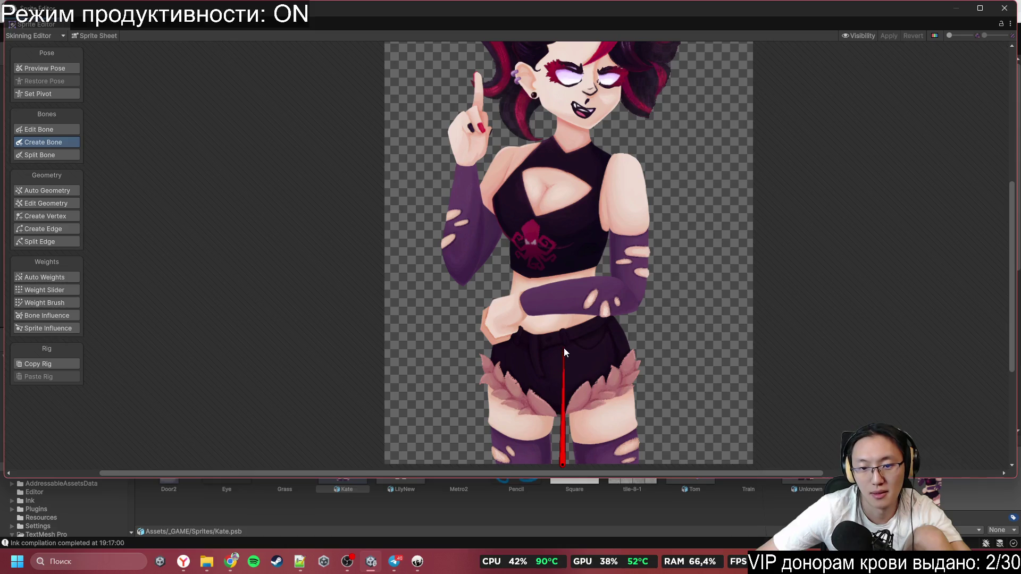
pyautogui.click(62, 132)
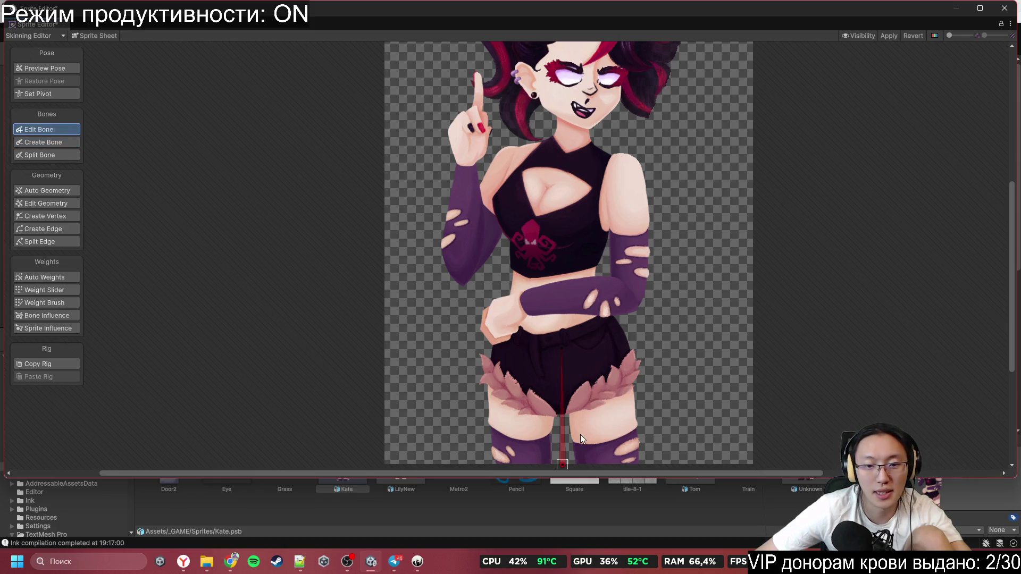
pyautogui.click(563, 428)
pyautogui.click(957, 436)
pyautogui.write('90')
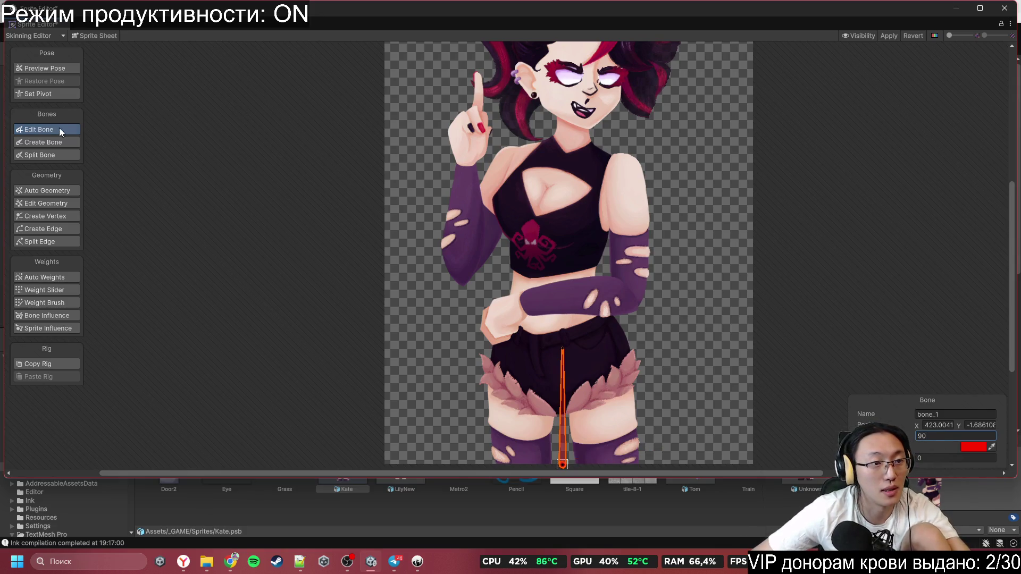
pyautogui.click(62, 143)
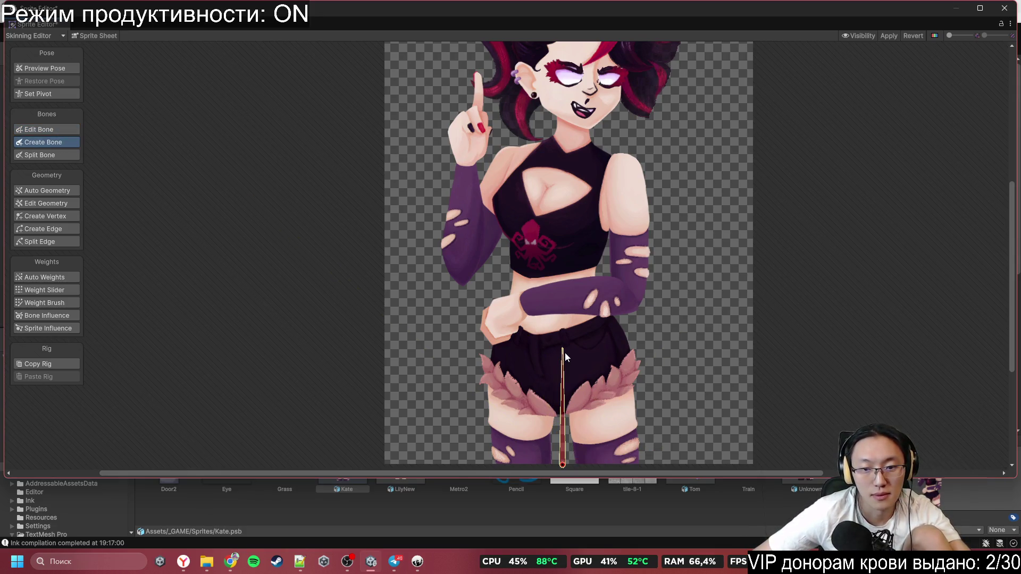
# Step: Chain spine, chest and head bones from the root's tip up to the hair top
pyautogui.click(562, 467)
pyautogui.click(562, 348)
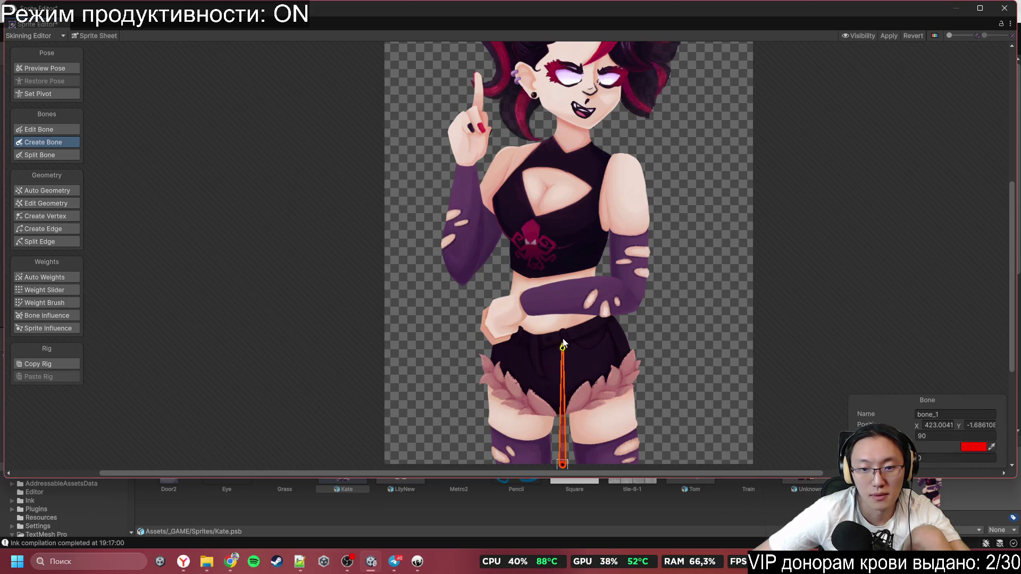
pyautogui.click(556, 262)
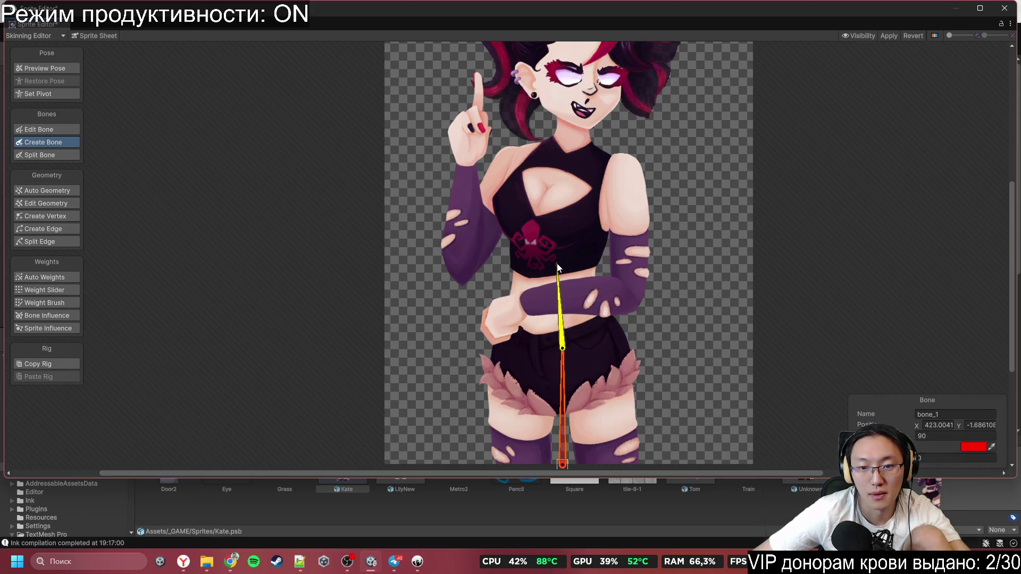
pyautogui.click(569, 142)
pyautogui.scroll(3, 570, 142)
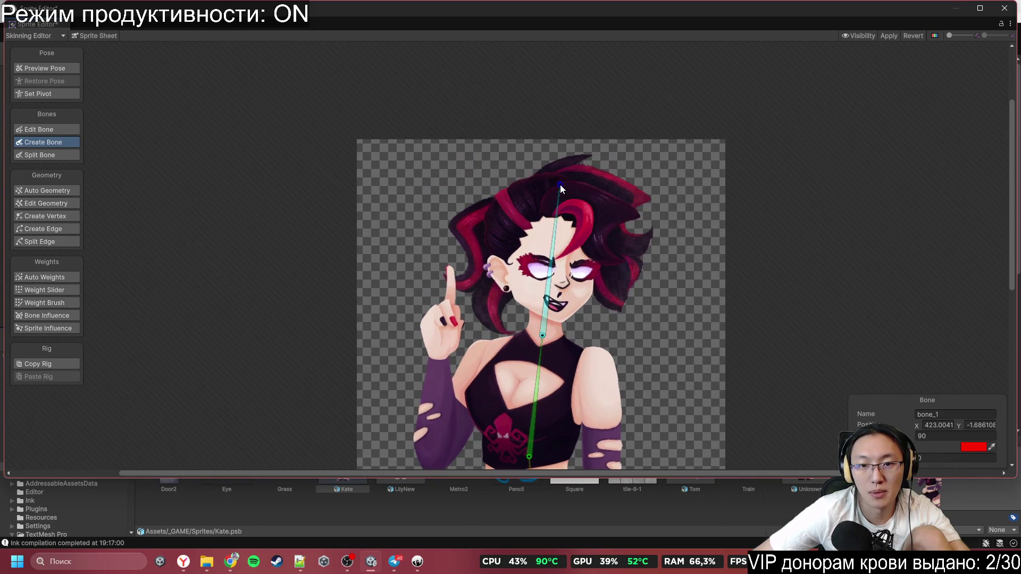
pyautogui.click(560, 184)
pyautogui.scroll(3, 587, 340)
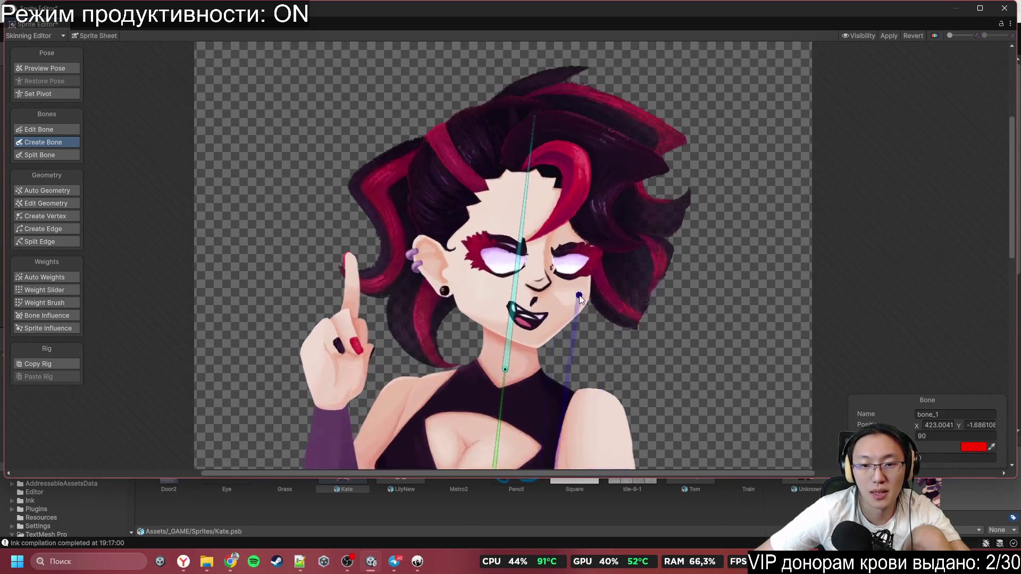
pyautogui.click(506, 371)
pyautogui.scroll(2, 554, 231)
pyautogui.scroll(-3, 521, 186)
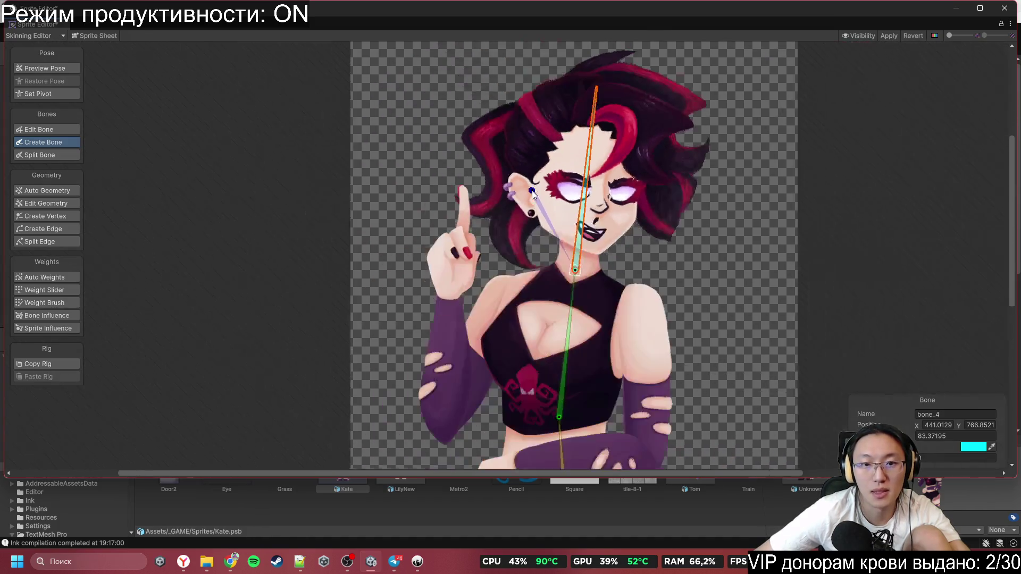
pyautogui.scroll(3, 521, 186)
# Step: Inspect the left hair mesh, then add a two-joint hair bone inside the left hair from the head bone
pyautogui.click(62, 68)
pyautogui.click(506, 242)
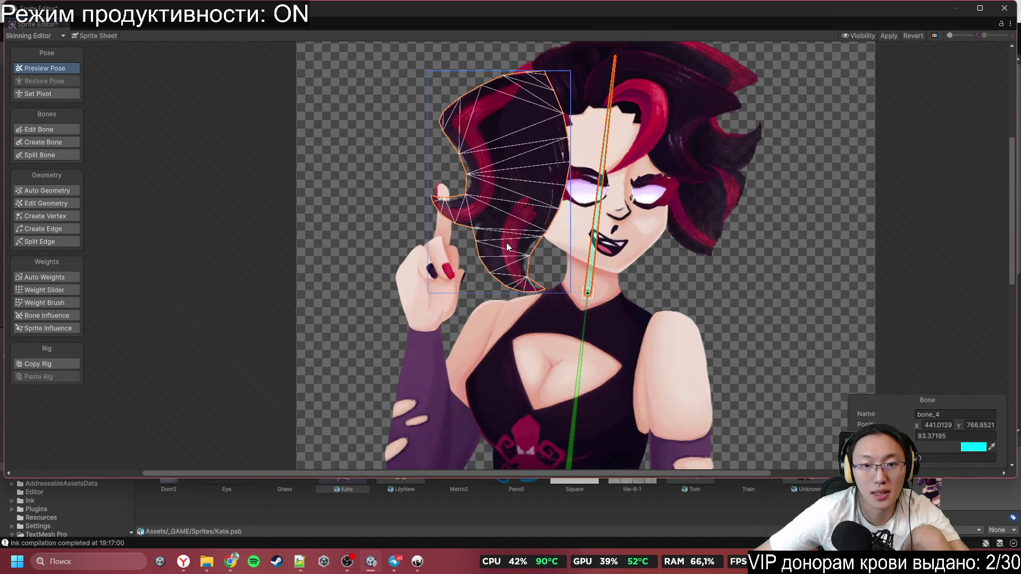
pyautogui.click(48, 215)
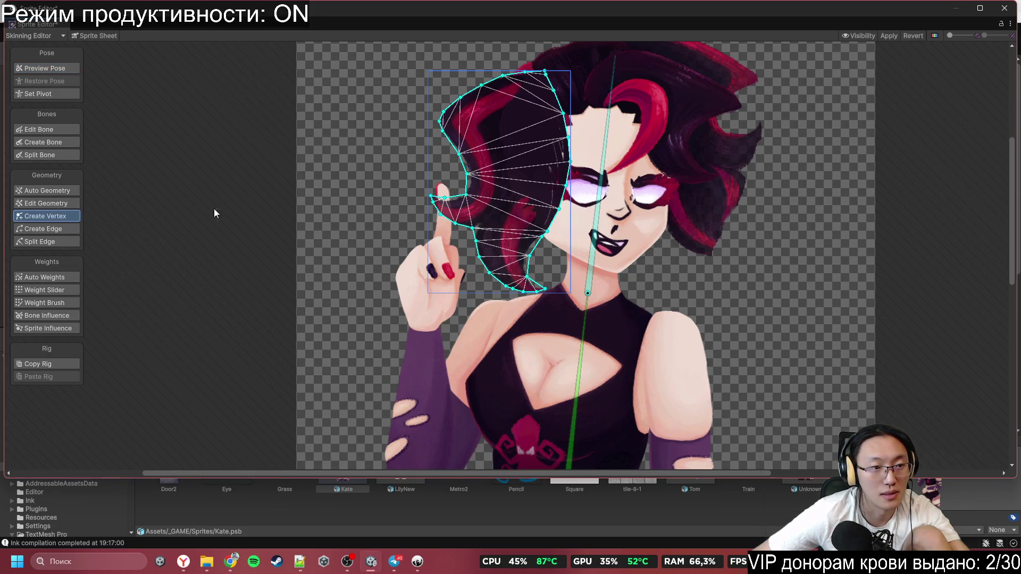
pyautogui.click(48, 69)
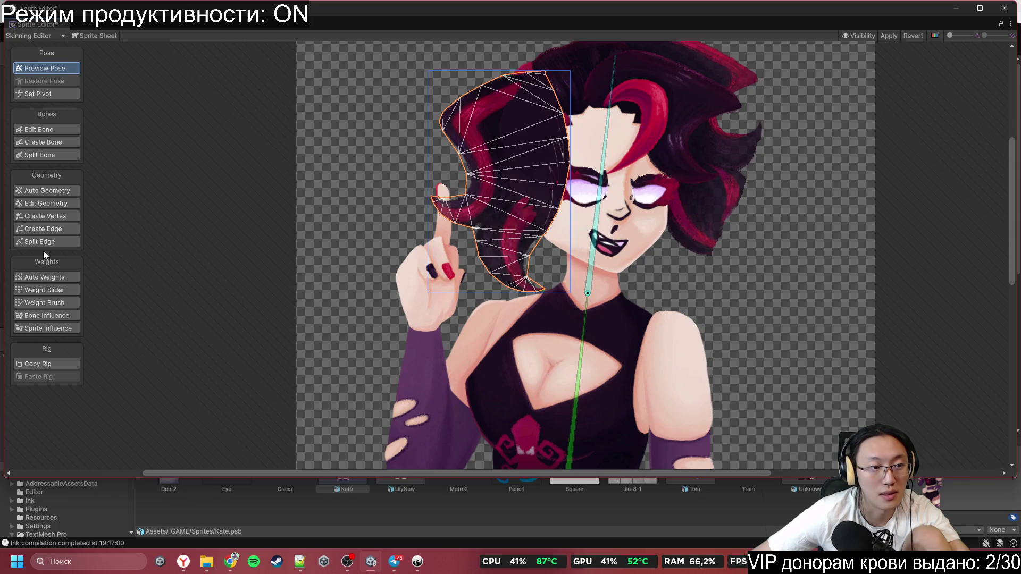
pyautogui.click(61, 143)
pyautogui.click(588, 293)
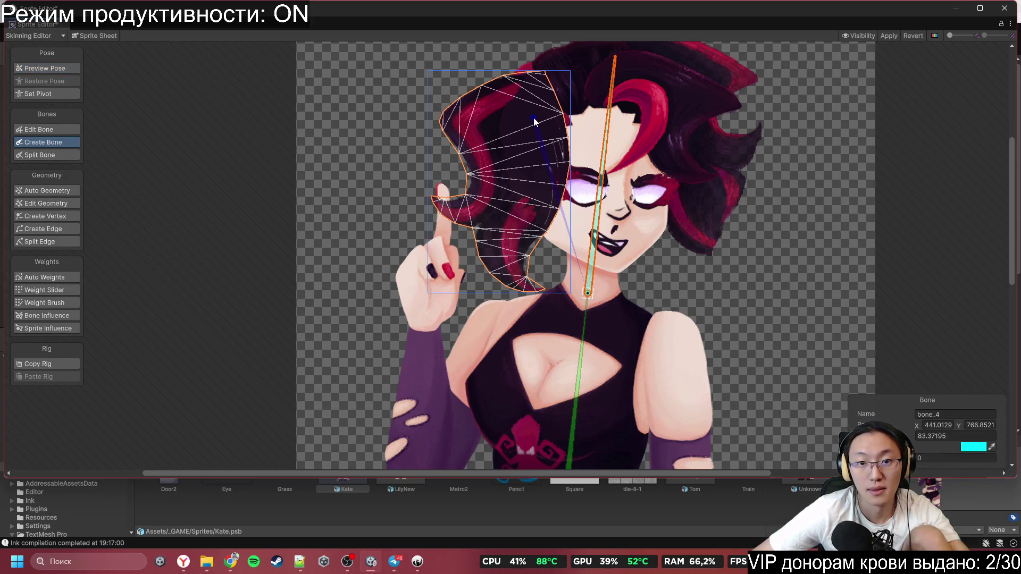
pyautogui.click(510, 183)
pyautogui.click(501, 228)
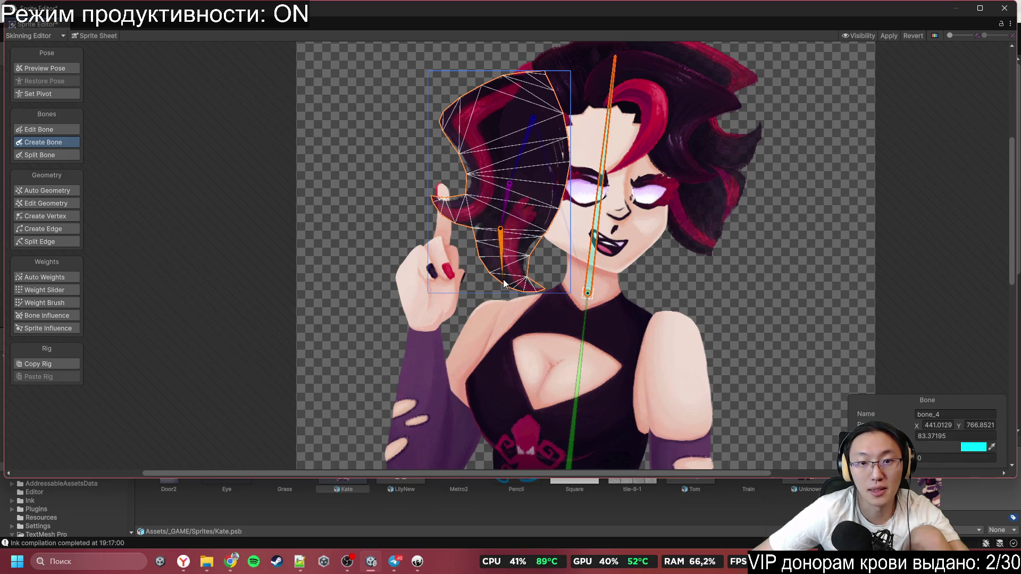
pyautogui.scroll(-3, 602, 147)
pyautogui.scroll(5, 560, 190)
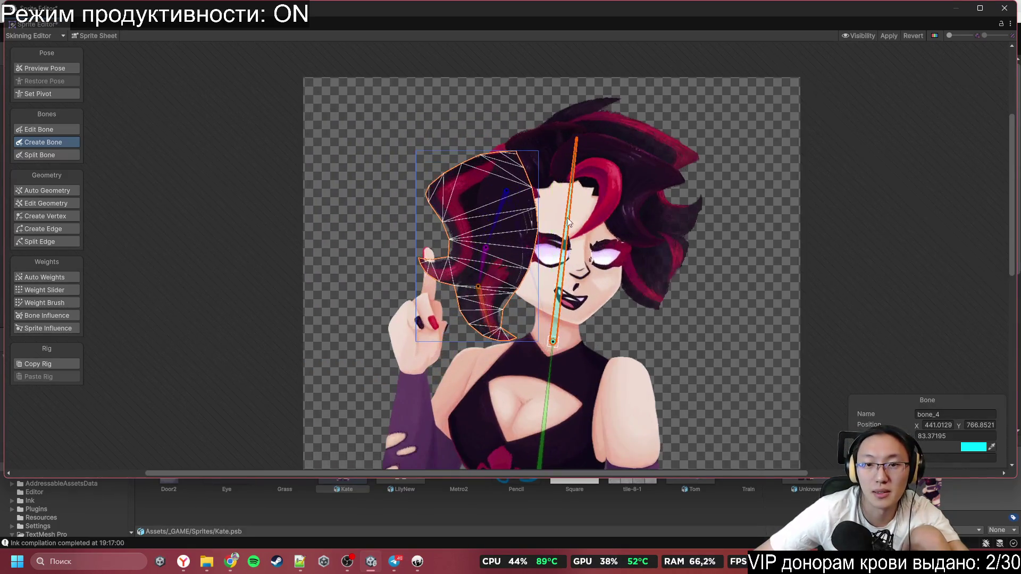
pyautogui.scroll(2, 576, 189)
# Step: Add bones from the hairline down along the red hair strand
pyautogui.click(530, 187)
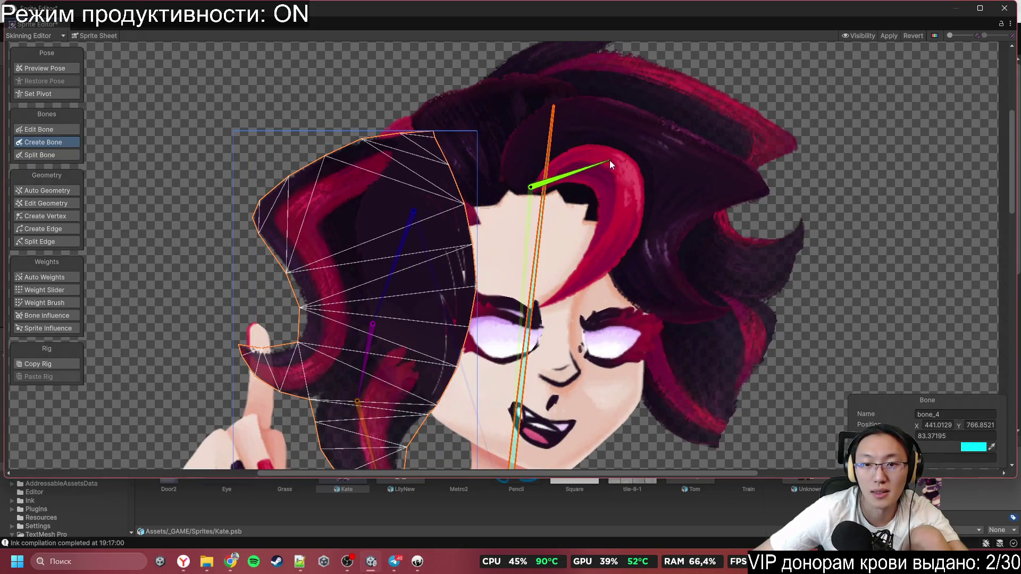
pyautogui.click(623, 187)
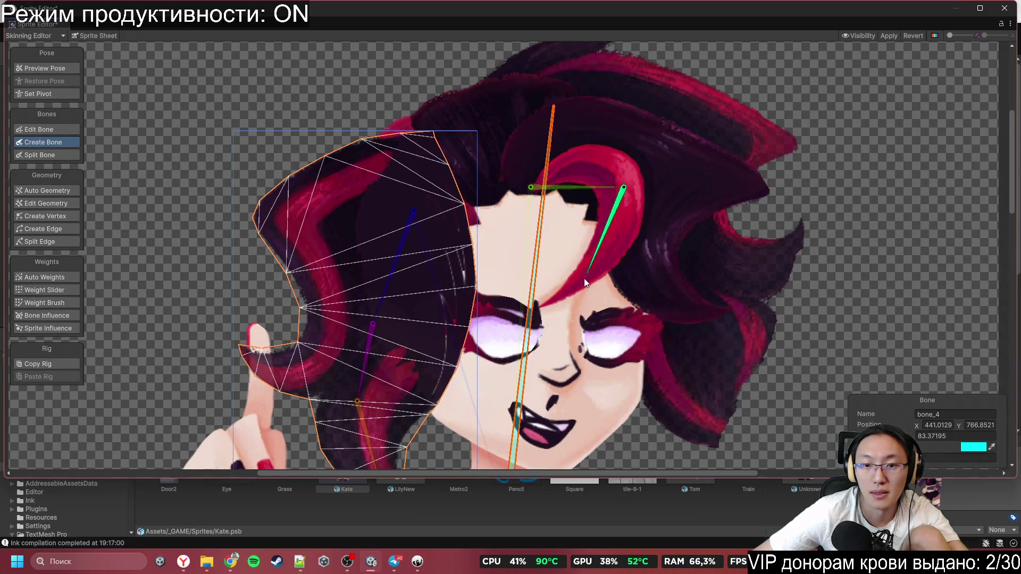
pyautogui.click(544, 308)
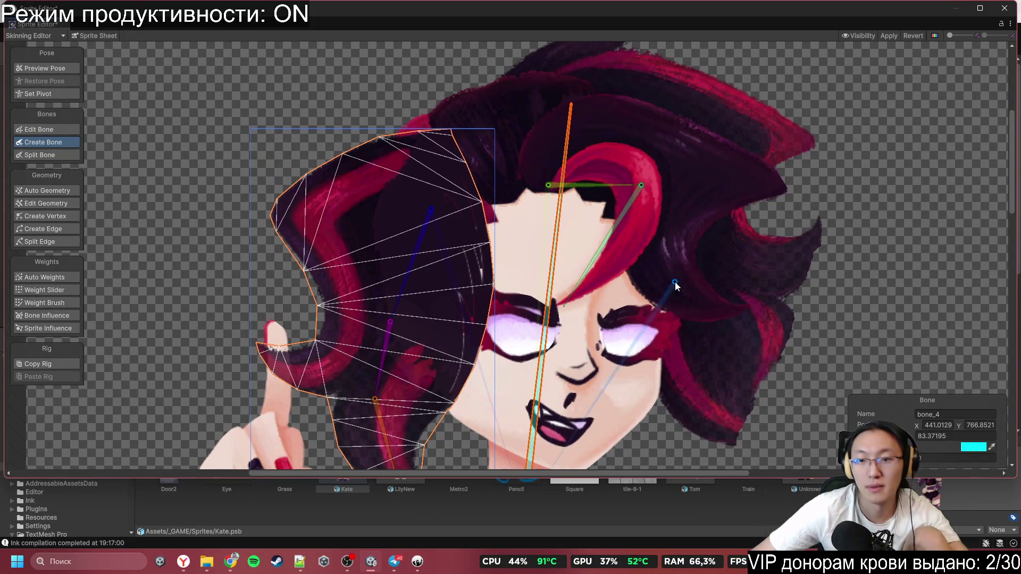
pyautogui.click(540, 190)
pyautogui.scroll(5, 540, 189)
pyautogui.scroll(-6, 548, 175)
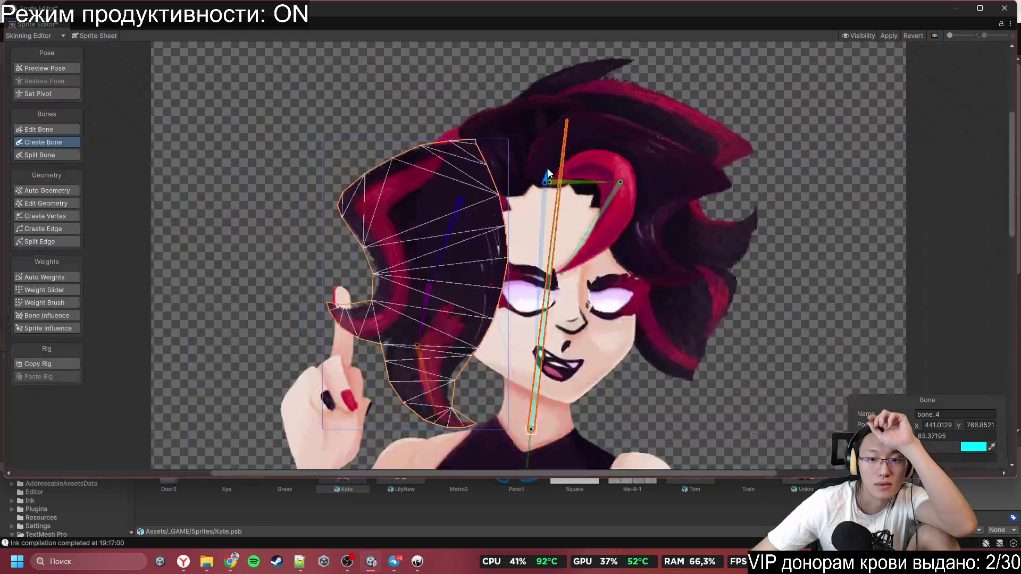
# Step: Add bones across the top hair into the right curl and down the long right strand
pyautogui.click(610, 140)
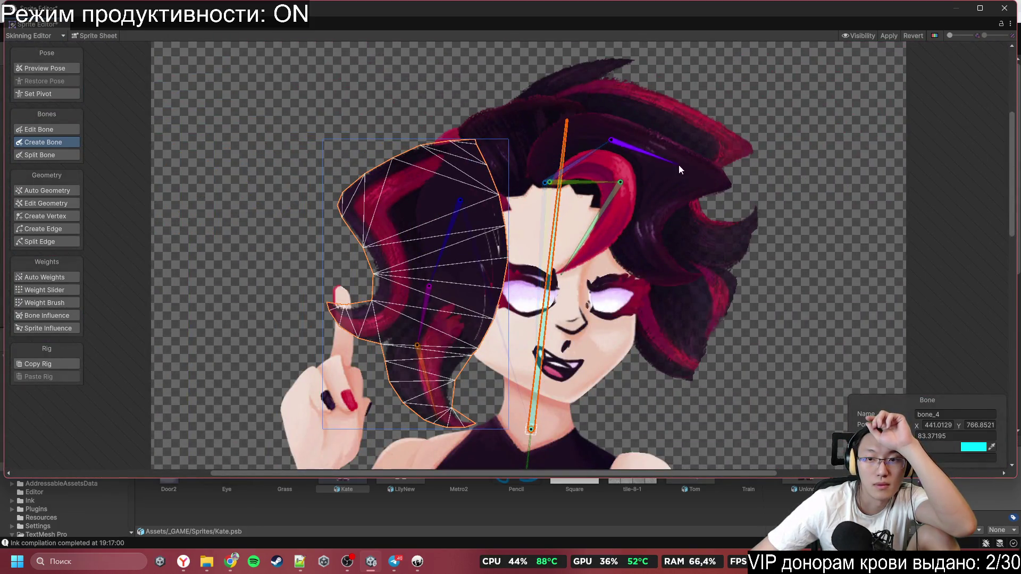
pyautogui.click(684, 179)
pyautogui.click(638, 233)
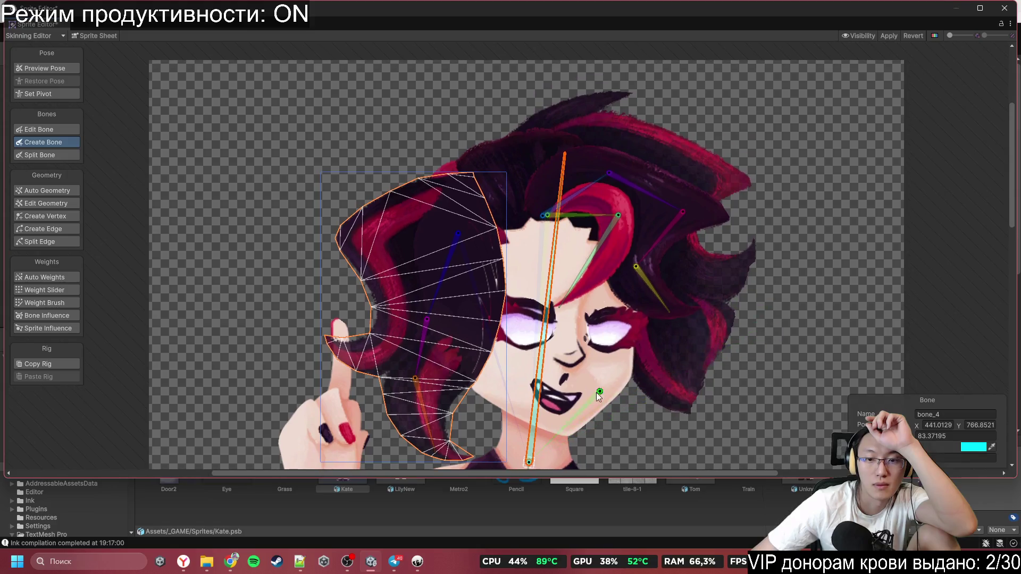
pyautogui.scroll(3, 527, 289)
pyautogui.click(588, 200)
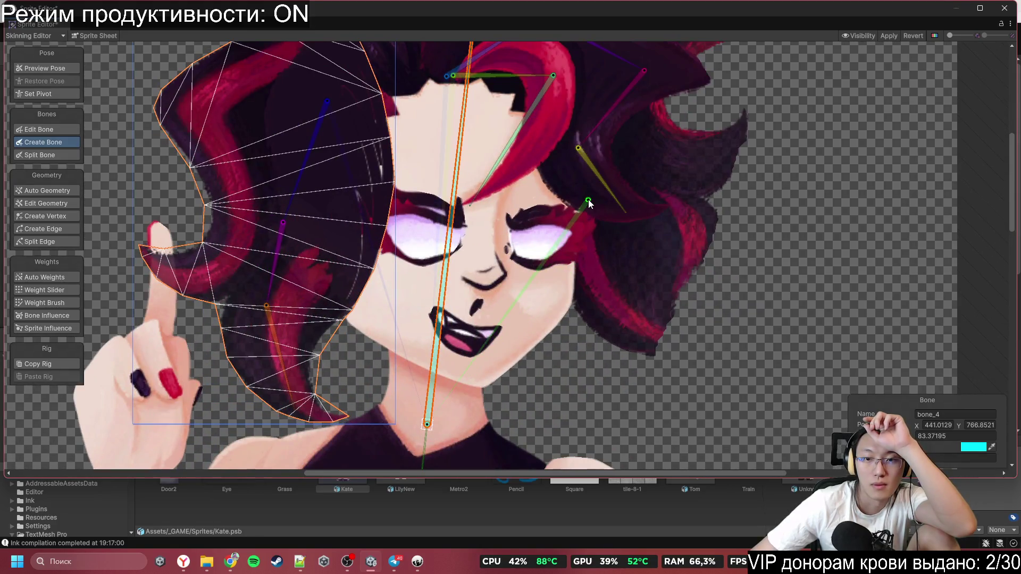
pyautogui.click(686, 349)
pyautogui.scroll(-2, 704, 192)
pyautogui.scroll(-1, 707, 189)
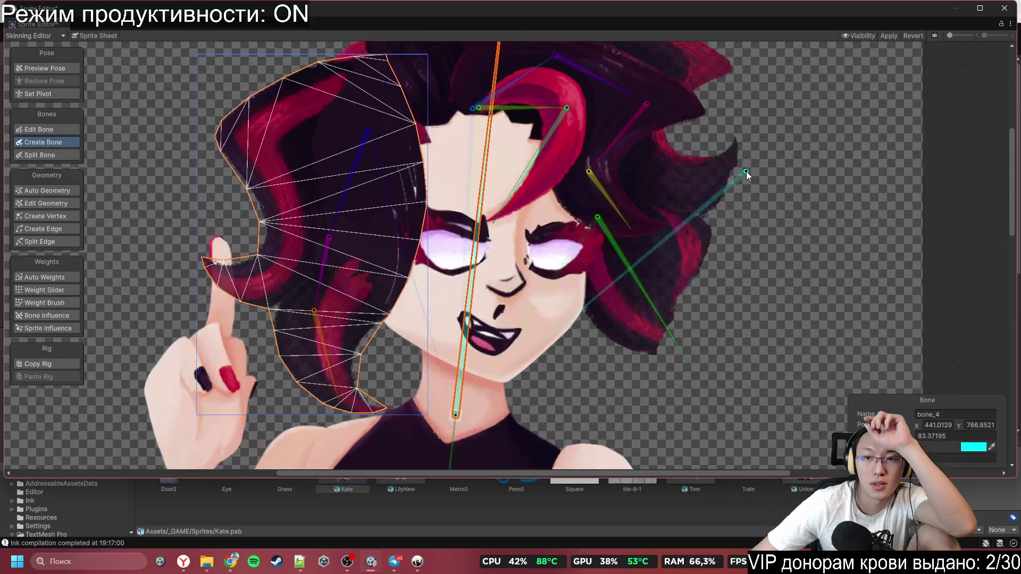
# Step: Select the right hair piece, frame the whole character, and select torso bone bone_3
pyautogui.click(47, 69)
pyautogui.click(701, 173)
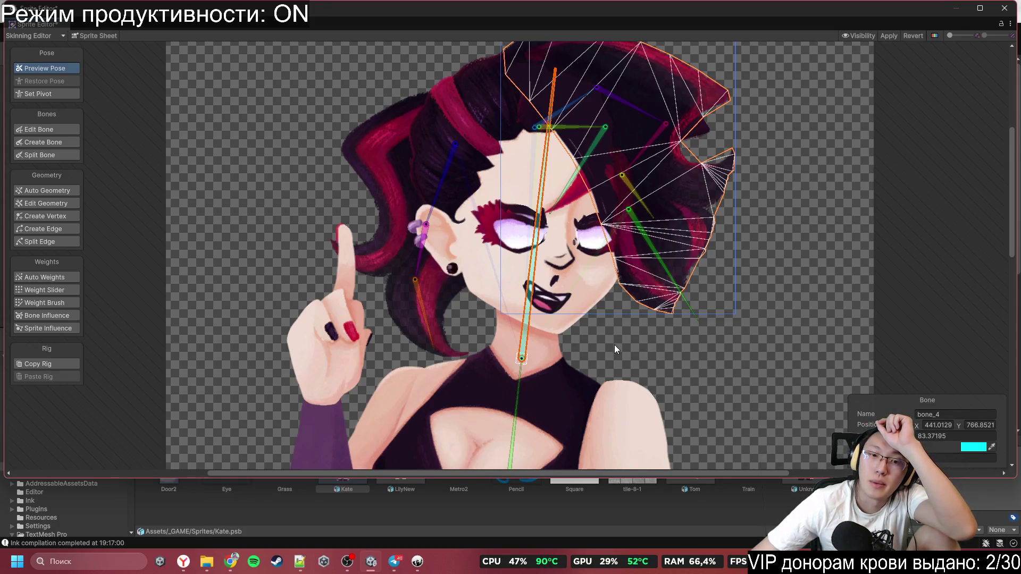
pyautogui.moveTo(614, 344); pyautogui.dragTo(656, 165)
pyautogui.scroll(-5, 560, 252)
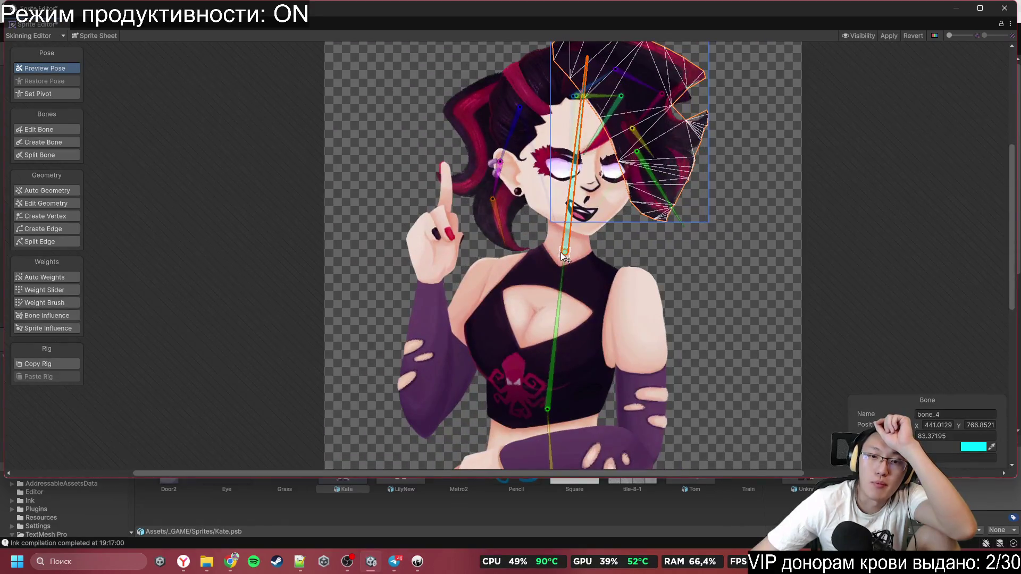
pyautogui.click(547, 409)
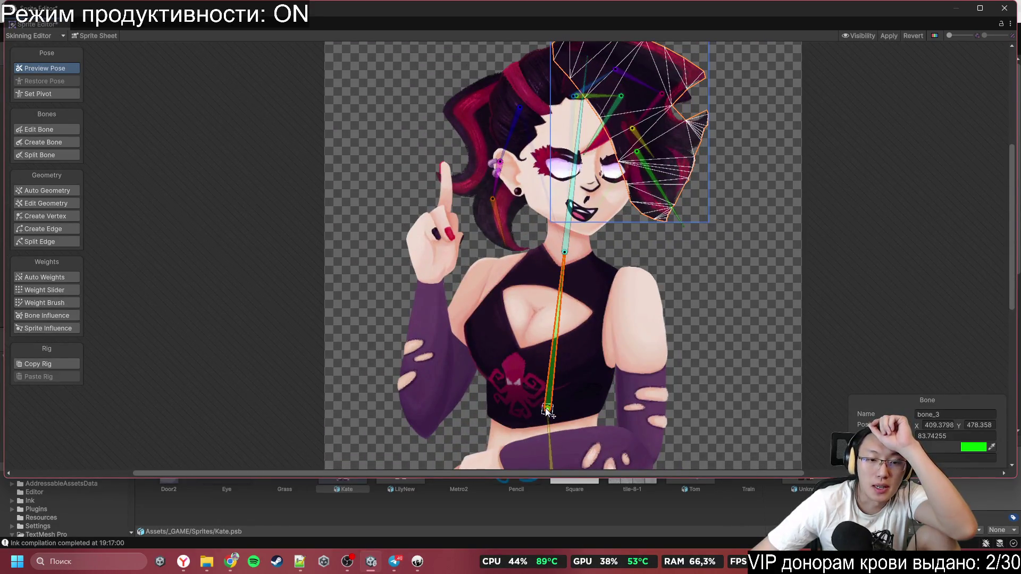
# Step: Add left and right chest bones branching from the torso bone
pyautogui.click(43, 142)
pyautogui.scroll(3, 538, 418)
pyautogui.scroll(2, 511, 345)
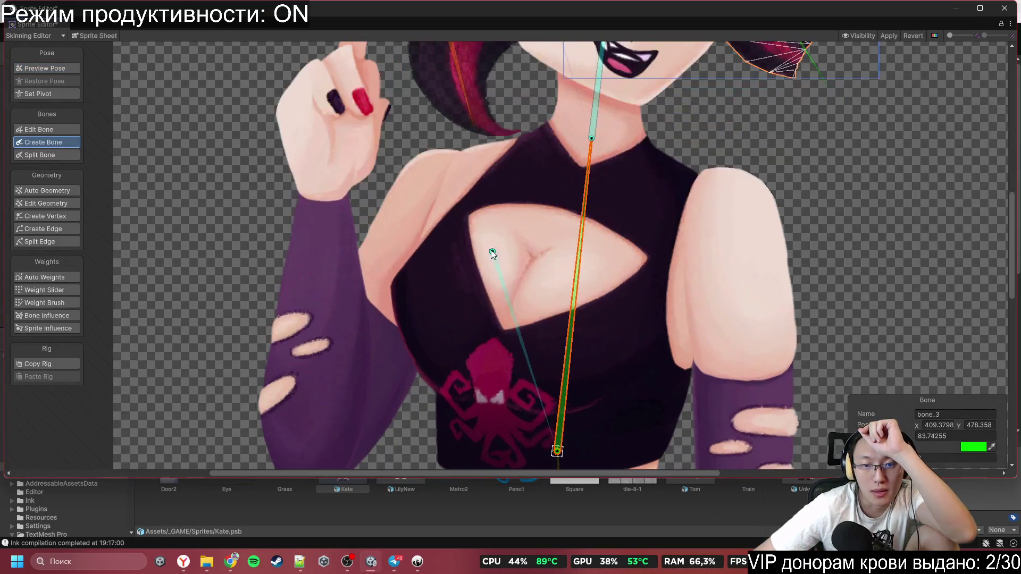
pyautogui.click(501, 248)
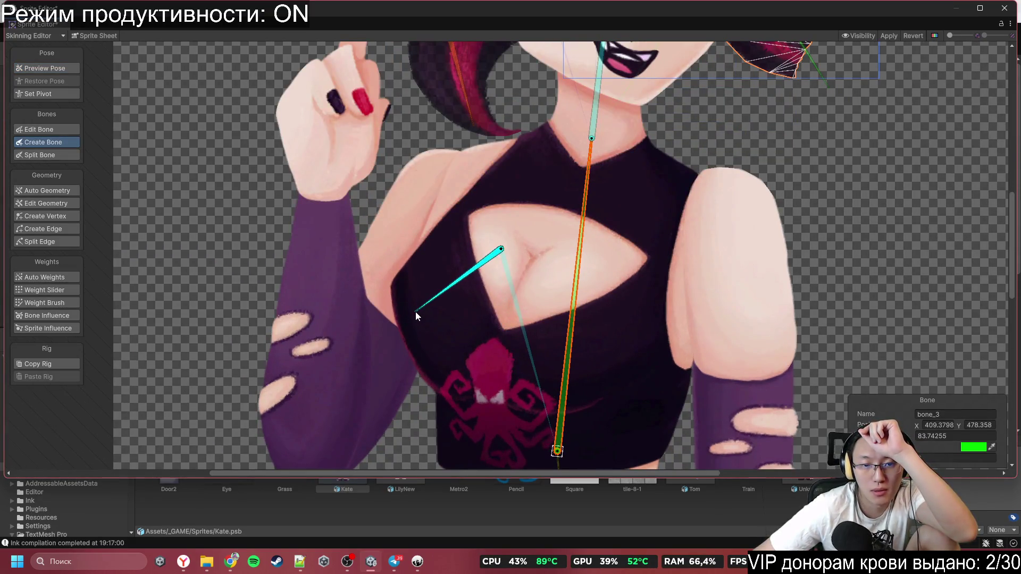
pyautogui.click(416, 312)
pyautogui.scroll(2, 582, 295)
pyautogui.scroll(1, 584, 295)
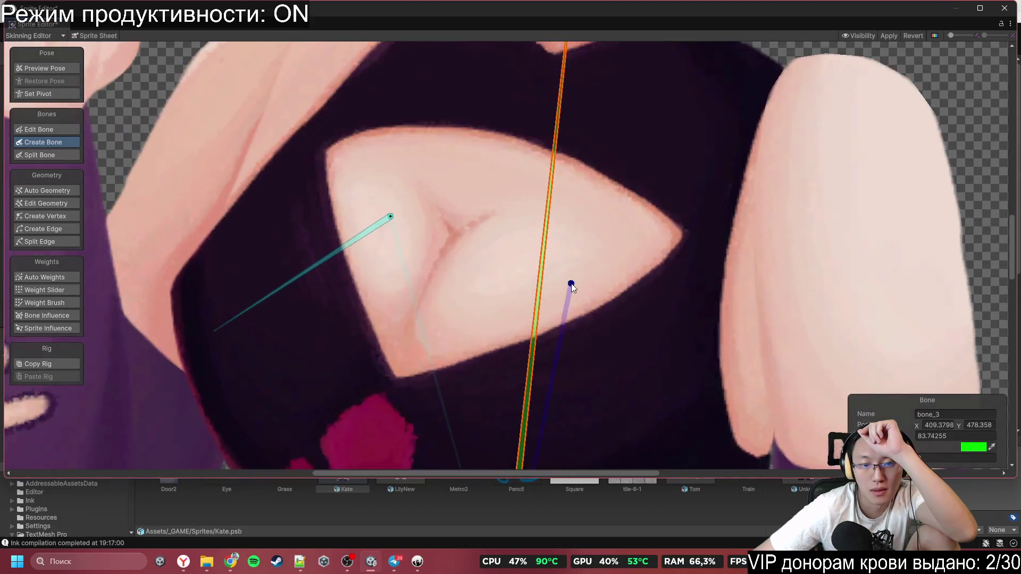
pyautogui.click(569, 250)
pyautogui.scroll(-3, 574, 340)
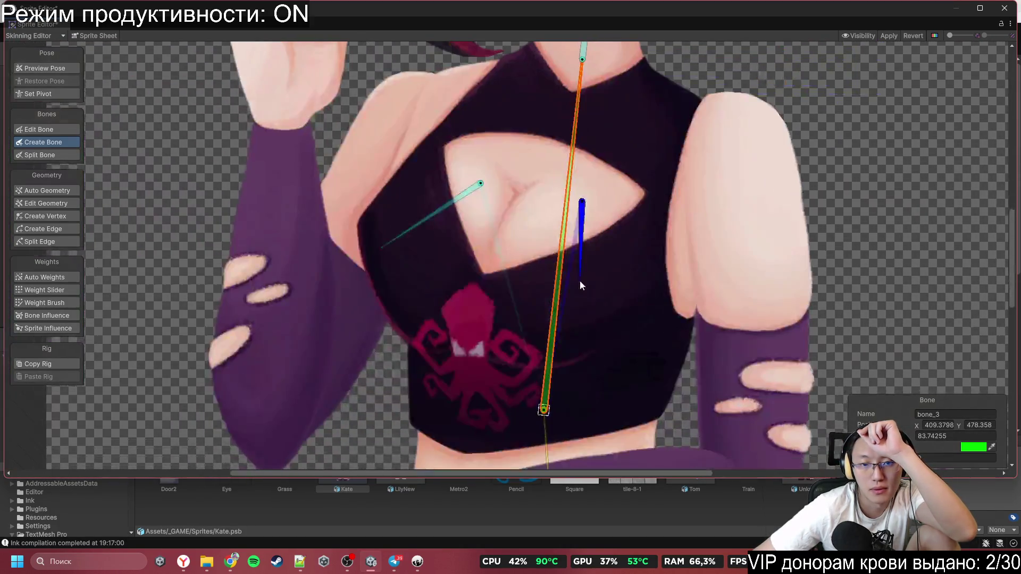
pyautogui.click(551, 321)
pyautogui.scroll(-3, 691, 240)
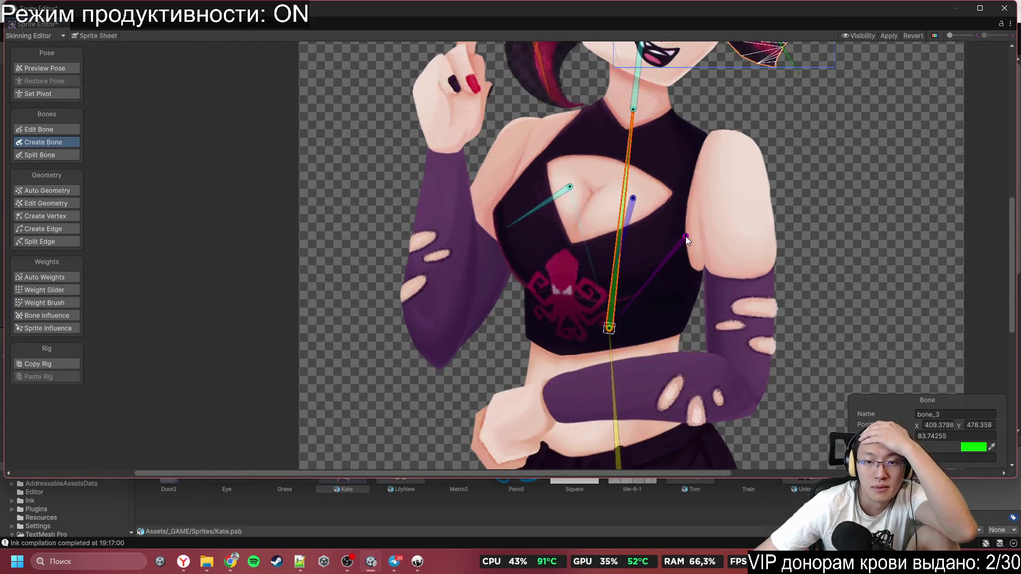
# Step: Add a shoulder-to-elbow, forearm and hand bone chain for the lowered arm
pyautogui.moveTo(652, 237); pyautogui.dragTo(611, 291)
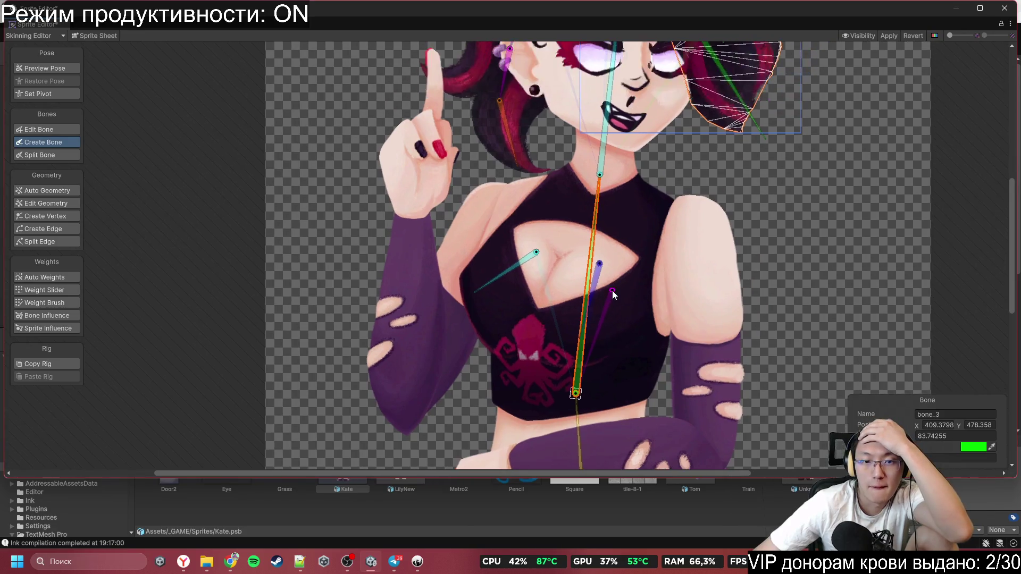
pyautogui.scroll(-2, 611, 290)
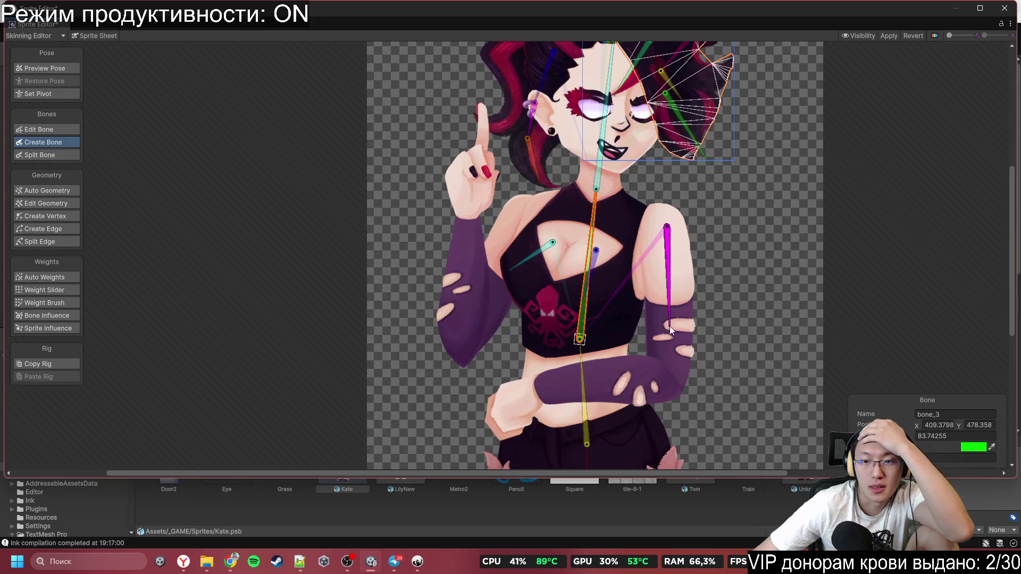
pyautogui.click(668, 380)
pyautogui.click(538, 392)
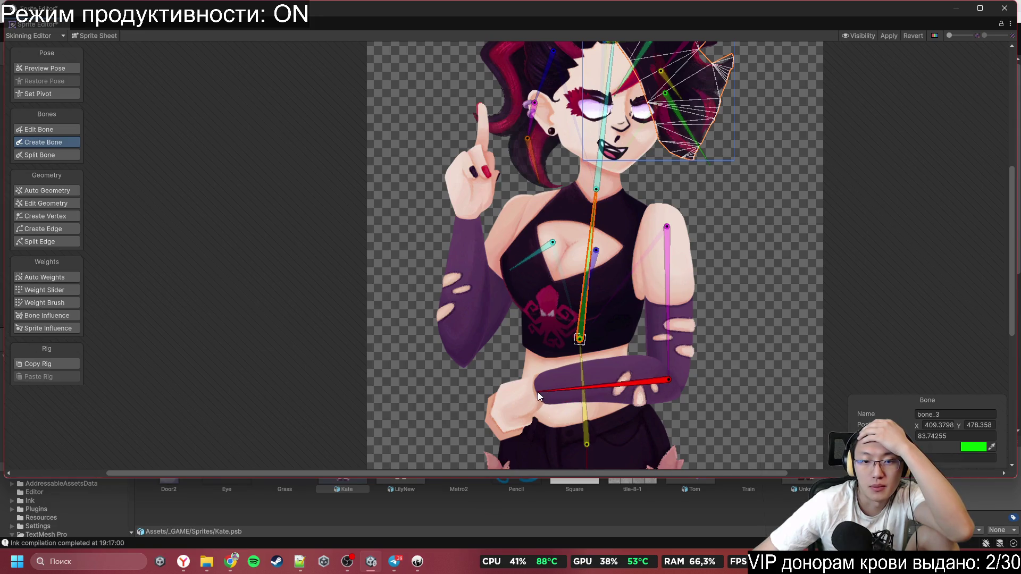
pyautogui.click(499, 423)
pyautogui.rightClick(499, 423)
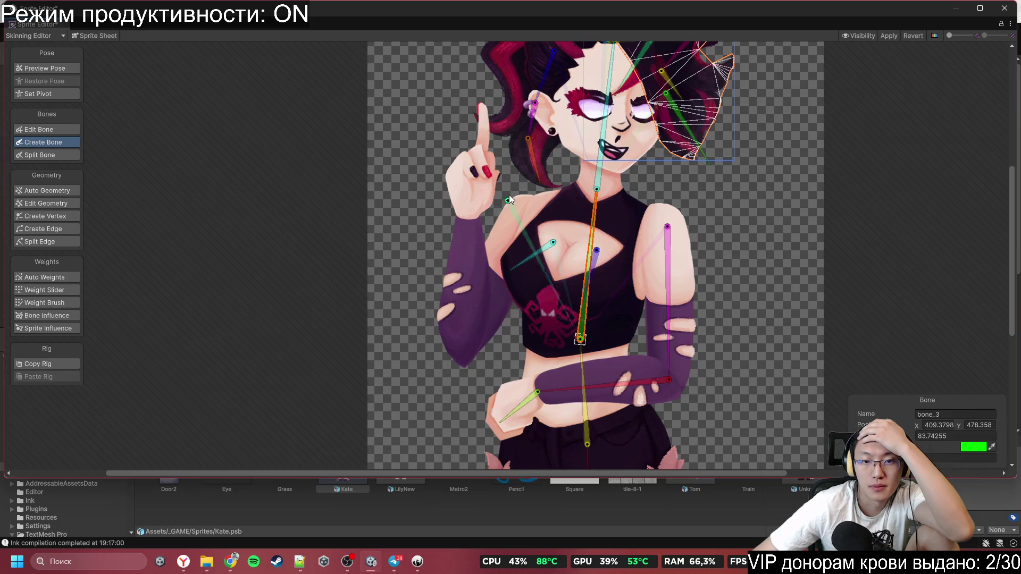
# Step: Add upper arm, forearm, hand and raised-finger bones for the lifted arm, then stop creating bones
pyautogui.scroll(3, 509, 195)
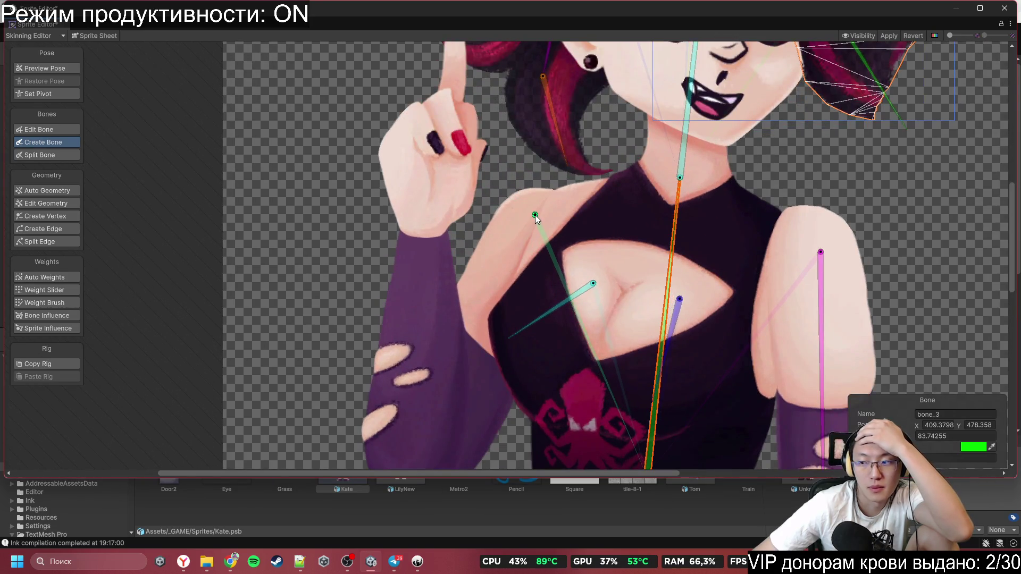
pyautogui.click(535, 215)
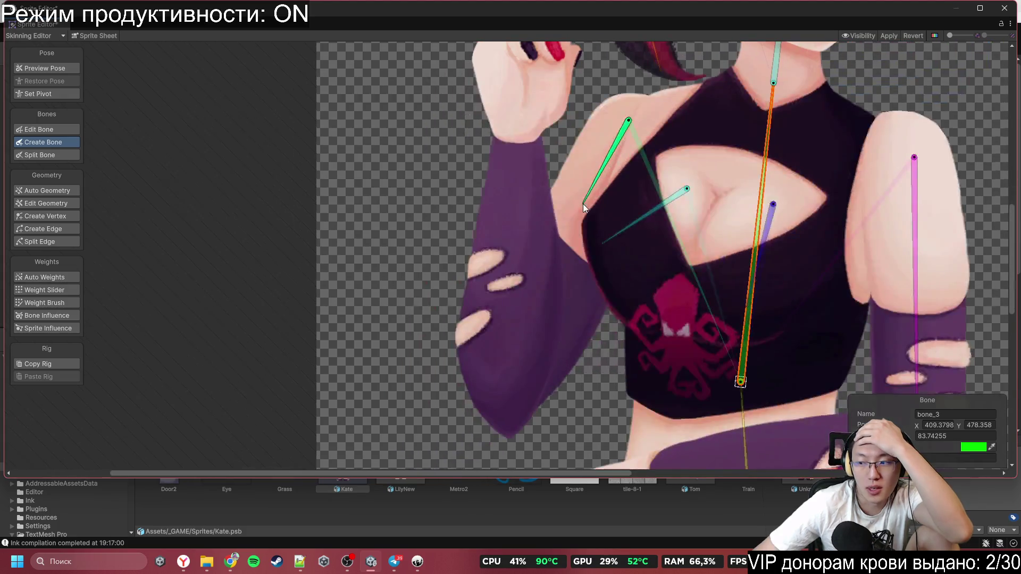
pyautogui.click(510, 401)
pyautogui.moveTo(515, 145); pyautogui.dragTo(536, 262)
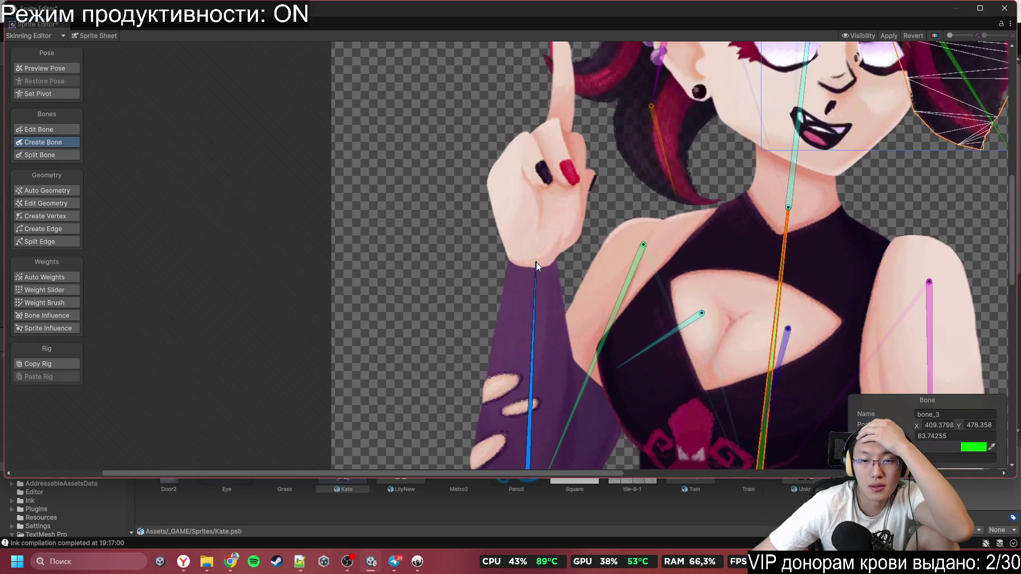
pyautogui.scroll(2, 537, 262)
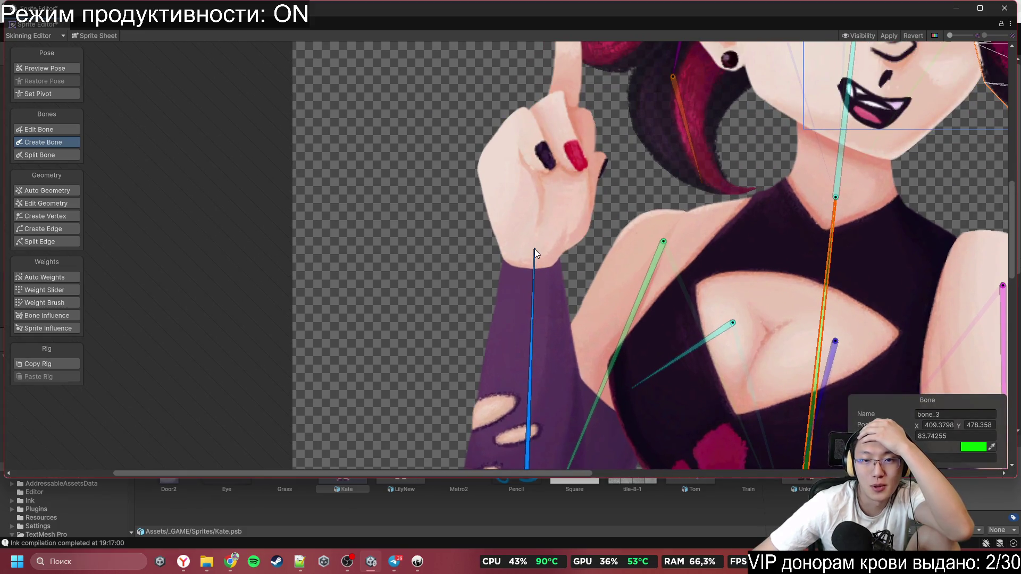
pyautogui.click(534, 249)
pyautogui.moveTo(547, 135); pyautogui.dragTo(544, 213)
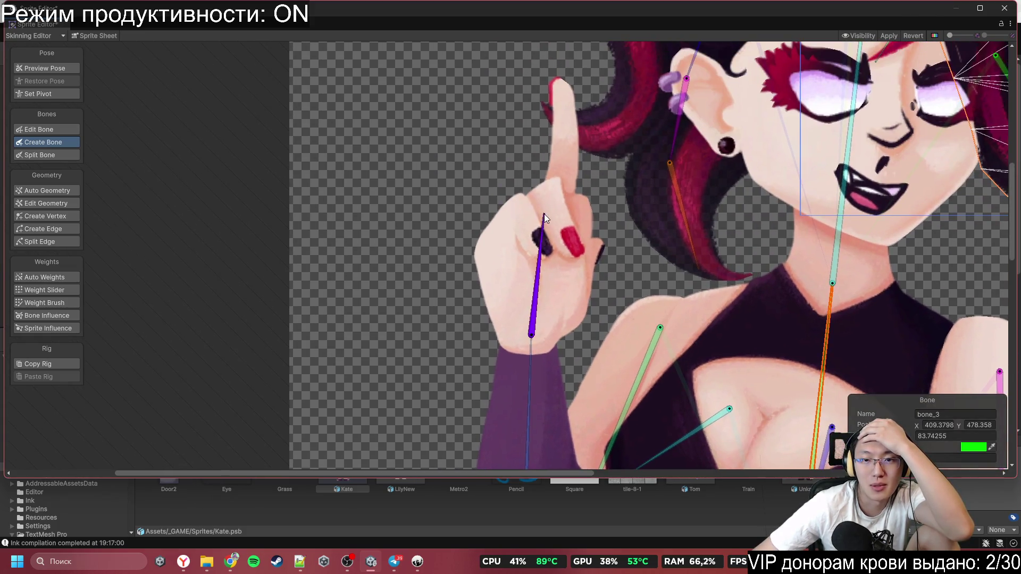
pyautogui.click(553, 189)
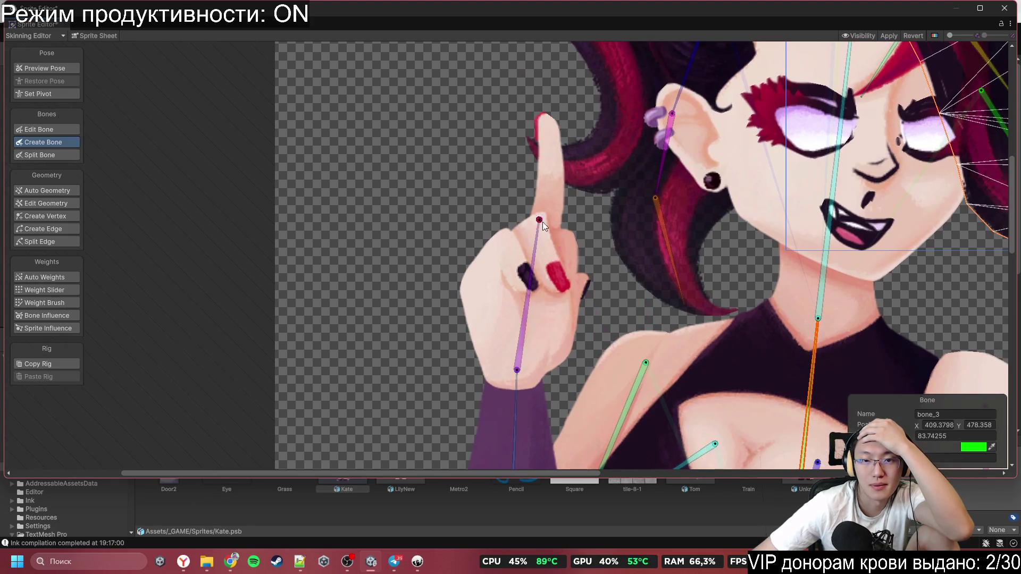
pyautogui.scroll(3, 550, 244)
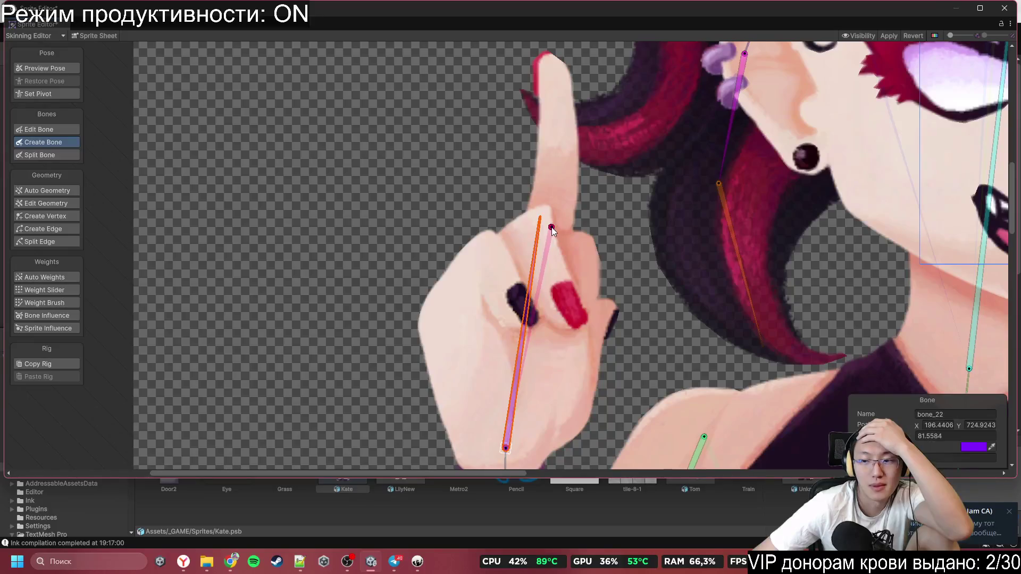
pyautogui.click(551, 228)
pyautogui.click(554, 56)
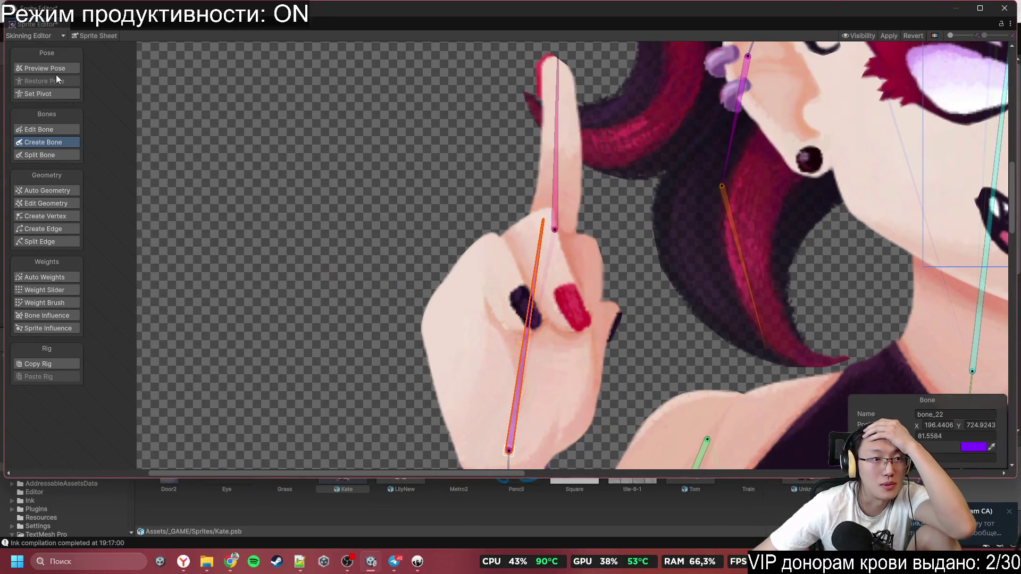
pyautogui.click(44, 68)
# Step: Add two vertices inside the hand mesh's raised finger and pull one up to the fingertip
pyautogui.scroll(-5, 532, 263)
pyautogui.click(77, 215)
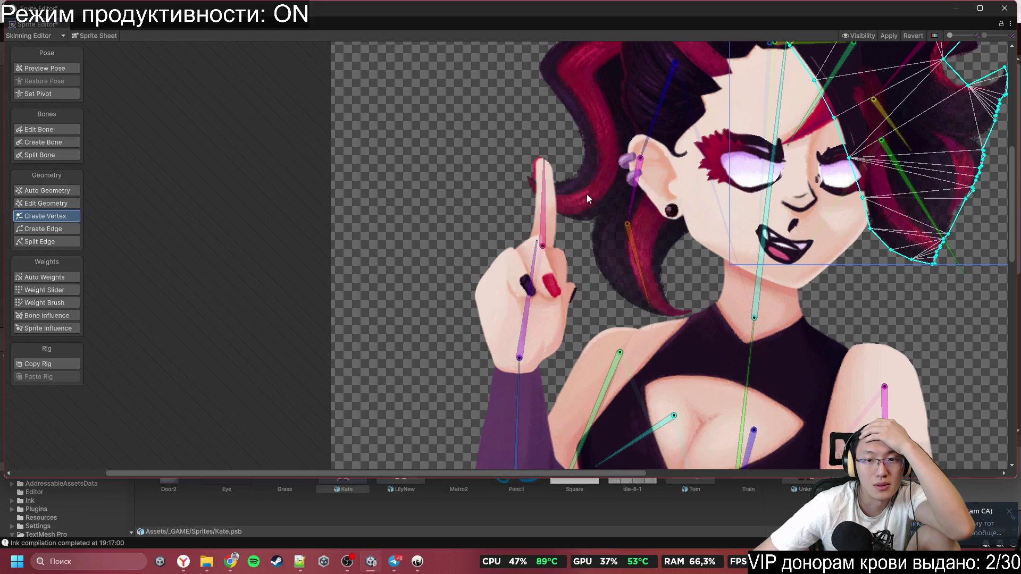
pyautogui.click(555, 188)
pyautogui.scroll(5, 569, 155)
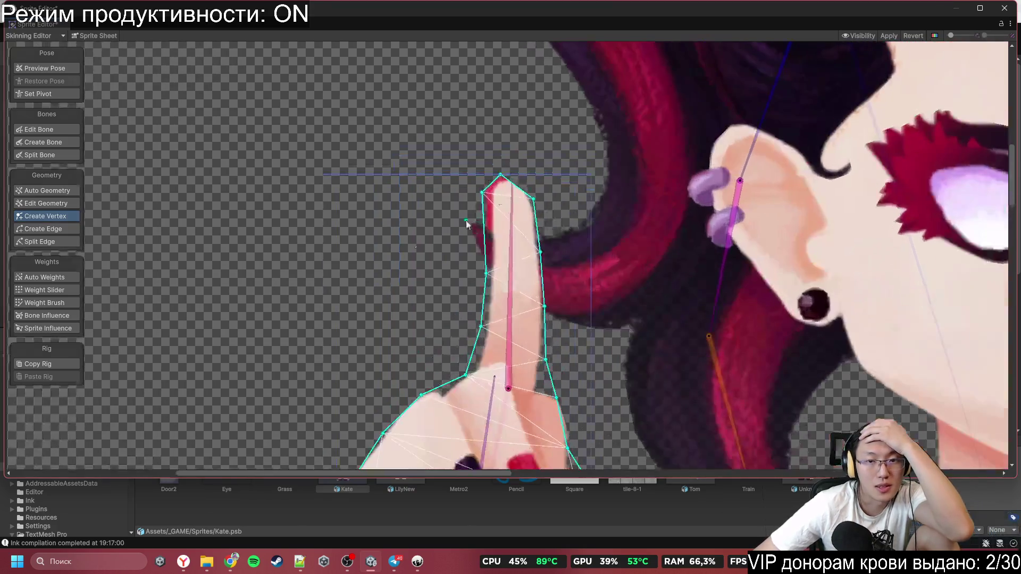
pyautogui.click(47, 303)
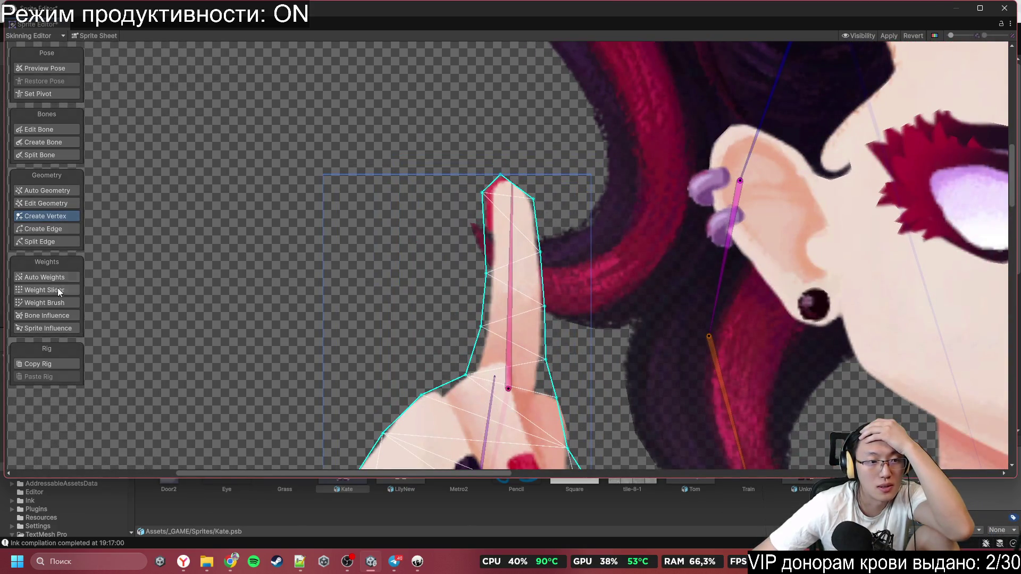
pyautogui.click(56, 217)
pyautogui.scroll(5, 431, 219)
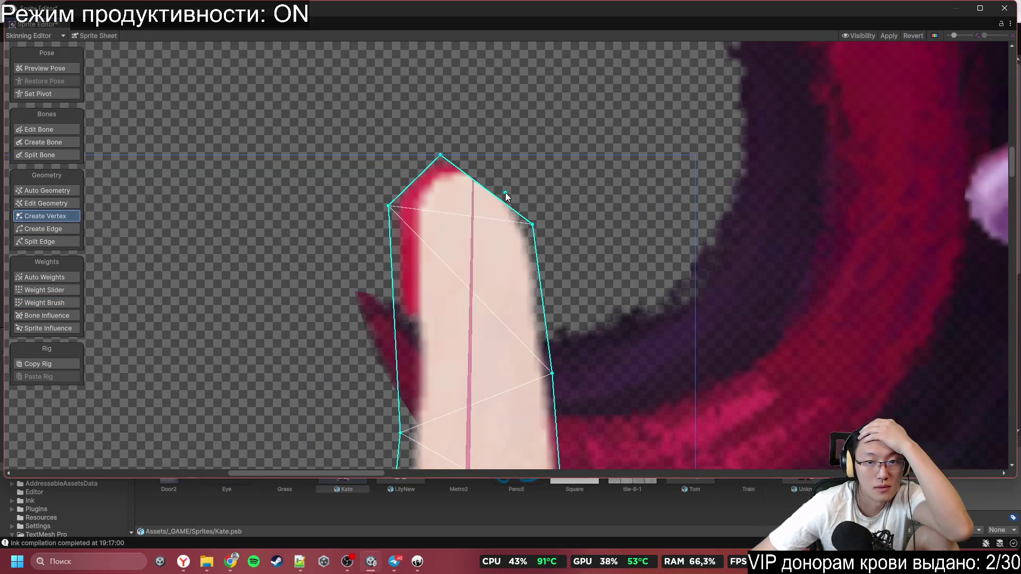
pyautogui.click(495, 195)
pyautogui.click(511, 169)
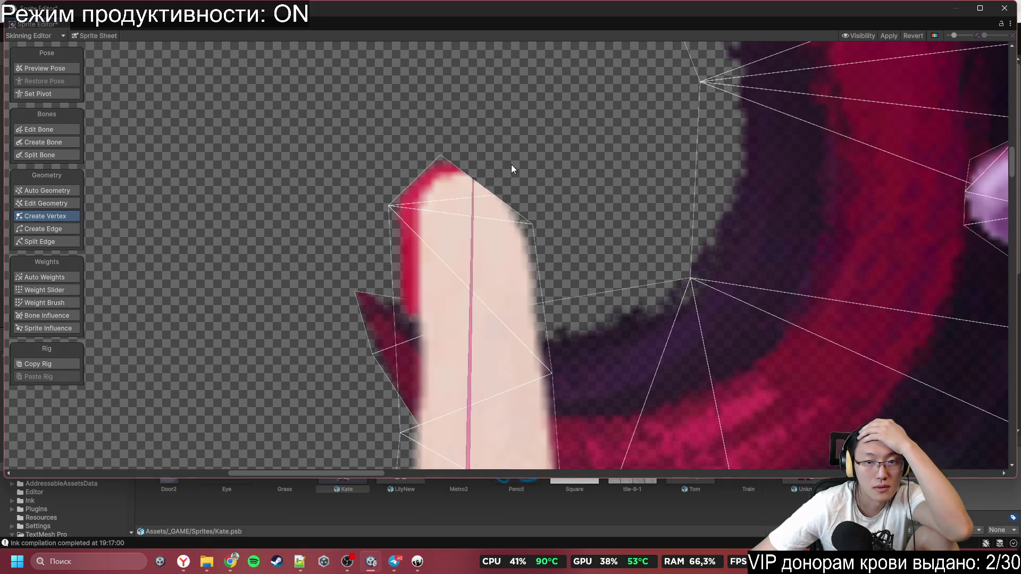
pyautogui.click(475, 230)
pyautogui.moveTo(494, 194)
pyautogui.mouseDown()
pyautogui.moveTo(526, 147)
pyautogui.moveTo(513, 156)
pyautogui.mouseUp()
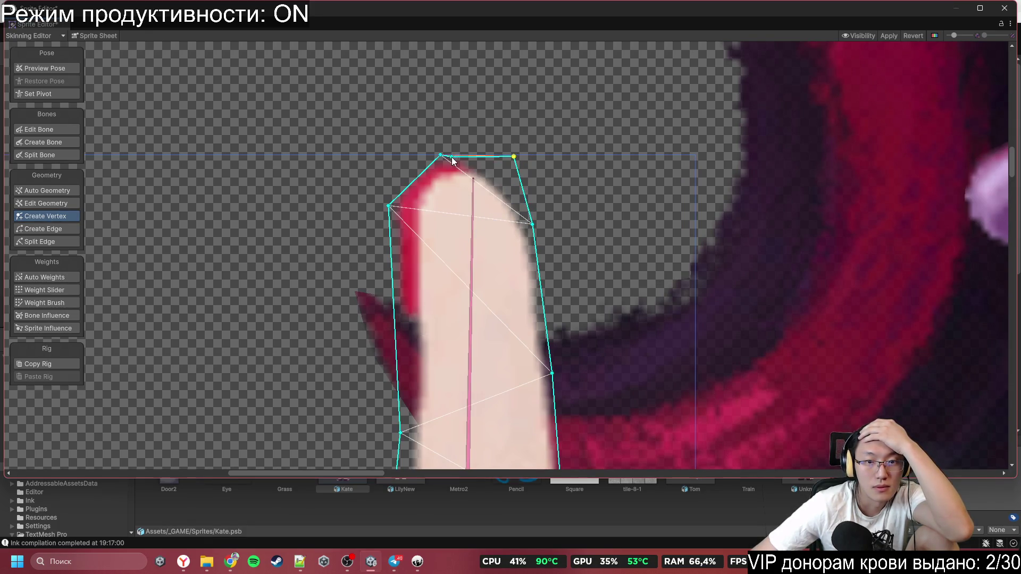
# Step: Drag the finger's top-left, right-edge and lower right-edge vertices onto the hand outline
pyautogui.moveTo(442, 157); pyautogui.dragTo(396, 150)
pyautogui.scroll(-3, 399, 148)
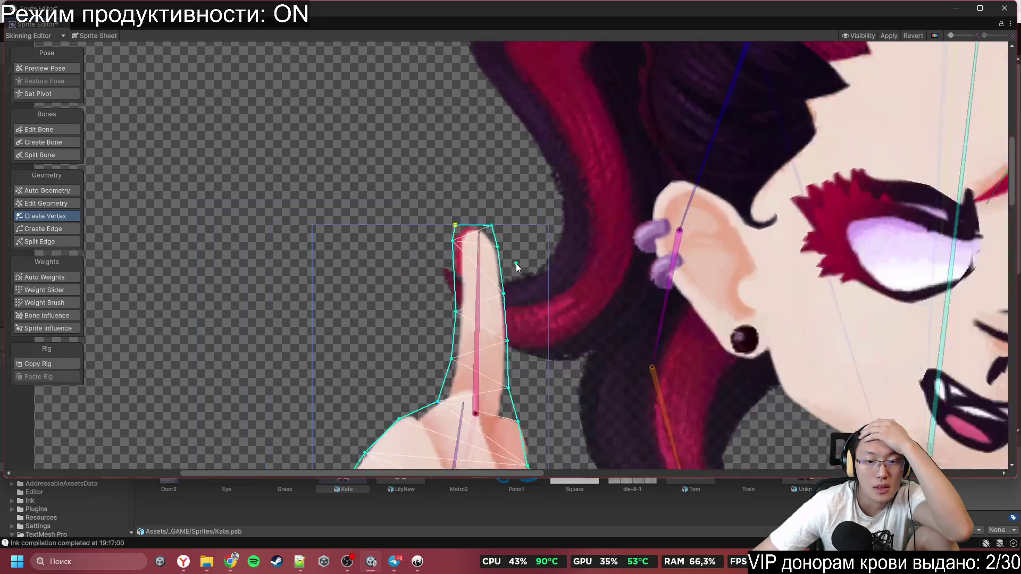
pyautogui.scroll(5, 426, 225)
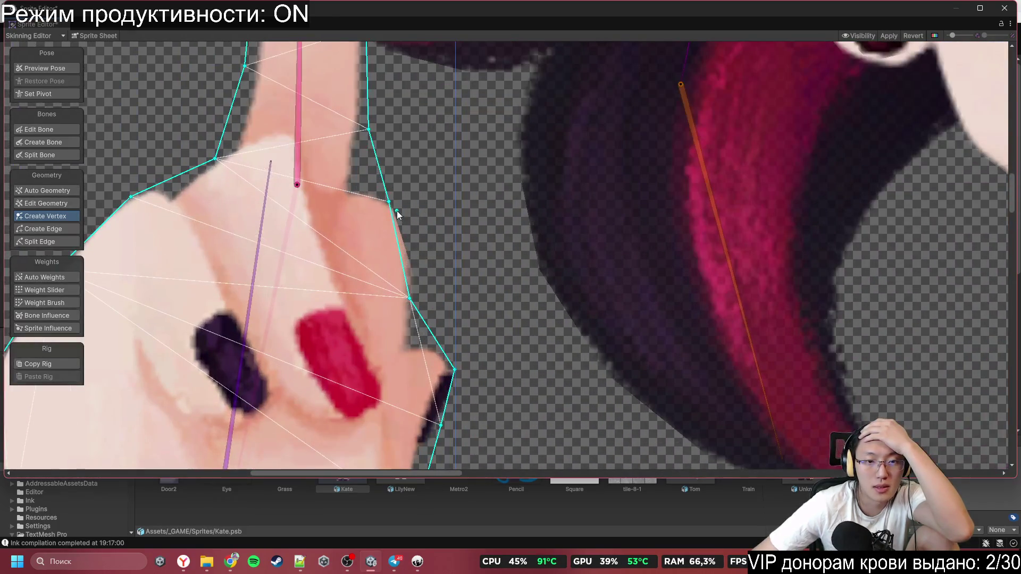
pyautogui.moveTo(388, 200); pyautogui.dragTo(408, 197)
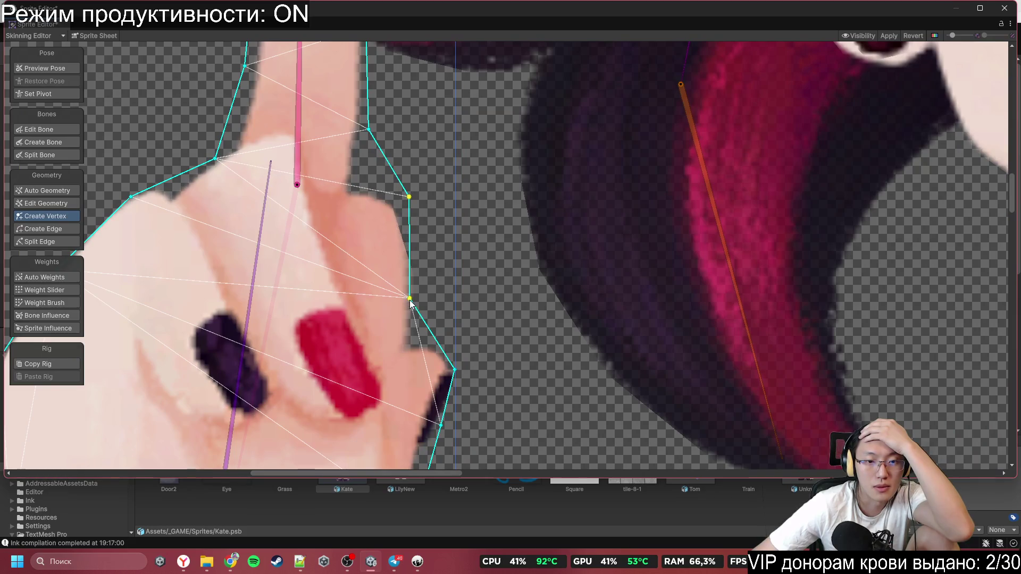
pyautogui.moveTo(409, 296); pyautogui.dragTo(439, 294)
pyautogui.scroll(-4, 438, 294)
pyautogui.scroll(4, 543, 215)
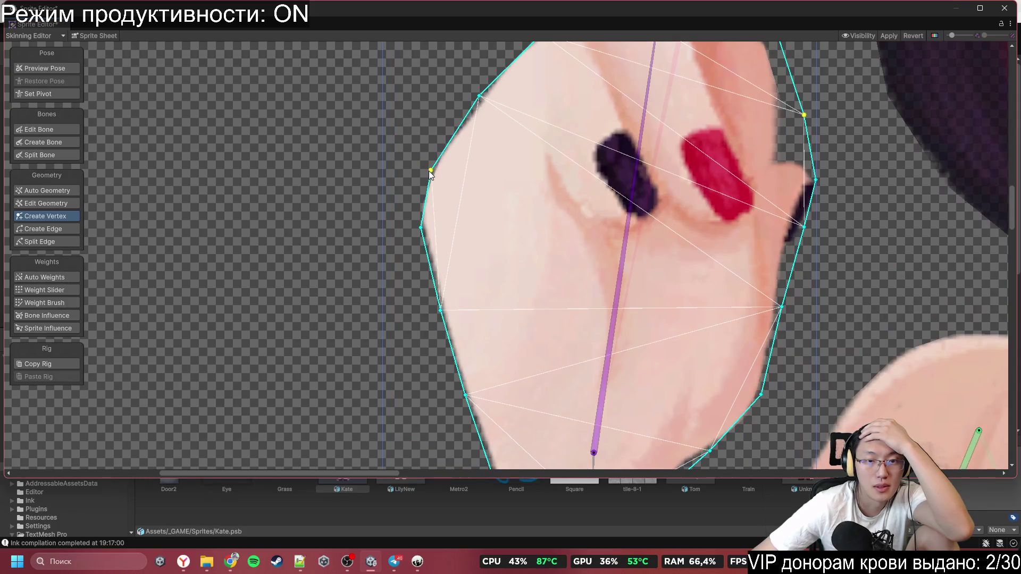
# Step: Move the hand's left-edge, upper-left and lower-right vertices onto the painted outline
pyautogui.moveTo(431, 171); pyautogui.dragTo(418, 166)
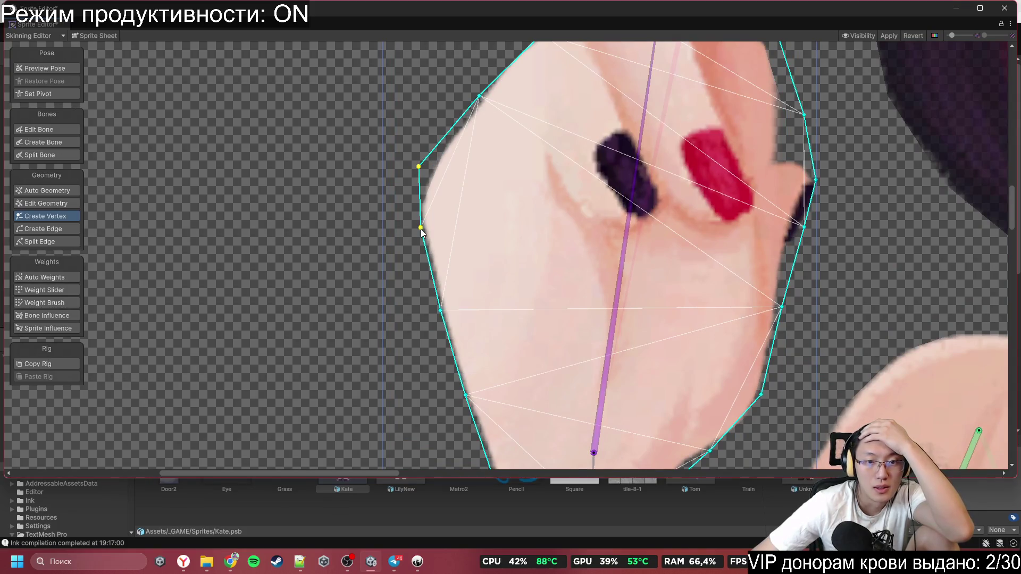
pyautogui.moveTo(421, 227); pyautogui.dragTo(410, 225)
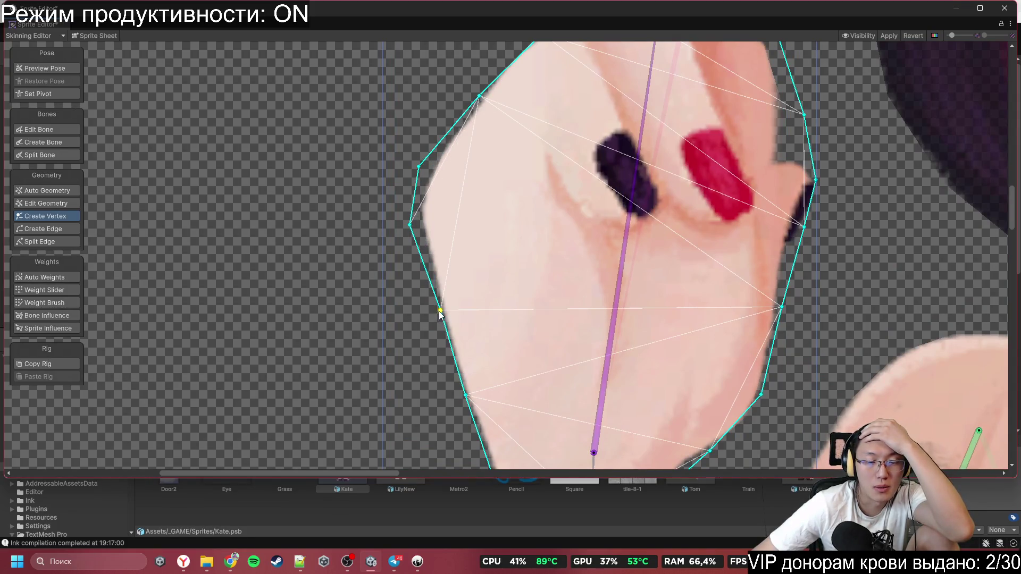
pyautogui.moveTo(440, 314); pyautogui.dragTo(417, 206)
pyautogui.moveTo(451, 290); pyautogui.dragTo(448, 292)
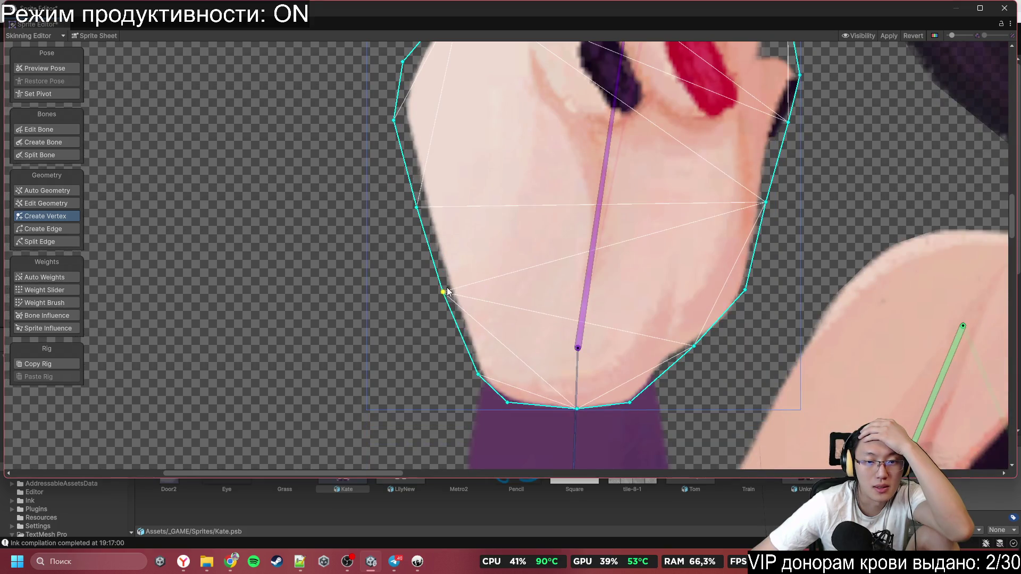
pyautogui.scroll(-2, 448, 292)
pyautogui.scroll(3, 480, 256)
pyautogui.moveTo(553, 110); pyautogui.dragTo(556, 101)
pyautogui.moveTo(479, 187); pyautogui.dragTo(474, 184)
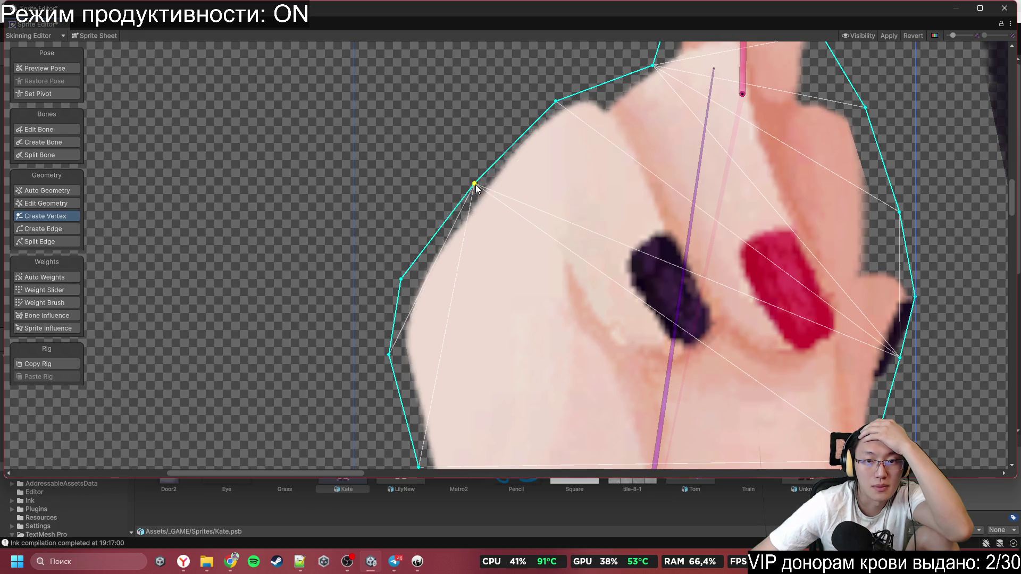
pyautogui.scroll(-4, 650, 236)
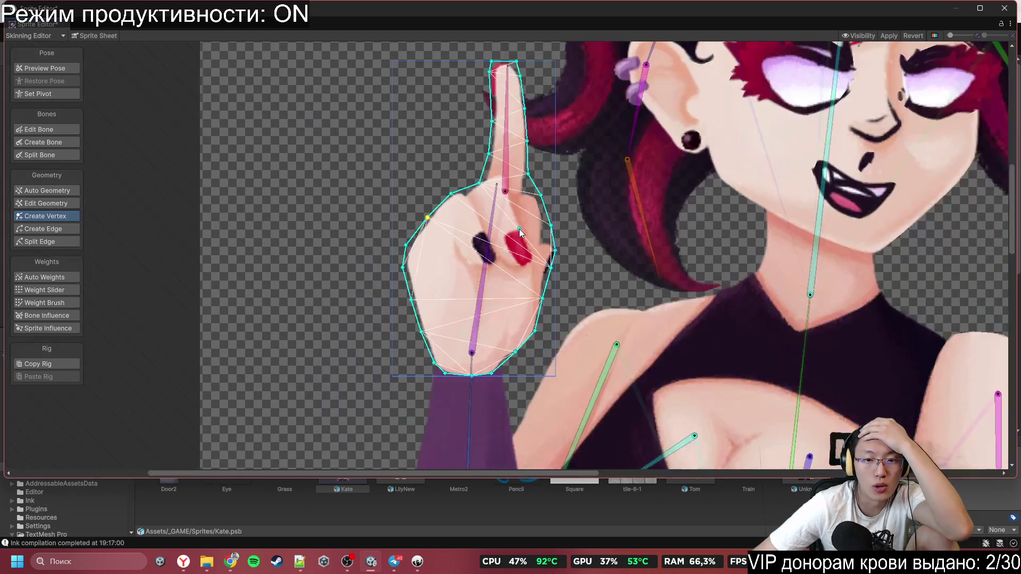
pyautogui.scroll(5, 509, 351)
pyautogui.moveTo(518, 323); pyautogui.dragTo(516, 347)
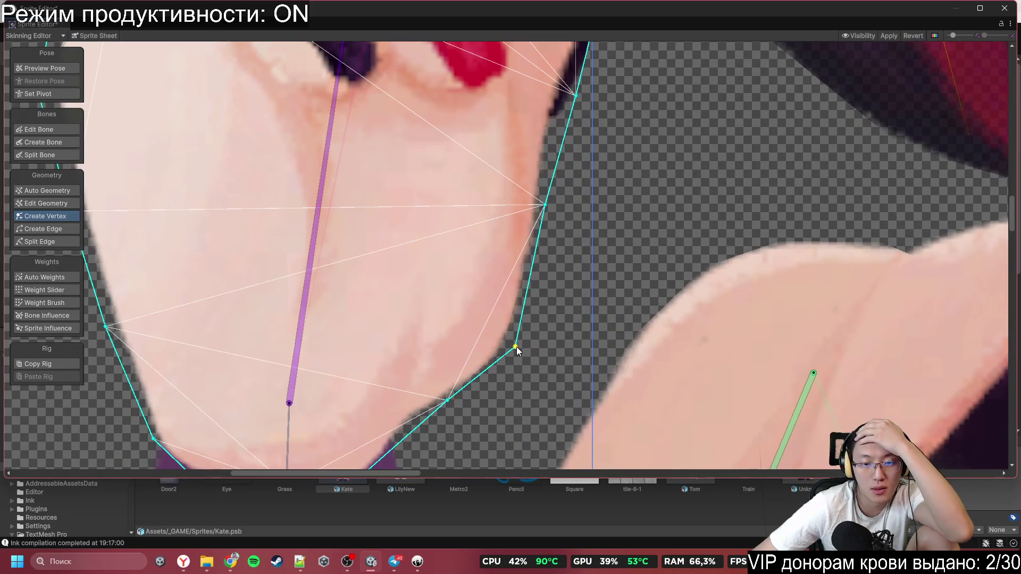
# Step: Select the hair lock beside the face and stretch its vertices out to the strand tip
pyautogui.scroll(-5, 515, 346)
pyautogui.scroll(-2, 677, 285)
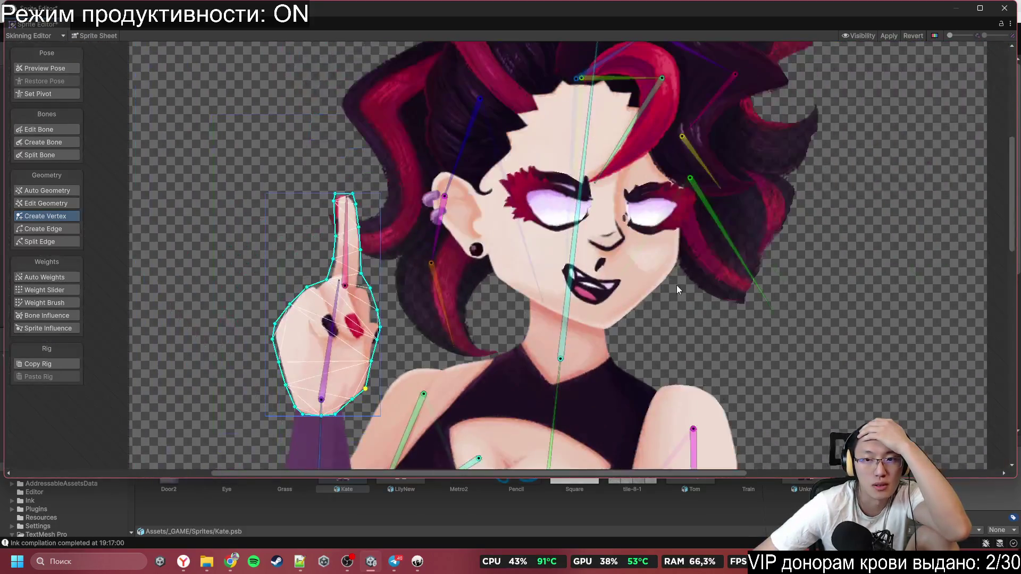
pyautogui.scroll(-5, 676, 285)
pyautogui.hscroll(3, 676, 285)
pyautogui.scroll(5, 564, 180)
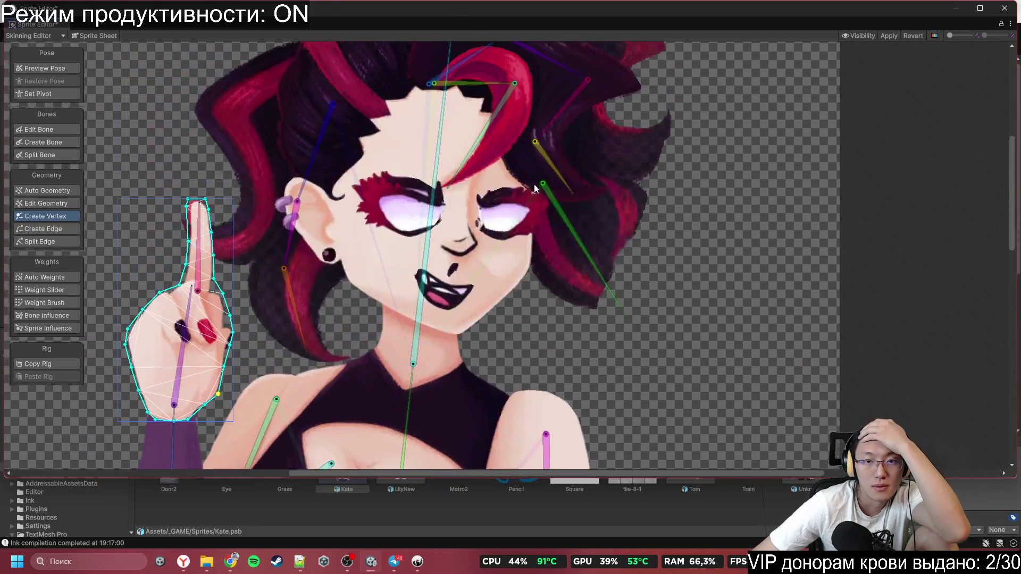
pyautogui.click(595, 282)
pyautogui.scroll(5, 596, 319)
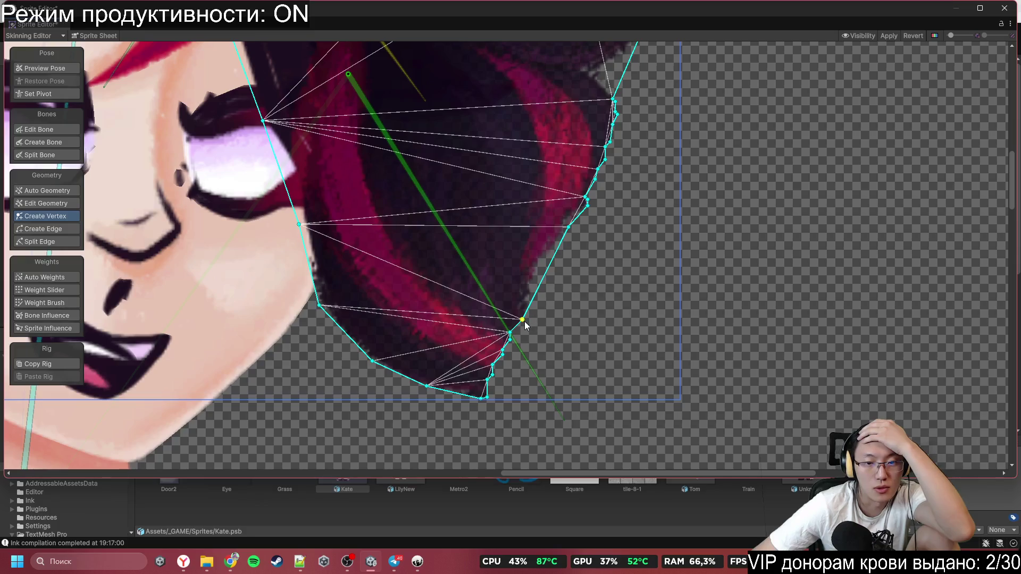
pyautogui.moveTo(523, 320); pyautogui.dragTo(624, 334)
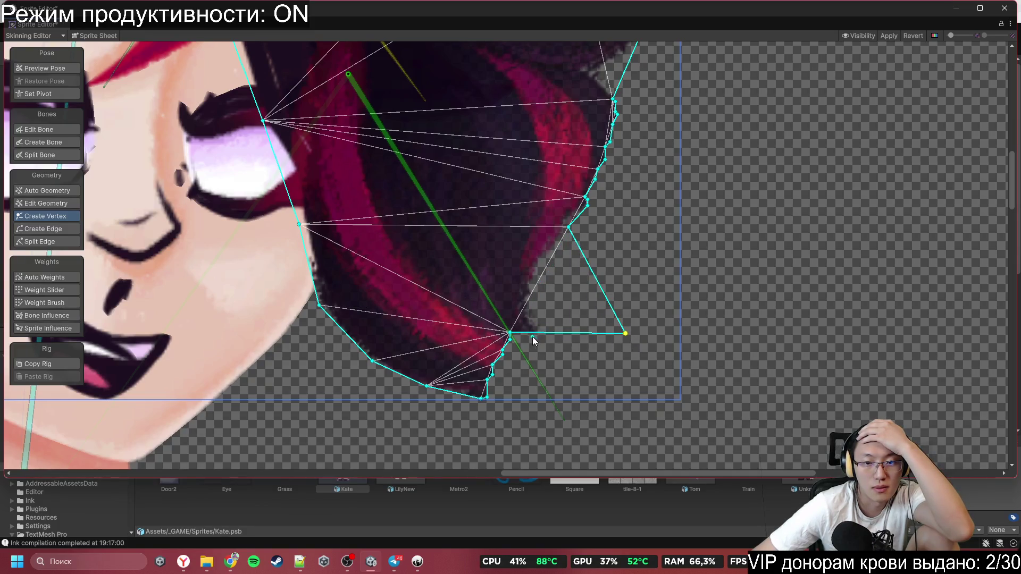
pyautogui.scroll(5, 532, 337)
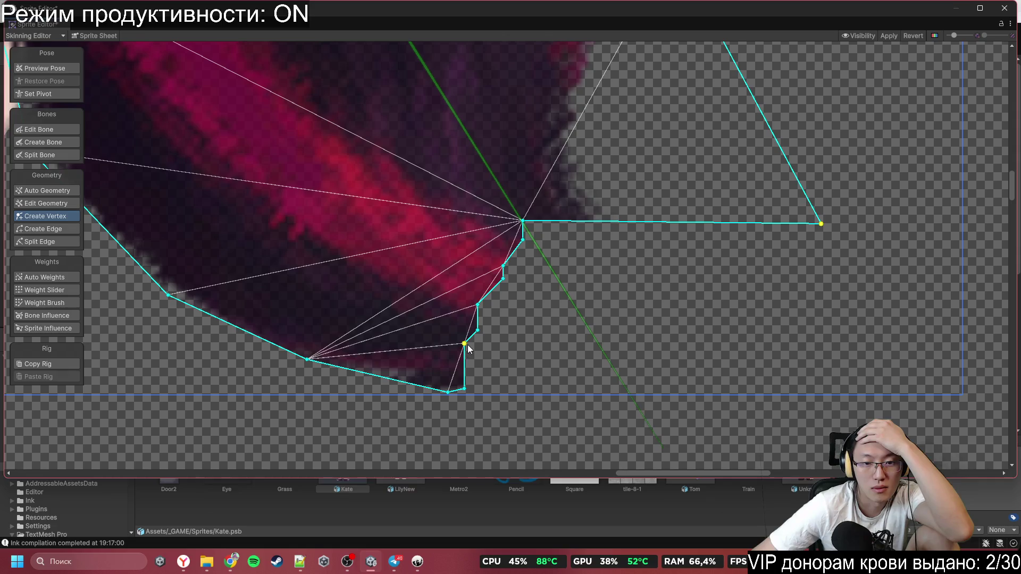
pyautogui.moveTo(468, 345); pyautogui.dragTo(718, 392)
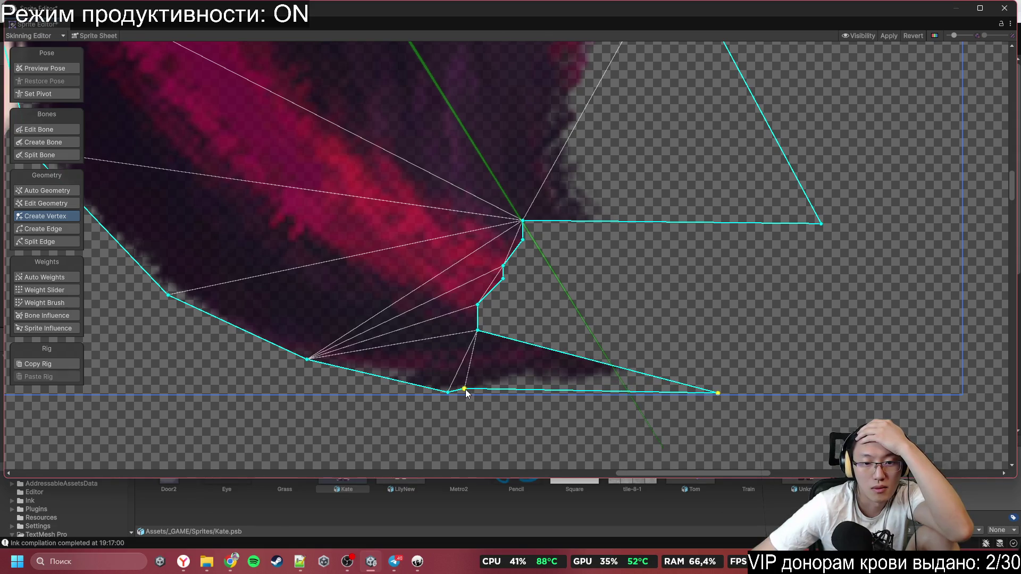
pyautogui.moveTo(465, 389); pyautogui.dragTo(549, 394)
pyautogui.moveTo(720, 392)
pyautogui.mouseDown()
pyautogui.moveTo(750, 329)
pyautogui.moveTo(757, 362)
pyautogui.moveTo(759, 351)
pyautogui.mouseUp()
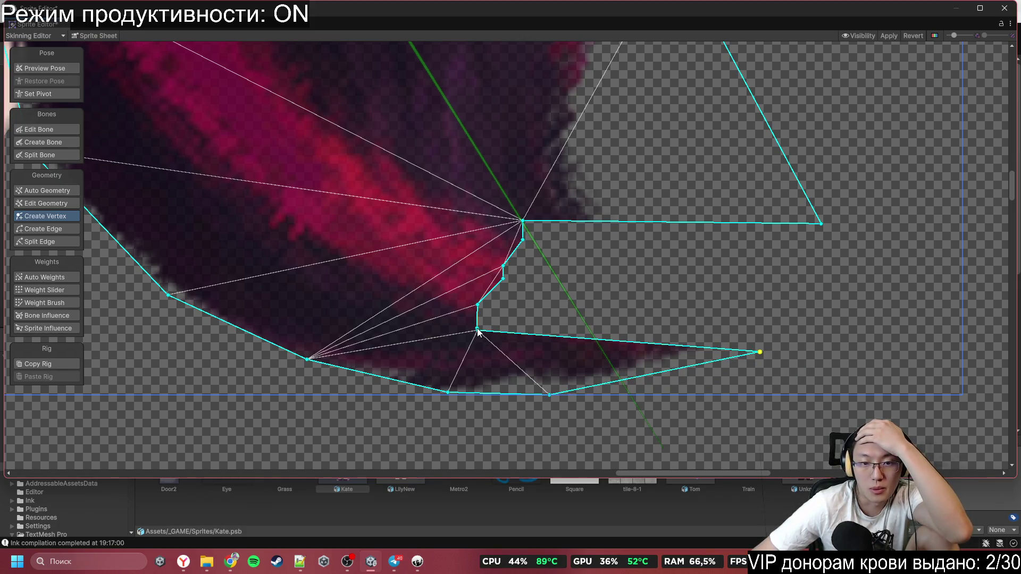
# Step: Add vertices on the hair lock's outer and inner edges and pull one out to the strand's end
pyautogui.click(466, 346)
pyautogui.moveTo(379, 314); pyautogui.dragTo(370, 308)
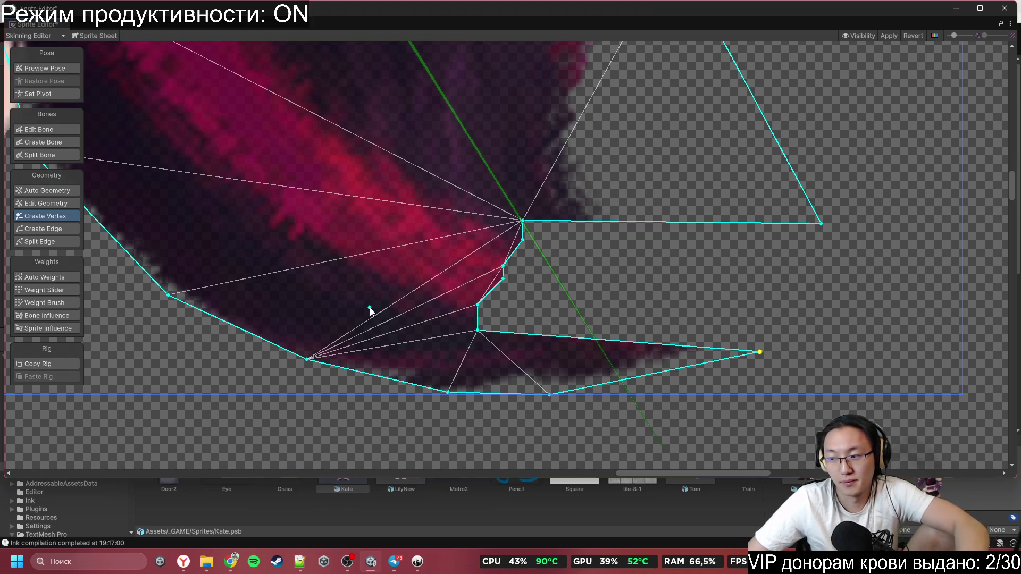
pyautogui.click(476, 325)
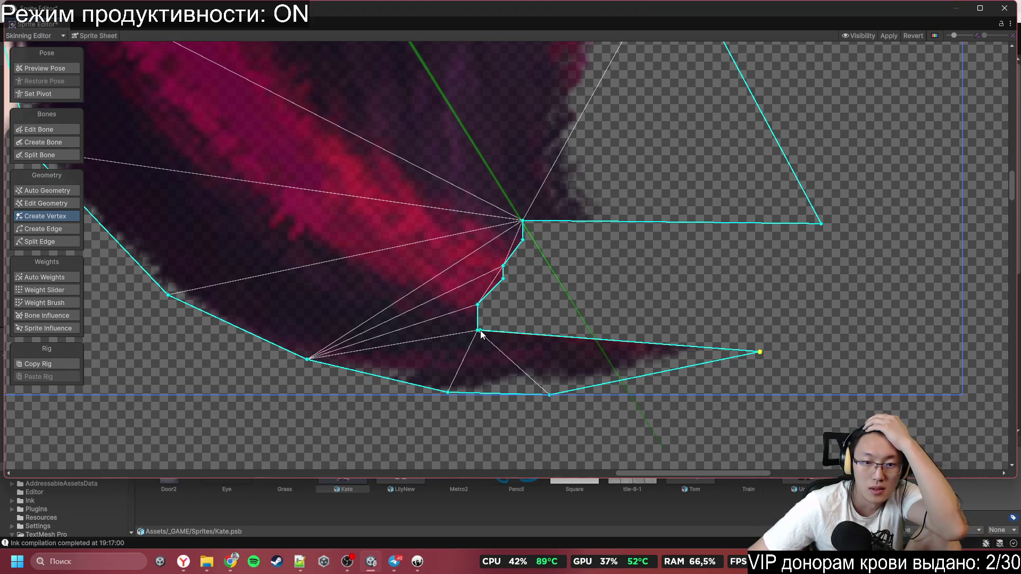
pyautogui.moveTo(480, 334)
pyautogui.mouseDown()
pyautogui.moveTo(516, 316)
pyautogui.moveTo(850, 262)
pyautogui.mouseUp()
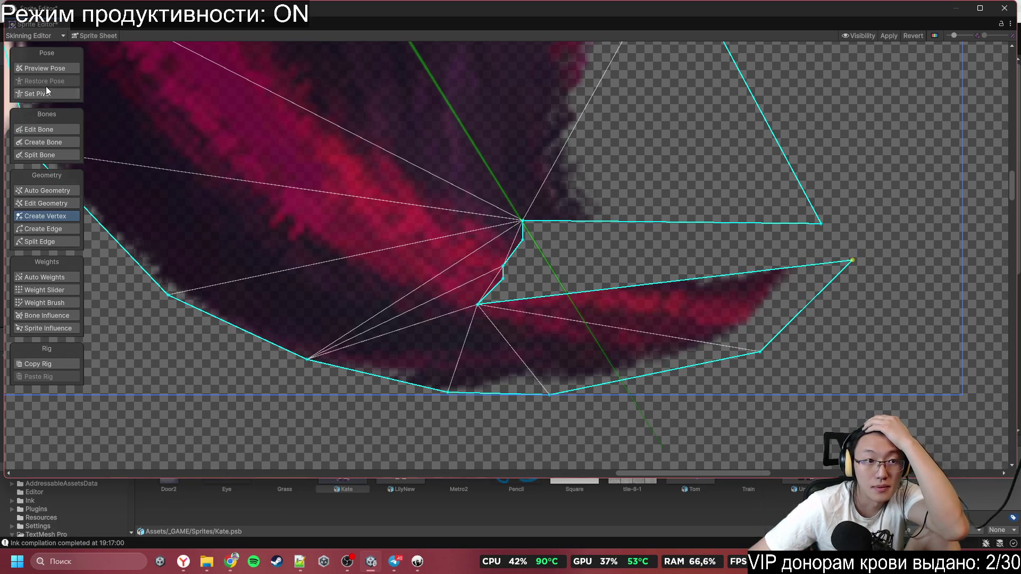
# Step: Preview the hair bone's pose, then select the vertices along the inner hair edge
pyautogui.click(49, 67)
pyautogui.moveTo(449, 195); pyautogui.dragTo(531, 311)
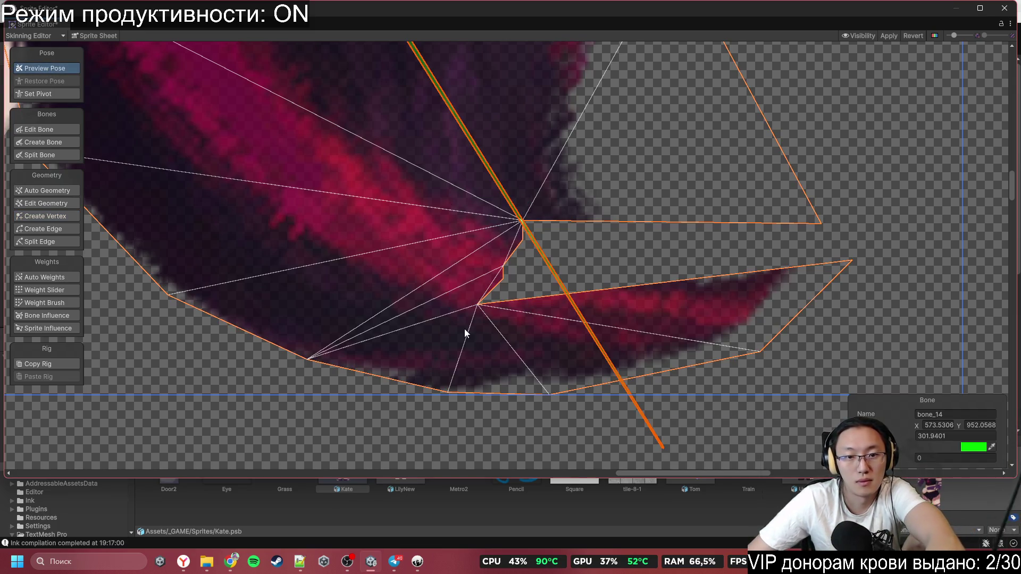
pyautogui.click(76, 203)
pyautogui.moveTo(424, 187); pyautogui.dragTo(531, 317)
pyautogui.scroll(-5, 541, 302)
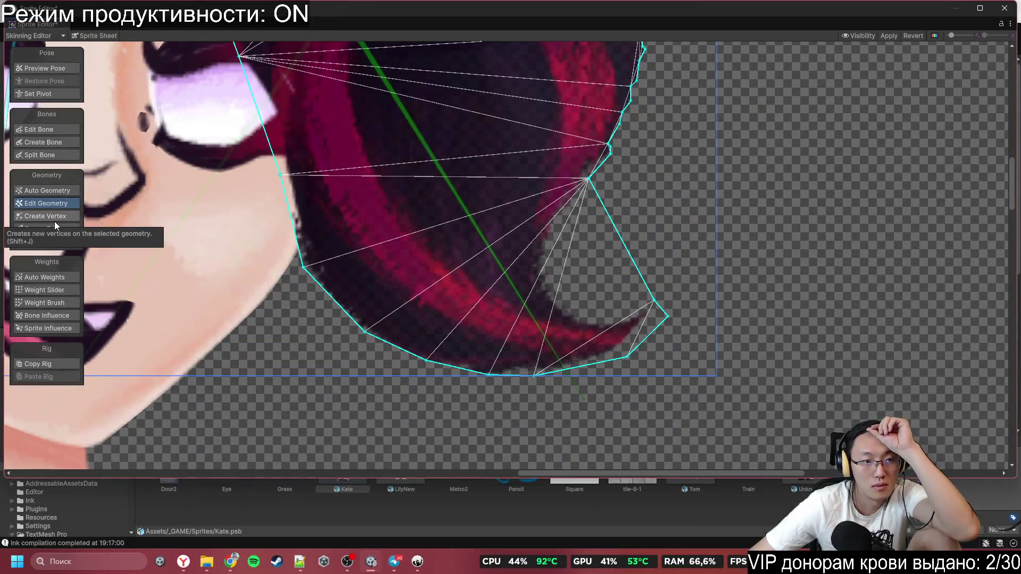
# Step: Add a hair outline vertex, merge one onto its neighbour, and shift others onto the hair edge
pyautogui.click(64, 219)
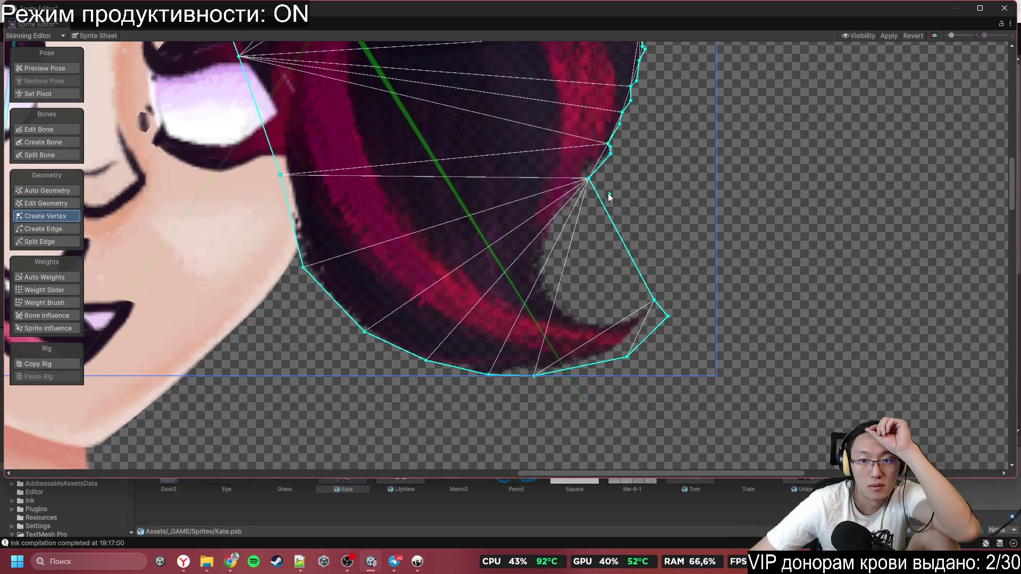
pyautogui.moveTo(589, 179)
pyautogui.mouseDown()
pyautogui.moveTo(601, 269)
pyautogui.moveTo(614, 288)
pyautogui.moveTo(601, 287)
pyautogui.moveTo(591, 312)
pyautogui.mouseUp()
pyautogui.scroll(3, 588, 223)
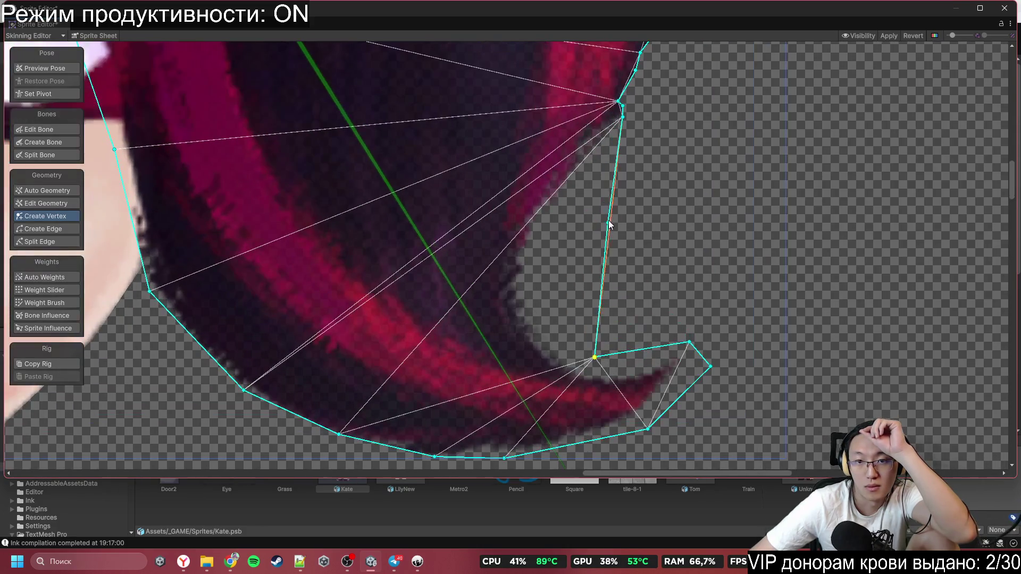
pyautogui.moveTo(619, 130)
pyautogui.mouseDown()
pyautogui.moveTo(620, 119)
pyautogui.moveTo(588, 230)
pyautogui.moveTo(543, 315)
pyautogui.mouseUp()
pyautogui.scroll(3, 620, 196)
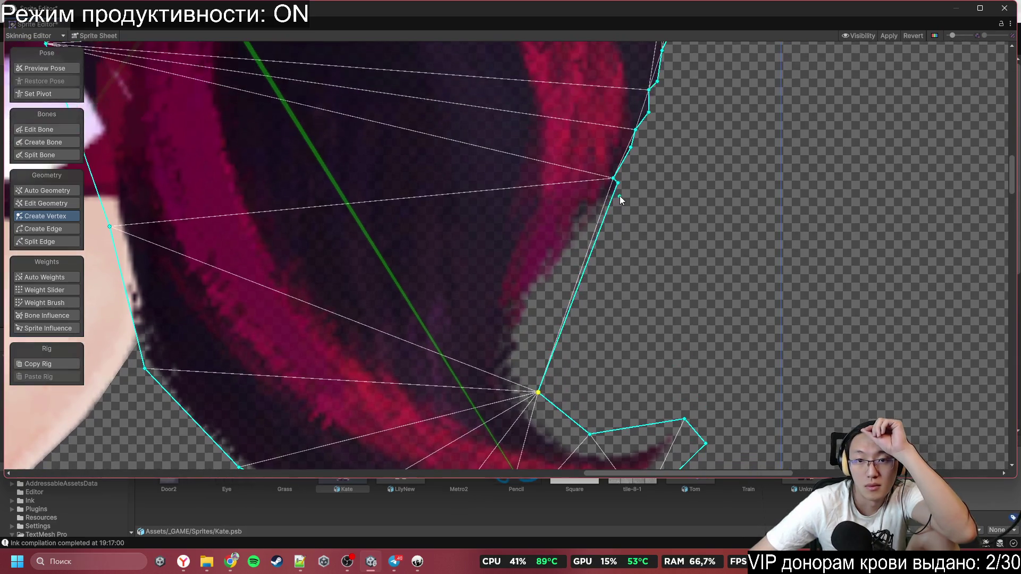
pyautogui.click(548, 309)
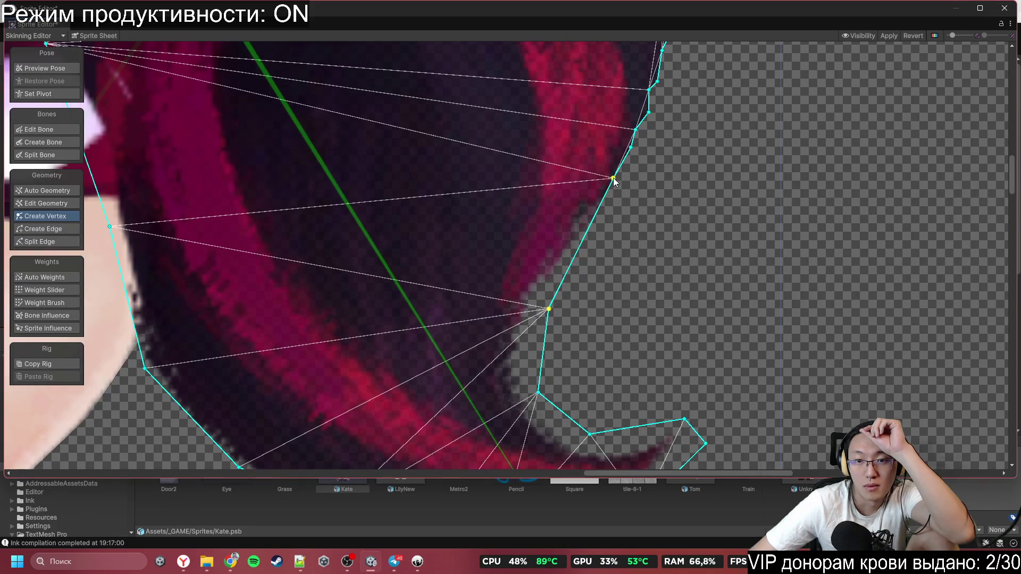
pyautogui.moveTo(614, 179)
pyautogui.mouseDown()
pyautogui.moveTo(615, 195)
pyautogui.moveTo(632, 203)
pyautogui.mouseUp()
pyautogui.scroll(2, 544, 247)
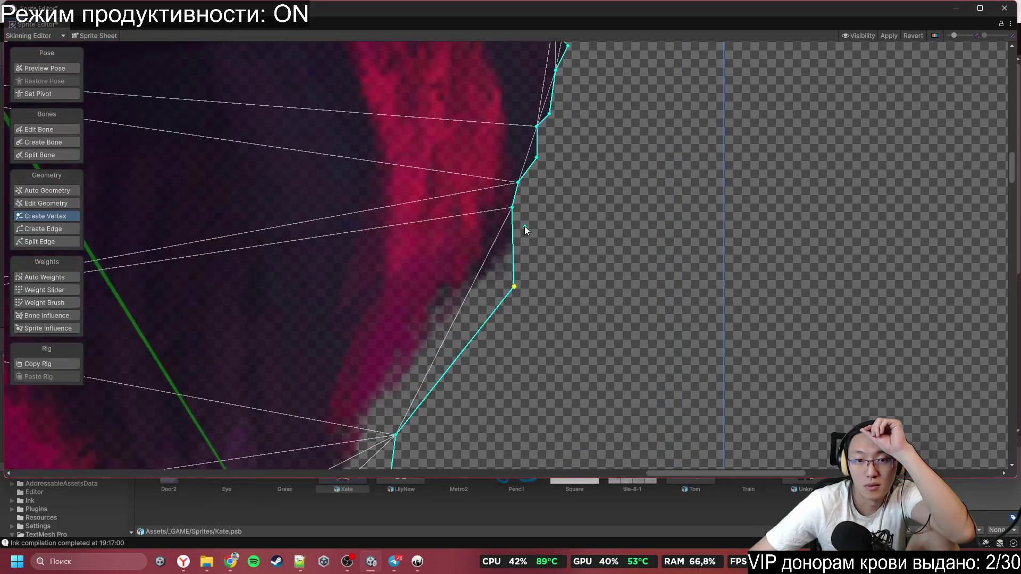
pyautogui.moveTo(513, 208); pyautogui.dragTo(563, 199)
pyautogui.scroll(-1, 518, 263)
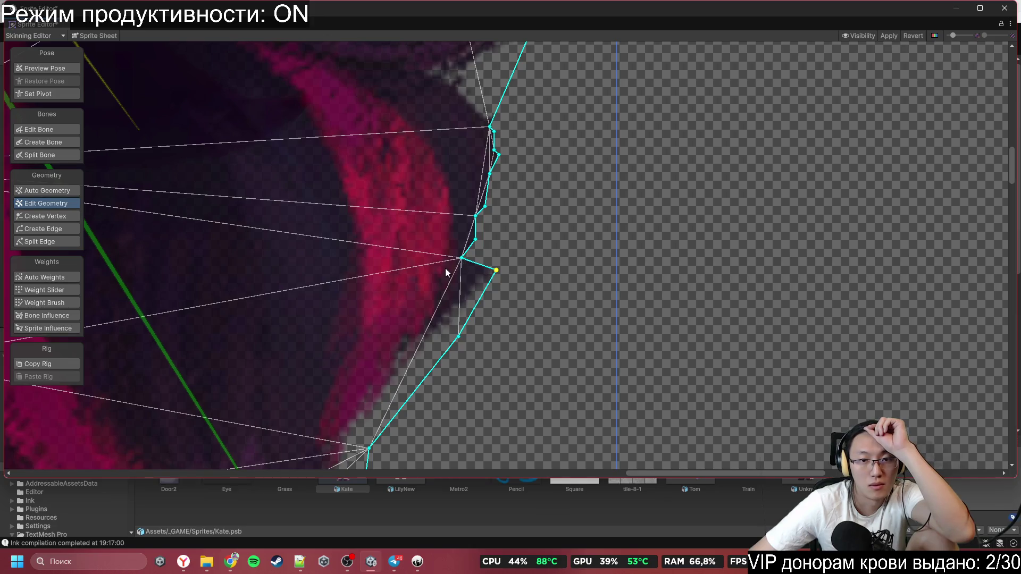
# Step: Box-select the upper outline vertices and move them onto the hair edge
pyautogui.moveTo(446, 270)
pyautogui.mouseDown()
pyautogui.moveTo(513, 125)
pyautogui.moveTo(505, 115)
pyautogui.moveTo(501, 135)
pyautogui.mouseUp()
pyautogui.moveTo(474, 190); pyautogui.dragTo(499, 194)
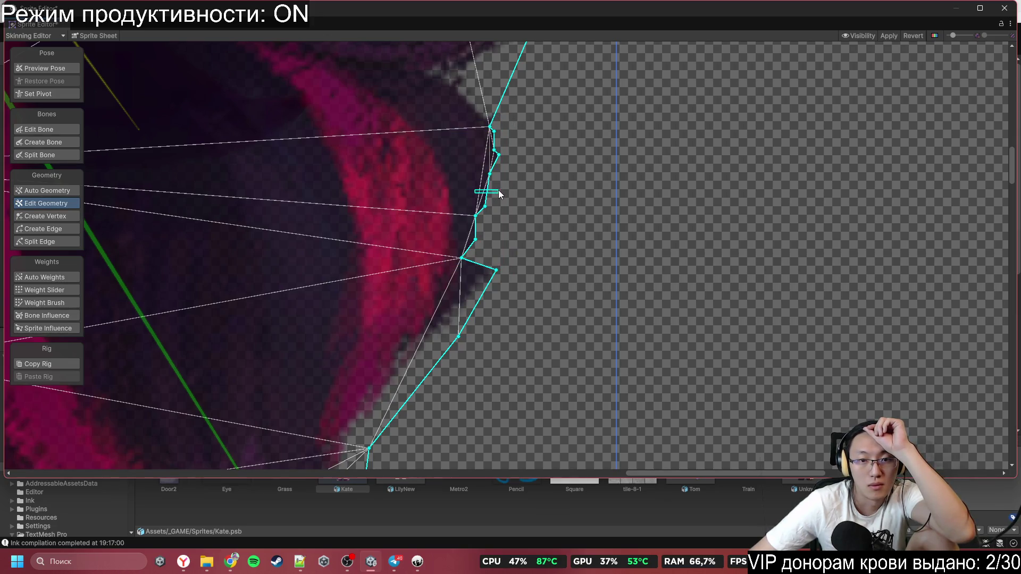
pyautogui.moveTo(440, 266); pyautogui.dragTo(506, 101)
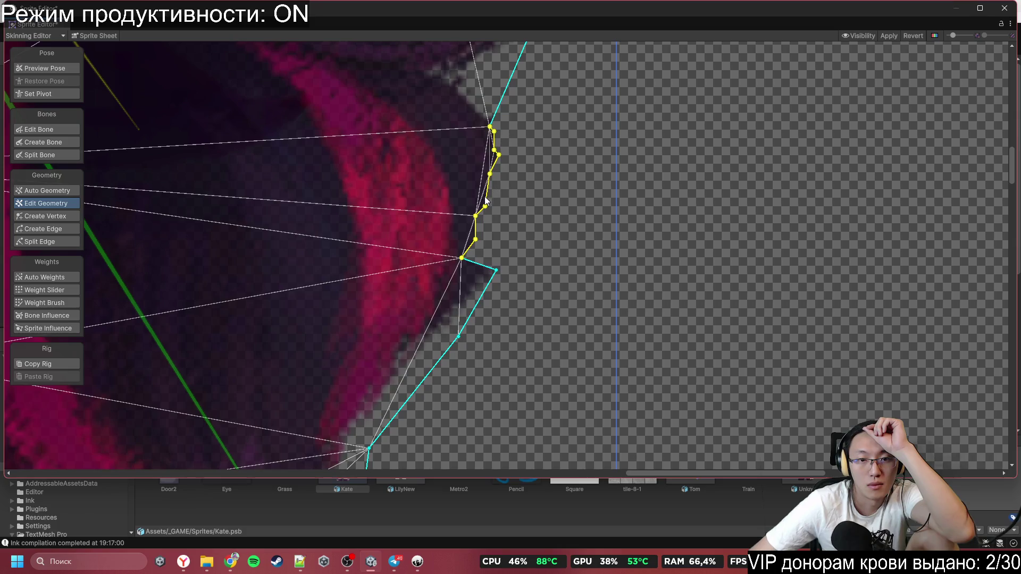
pyautogui.moveTo(485, 208)
pyautogui.mouseDown()
pyautogui.moveTo(528, 203)
pyautogui.moveTo(550, 176)
pyautogui.mouseUp()
pyautogui.scroll(-5, 549, 176)
pyautogui.scroll(3, 547, 190)
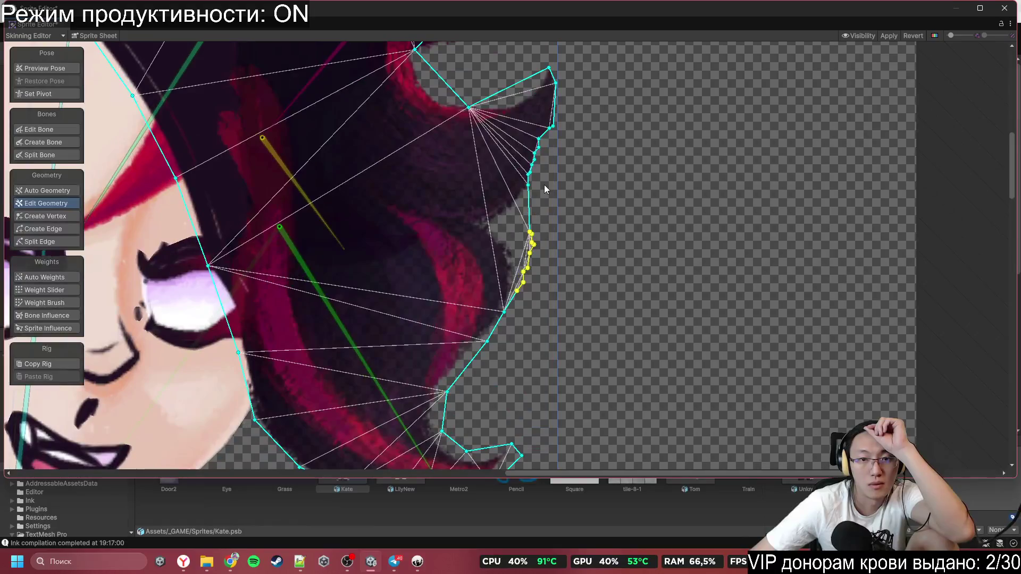
pyautogui.scroll(2, 545, 151)
pyautogui.scroll(2, 545, 151)
# Step: Delete the redundant outline vertices, pull one out to the hair tip and move another onto the edge
pyautogui.moveTo(557, 137); pyautogui.dragTo(514, 177)
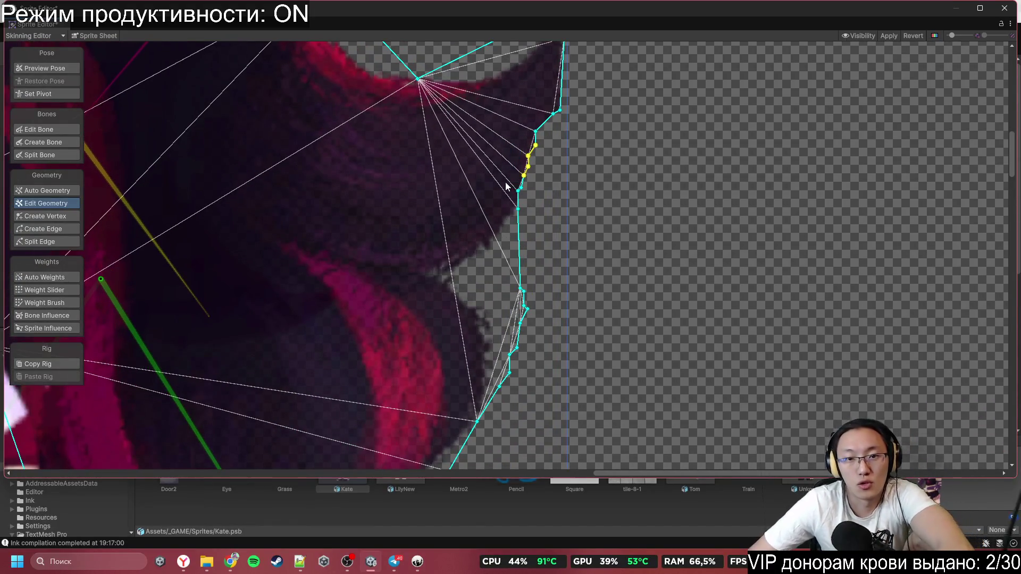
pyautogui.moveTo(564, 142); pyautogui.dragTo(504, 193)
pyautogui.press('Delete')
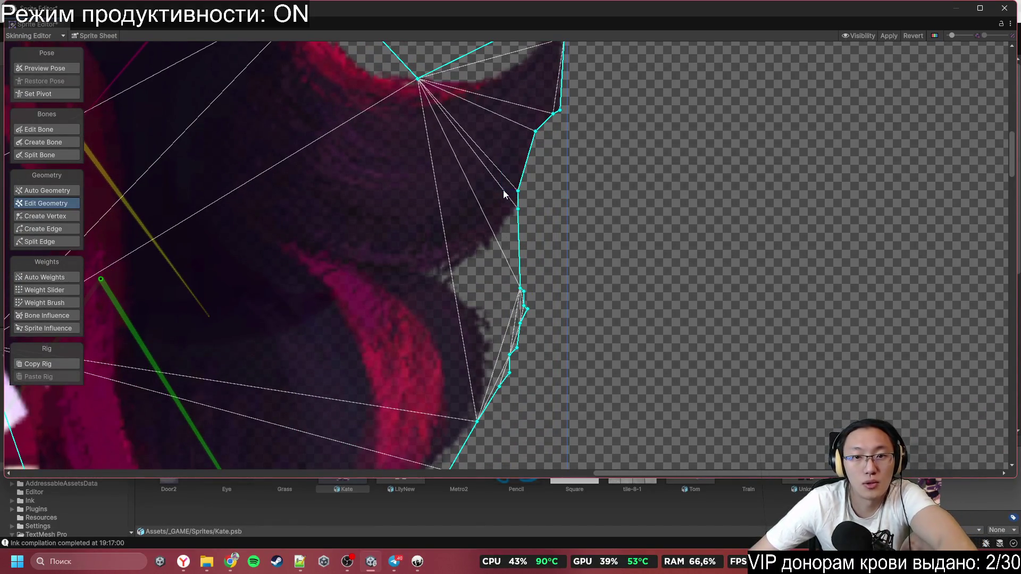
pyautogui.moveTo(535, 131); pyautogui.dragTo(569, 155)
pyautogui.click(553, 113)
pyautogui.press('Delete')
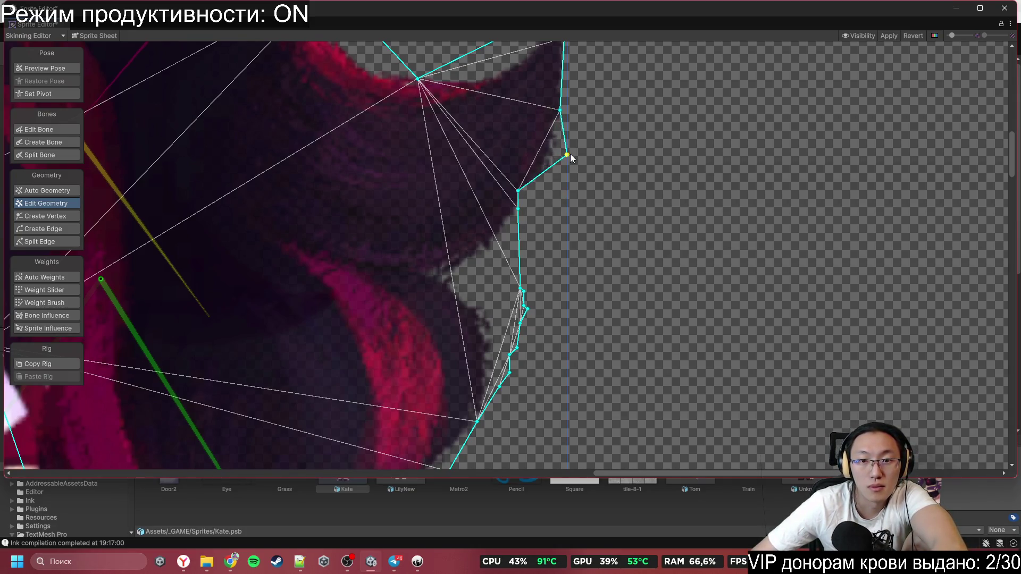
pyautogui.moveTo(520, 193)
pyautogui.mouseDown()
pyautogui.moveTo(545, 210)
pyautogui.moveTo(504, 245)
pyautogui.mouseUp()
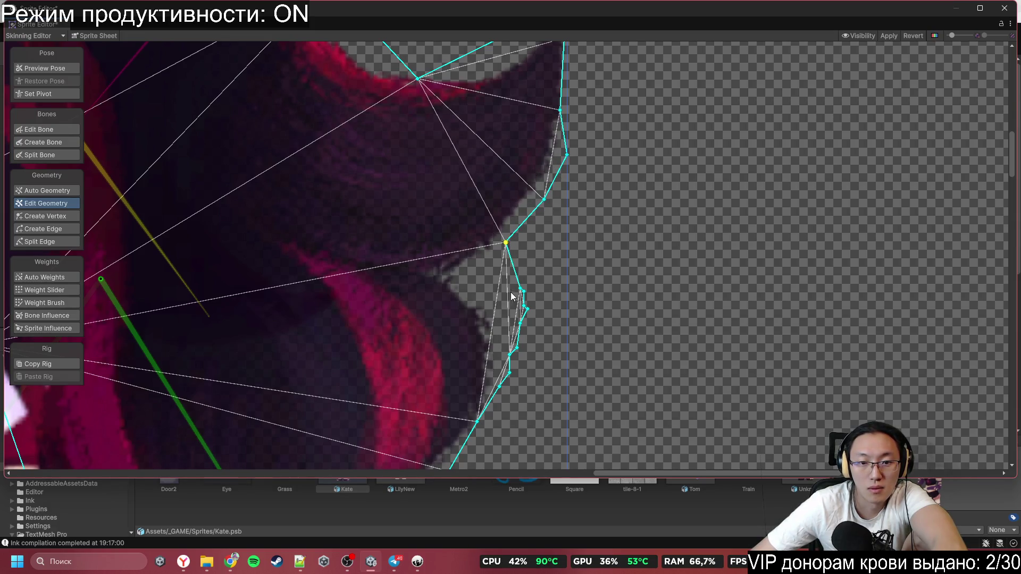
# Step: Delete the extra vertices below the hub and move the remaining ones onto the hair contour
pyautogui.scroll(3, 519, 287)
pyautogui.moveTo(519, 287)
pyautogui.mouseDown()
pyautogui.moveTo(438, 292)
pyautogui.moveTo(419, 273)
pyautogui.mouseUp()
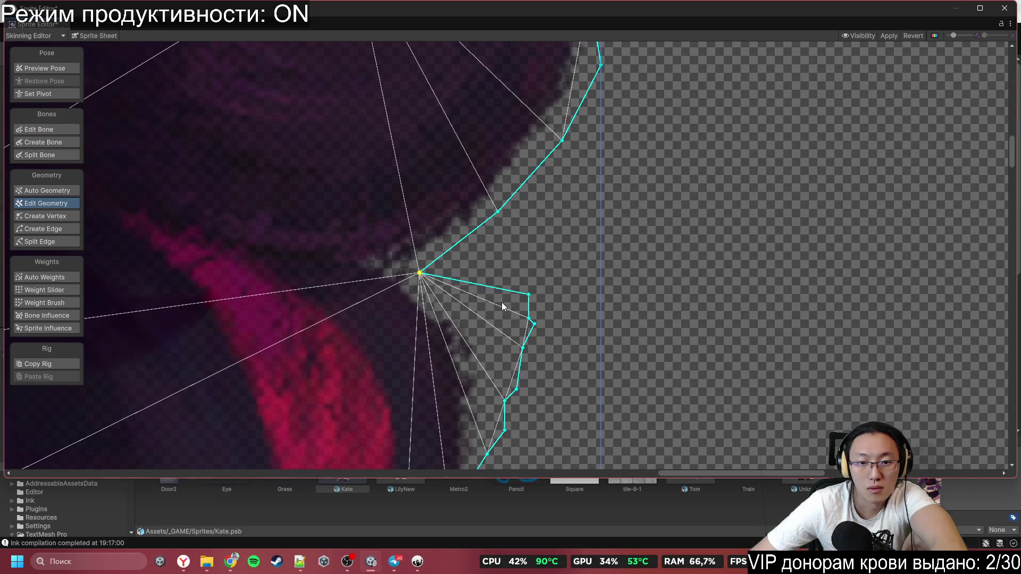
pyautogui.scroll(-1, 502, 307)
pyautogui.moveTo(540, 212); pyautogui.dragTo(630, 331)
pyautogui.press('Delete')
pyautogui.moveTo(511, 328)
pyautogui.mouseDown()
pyautogui.moveTo(507, 296)
pyautogui.moveTo(467, 235)
pyautogui.mouseUp()
pyautogui.moveTo(510, 354); pyautogui.dragTo(516, 289)
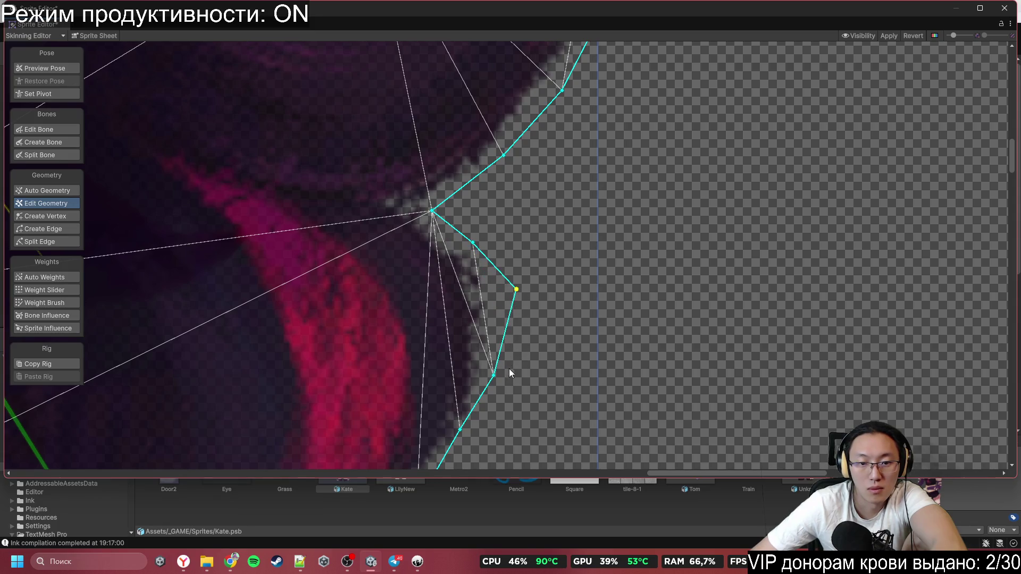
pyautogui.moveTo(493, 375); pyautogui.dragTo(505, 358)
# Step: Adjust the lower outline vertices so they hug the hair's bottom edge
pyautogui.scroll(1, 523, 319)
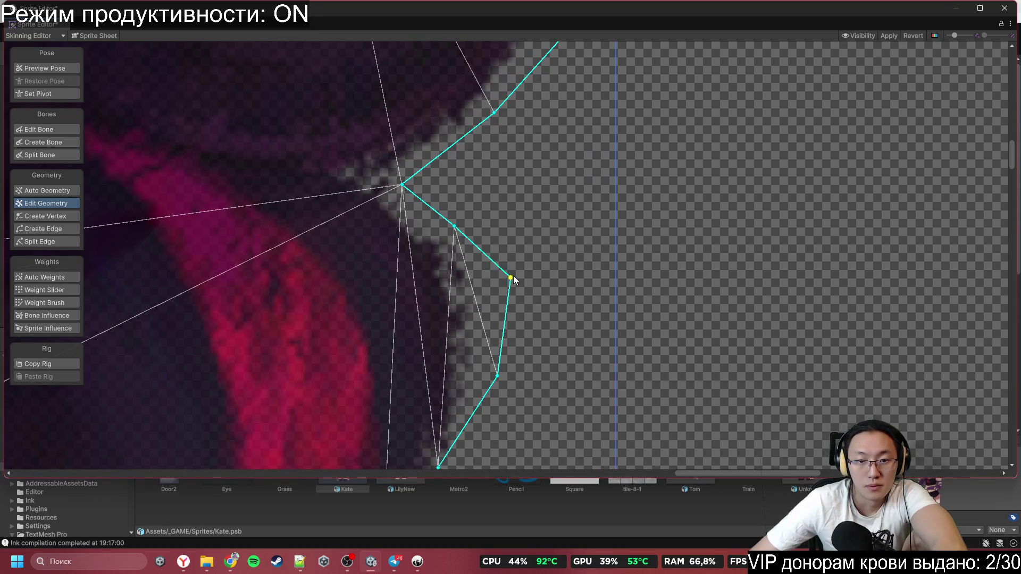
pyautogui.scroll(-5, 513, 276)
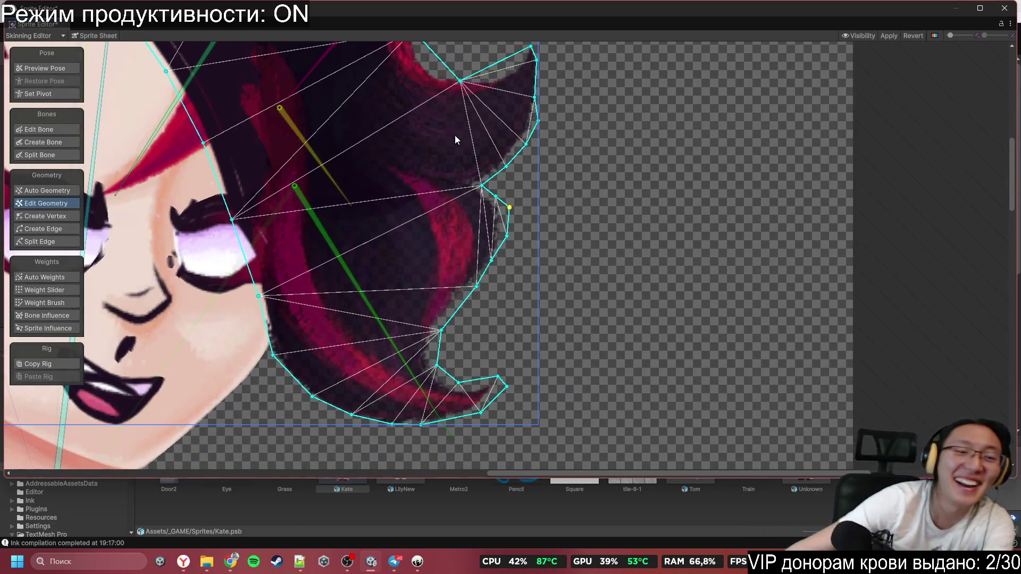
pyautogui.scroll(2, 278, 337)
pyautogui.scroll(3, 529, 164)
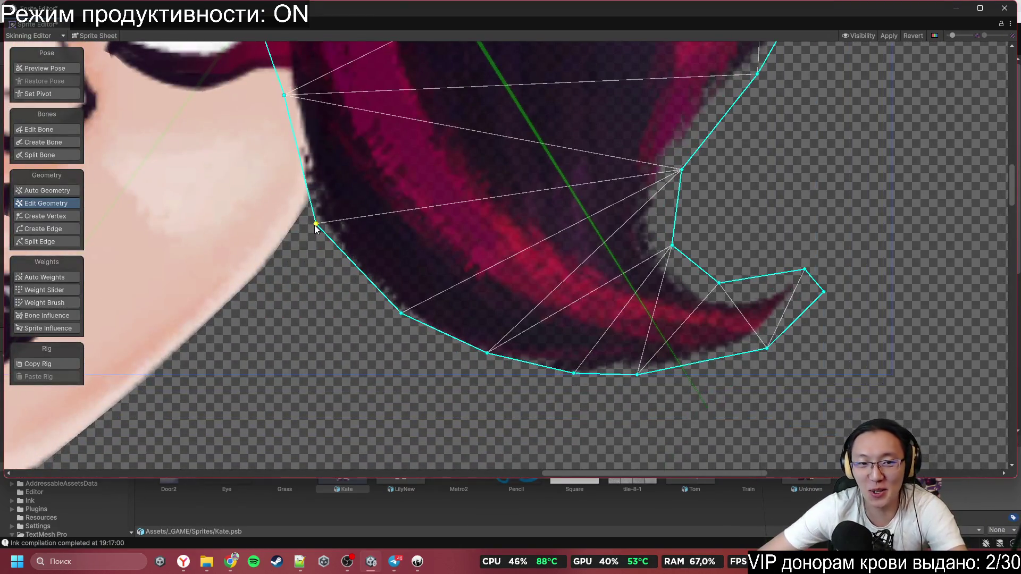
pyautogui.moveTo(316, 227); pyautogui.dragTo(304, 226)
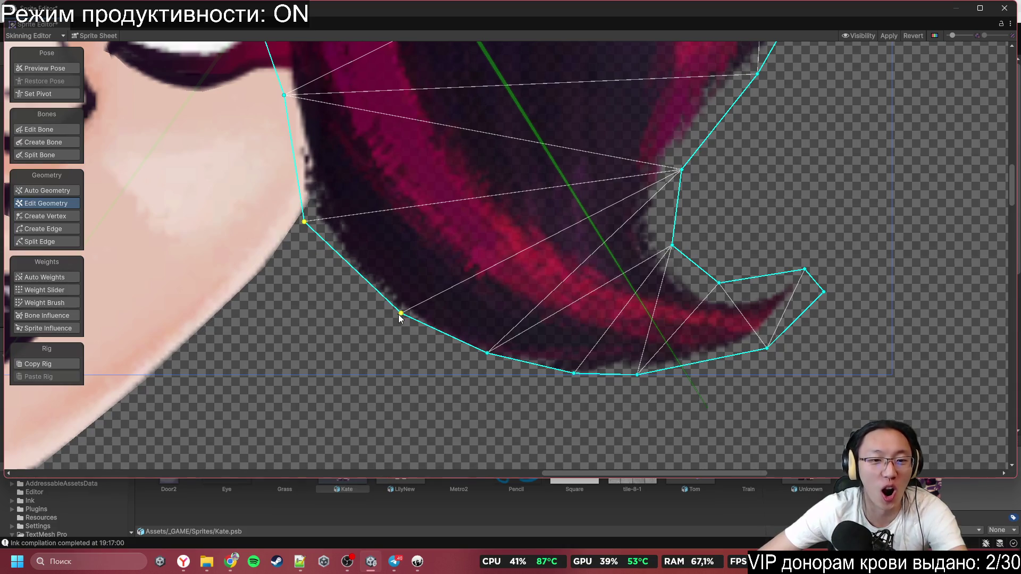
pyautogui.moveTo(400, 314); pyautogui.dragTo(396, 326)
pyautogui.moveTo(489, 354); pyautogui.dragTo(482, 373)
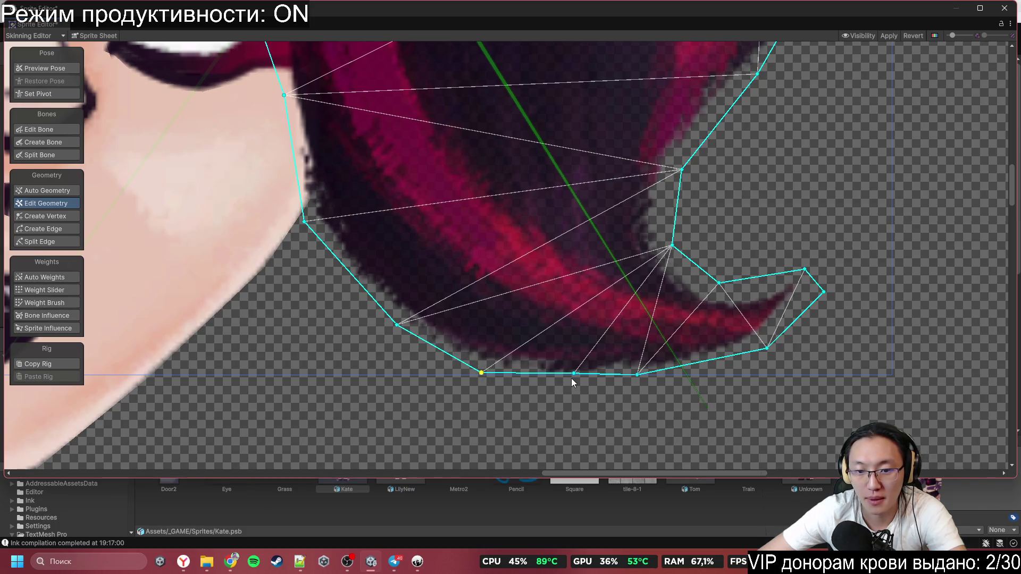
pyautogui.moveTo(573, 374); pyautogui.dragTo(569, 376)
pyautogui.scroll(-5, 671, 338)
# Step: Drag the upper hair spike's vertices up and out to its tip
pyautogui.scroll(8, 732, 230)
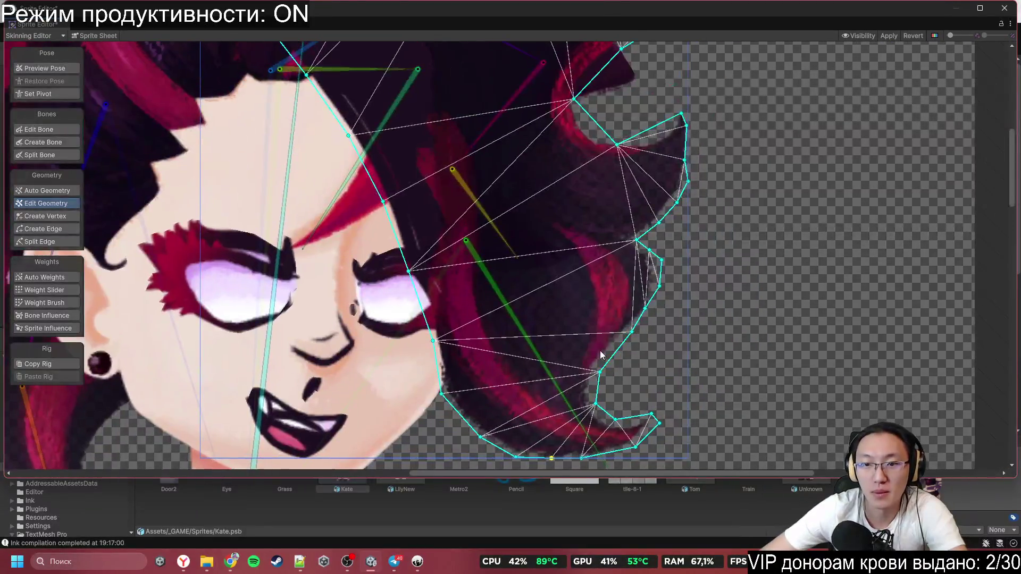
pyautogui.scroll(-3, 603, 202)
pyautogui.scroll(4, 550, 306)
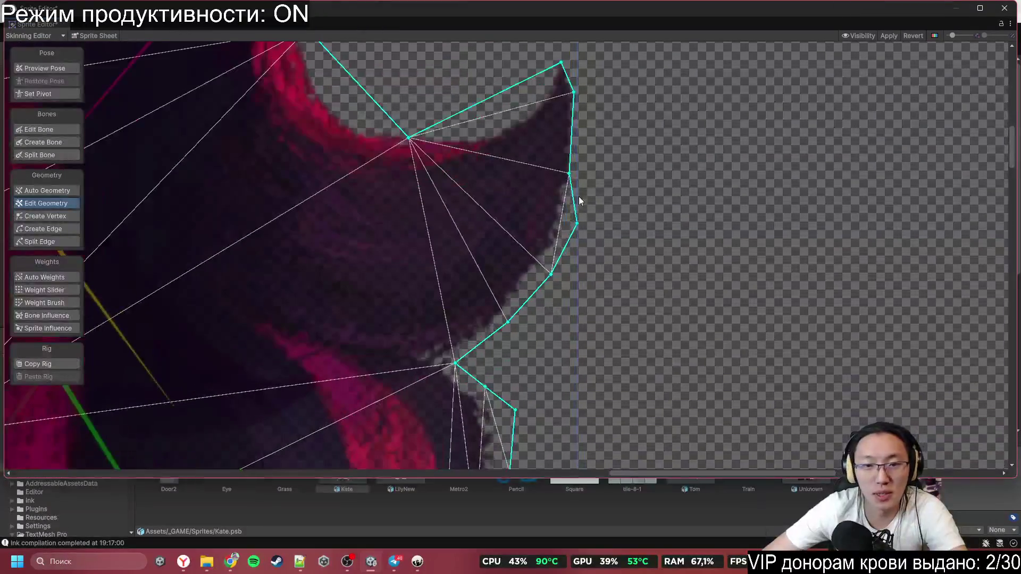
pyautogui.moveTo(569, 173)
pyautogui.mouseDown()
pyautogui.moveTo(576, 162)
pyautogui.moveTo(594, 183)
pyautogui.mouseUp()
pyautogui.scroll(3, 602, 156)
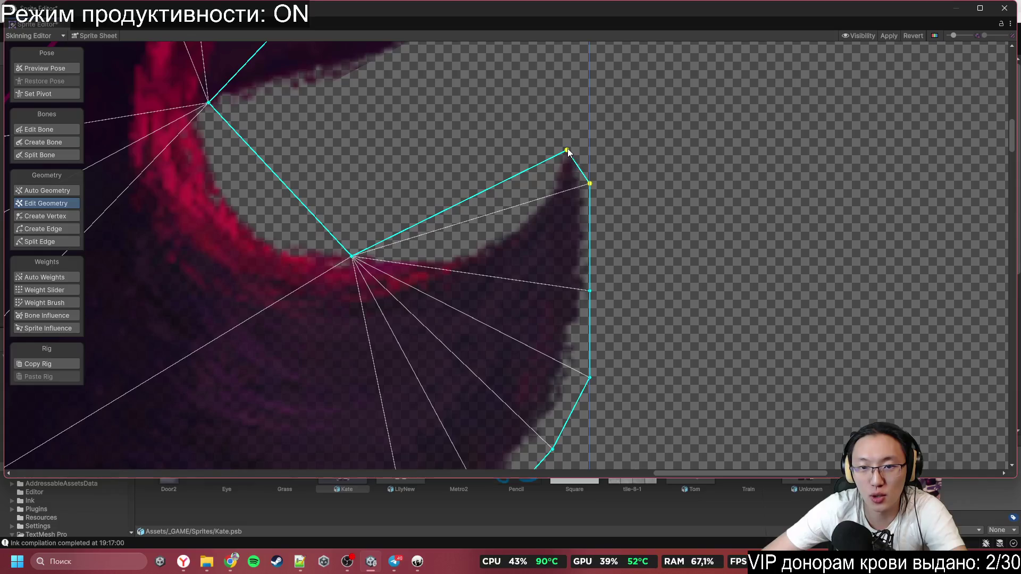
pyautogui.moveTo(567, 151); pyautogui.dragTo(590, 120)
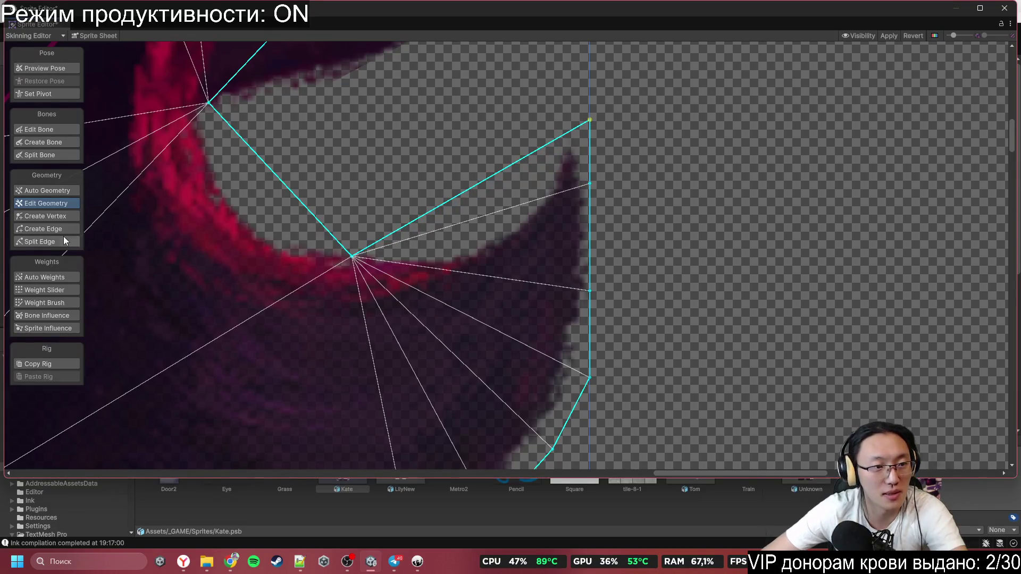
# Step: Add vertices on the spike's inner and left inner edges and move them onto the hair curve
pyautogui.click(30, 212)
pyautogui.click(473, 188)
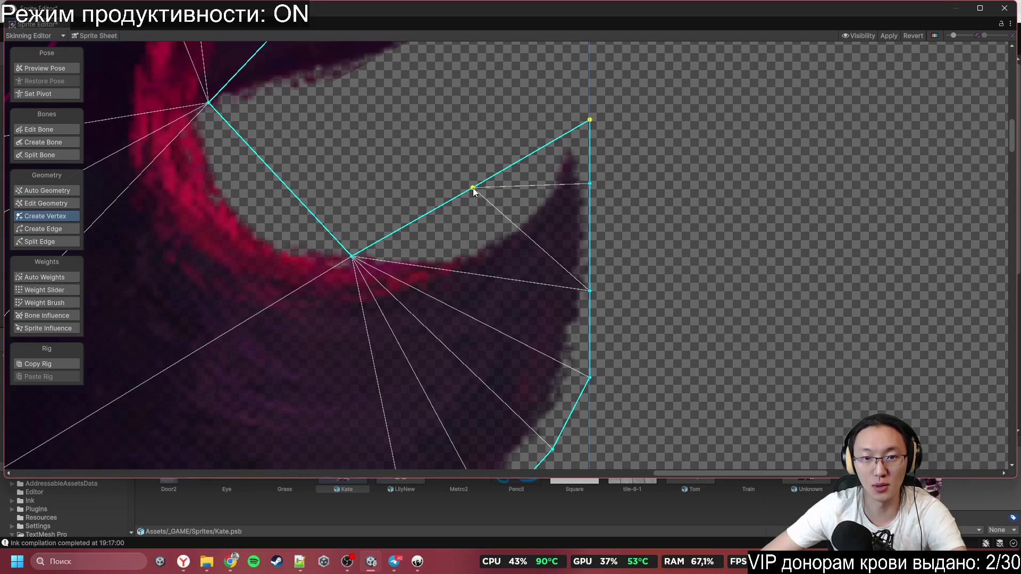
pyautogui.moveTo(473, 188)
pyautogui.mouseDown()
pyautogui.moveTo(475, 210)
pyautogui.moveTo(494, 218)
pyautogui.mouseUp()
pyautogui.scroll(-2, 422, 217)
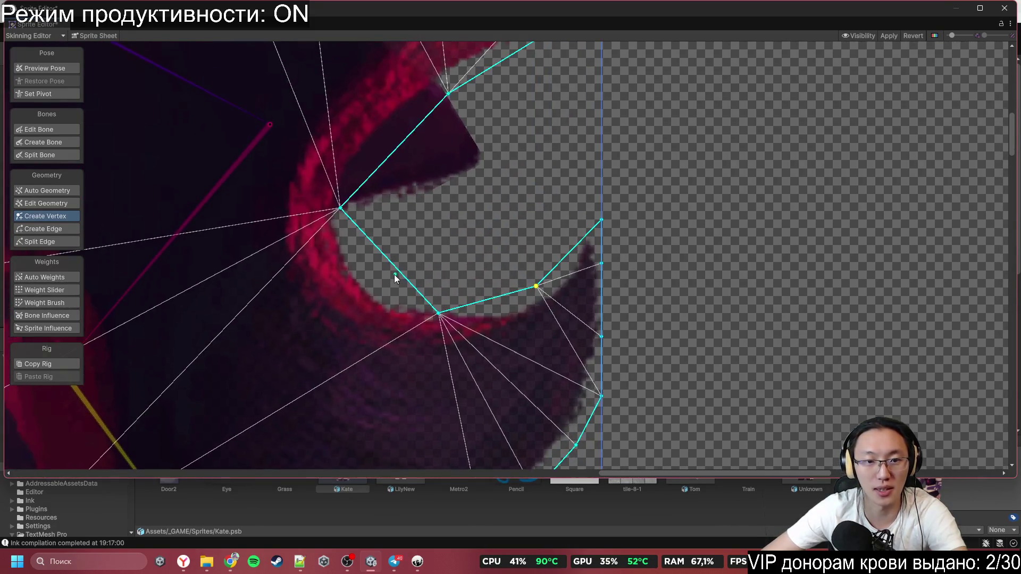
pyautogui.click(389, 264)
pyautogui.moveTo(389, 264); pyautogui.dragTo(364, 276)
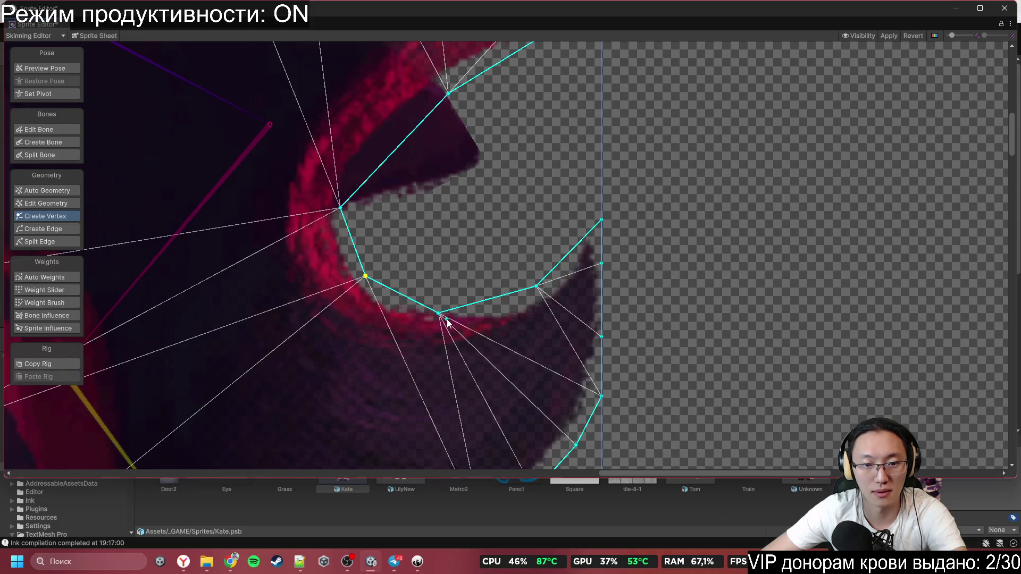
pyautogui.moveTo(439, 314); pyautogui.dragTo(452, 295)
# Step: Shift an inner-curve vertex right onto the hair and add another vertex on the upper edge
pyautogui.scroll(-1, 402, 180)
pyautogui.scroll(2, 477, 237)
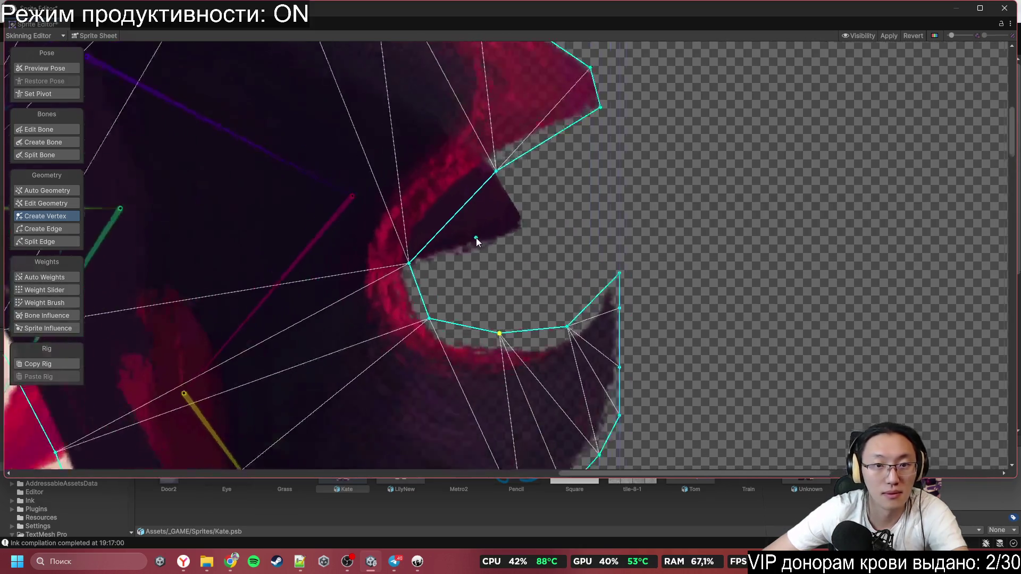
pyautogui.moveTo(380, 275); pyautogui.dragTo(404, 268)
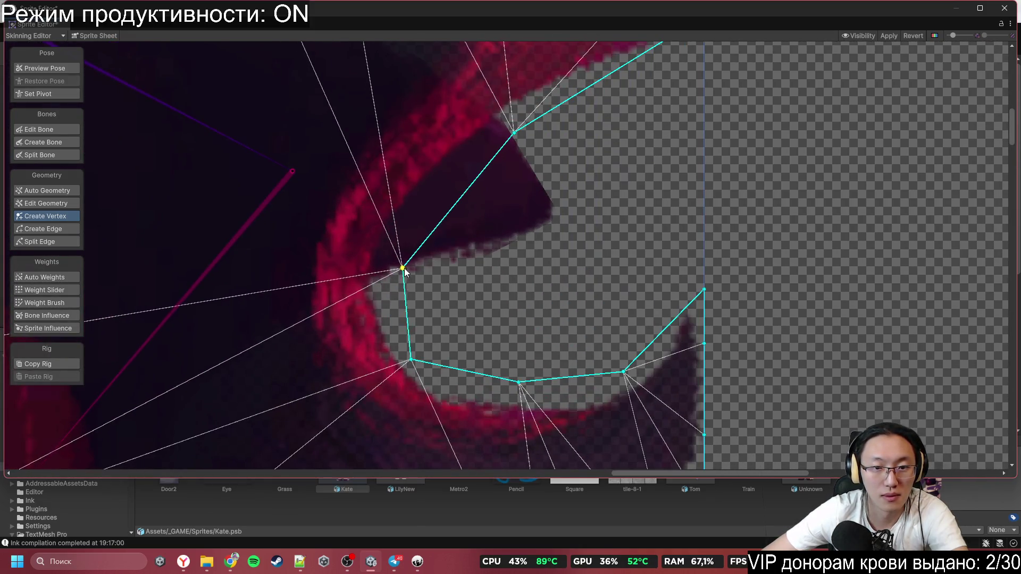
pyautogui.click(466, 192)
pyautogui.scroll(-3, 577, 180)
pyautogui.scroll(-5, 577, 183)
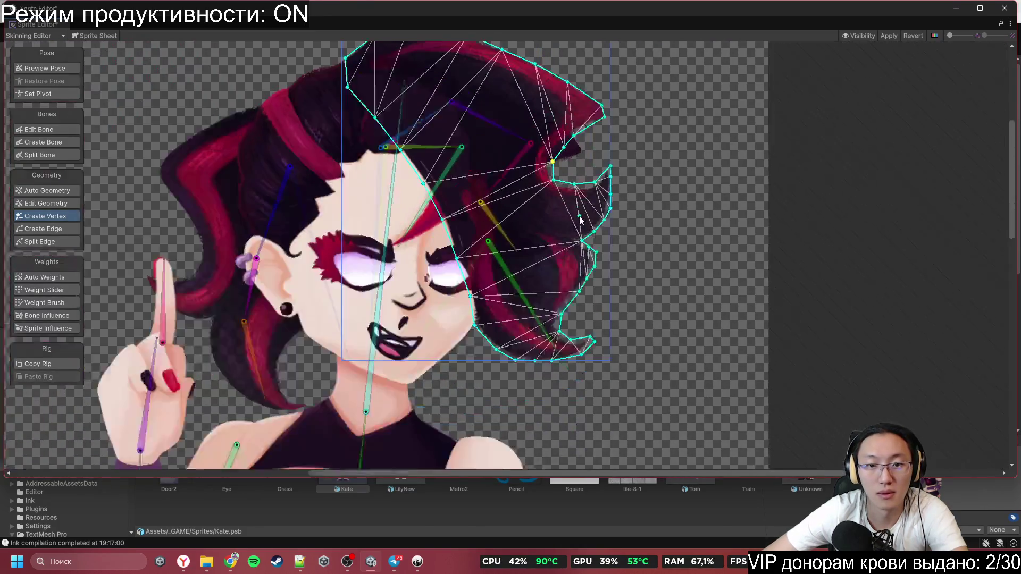
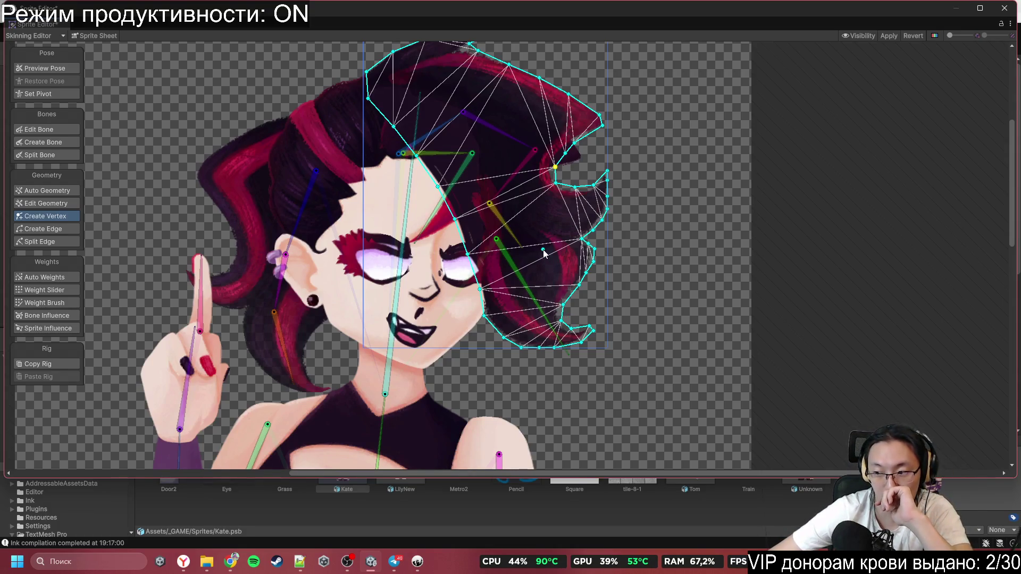
# Step: Select the left hair sprite's mesh in the Skinning Editor
pyautogui.moveTo(520, 244); pyautogui.dragTo(664, 197)
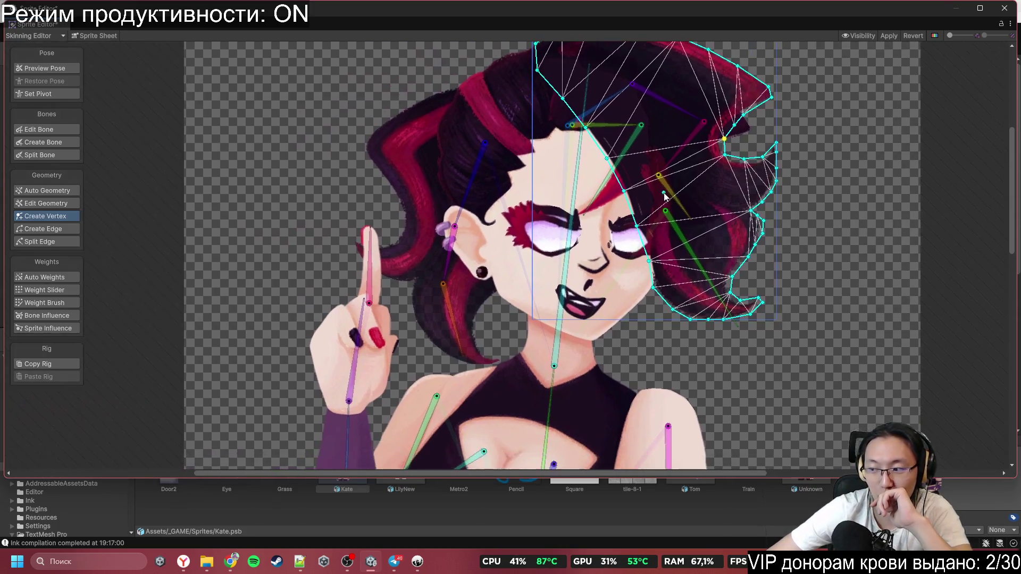
pyautogui.scroll(1, 612, 200)
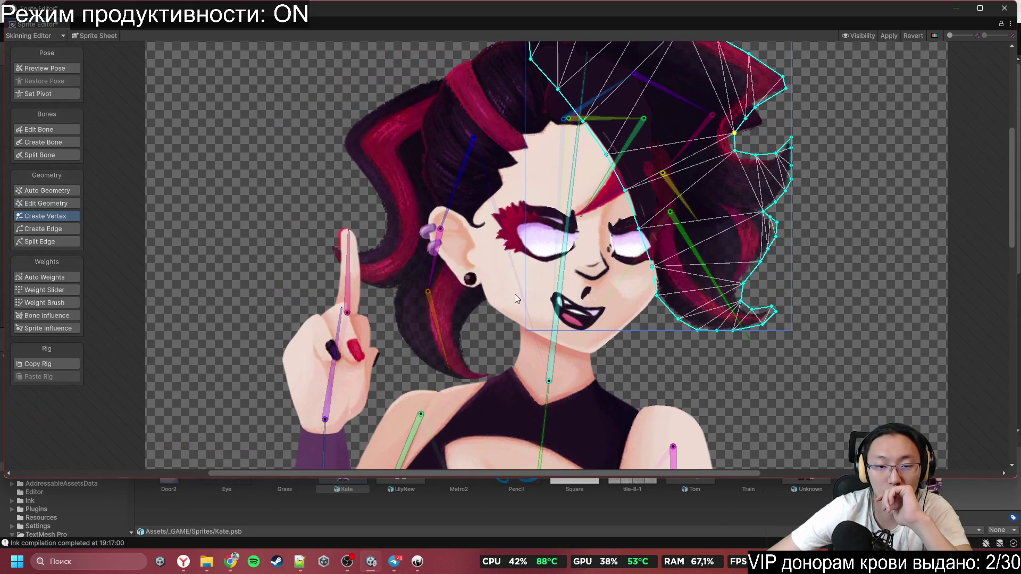
pyautogui.scroll(-3, 514, 295)
pyautogui.moveTo(654, 302); pyautogui.dragTo(654, 187)
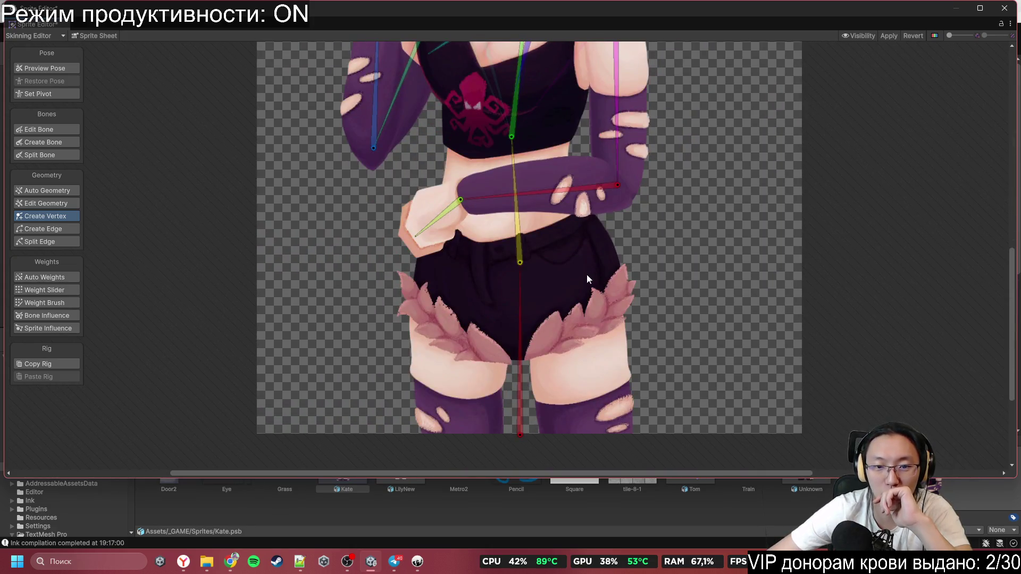
pyautogui.moveTo(573, 266); pyautogui.dragTo(573, 425)
pyautogui.scroll(2, 469, 243)
pyautogui.scroll(-3, 469, 243)
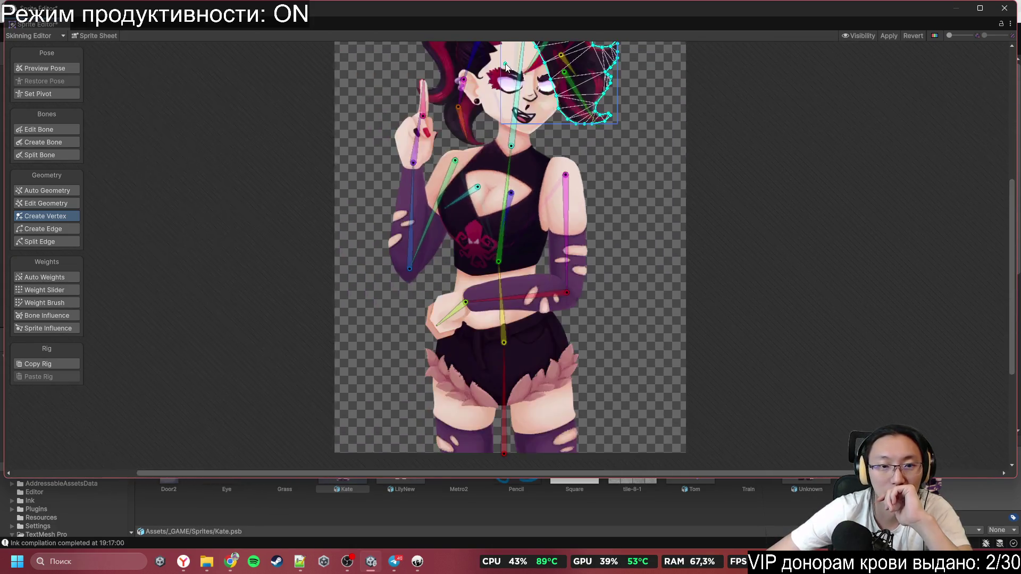
pyautogui.scroll(3, 568, 254)
pyautogui.click(569, 254)
pyautogui.scroll(5, 569, 254)
pyautogui.click(331, 108)
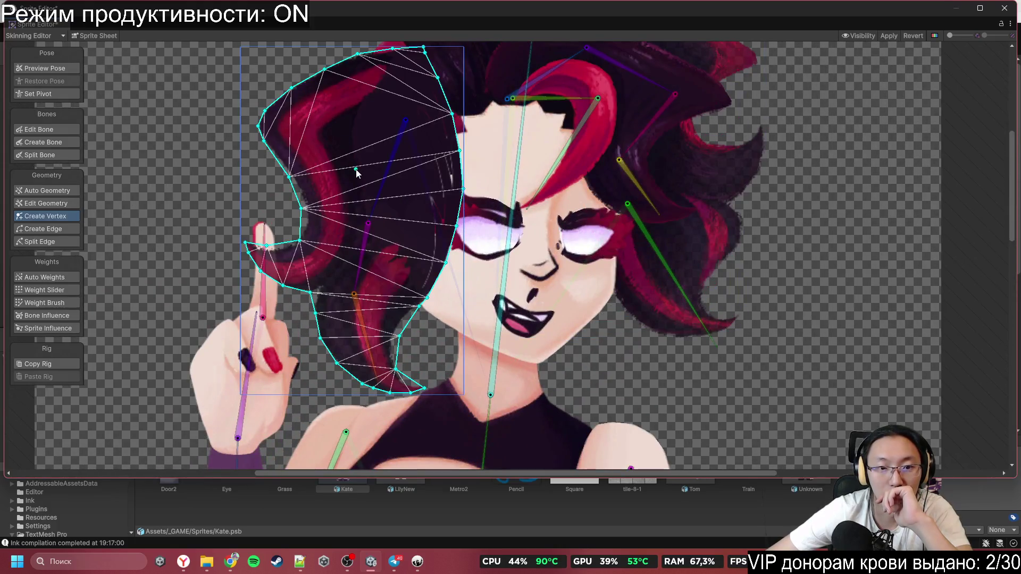
pyautogui.scroll(6, 282, 263)
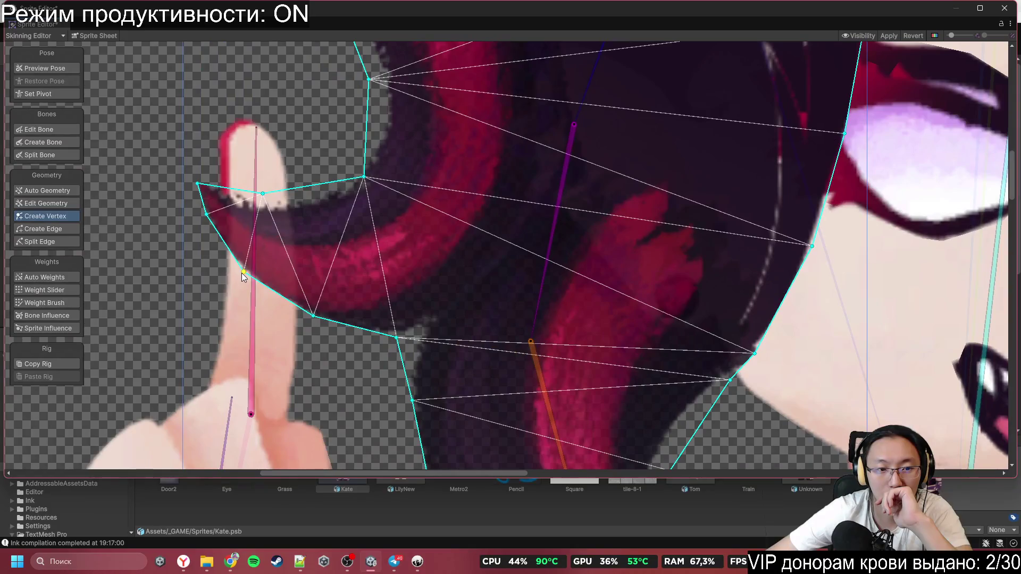
# Step: Pull the hair outline in around the curl by the raised finger, adding two vertices
pyautogui.moveTo(241, 273); pyautogui.dragTo(234, 275)
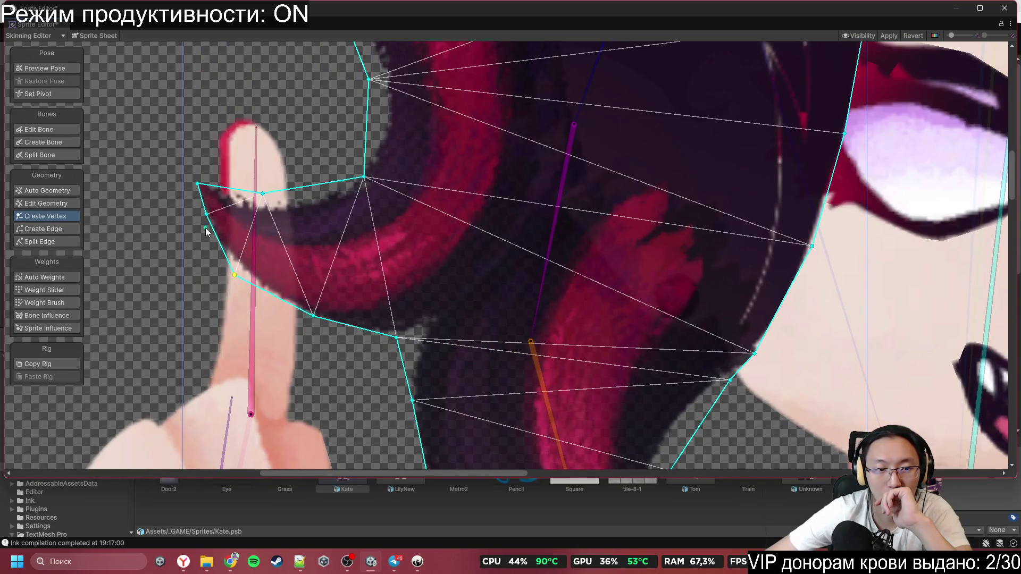
pyautogui.moveTo(206, 214)
pyautogui.mouseDown()
pyautogui.moveTo(193, 212)
pyautogui.moveTo(195, 171)
pyautogui.moveTo(178, 155)
pyautogui.mouseUp()
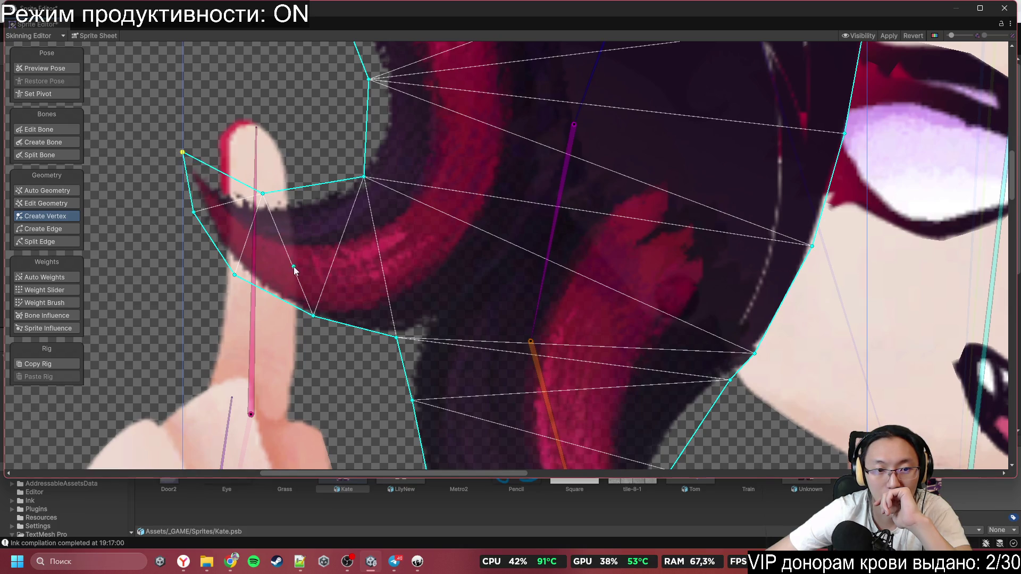
pyautogui.moveTo(315, 322)
pyautogui.mouseDown()
pyautogui.moveTo(278, 304)
pyautogui.moveTo(278, 314)
pyautogui.mouseUp()
pyautogui.click(340, 323)
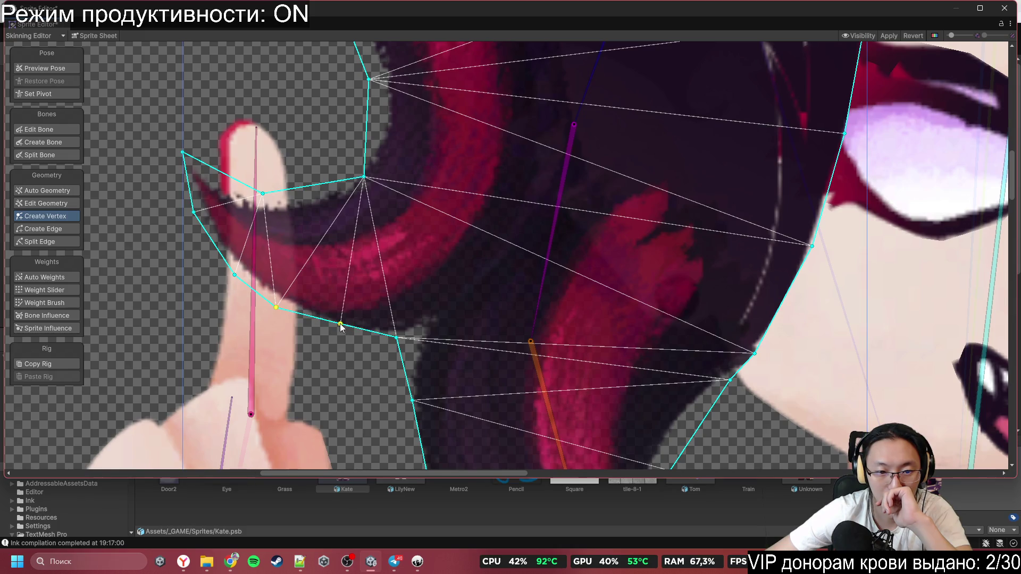
pyautogui.moveTo(341, 326); pyautogui.dragTo(336, 342)
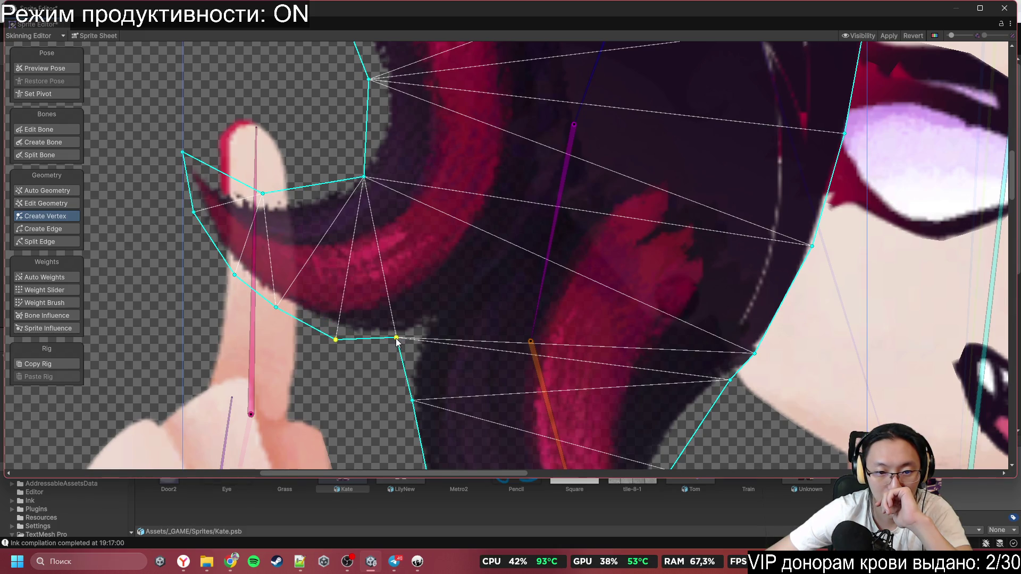
pyautogui.click(440, 405)
pyautogui.moveTo(440, 405)
pyautogui.mouseDown()
pyautogui.moveTo(517, 297)
pyautogui.moveTo(546, 186)
pyautogui.moveTo(429, 183)
pyautogui.moveTo(409, 156)
pyautogui.mouseUp()
pyautogui.scroll(5, 546, 186)
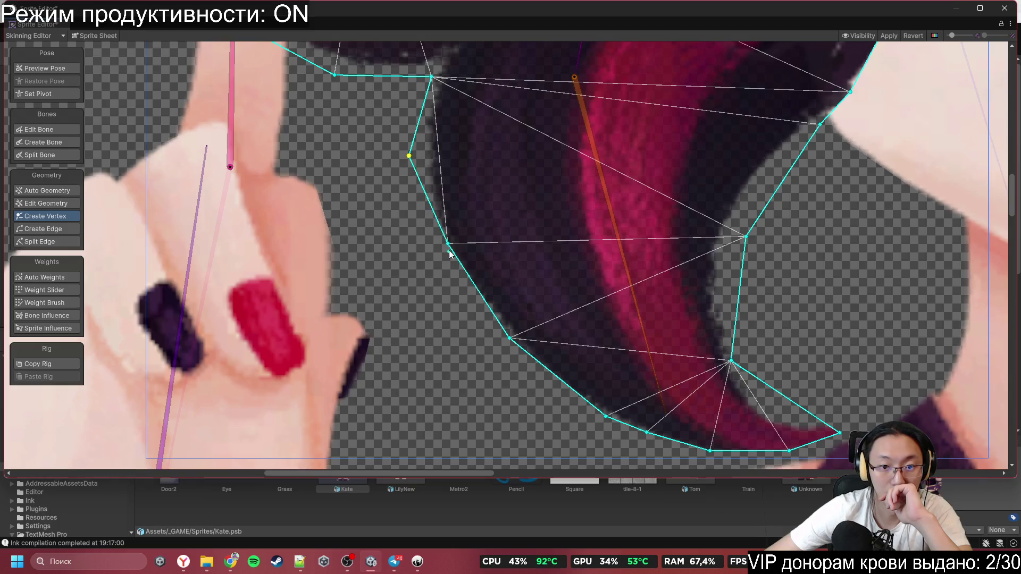
# Step: Move outline vertices along the strand and stretch the mesh out to the hair tip
pyautogui.moveTo(450, 246); pyautogui.dragTo(436, 283)
pyautogui.moveTo(544, 363)
pyautogui.mouseDown()
pyautogui.moveTo(492, 301)
pyautogui.moveTo(476, 308)
pyautogui.mouseUp()
pyautogui.scroll(3, 585, 375)
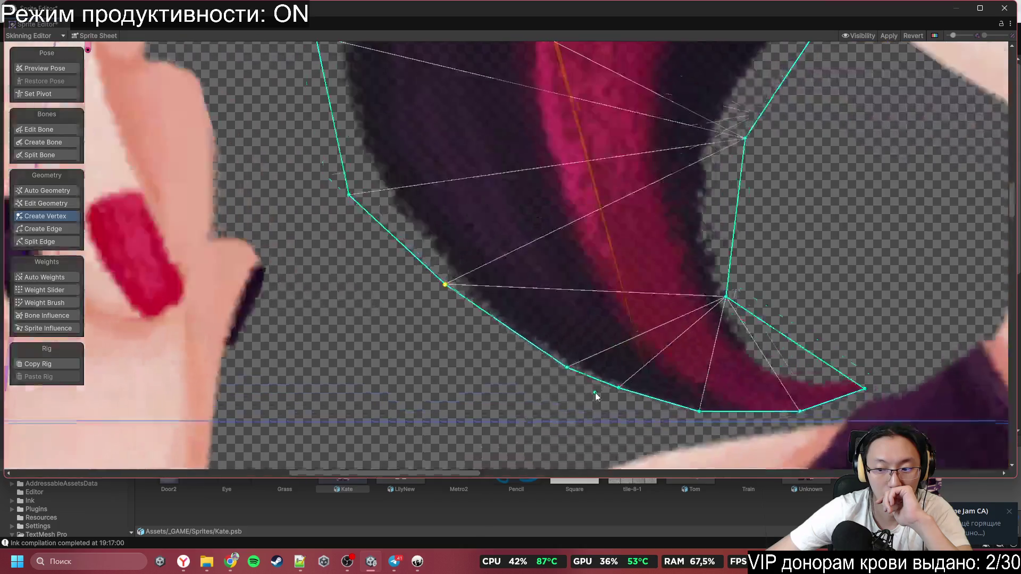
pyautogui.scroll(1, 423, 288)
pyautogui.scroll(1, 372, 239)
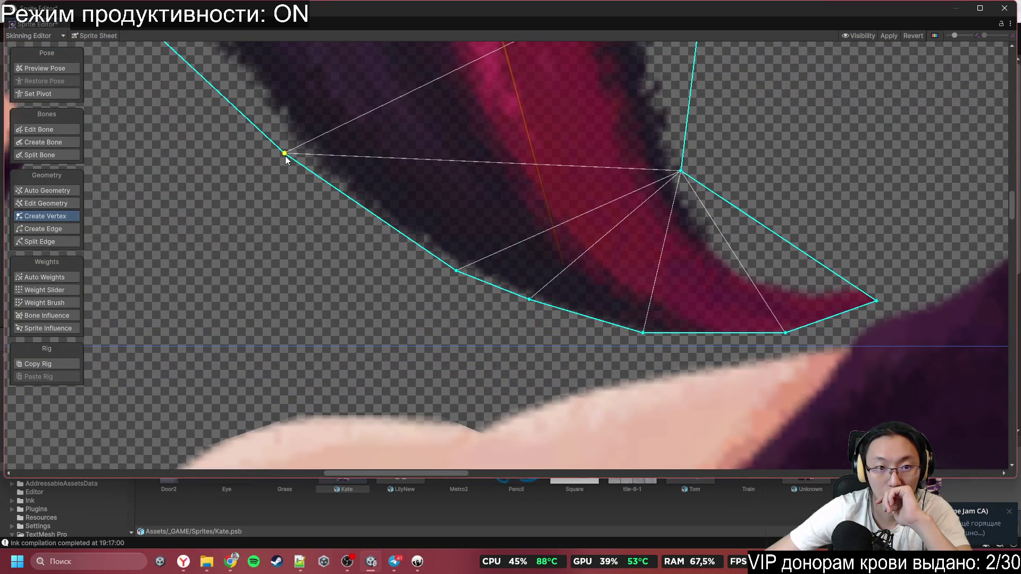
pyautogui.moveTo(285, 156); pyautogui.dragTo(275, 166)
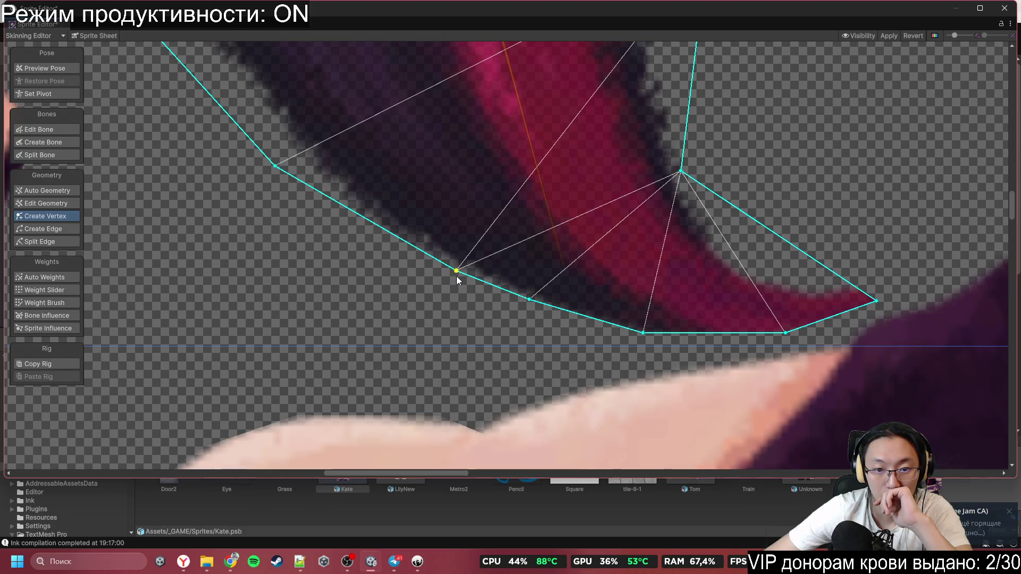
pyautogui.moveTo(457, 276); pyautogui.dragTo(455, 288)
pyautogui.moveTo(533, 302); pyautogui.dragTo(547, 321)
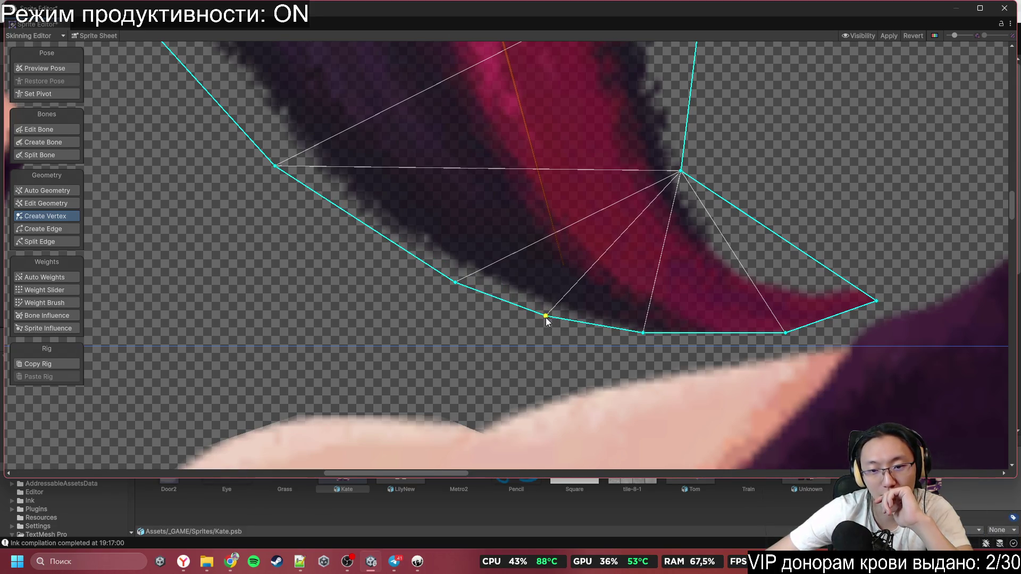
pyautogui.moveTo(643, 340); pyautogui.dragTo(657, 353)
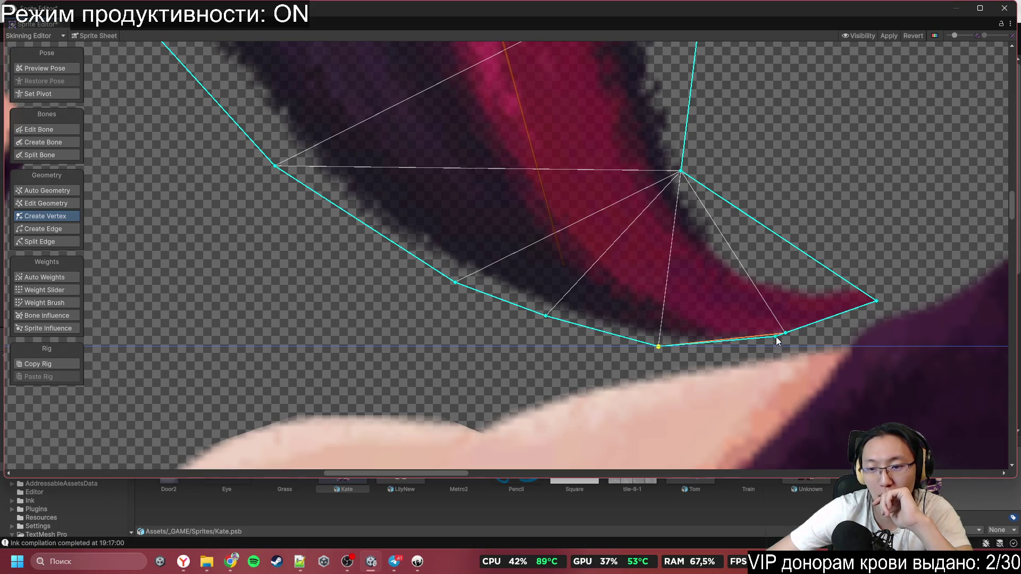
pyautogui.moveTo(786, 335); pyautogui.dragTo(815, 349)
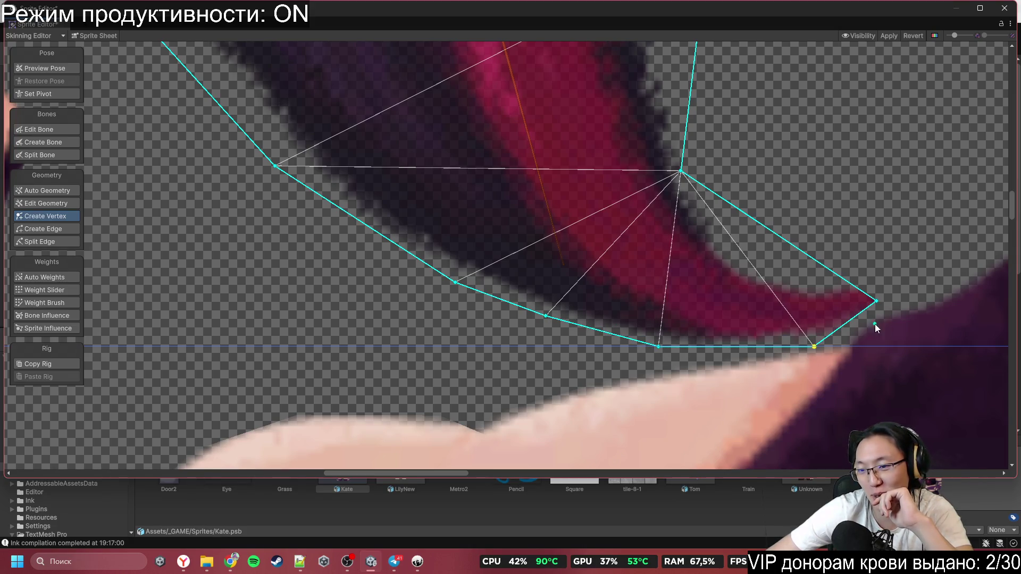
pyautogui.moveTo(876, 304); pyautogui.dragTo(963, 310)
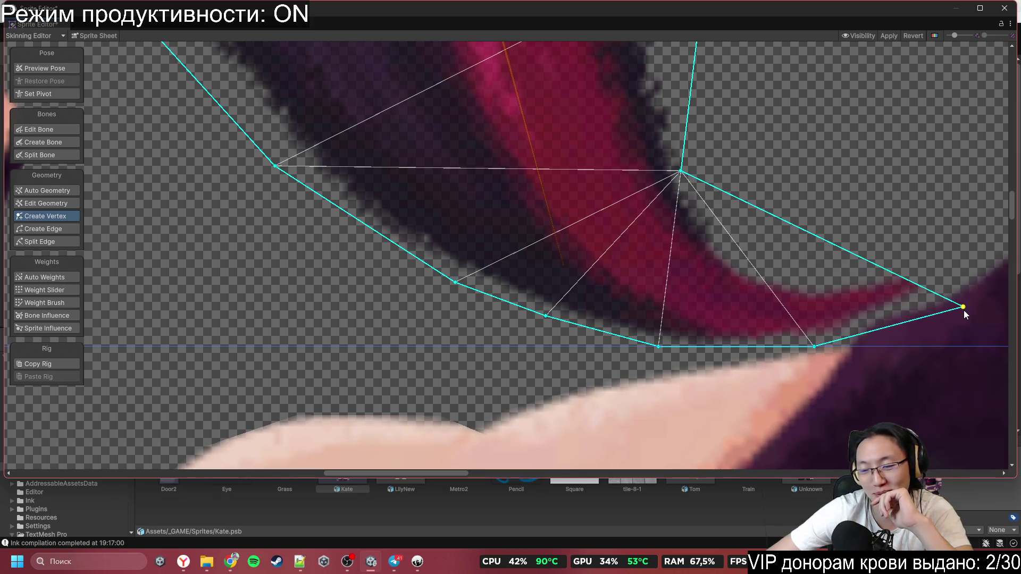
pyautogui.click(903, 280)
pyautogui.moveTo(904, 282)
pyautogui.mouseDown()
pyautogui.moveTo(947, 234)
pyautogui.moveTo(1008, 228)
pyautogui.mouseUp()
# Step: Add vertices along the curl's inner edge and near the tip's upper edge
pyautogui.hscroll(3, 893, 247)
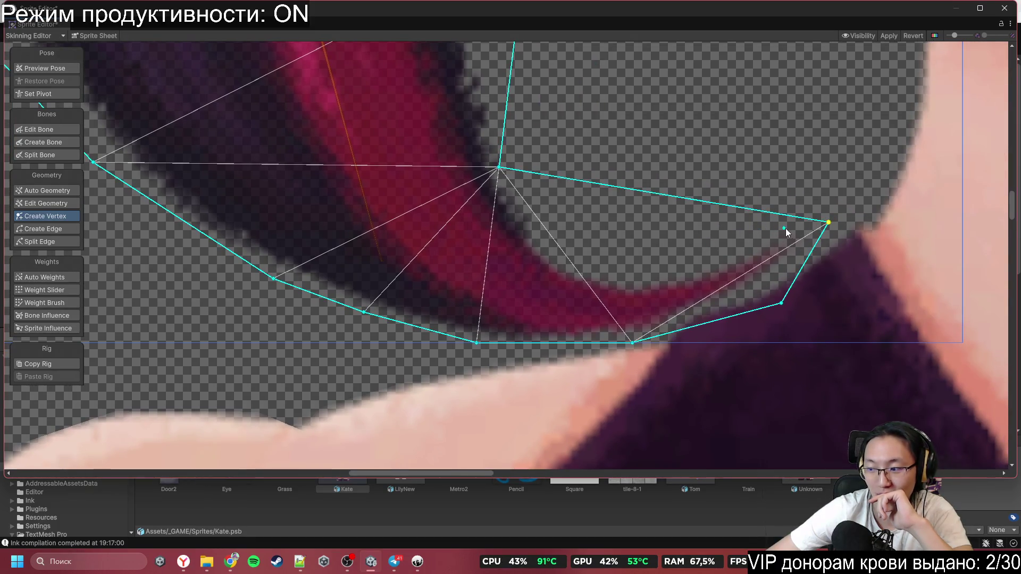
pyautogui.click(667, 201)
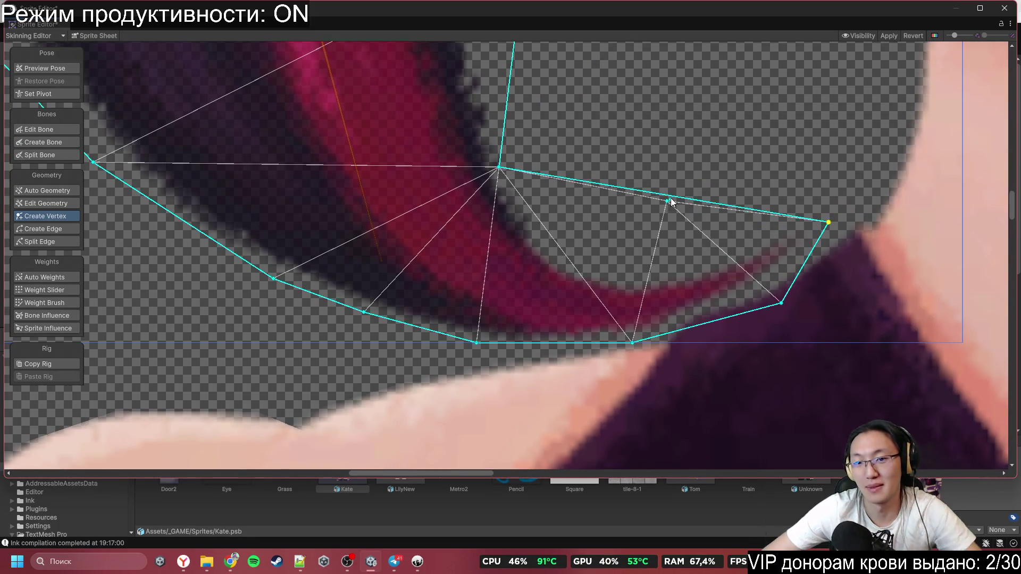
pyautogui.moveTo(667, 202)
pyautogui.mouseDown()
pyautogui.moveTo(619, 235)
pyautogui.moveTo(623, 258)
pyautogui.mouseUp()
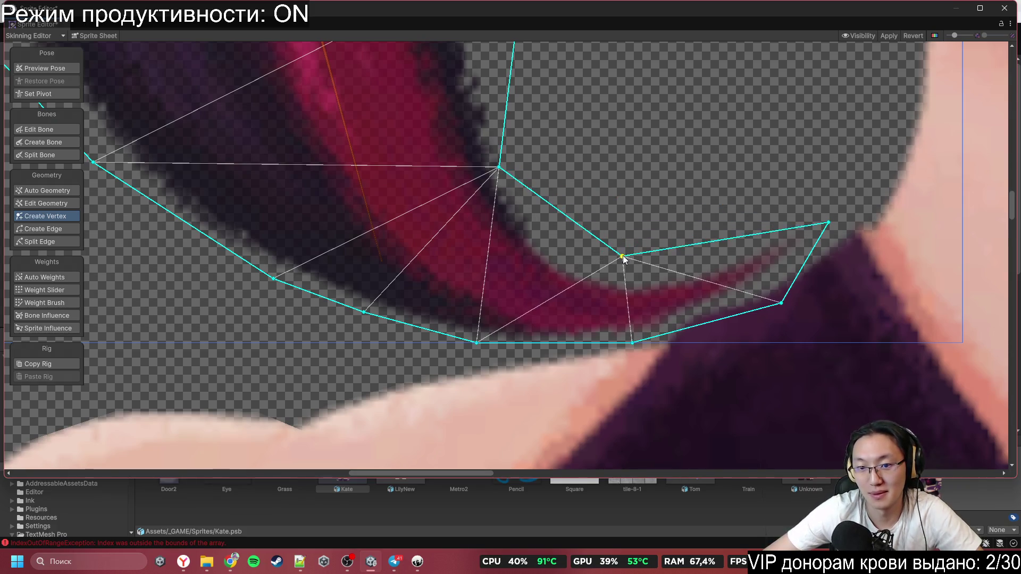
pyautogui.moveTo(829, 222); pyautogui.dragTo(816, 207)
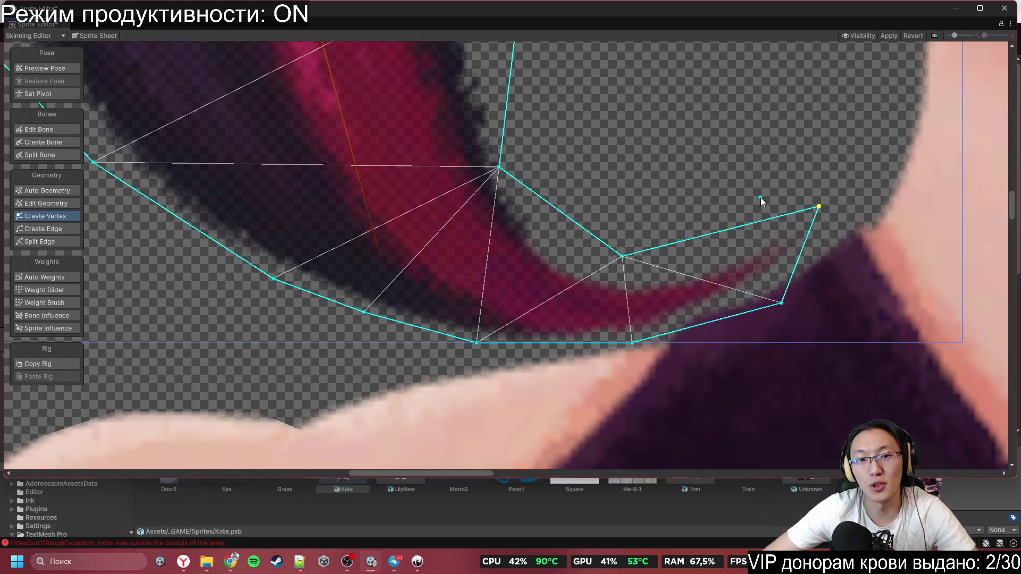
pyautogui.scroll(-3, 760, 197)
pyautogui.scroll(1, 695, 295)
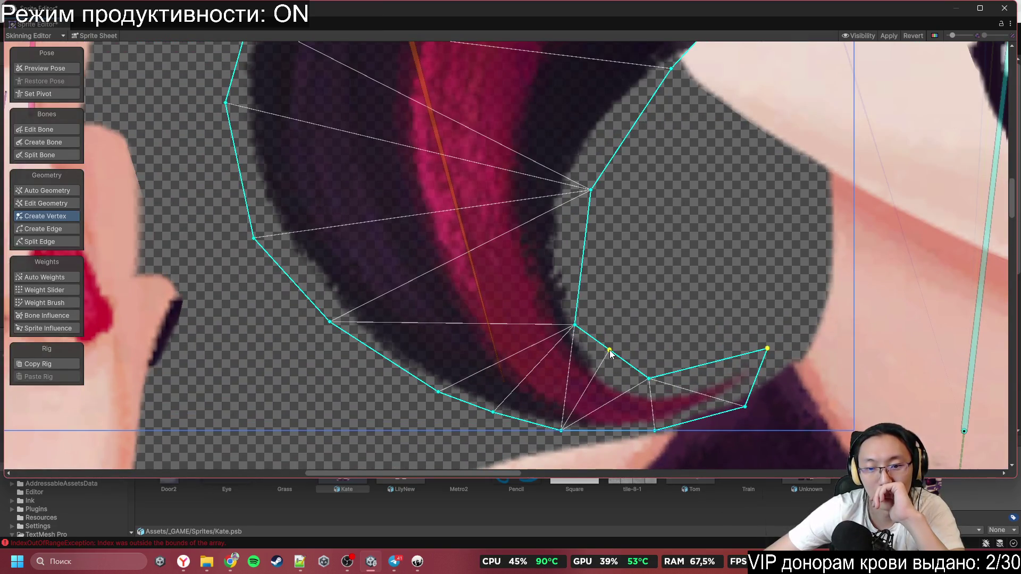
pyautogui.click(602, 361)
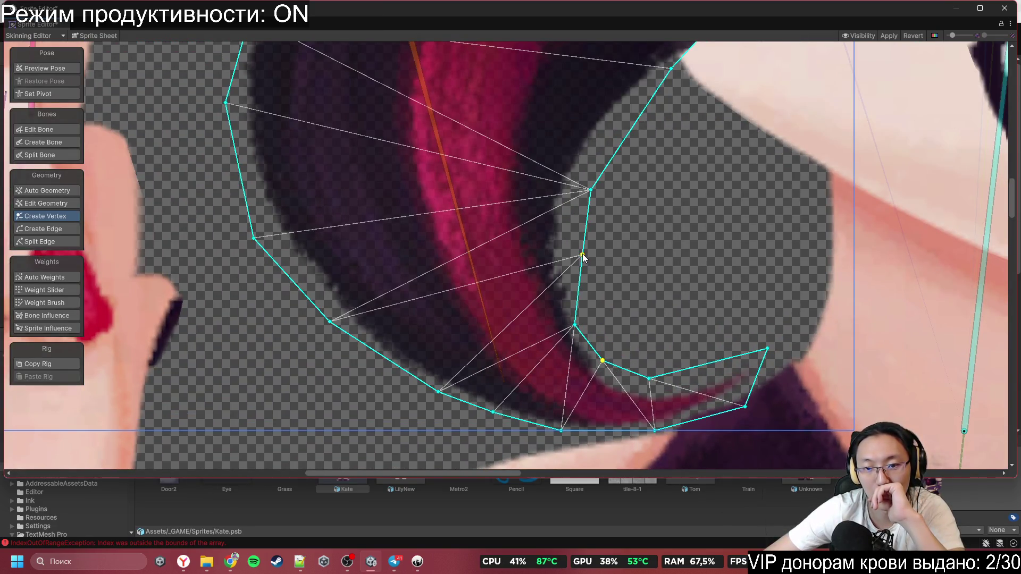
pyautogui.moveTo(583, 254); pyautogui.dragTo(566, 250)
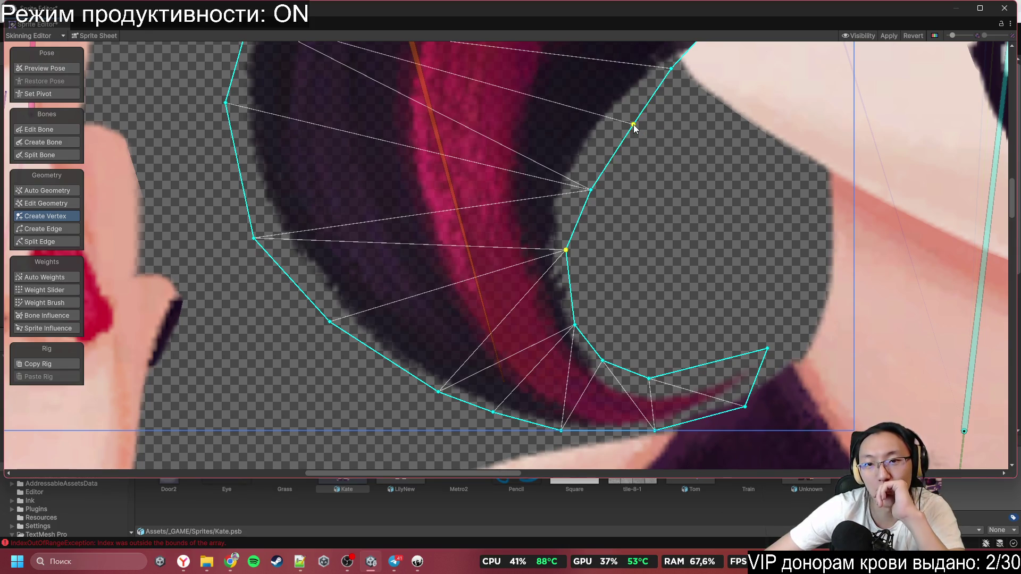
pyautogui.click(630, 114)
# Step: Fit the inner-edge vertices beside the face, neck and eye tightly to the hair
pyautogui.moveTo(595, 190); pyautogui.dragTo(579, 177)
pyautogui.scroll(-6, 578, 177)
pyautogui.scroll(6, 519, 272)
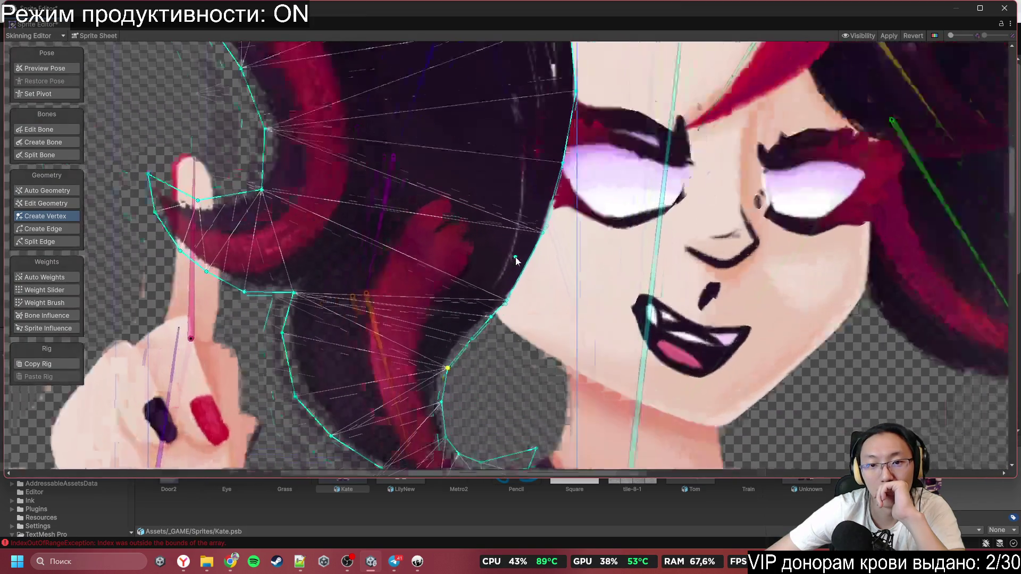
pyautogui.click(547, 231)
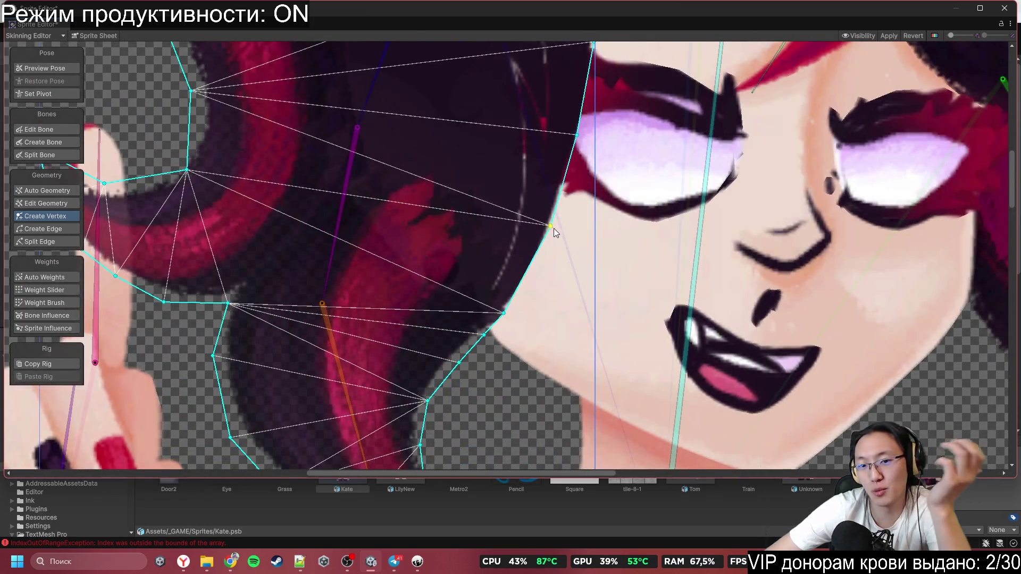
pyautogui.moveTo(553, 228); pyautogui.dragTo(559, 234)
pyautogui.scroll(3, 528, 311)
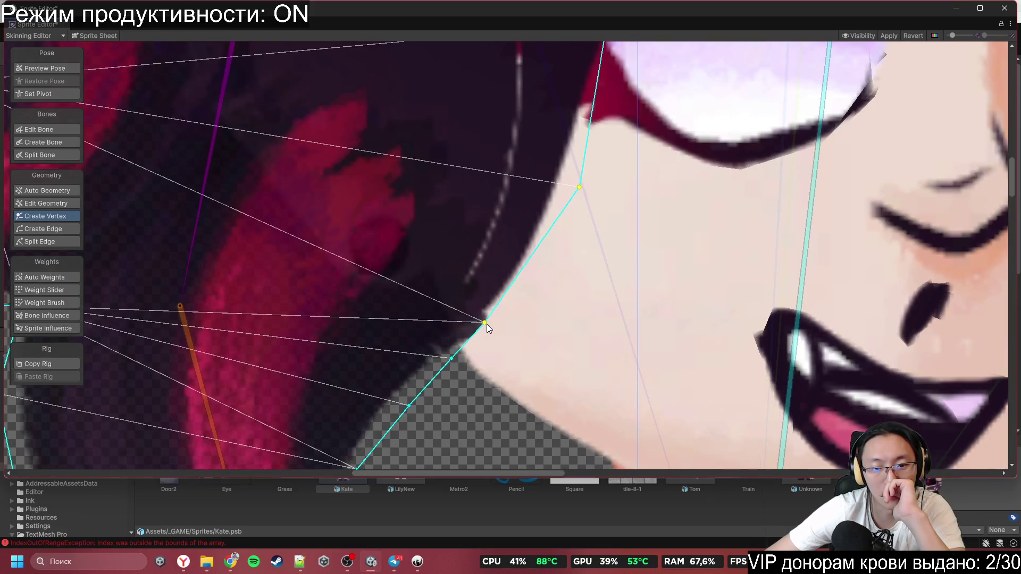
pyautogui.moveTo(486, 324)
pyautogui.mouseDown()
pyautogui.moveTo(494, 334)
pyautogui.moveTo(457, 372)
pyautogui.mouseUp()
pyautogui.scroll(-3, 463, 367)
pyautogui.scroll(3, 468, 369)
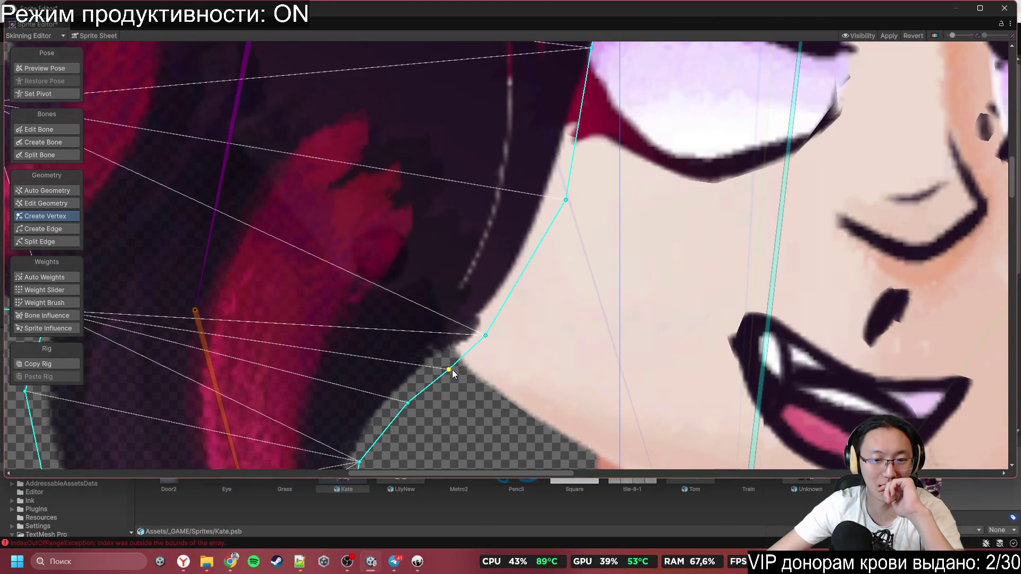
pyautogui.scroll(-5, 542, 287)
pyautogui.scroll(3, 534, 298)
pyautogui.scroll(2, 534, 298)
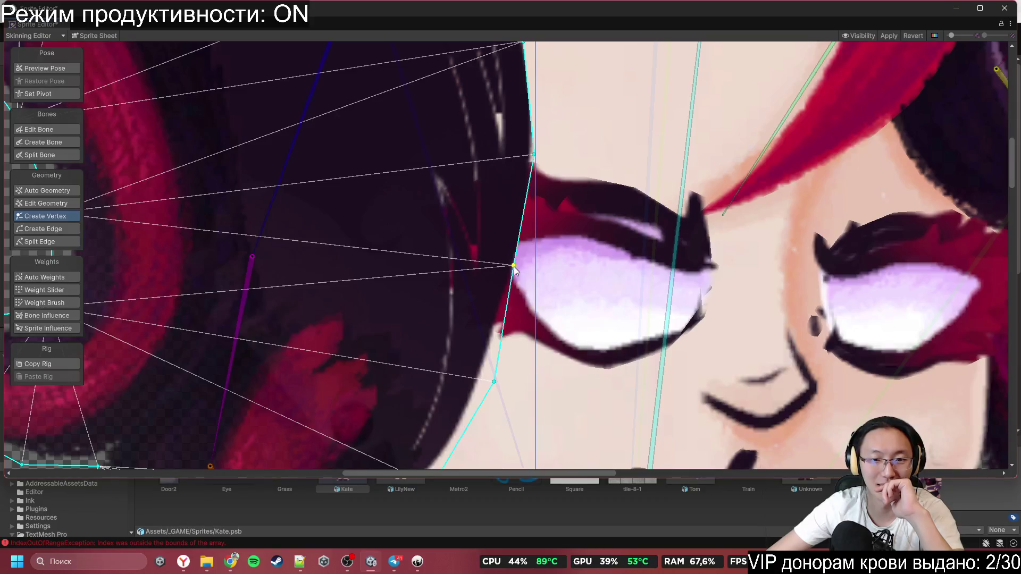
pyautogui.moveTo(515, 264); pyautogui.dragTo(529, 267)
pyautogui.moveTo(551, 197)
pyautogui.mouseDown()
pyautogui.moveTo(504, 276)
pyautogui.moveTo(463, 302)
pyautogui.mouseUp()
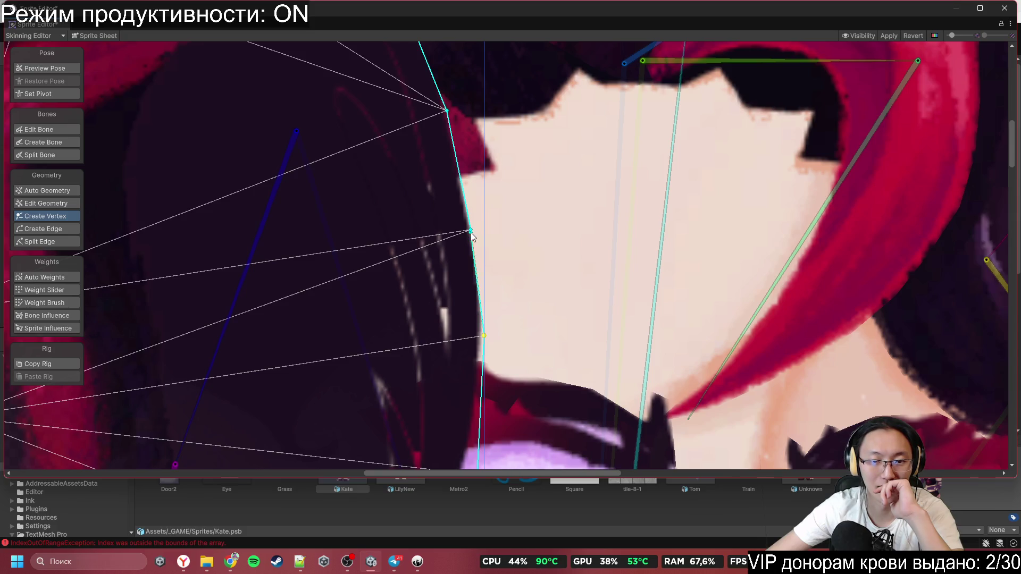
# Step: Pull the upper outline vertices onto the hair's top edge
pyautogui.moveTo(478, 216)
pyautogui.mouseDown()
pyautogui.moveTo(464, 311)
pyautogui.moveTo(439, 258)
pyautogui.mouseUp()
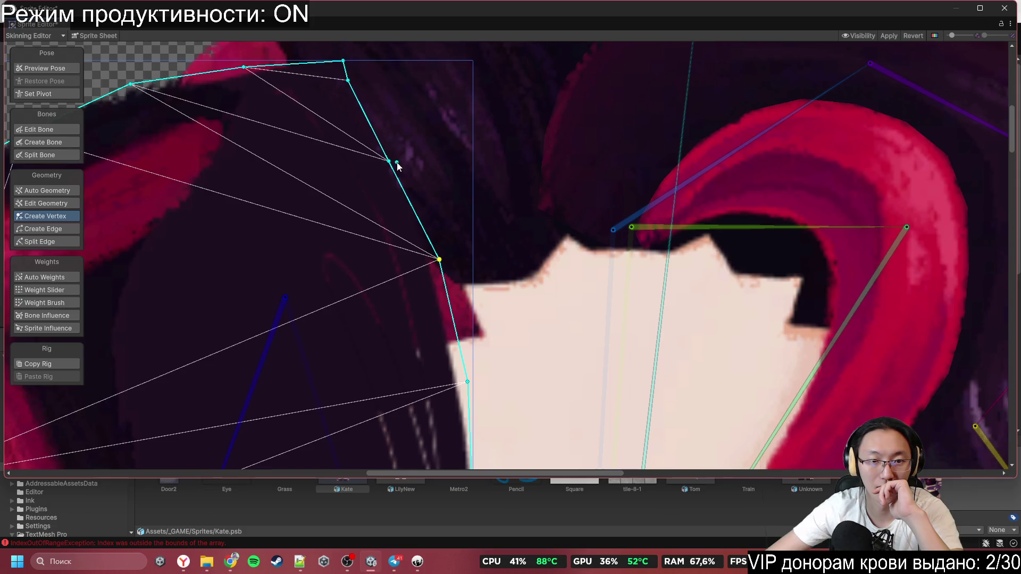
pyautogui.moveTo(396, 162); pyautogui.dragTo(396, 148)
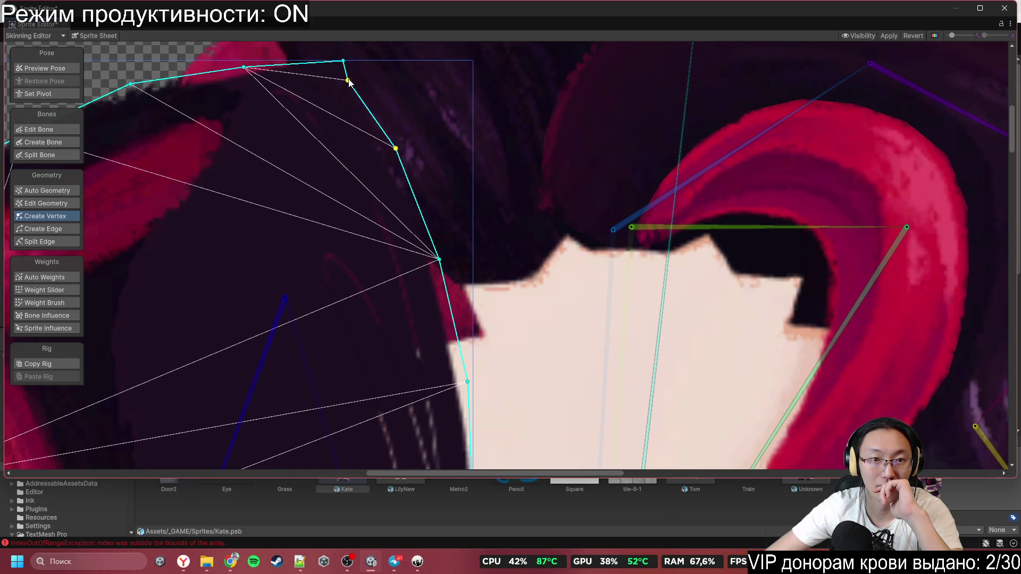
pyautogui.moveTo(348, 80); pyautogui.dragTo(355, 77)
pyautogui.scroll(-5, 426, 157)
pyautogui.scroll(5, 334, 174)
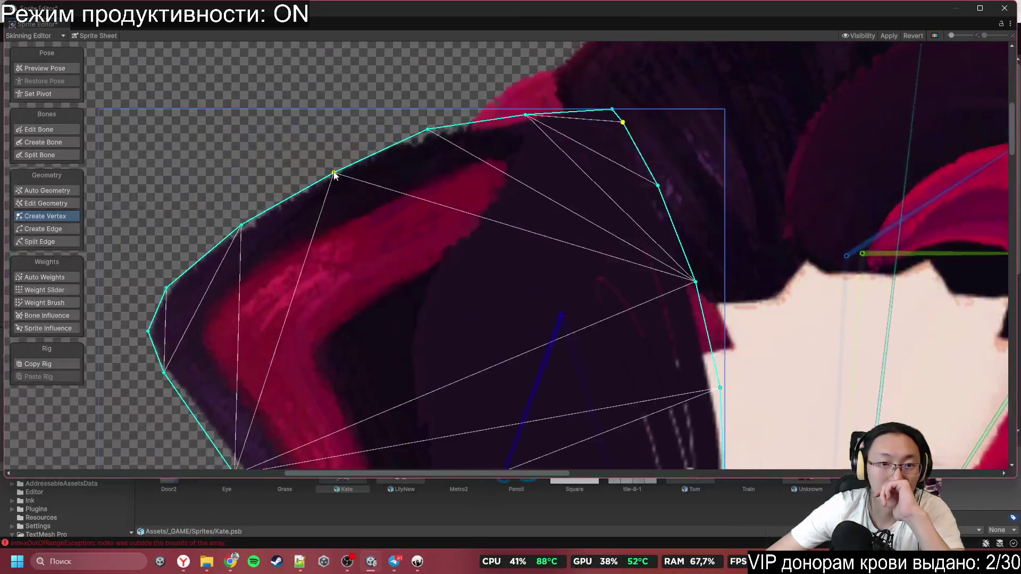
pyautogui.click(334, 174)
pyautogui.scroll(1, 334, 174)
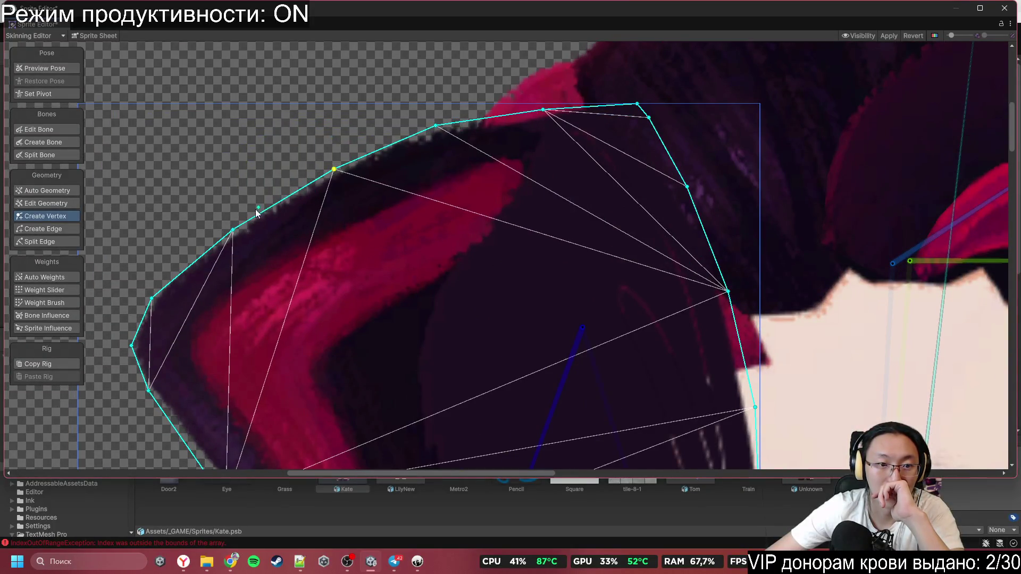
# Step: Add two vertices and fit the left outline vertices to the hair's outer bend
pyautogui.click(232, 231)
pyautogui.click(315, 358)
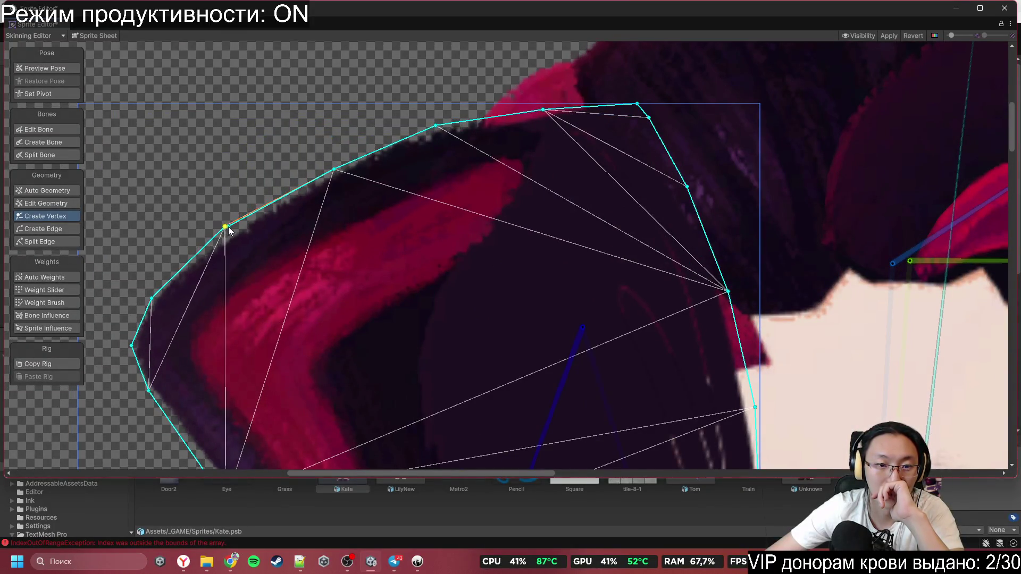
pyautogui.click(461, 325)
pyautogui.scroll(-2, 319, 364)
pyautogui.scroll(2, 318, 363)
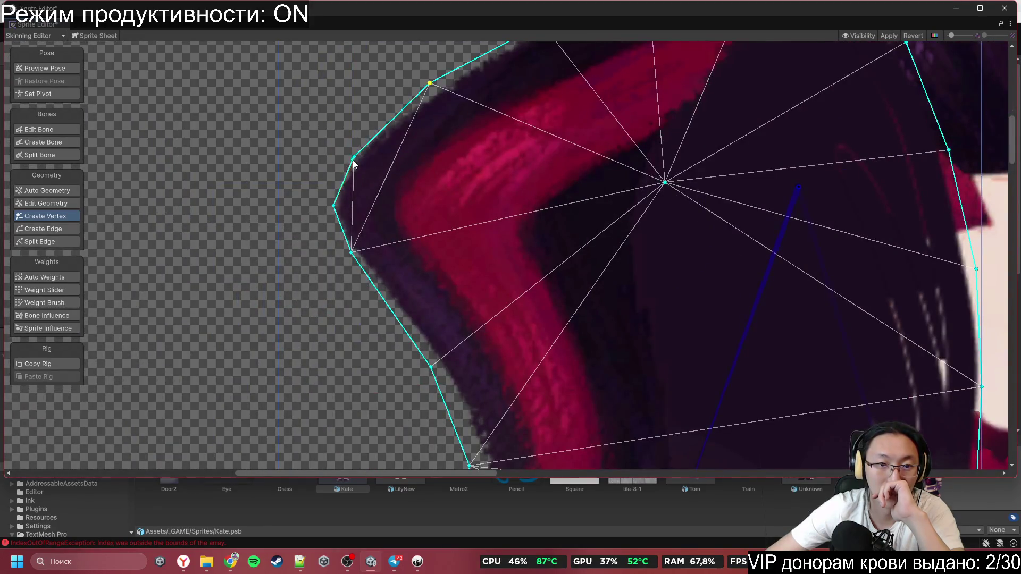
pyautogui.moveTo(354, 158); pyautogui.dragTo(347, 152)
pyautogui.moveTo(332, 207); pyautogui.dragTo(324, 206)
pyautogui.moveTo(351, 252); pyautogui.dragTo(338, 260)
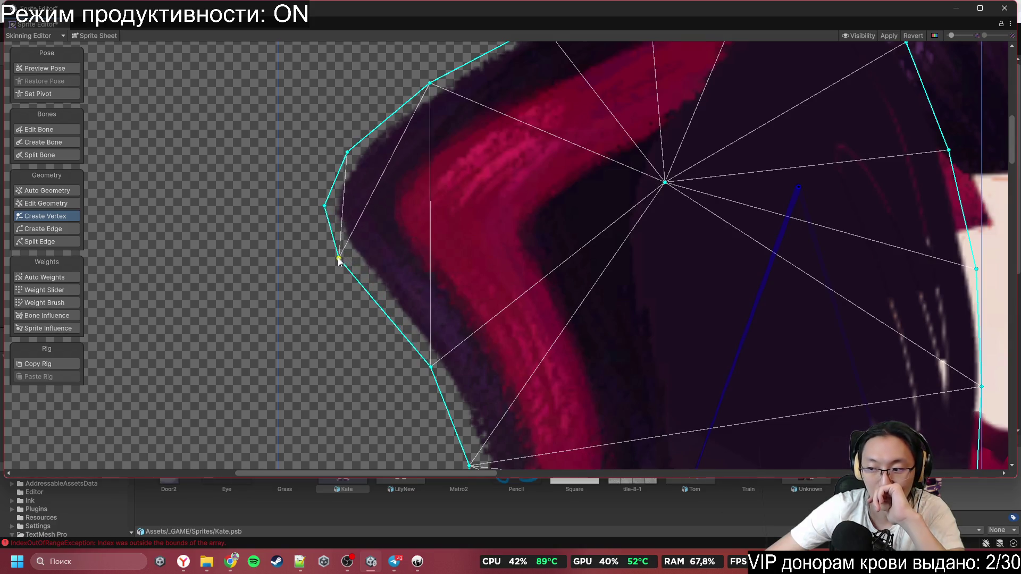
pyautogui.scroll(-6, 353, 253)
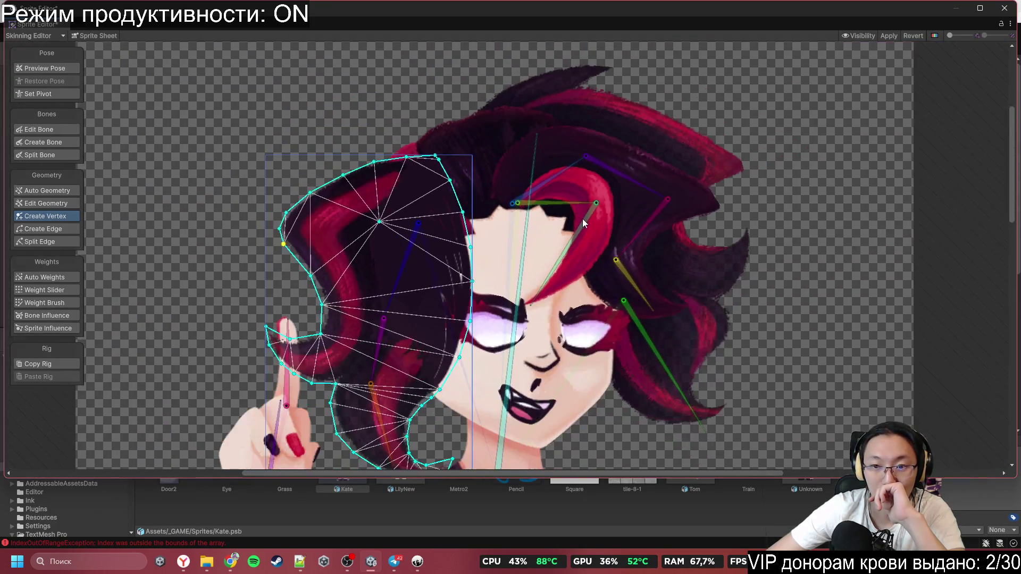
# Step: Select the hair piece above the face and pull its vertices out to the strand tip
pyautogui.scroll(5, 659, 209)
pyautogui.scroll(1, 660, 220)
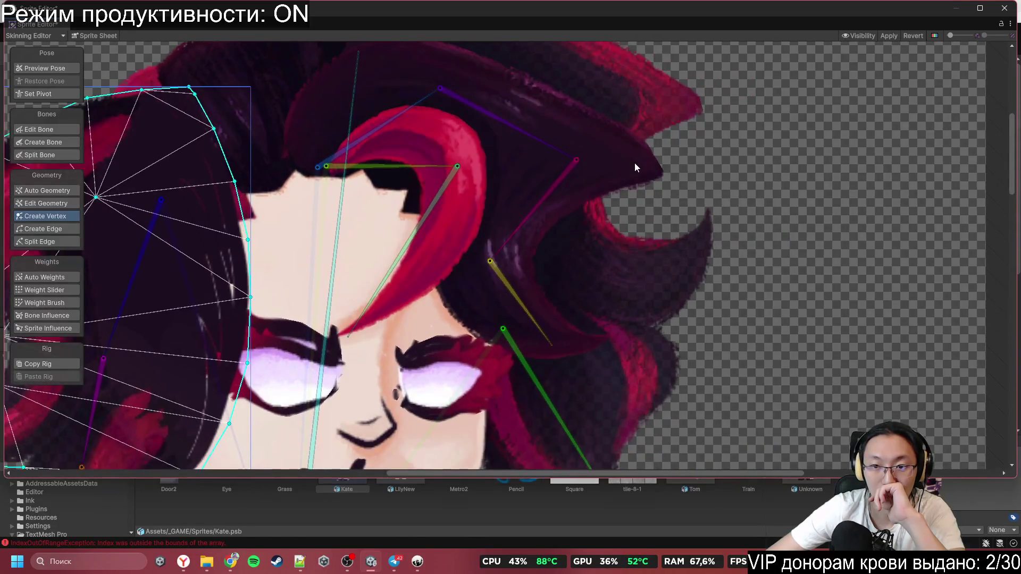
pyautogui.click(658, 161)
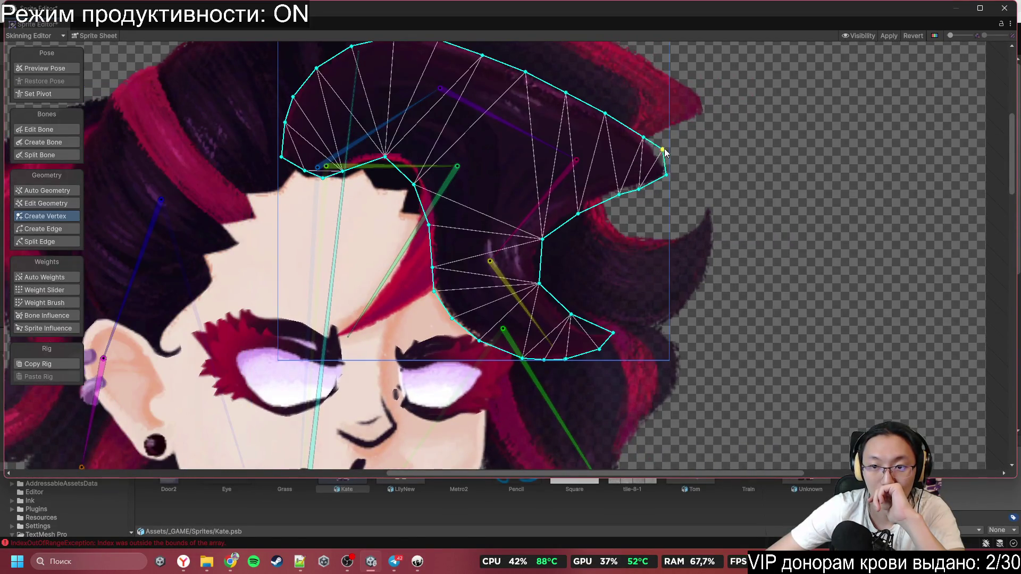
pyautogui.moveTo(658, 161); pyautogui.dragTo(665, 149)
pyautogui.scroll(4, 665, 152)
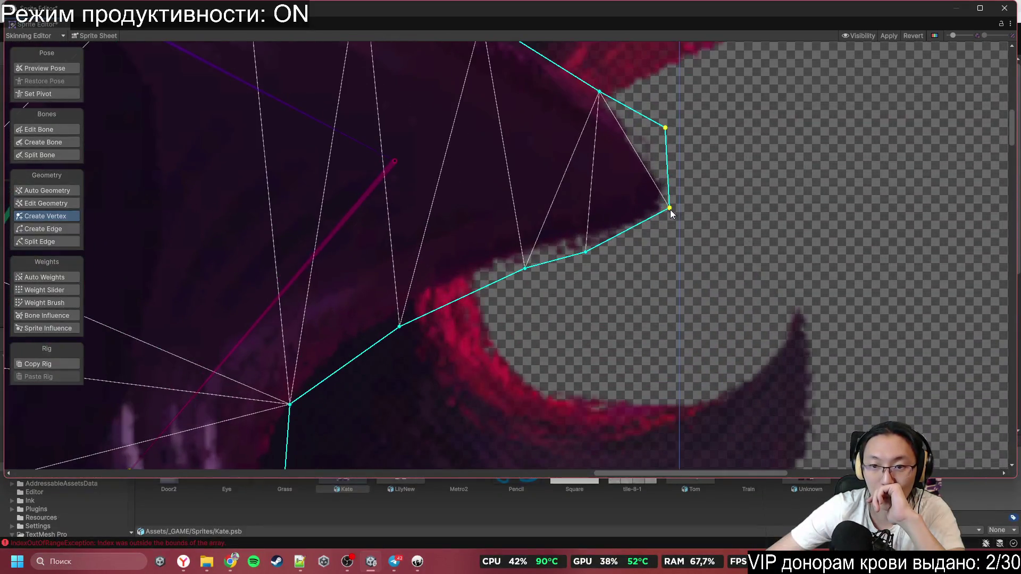
pyautogui.moveTo(670, 209); pyautogui.dragTo(681, 232)
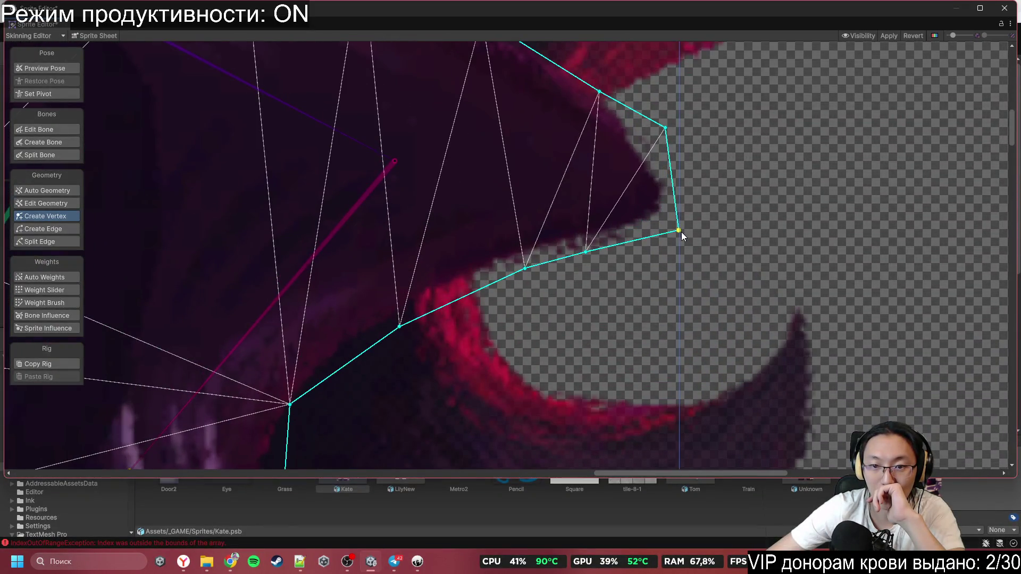
pyautogui.scroll(-3, 573, 287)
pyautogui.scroll(-1, 573, 287)
pyautogui.scroll(1, 501, 301)
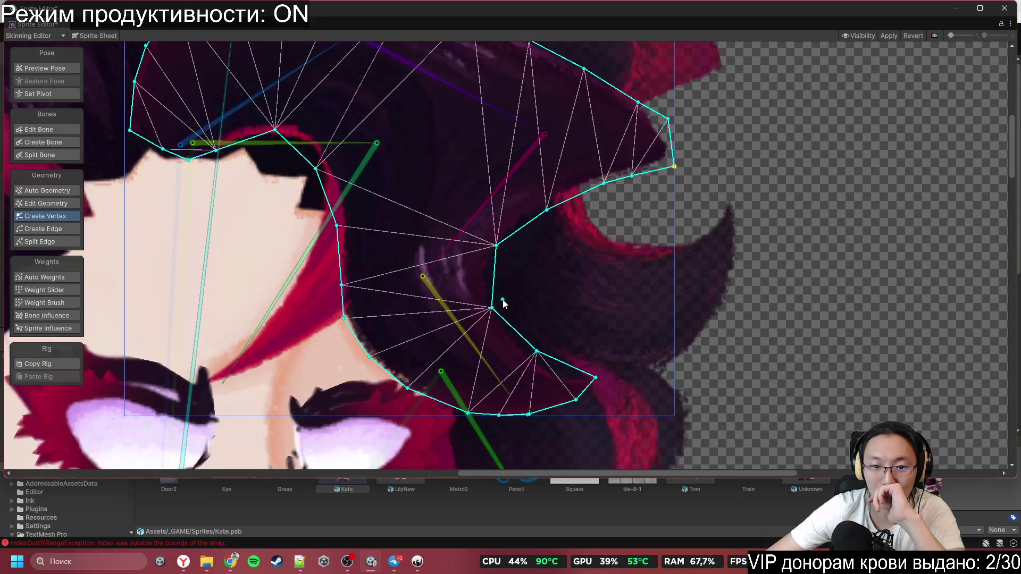
# Step: Add vertices on the lower outline to square off the lower strand tip
pyautogui.click(492, 280)
pyautogui.scroll(3, 493, 284)
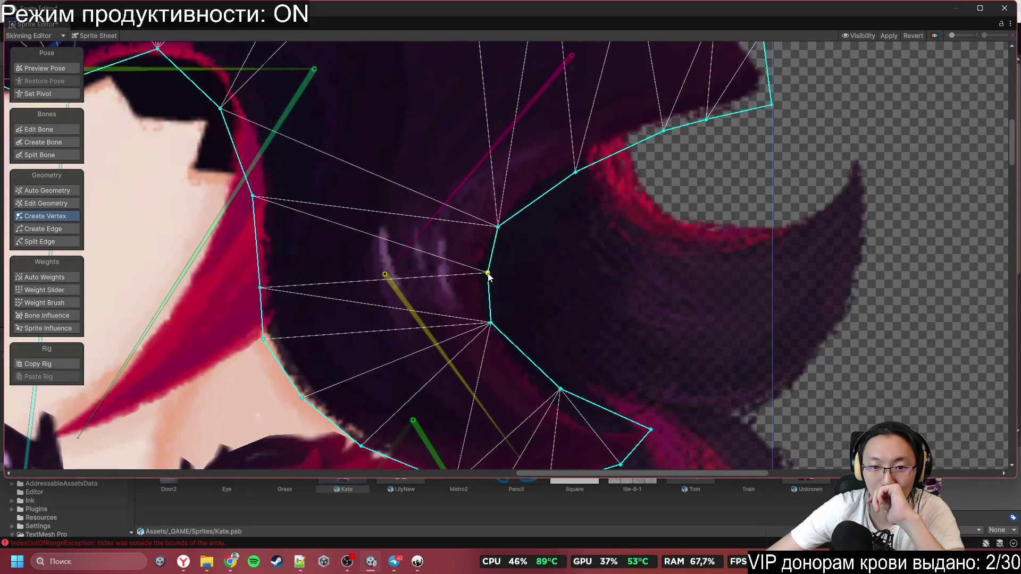
pyautogui.moveTo(492, 275); pyautogui.dragTo(500, 172)
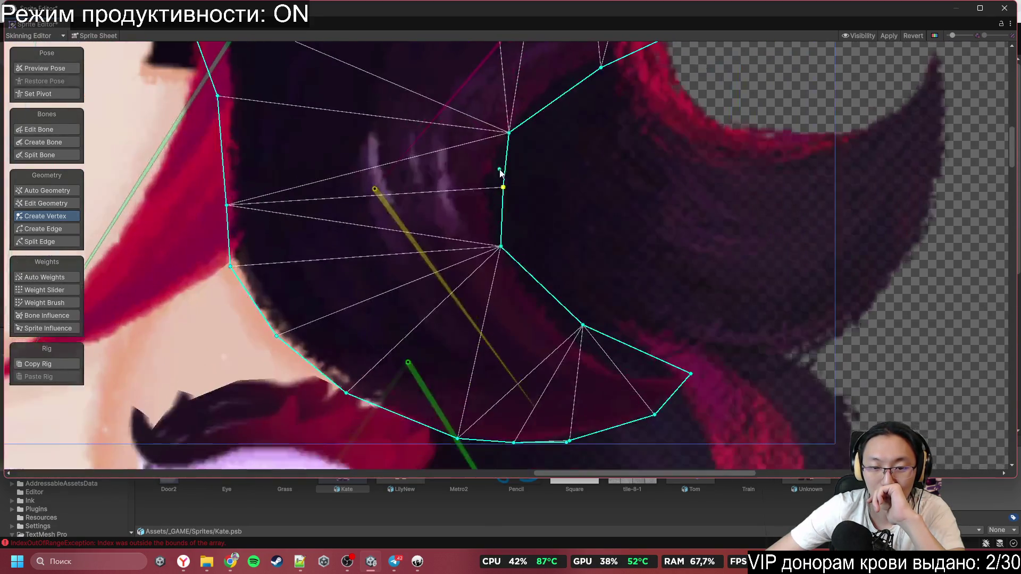
pyautogui.click(634, 366)
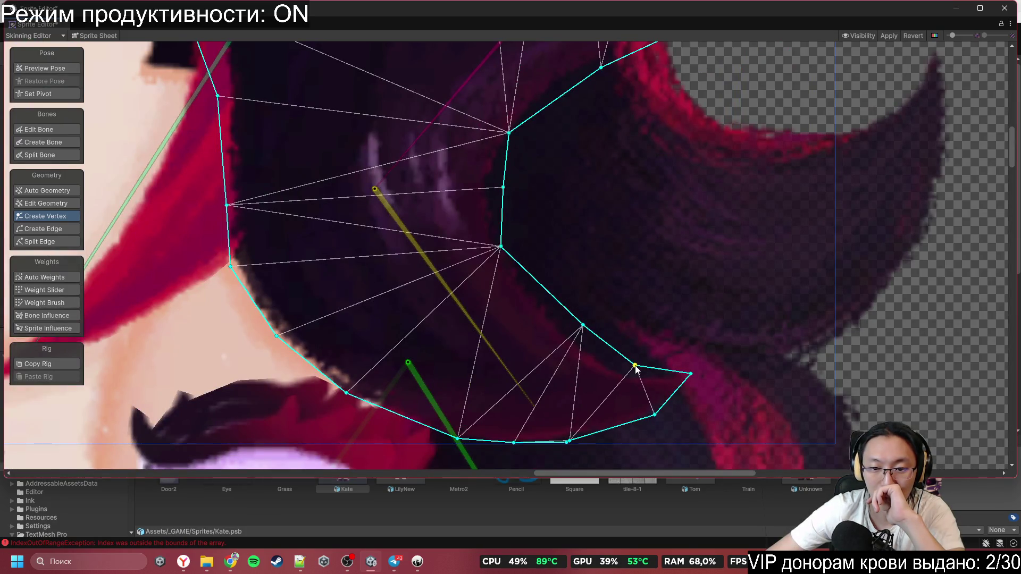
pyautogui.scroll(4, 706, 408)
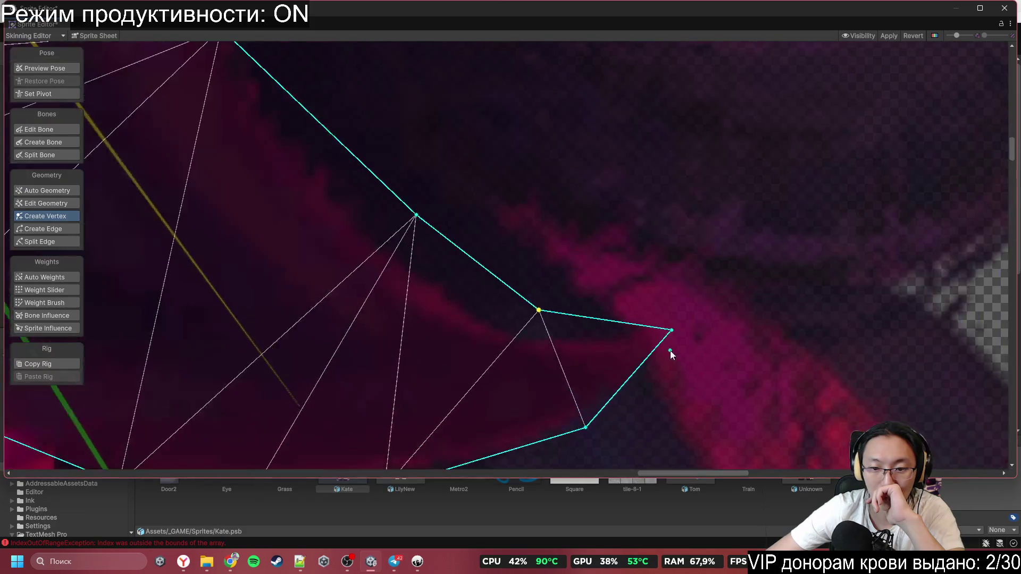
pyautogui.moveTo(672, 331); pyautogui.dragTo(708, 274)
pyautogui.click(669, 322)
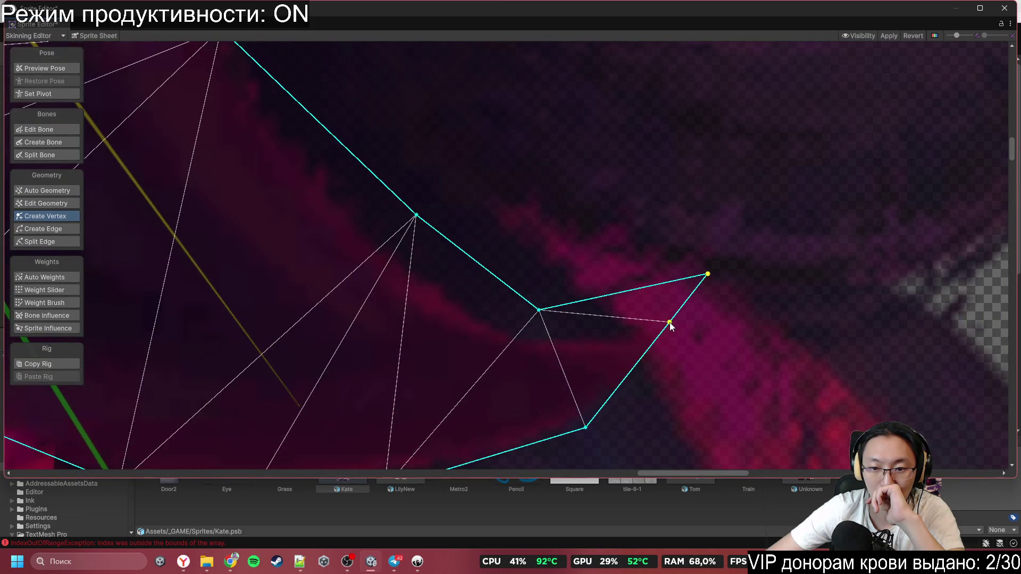
pyautogui.moveTo(668, 322)
pyautogui.mouseDown()
pyautogui.moveTo(710, 378)
pyautogui.moveTo(689, 358)
pyautogui.mouseUp()
pyautogui.scroll(-2, 689, 358)
pyautogui.moveTo(226, 263)
pyautogui.mouseDown()
pyautogui.moveTo(356, 332)
pyautogui.moveTo(341, 336)
pyautogui.mouseUp()
pyautogui.moveTo(229, 242); pyautogui.dragTo(537, 327)
pyautogui.scroll(-5, 545, 332)
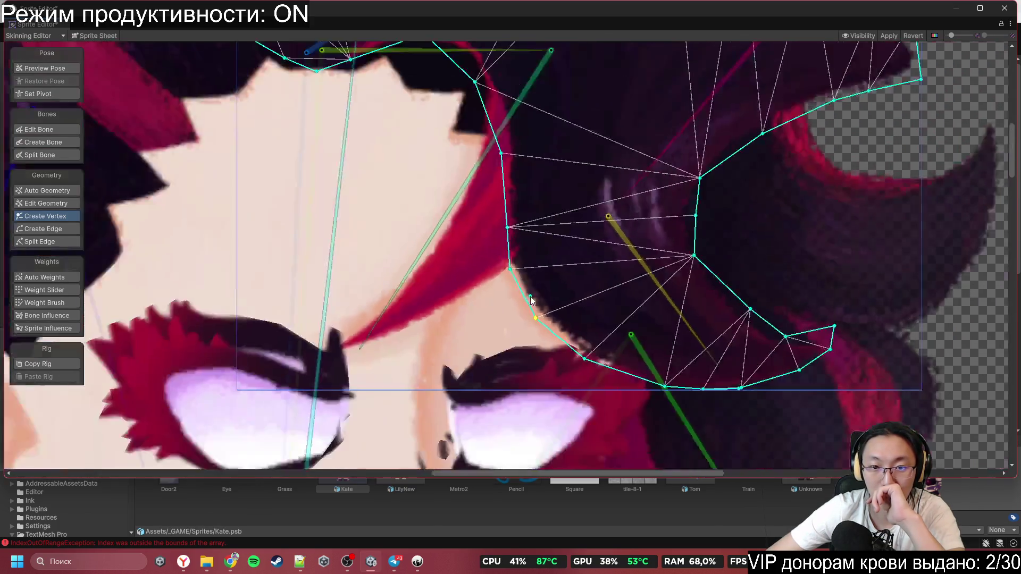
# Step: Add a tip vertex and move the curl's outline vertices onto the hair edge
pyautogui.scroll(5, 651, 197)
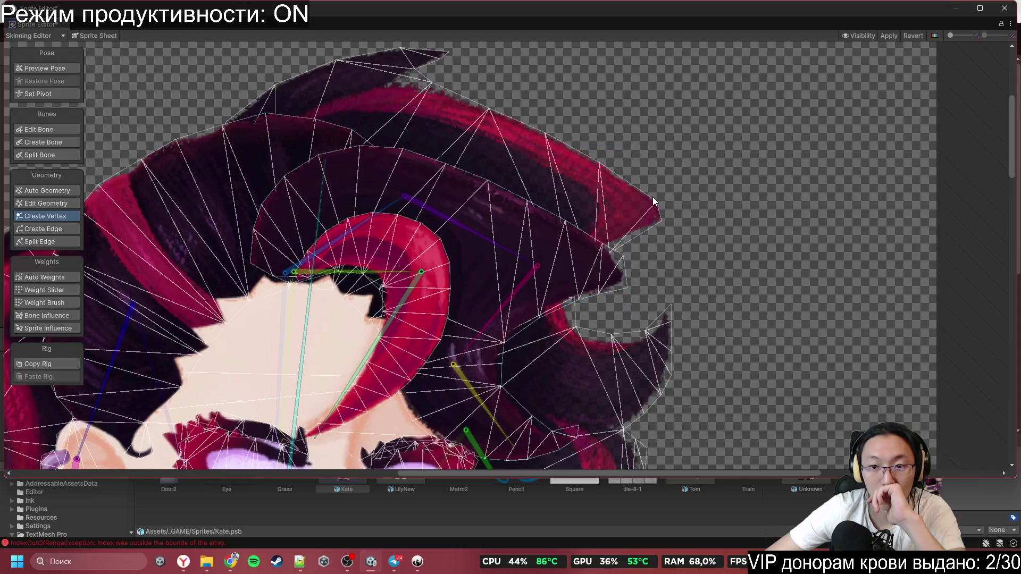
pyautogui.click(661, 220)
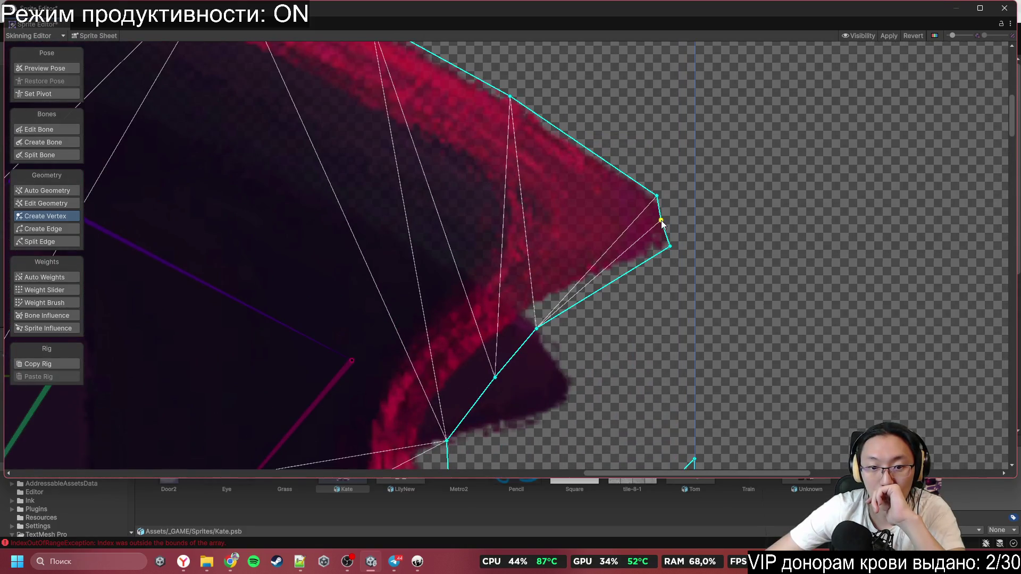
pyautogui.moveTo(661, 220)
pyautogui.mouseDown()
pyautogui.moveTo(693, 218)
pyautogui.moveTo(629, 277)
pyautogui.mouseUp()
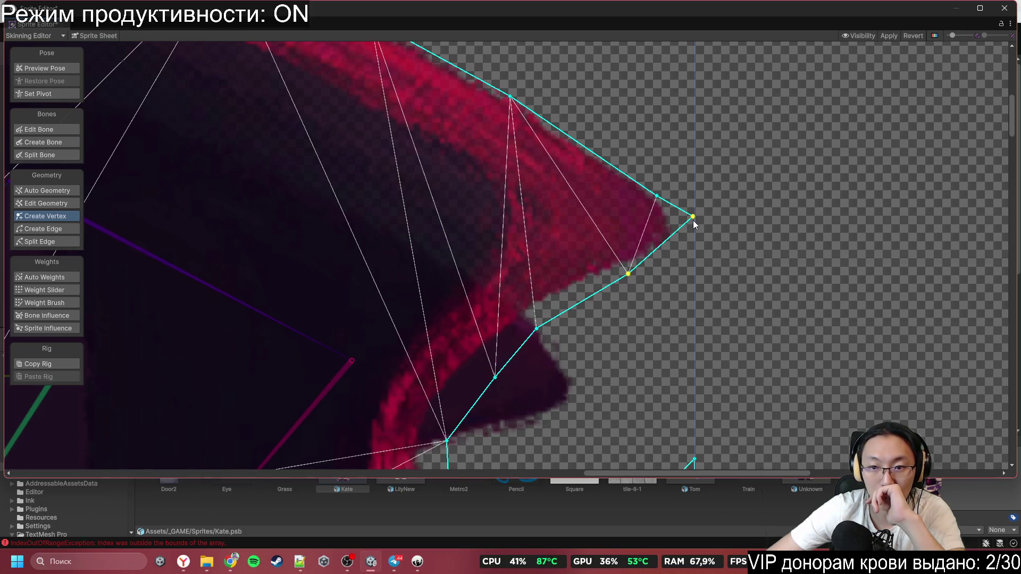
pyautogui.moveTo(693, 220); pyautogui.dragTo(692, 236)
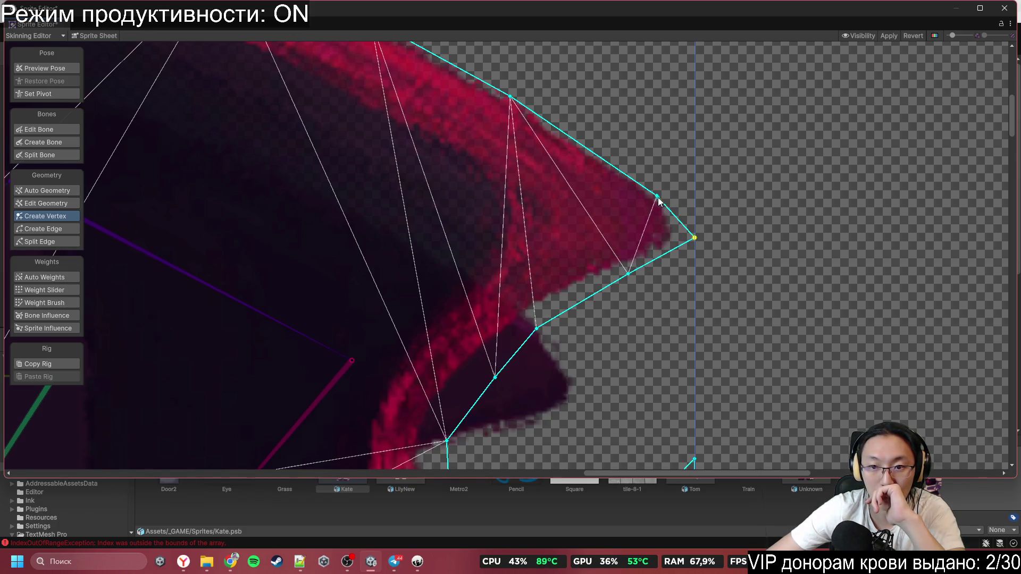
pyautogui.scroll(-2, 636, 205)
pyautogui.scroll(2, 573, 262)
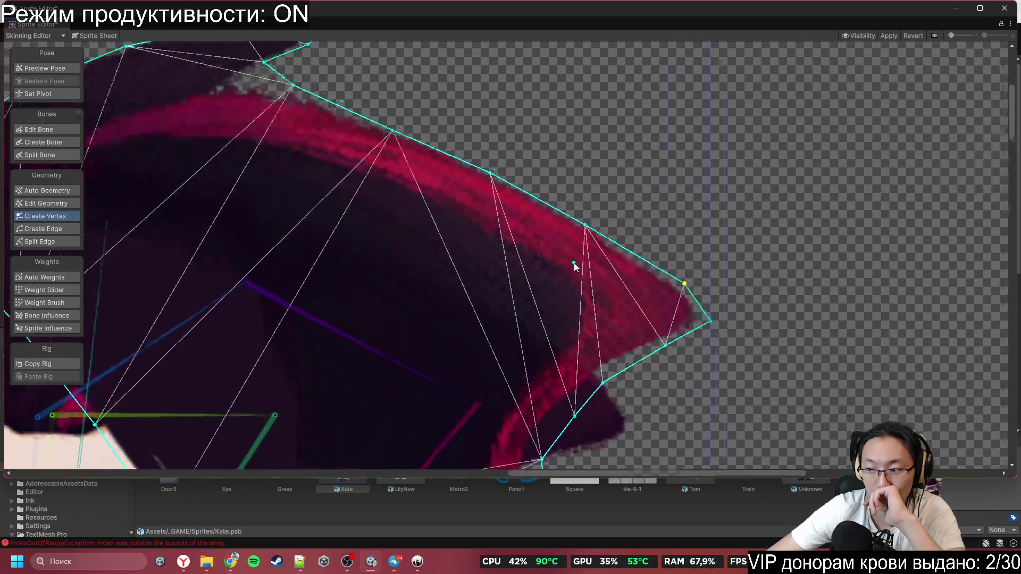
pyautogui.moveTo(591, 230); pyautogui.dragTo(617, 299)
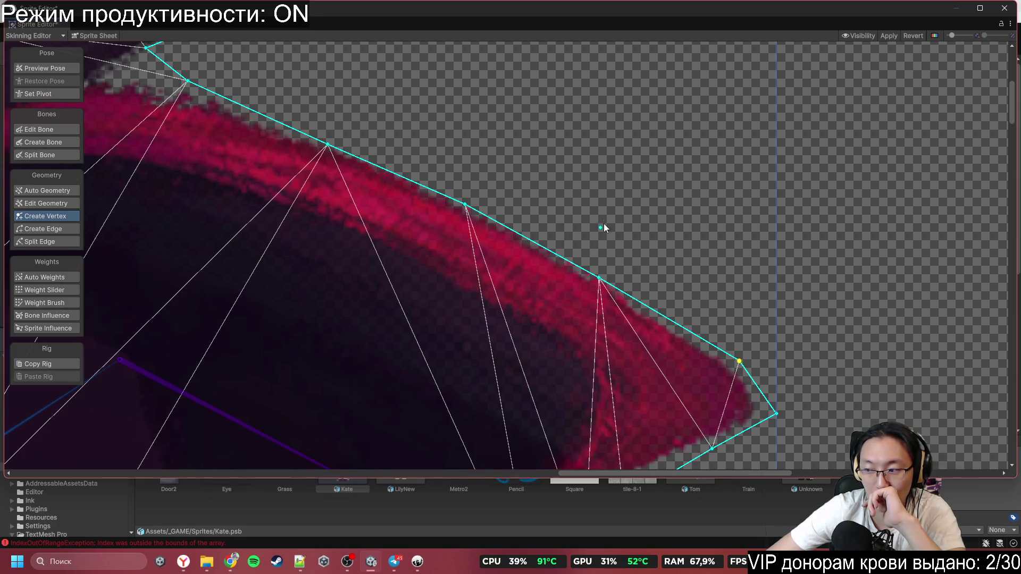
pyautogui.scroll(1, 474, 206)
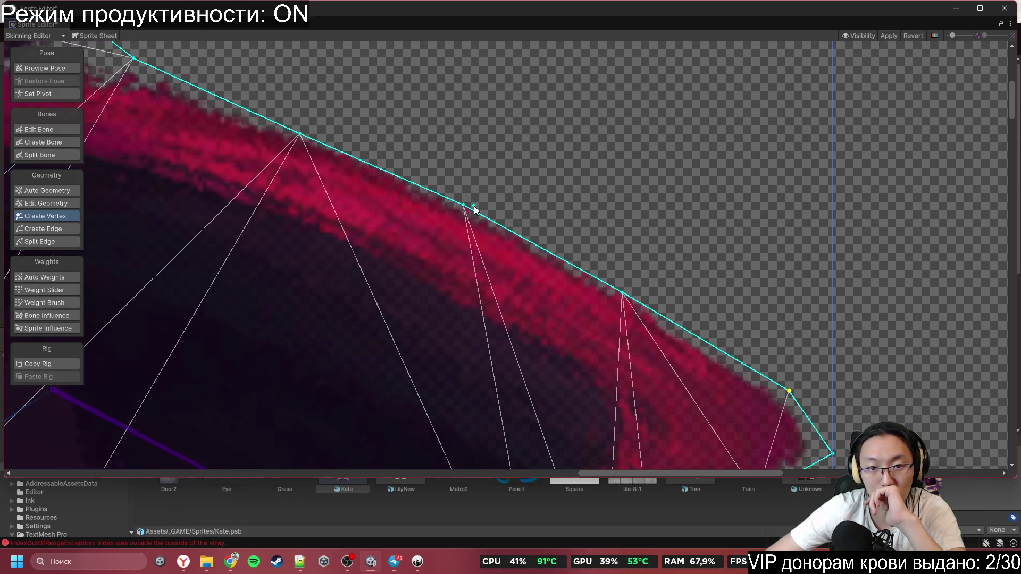
pyautogui.moveTo(464, 205)
pyautogui.mouseDown()
pyautogui.moveTo(466, 189)
pyautogui.moveTo(446, 182)
pyautogui.mouseUp()
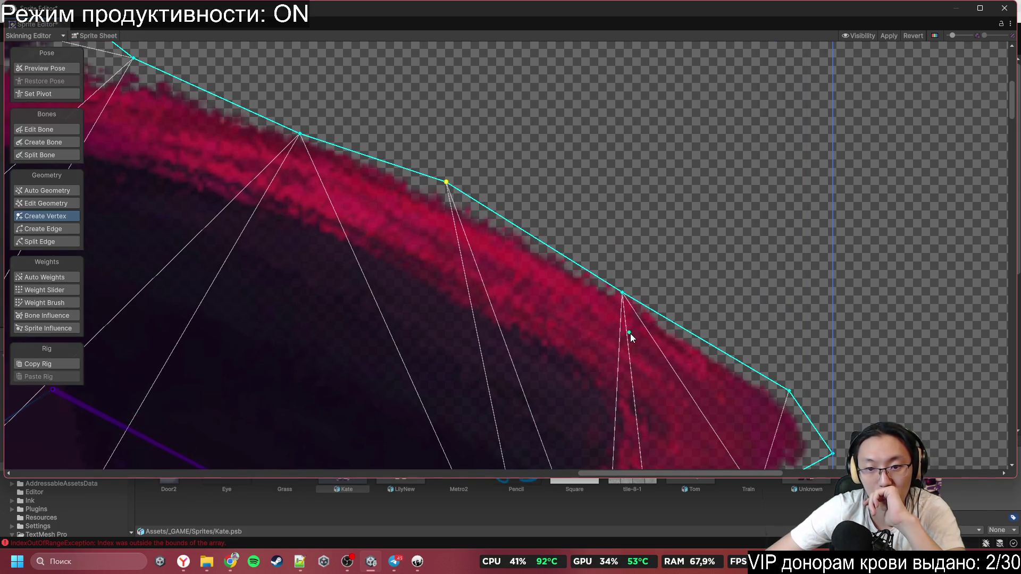
pyautogui.moveTo(623, 294); pyautogui.dragTo(630, 282)
pyautogui.moveTo(388, 171); pyautogui.dragTo(628, 296)
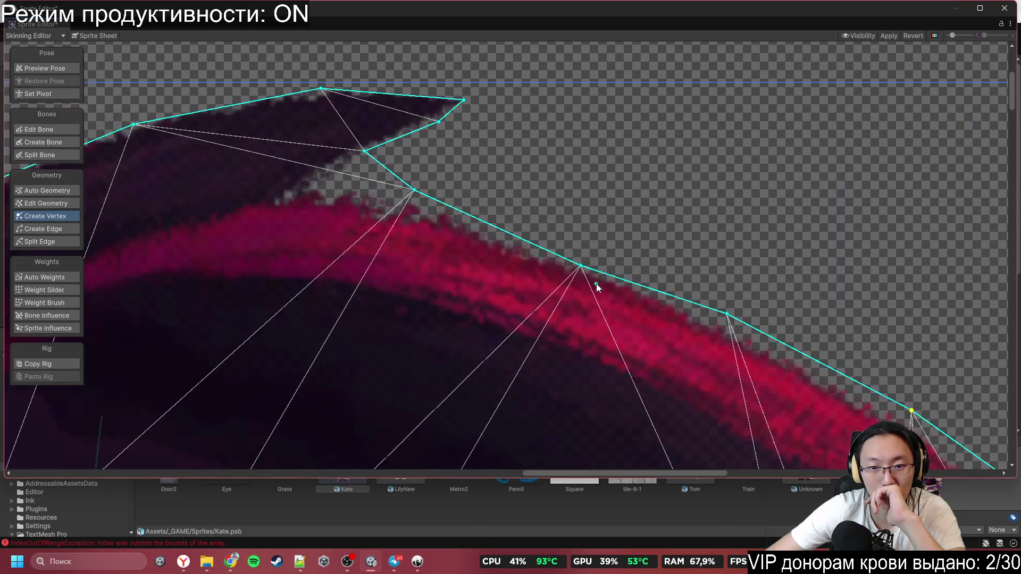
pyautogui.moveTo(584, 270); pyautogui.dragTo(586, 257)
# Step: Add a top-edge vertex so the outline ends in a sharp point at the strand tip
pyautogui.scroll(2, 714, 247)
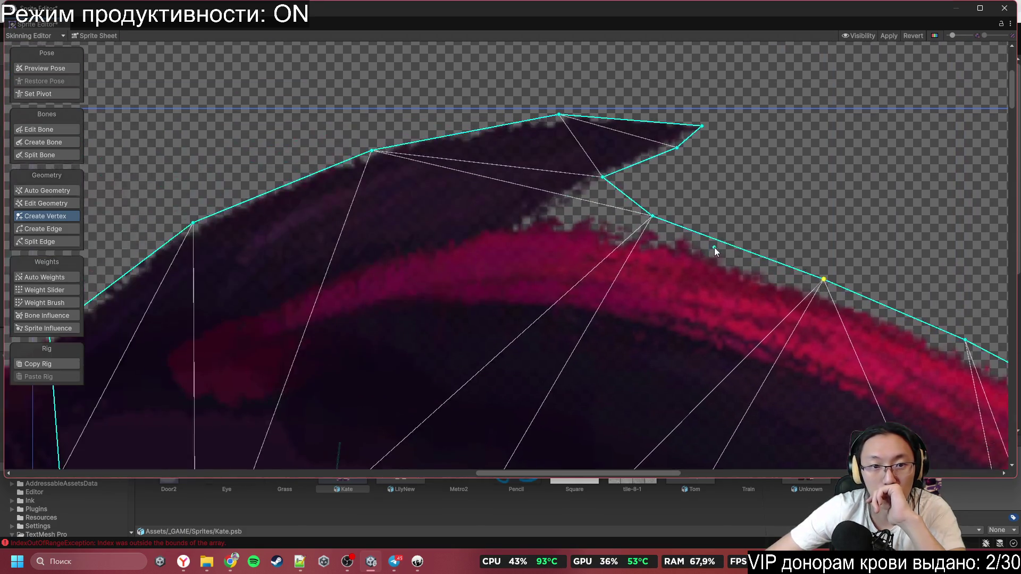
pyautogui.click(670, 123)
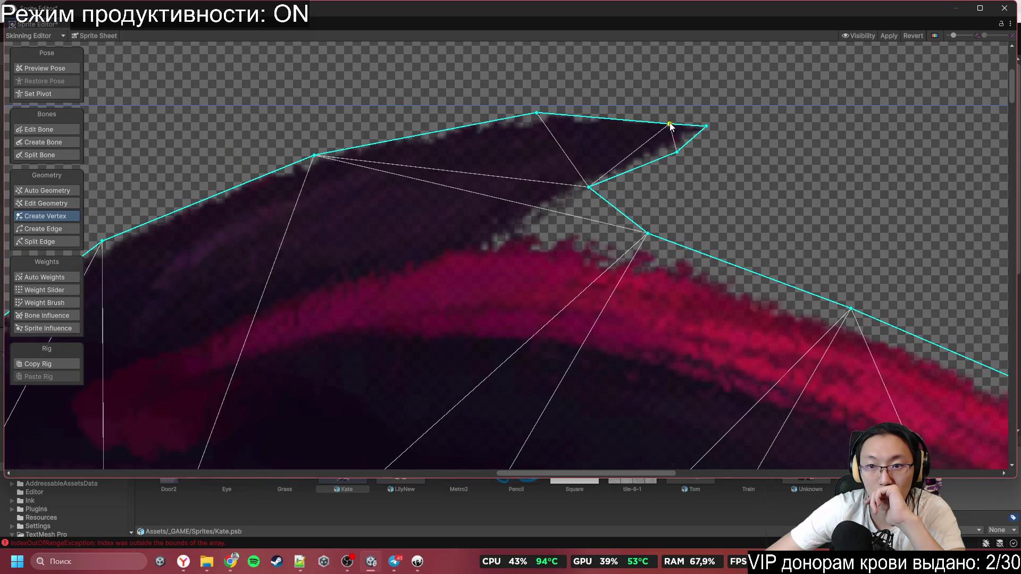
pyautogui.moveTo(669, 124)
pyautogui.mouseDown()
pyautogui.moveTo(679, 106)
pyautogui.moveTo(712, 132)
pyautogui.mouseUp()
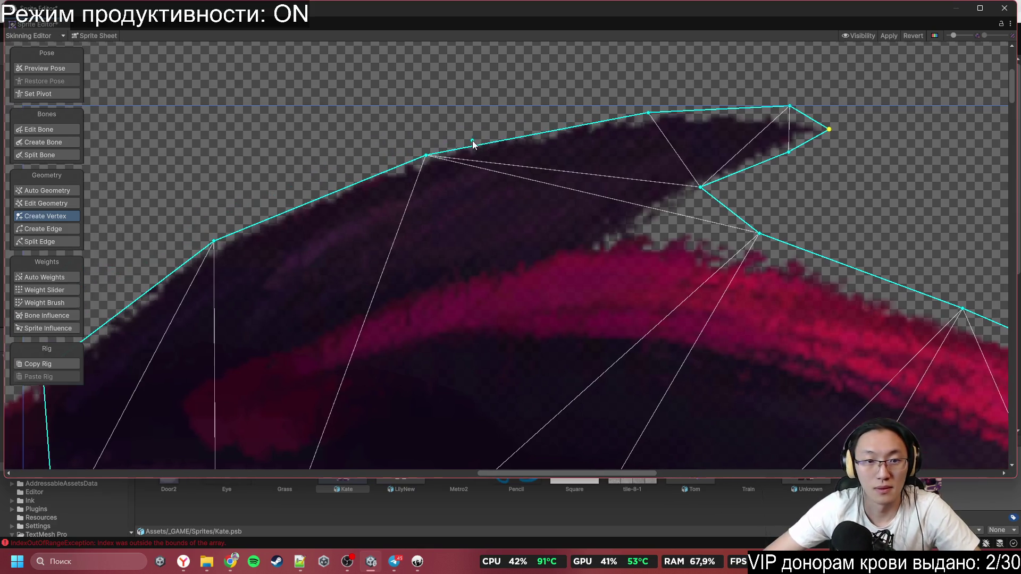
pyautogui.hscroll(-3, 494, 130)
pyautogui.moveTo(429, 156); pyautogui.dragTo(428, 147)
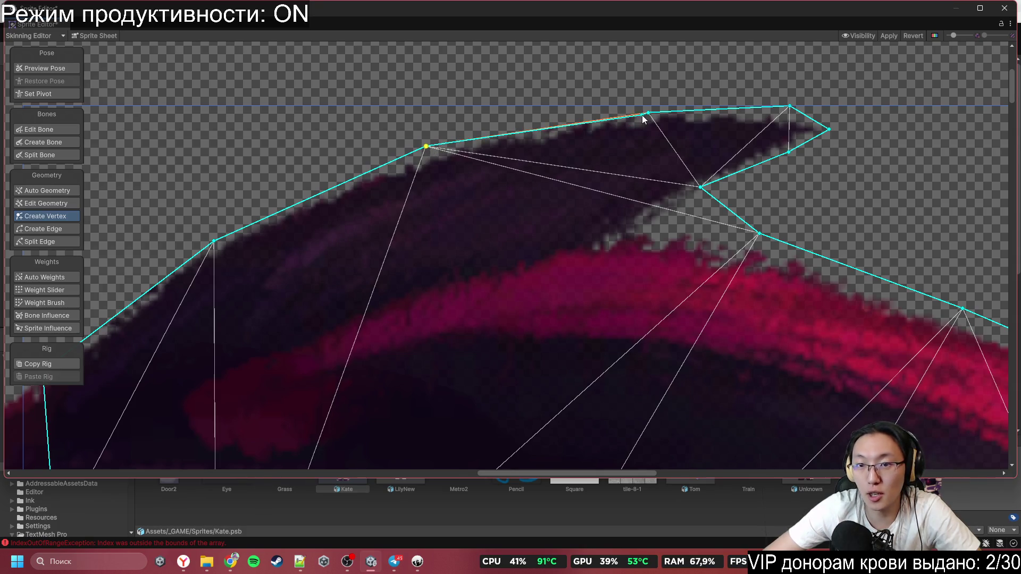
pyautogui.moveTo(648, 113); pyautogui.dragTo(643, 106)
pyautogui.hscroll(-6, 467, 174)
pyautogui.scroll(-1, 466, 173)
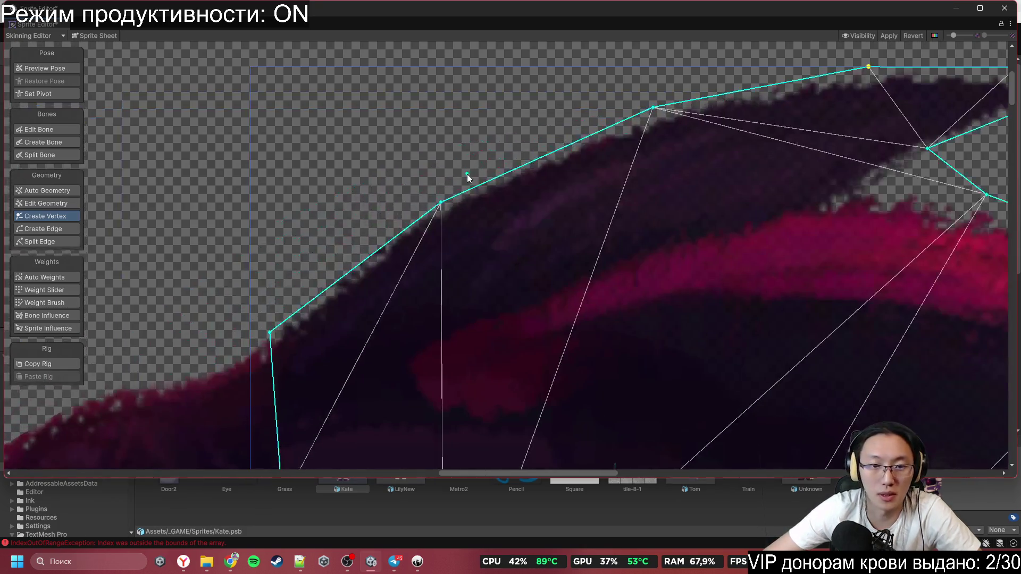
pyautogui.moveTo(443, 203); pyautogui.dragTo(441, 189)
pyautogui.moveTo(269, 332); pyautogui.dragTo(266, 307)
pyautogui.scroll(-3, 266, 308)
pyautogui.scroll(-5, 420, 299)
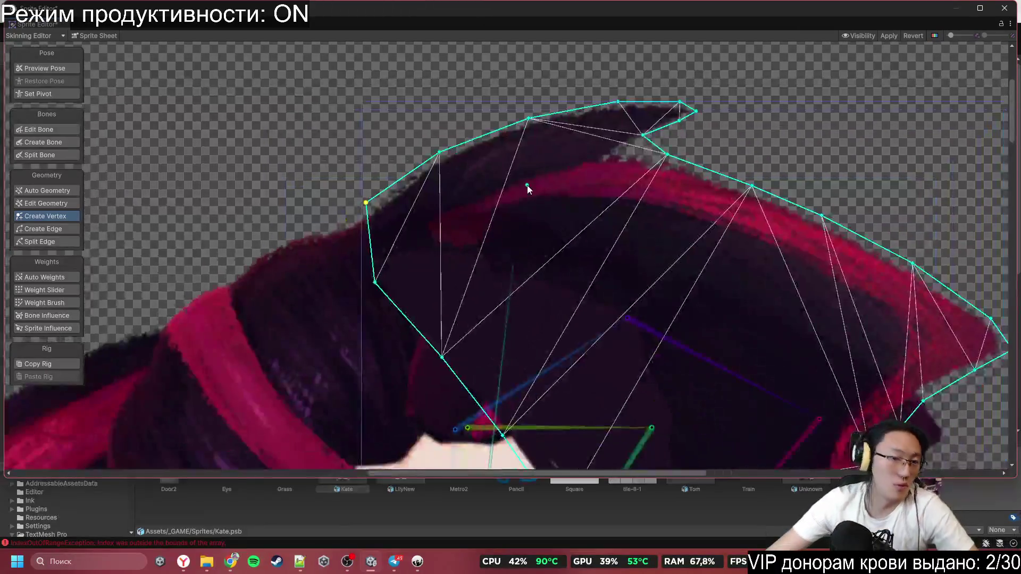
# Step: Look over the character's meshes from the legs up to the raised hand and chest
pyautogui.scroll(-4, 729, 323)
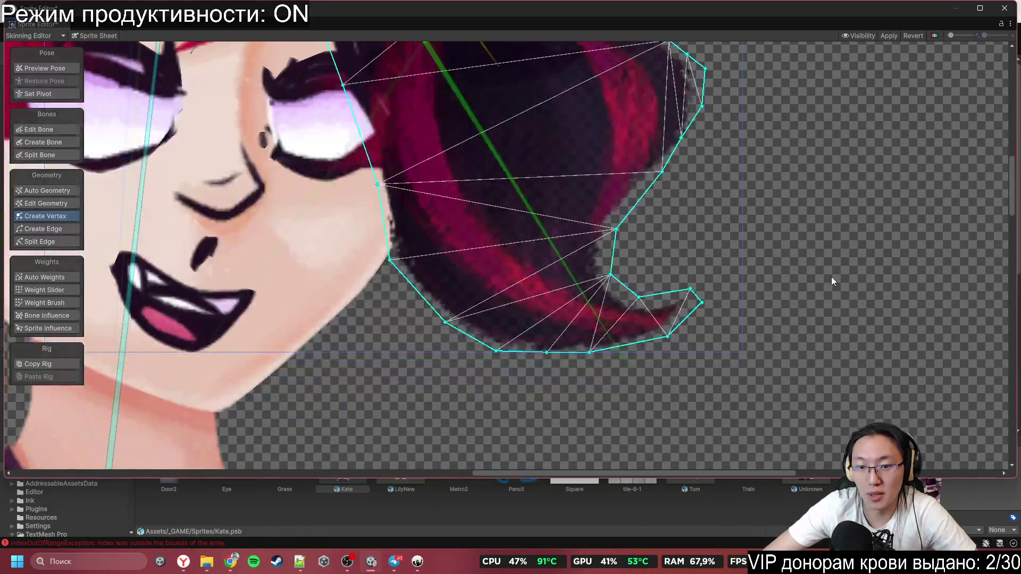
pyautogui.scroll(-3, 830, 269)
pyautogui.scroll(2, 552, 236)
pyautogui.scroll(1, 467, 245)
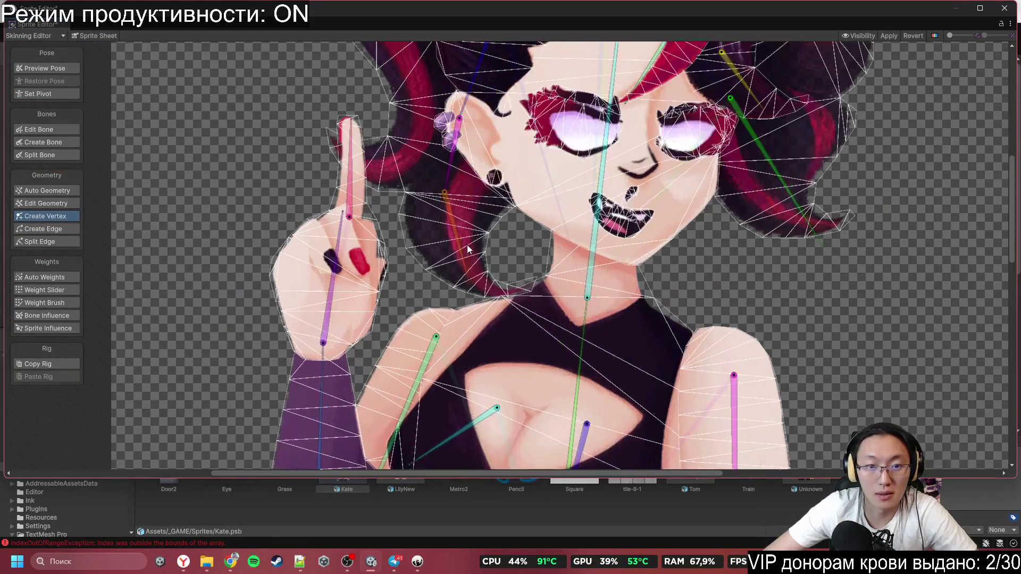
pyautogui.scroll(-3, 492, 88)
pyautogui.scroll(-2, 504, 225)
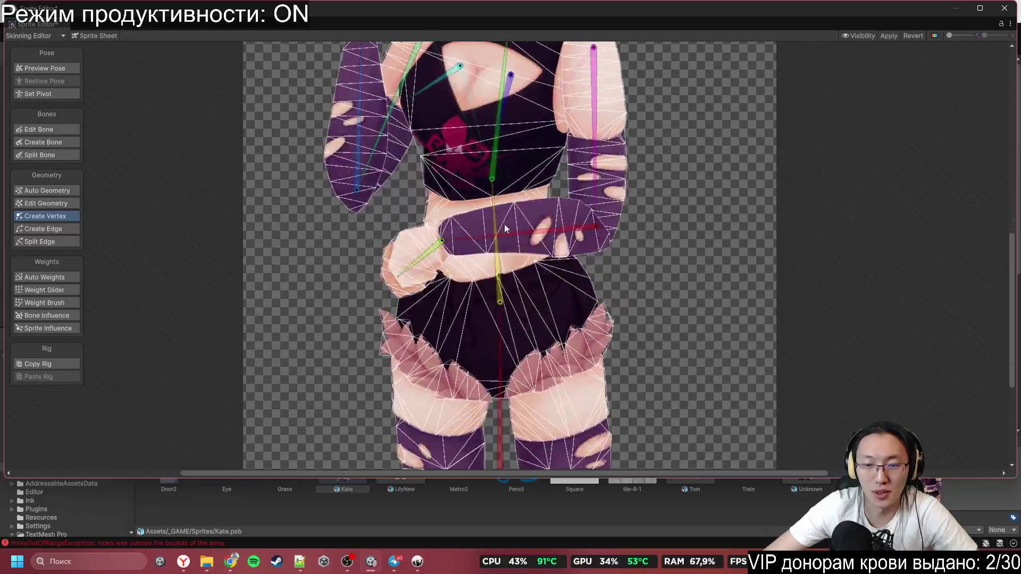
pyautogui.scroll(3, 632, 213)
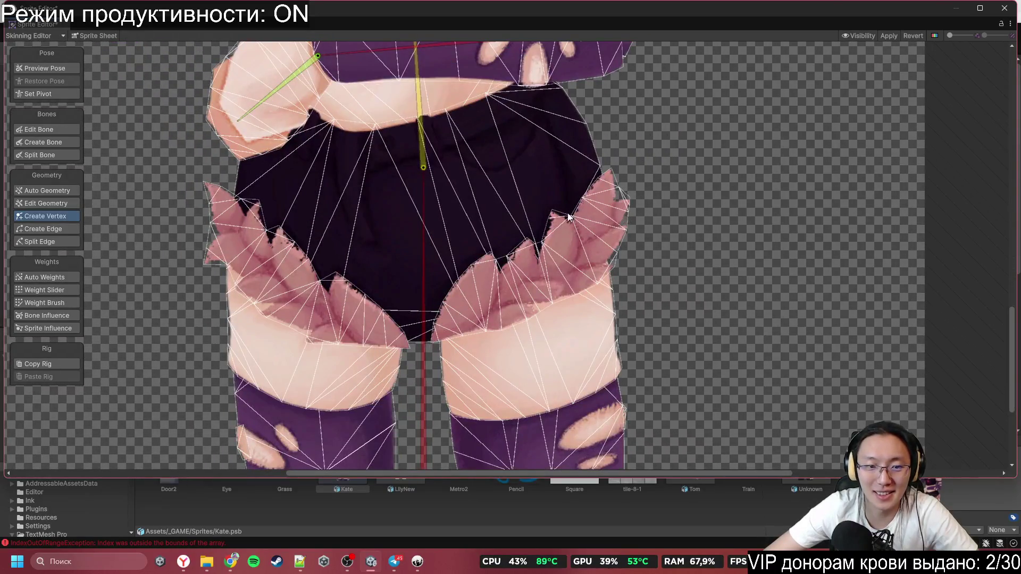
pyautogui.moveTo(365, 164); pyautogui.dragTo(398, 340)
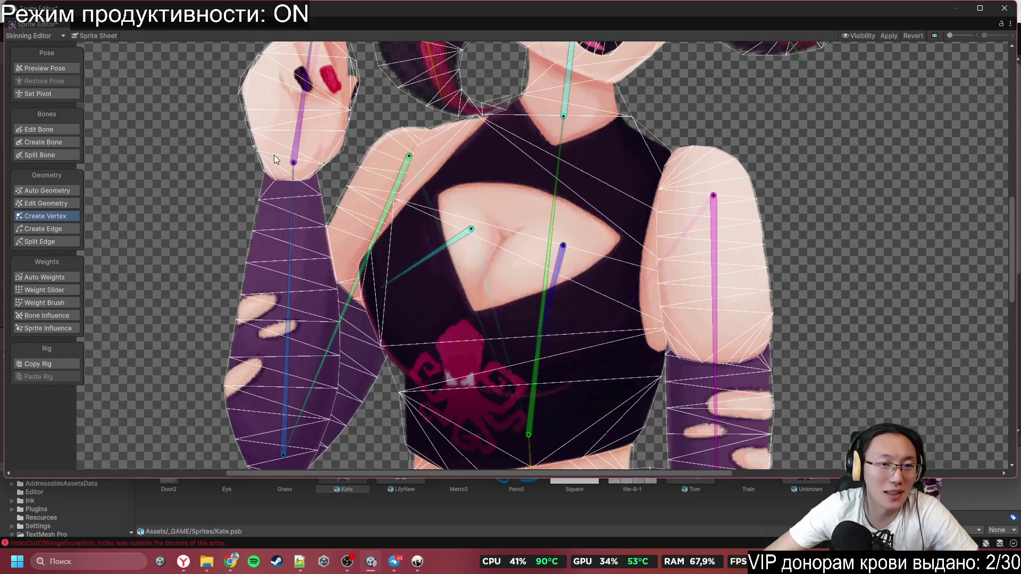
pyautogui.scroll(3, 273, 155)
pyautogui.moveTo(274, 155)
pyautogui.mouseDown()
pyautogui.moveTo(321, 332)
pyautogui.moveTo(336, 351)
pyautogui.mouseUp()
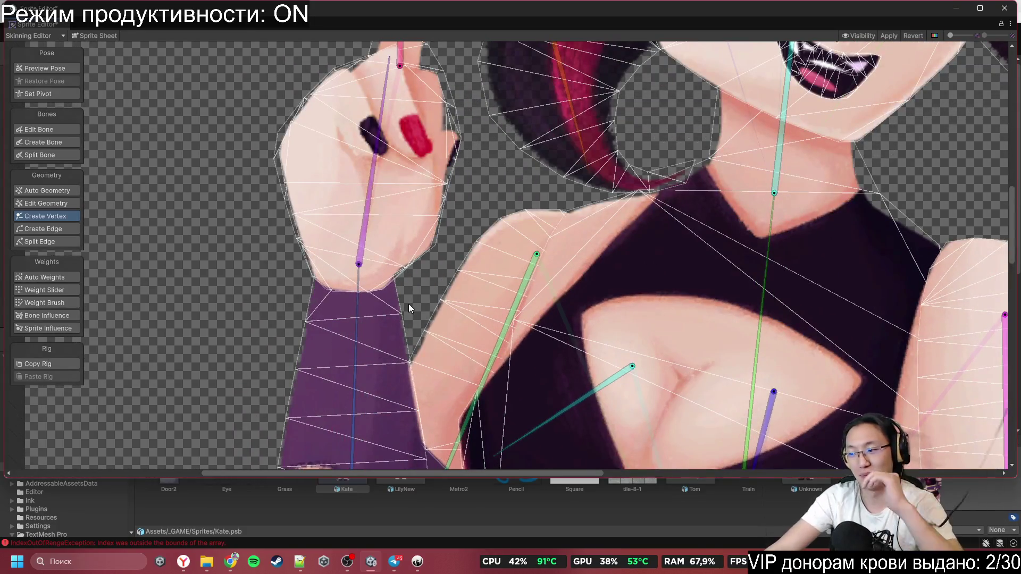
pyautogui.scroll(2, 447, 266)
pyautogui.scroll(-4, 445, 263)
# Step: Zoom in on the face and select the eyes sprite
pyautogui.moveTo(430, 297); pyautogui.dragTo(368, 272)
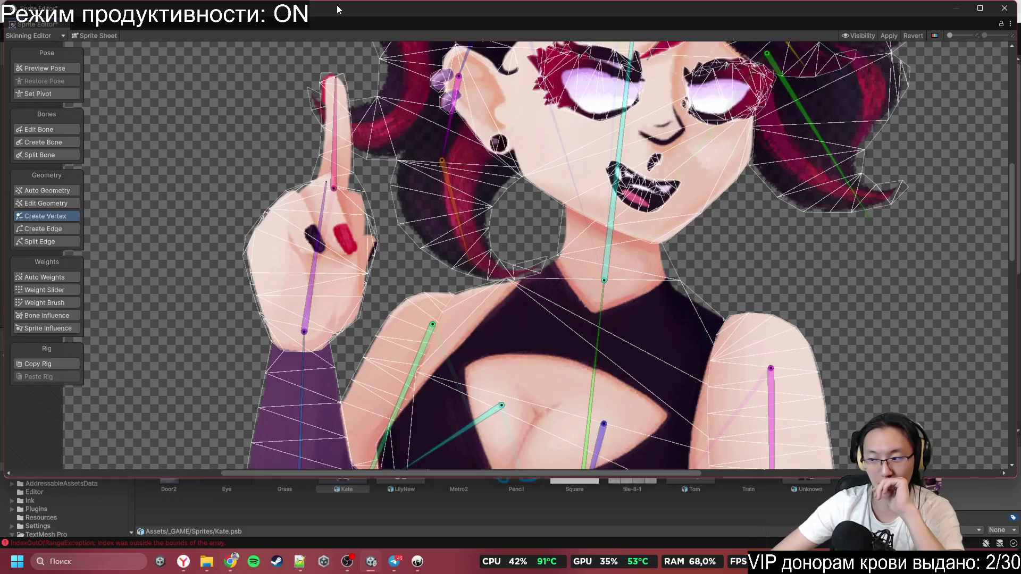
pyautogui.moveTo(391, 56); pyautogui.dragTo(333, 226)
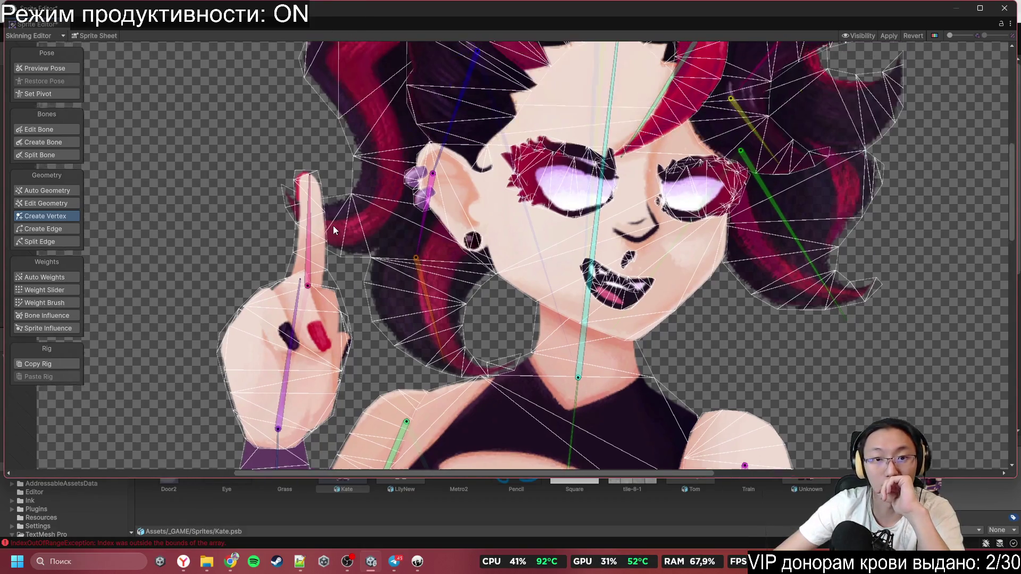
pyautogui.scroll(5, 463, 174)
pyautogui.scroll(-3, 416, 211)
pyautogui.scroll(-2, 416, 211)
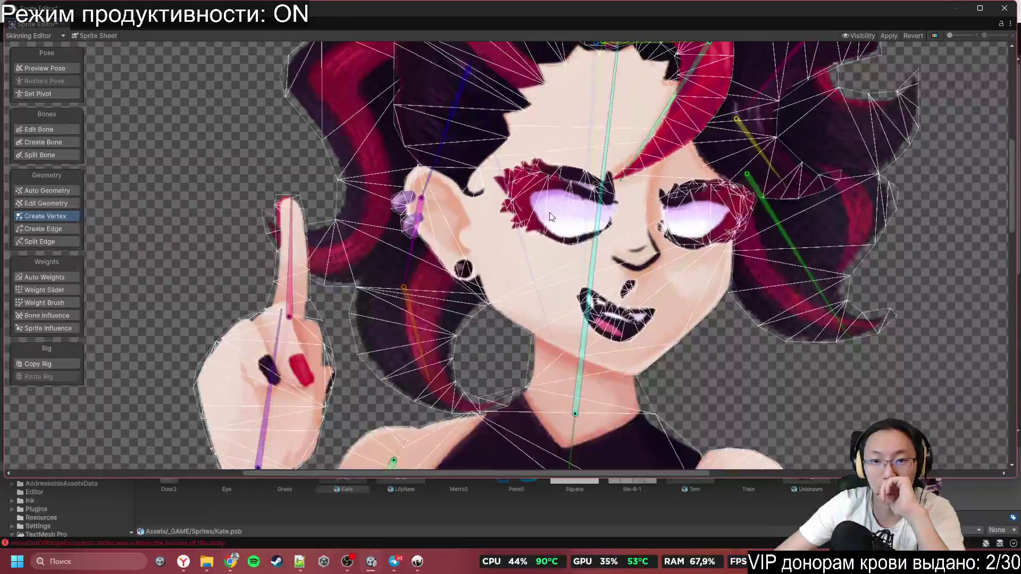
pyautogui.click(550, 212)
pyautogui.moveTo(608, 202); pyautogui.dragTo(514, 201)
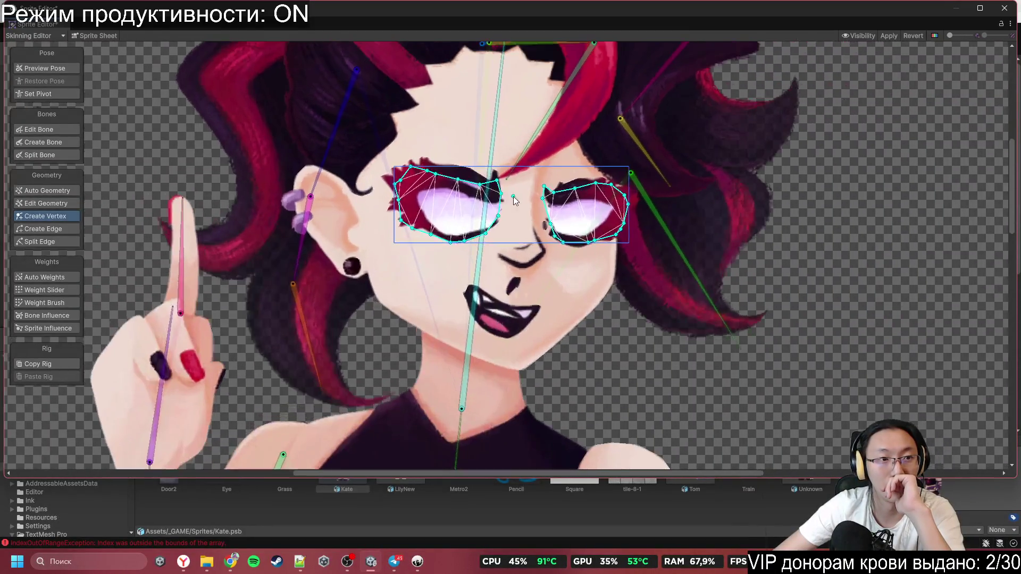
pyautogui.click(89, 35)
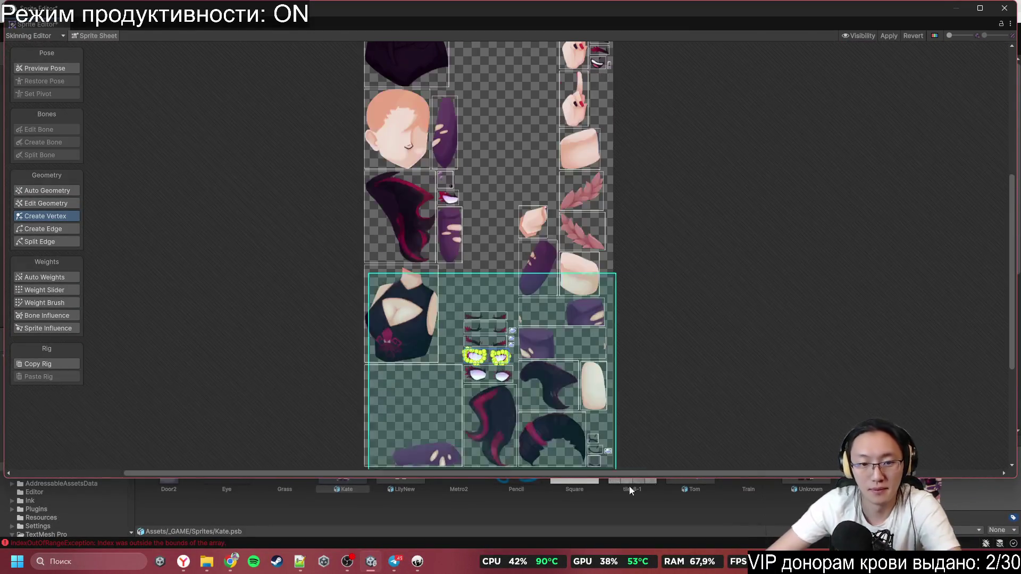
pyautogui.scroll(3, 537, 369)
pyautogui.hotkey('ctrl', 'z')
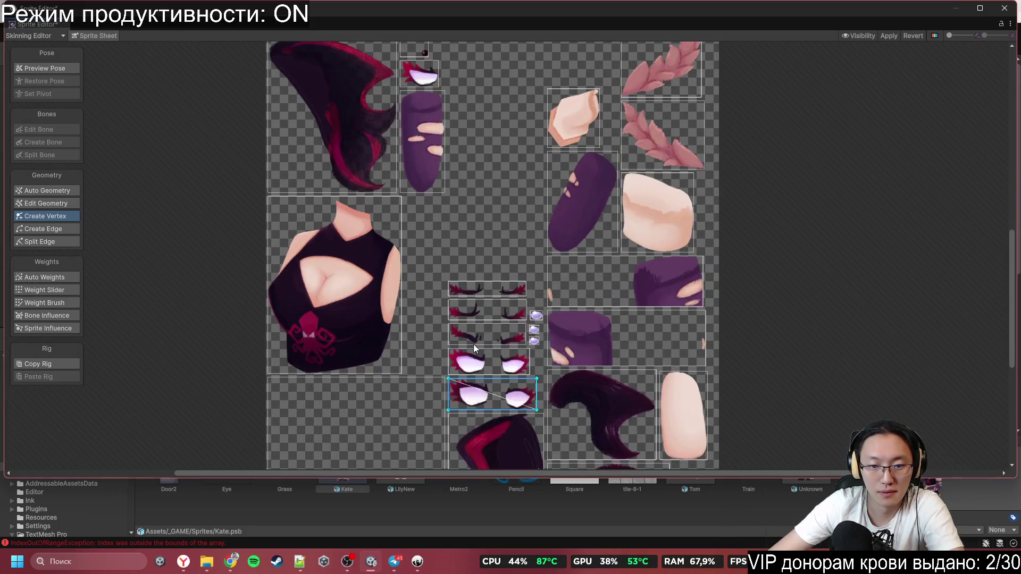
pyautogui.click(515, 340)
pyautogui.scroll(5, 520, 326)
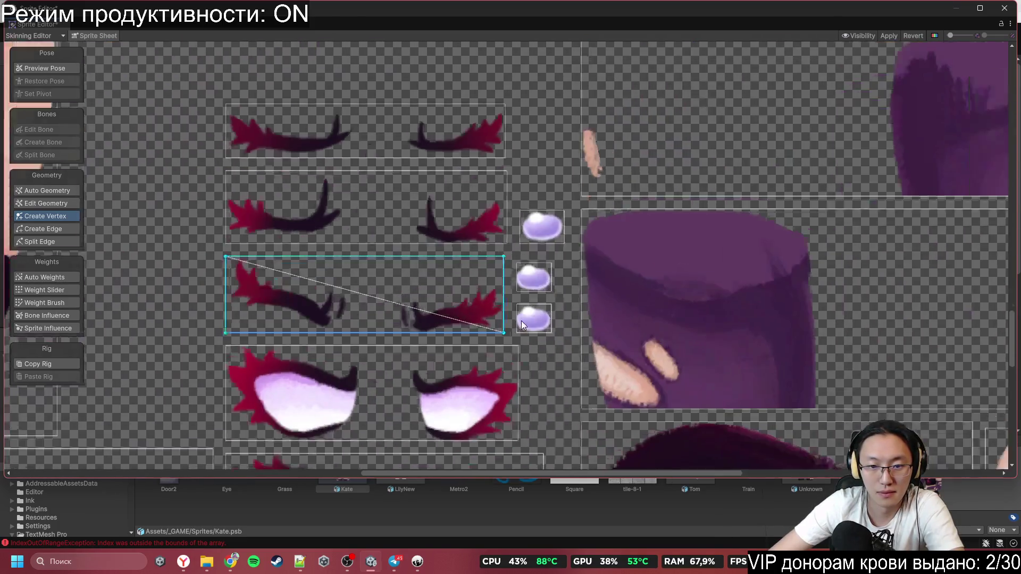
pyautogui.click(526, 323)
pyautogui.click(538, 274)
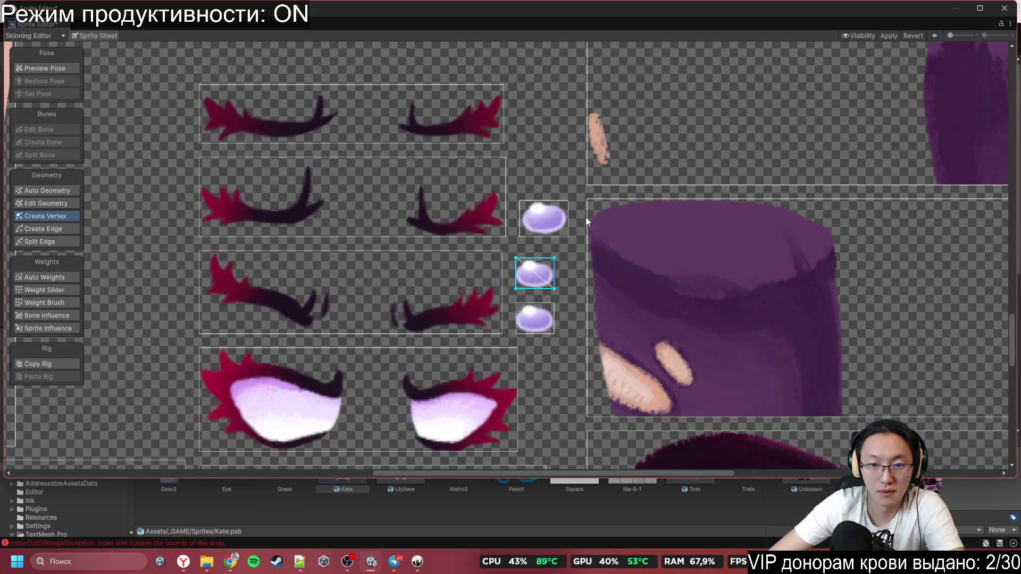
pyautogui.click(479, 203)
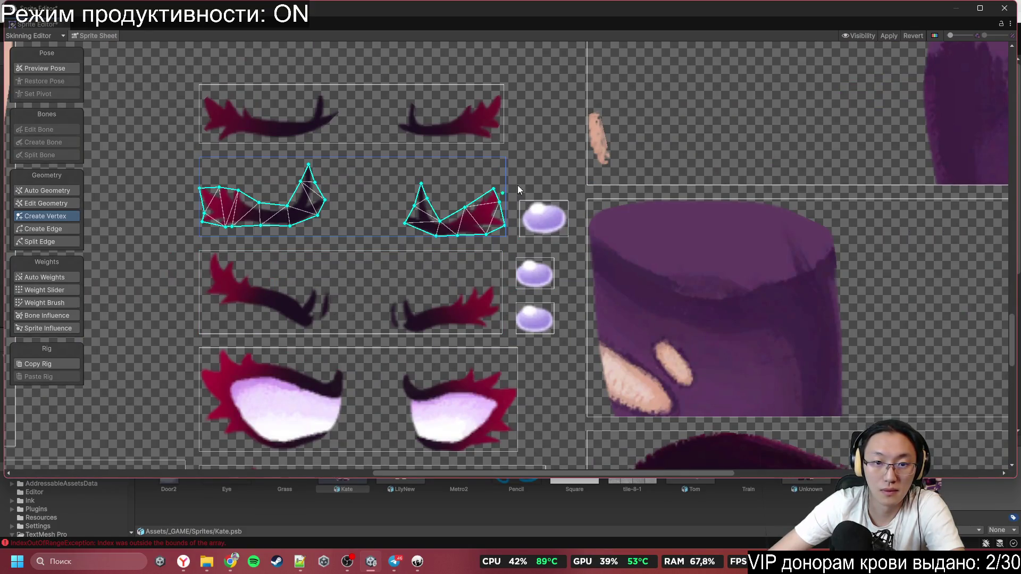
pyautogui.click(474, 123)
pyautogui.scroll(-4, 583, 237)
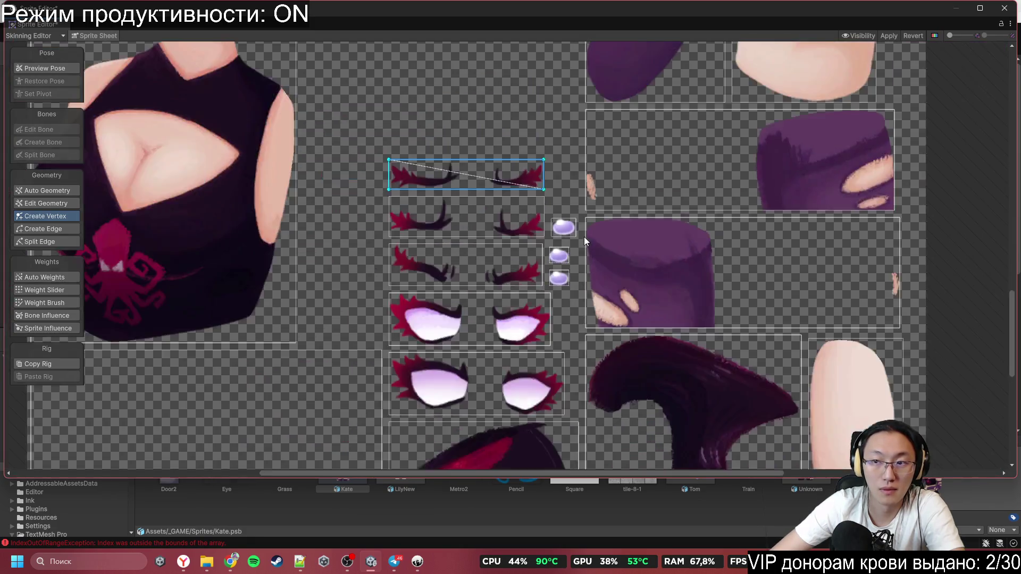
pyautogui.moveTo(583, 237); pyautogui.dragTo(478, 286)
pyautogui.click(458, 256)
pyautogui.scroll(-4, 487, 296)
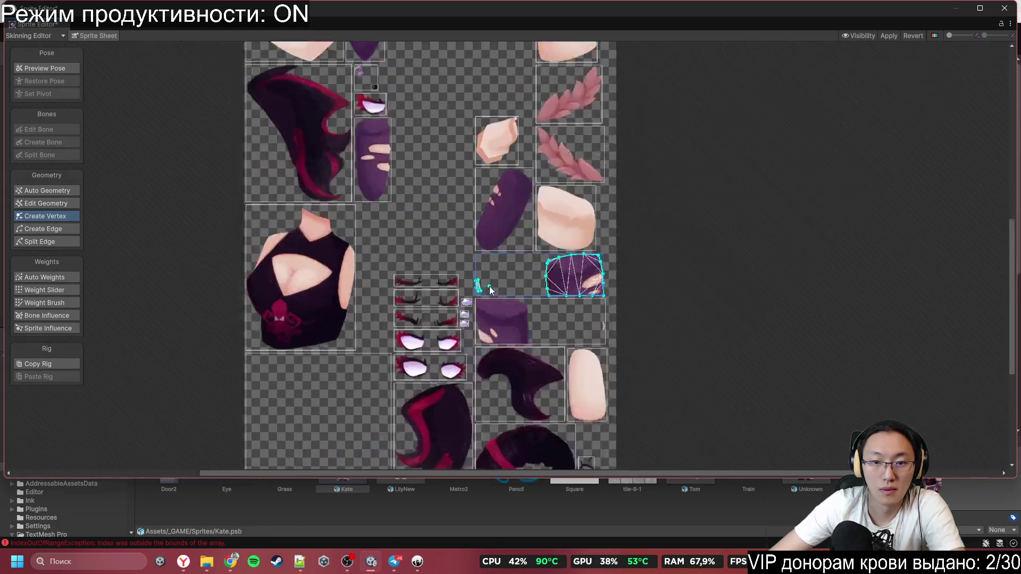
pyautogui.scroll(4, 489, 286)
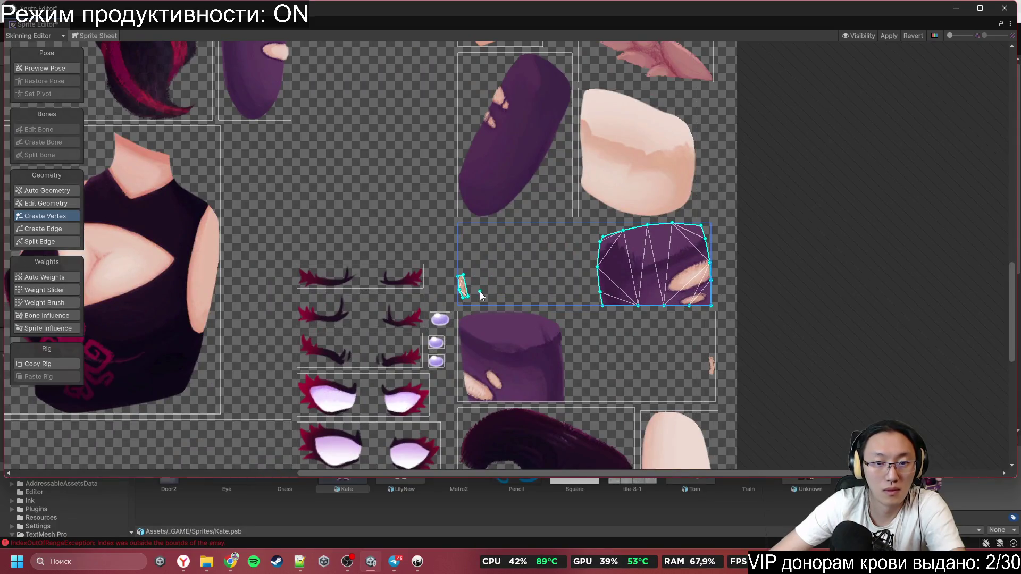
pyautogui.click(504, 260)
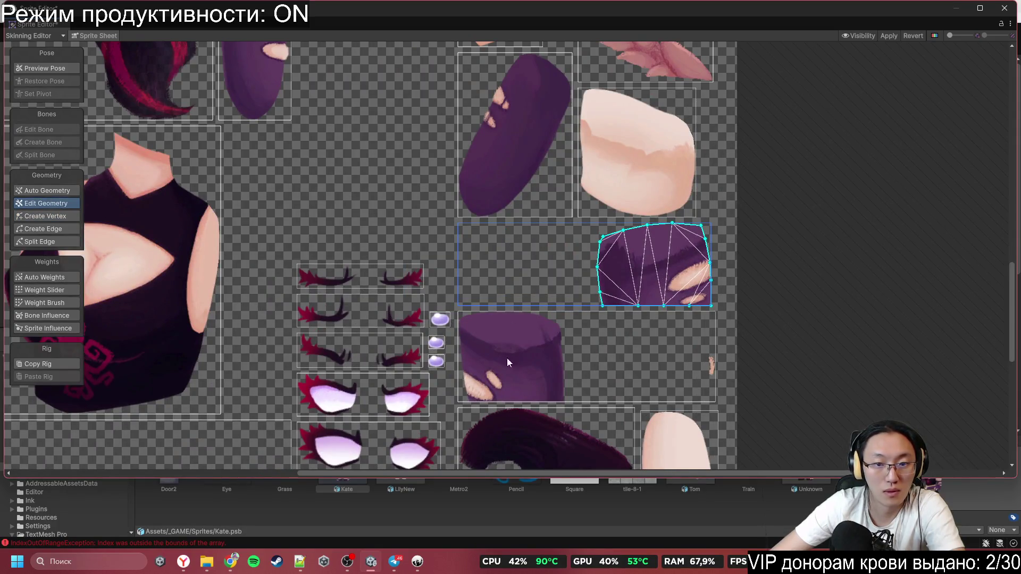
pyautogui.scroll(-5, 506, 358)
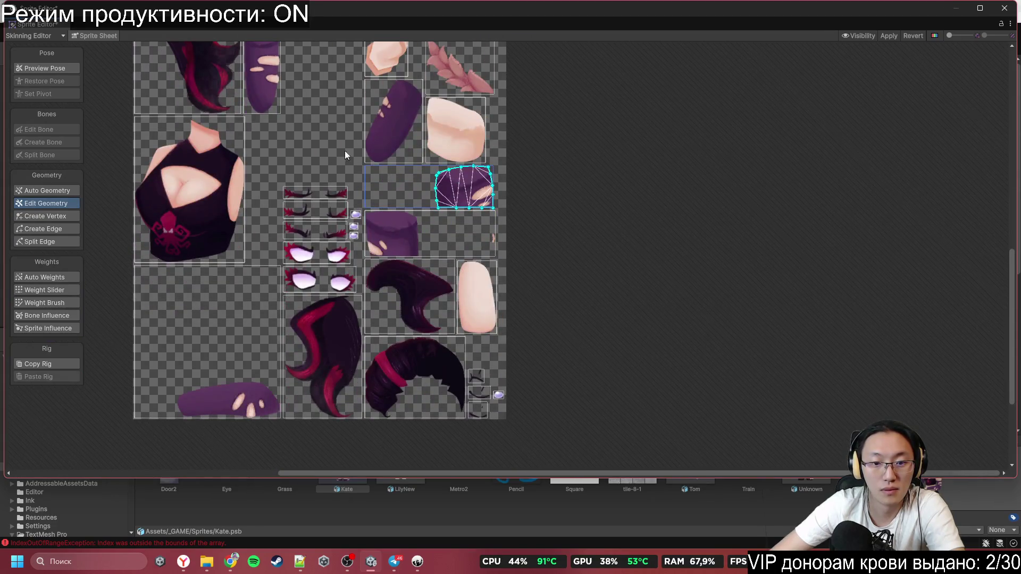
pyautogui.scroll(5, 428, 308)
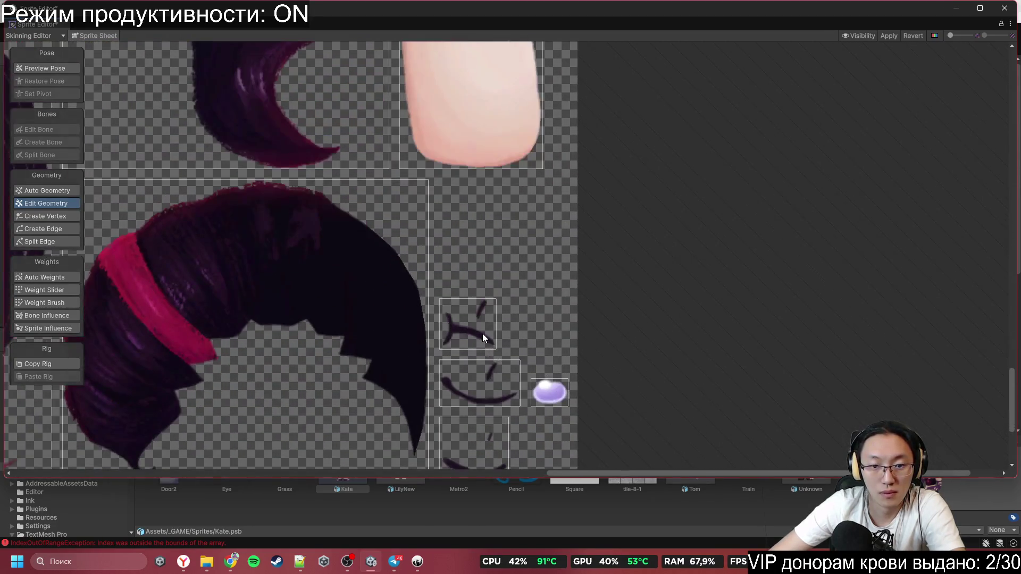
pyautogui.click(482, 333)
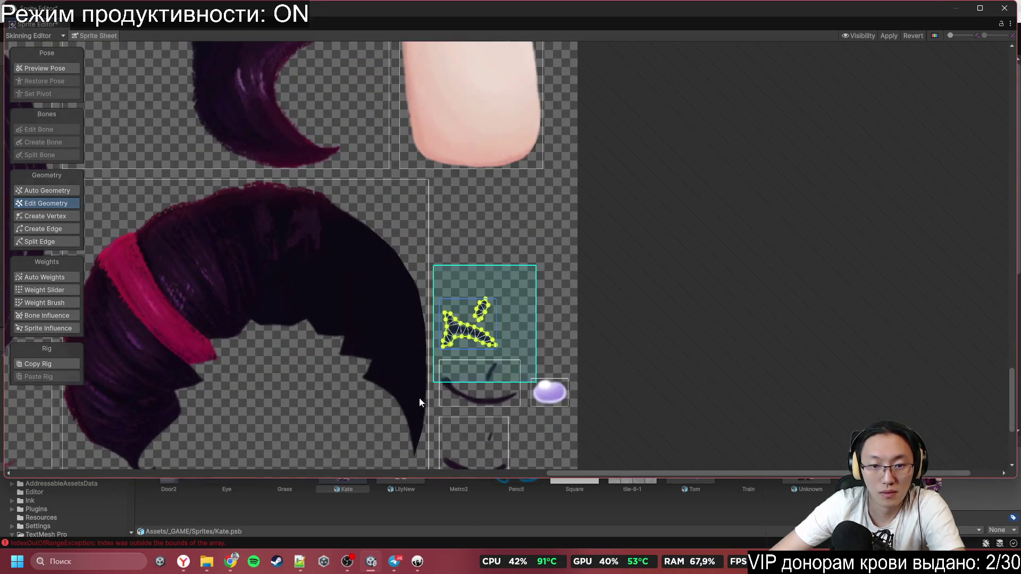
pyautogui.moveTo(419, 402); pyautogui.dragTo(389, 270)
pyautogui.scroll(2, 454, 248)
pyautogui.click(479, 244)
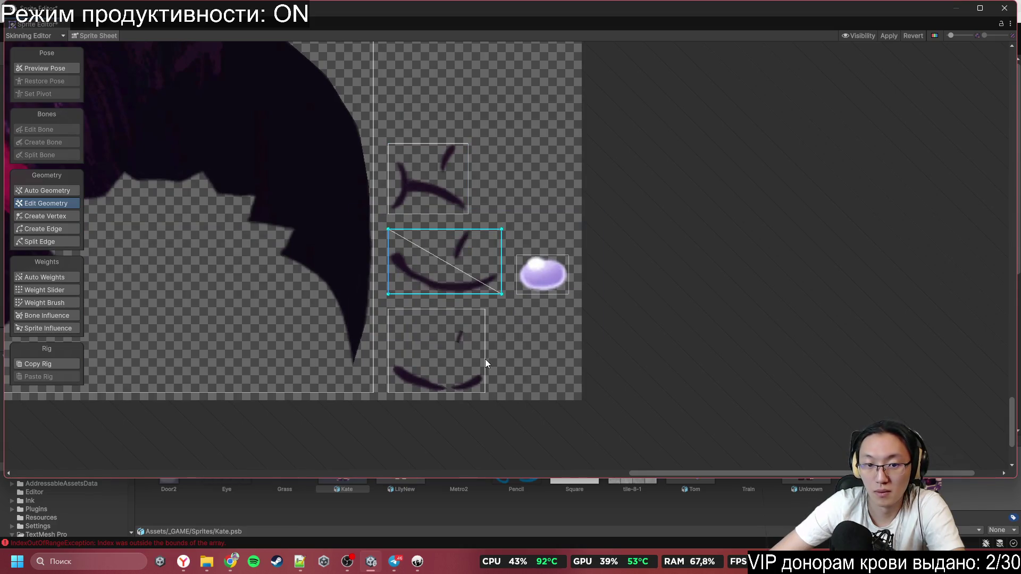
pyautogui.click(461, 388)
pyautogui.moveTo(424, 239); pyautogui.dragTo(352, 275)
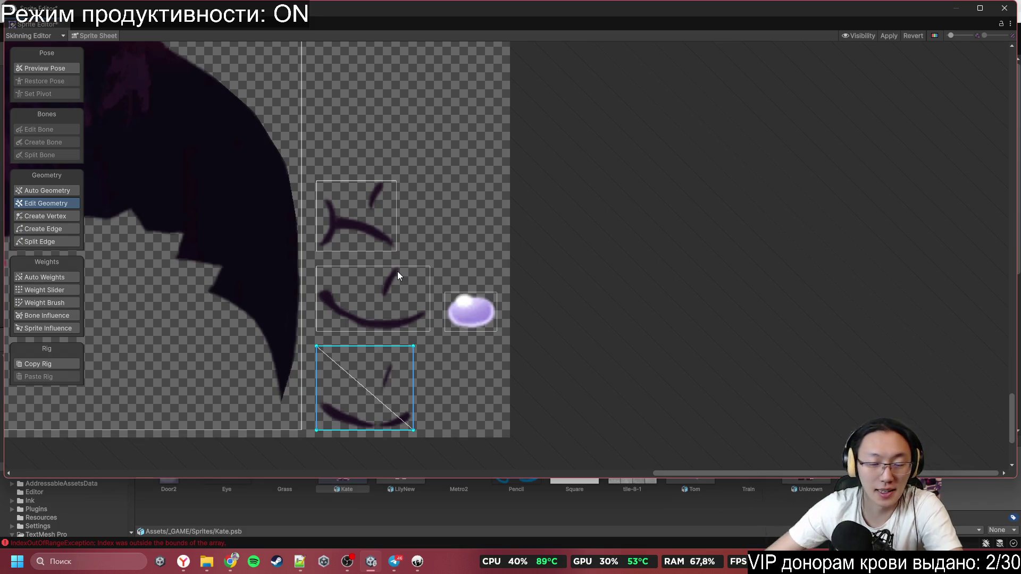
pyautogui.click(461, 312)
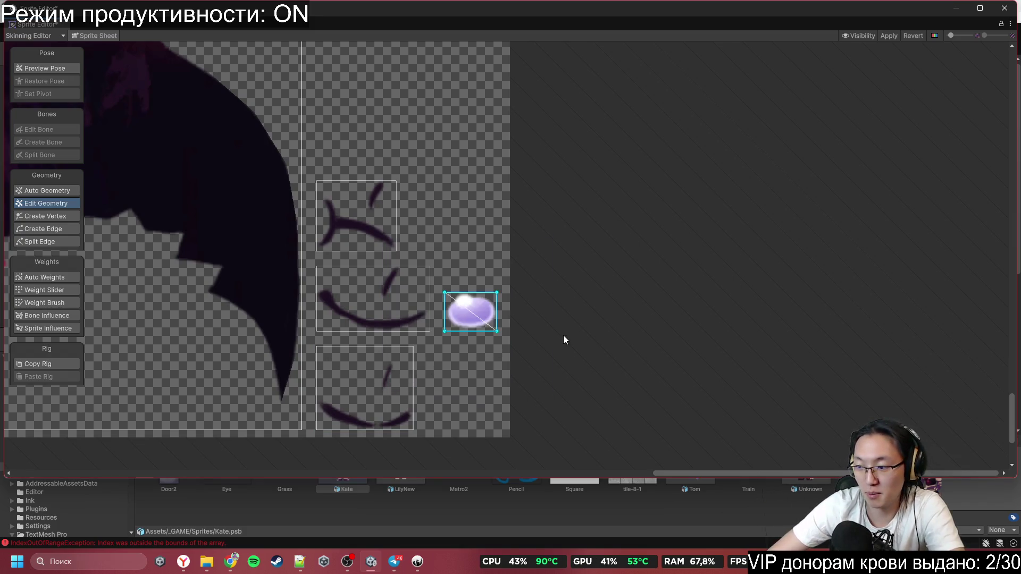
pyautogui.scroll(-6, 534, 353)
pyautogui.scroll(5, 530, 212)
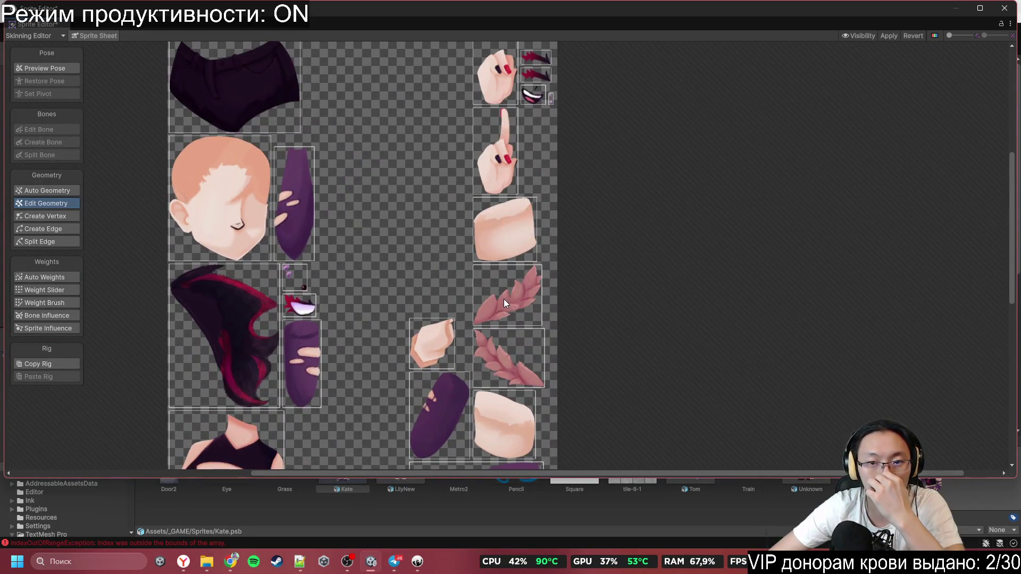
pyautogui.scroll(5, 503, 173)
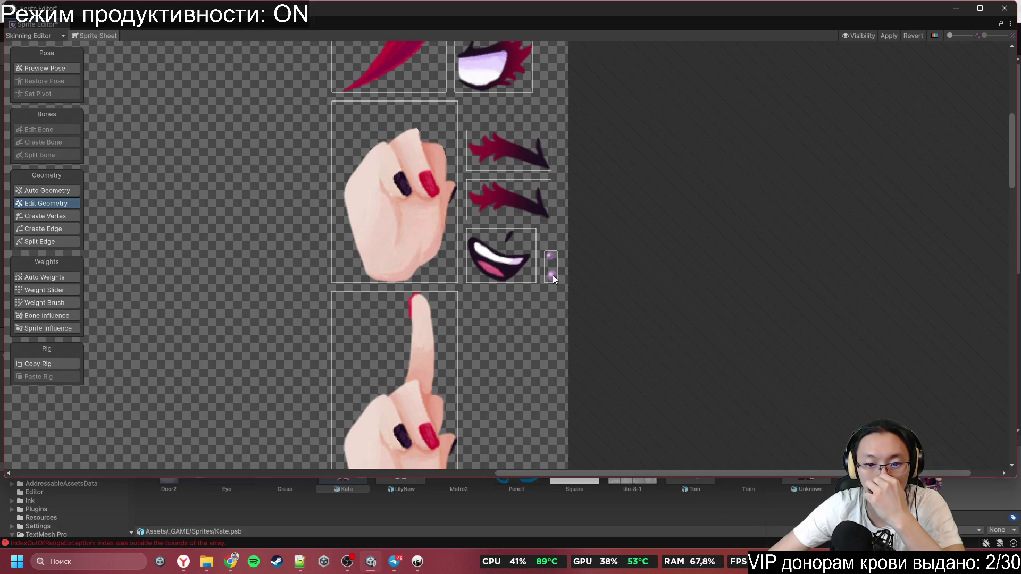
pyautogui.moveTo(496, 221); pyautogui.dragTo(639, 395)
pyautogui.scroll(2, 470, 327)
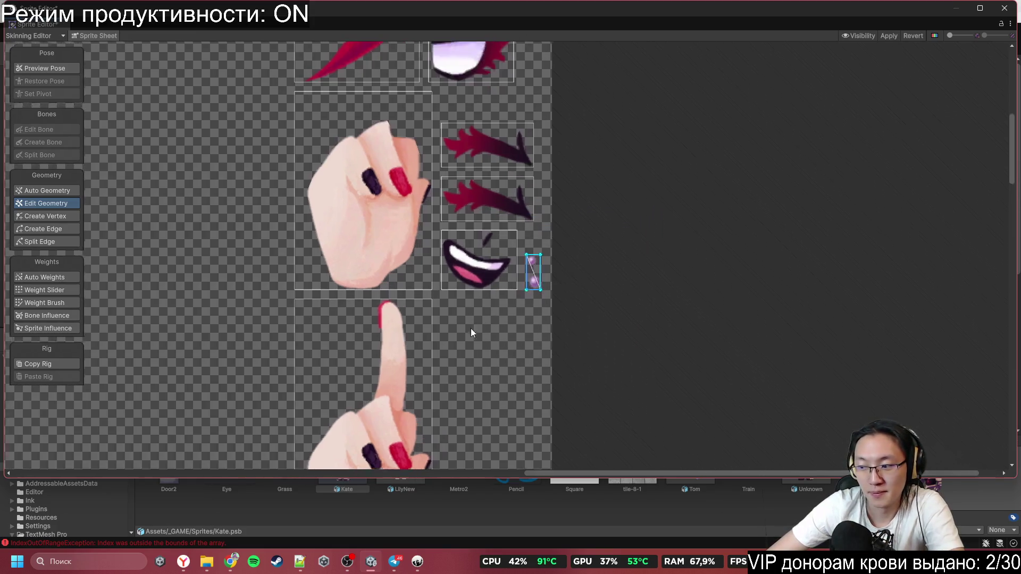
pyautogui.click(455, 340)
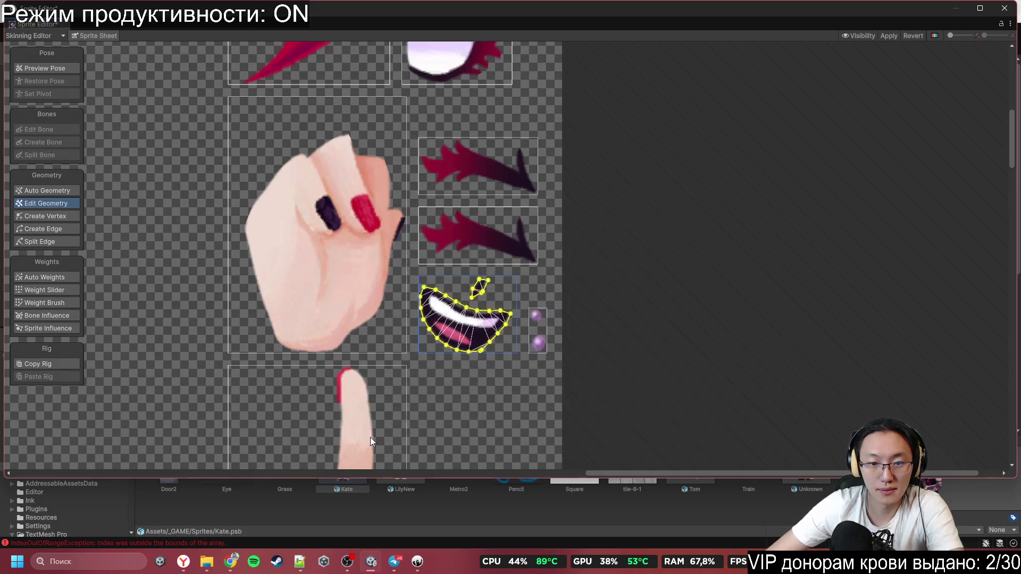
pyautogui.moveTo(456, 216); pyautogui.dragTo(473, 297)
pyautogui.click(473, 298)
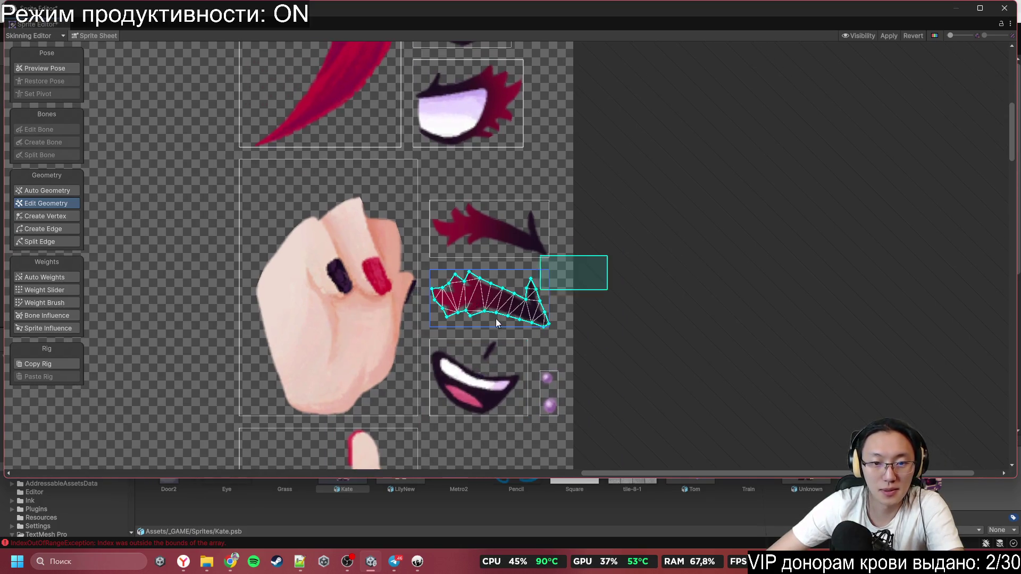
pyautogui.click(513, 238)
pyautogui.scroll(-3, 605, 448)
pyautogui.scroll(-2, 519, 296)
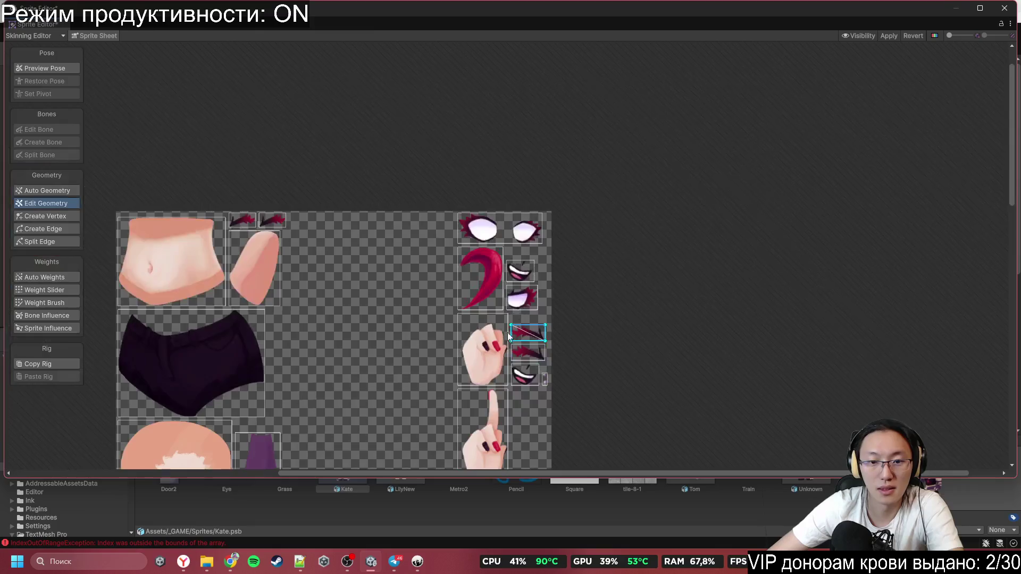
pyautogui.scroll(3, 557, 337)
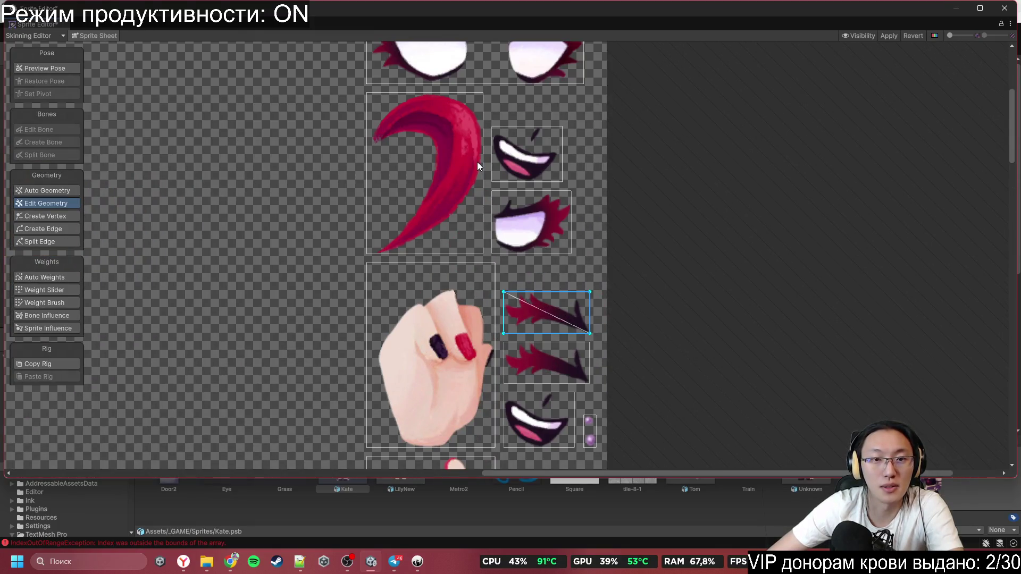
pyautogui.scroll(-3, 477, 166)
pyautogui.scroll(2, 377, 178)
pyautogui.click(529, 265)
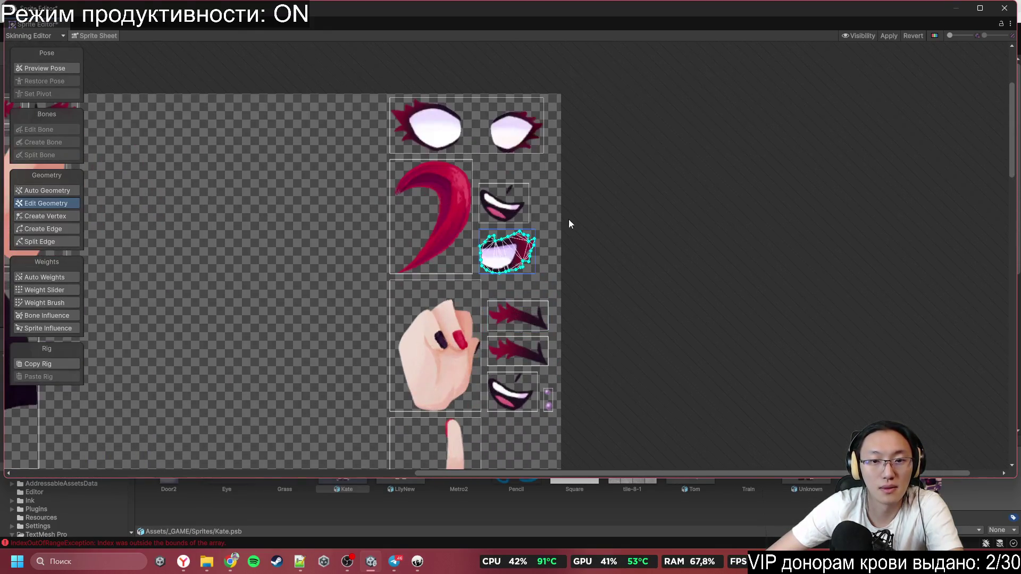
pyautogui.click(526, 201)
pyautogui.click(513, 130)
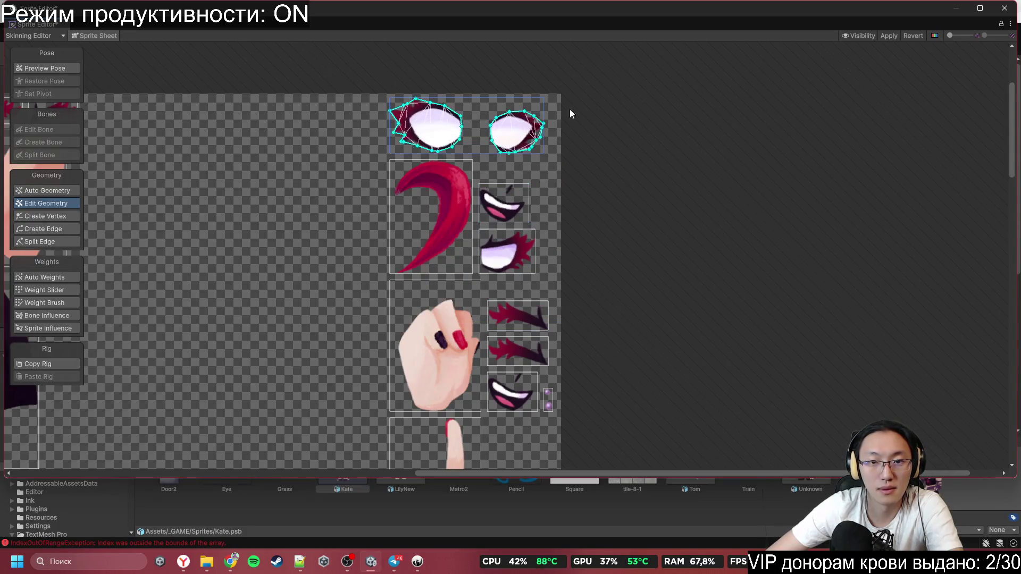
pyautogui.scroll(-3, 495, 250)
pyautogui.scroll(4, 470, 234)
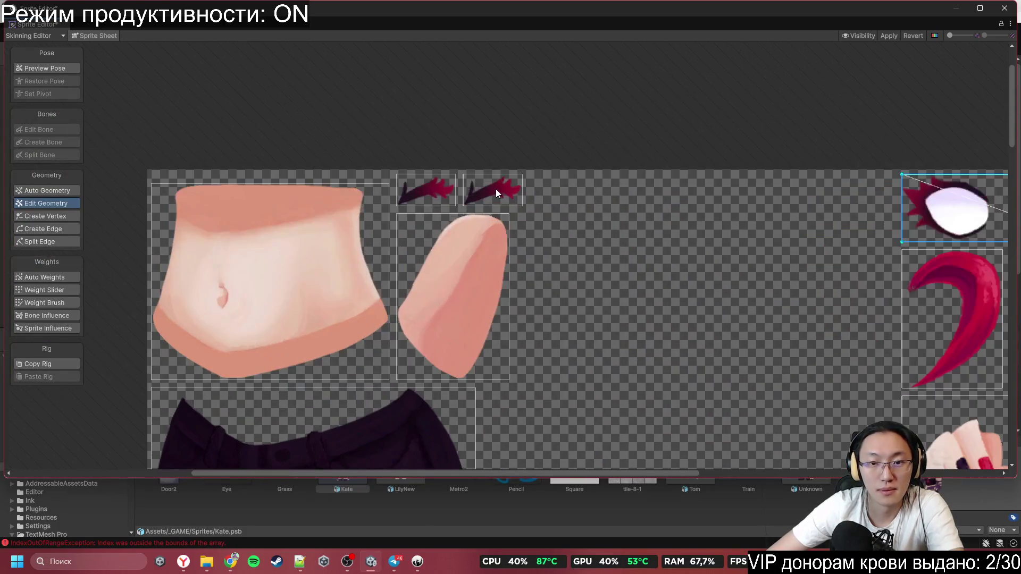
pyautogui.click(497, 191)
pyautogui.click(432, 190)
pyautogui.scroll(-5, 546, 142)
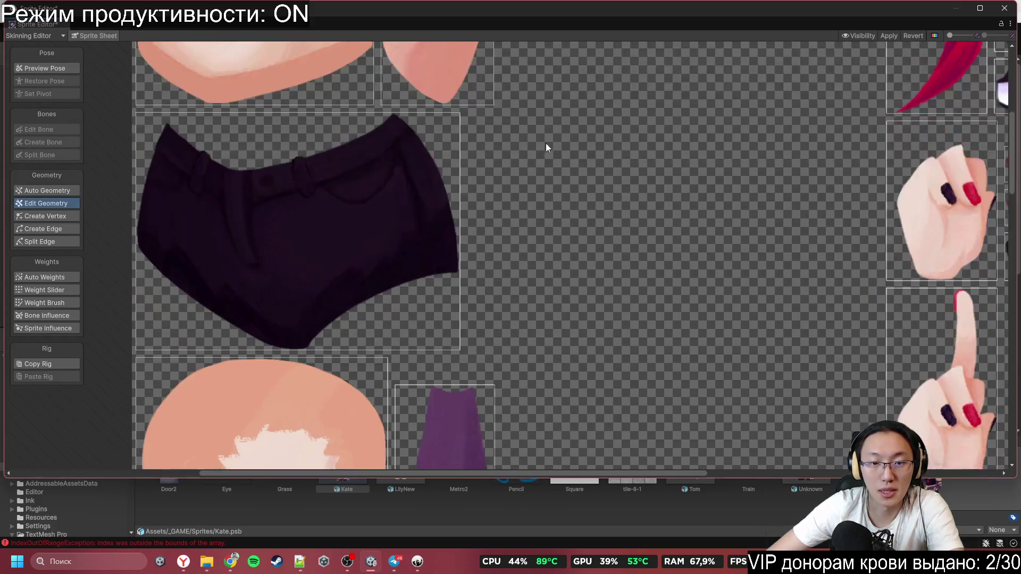
pyautogui.scroll(-3, 472, 102)
pyautogui.scroll(2, 528, 279)
pyautogui.scroll(4, 494, 193)
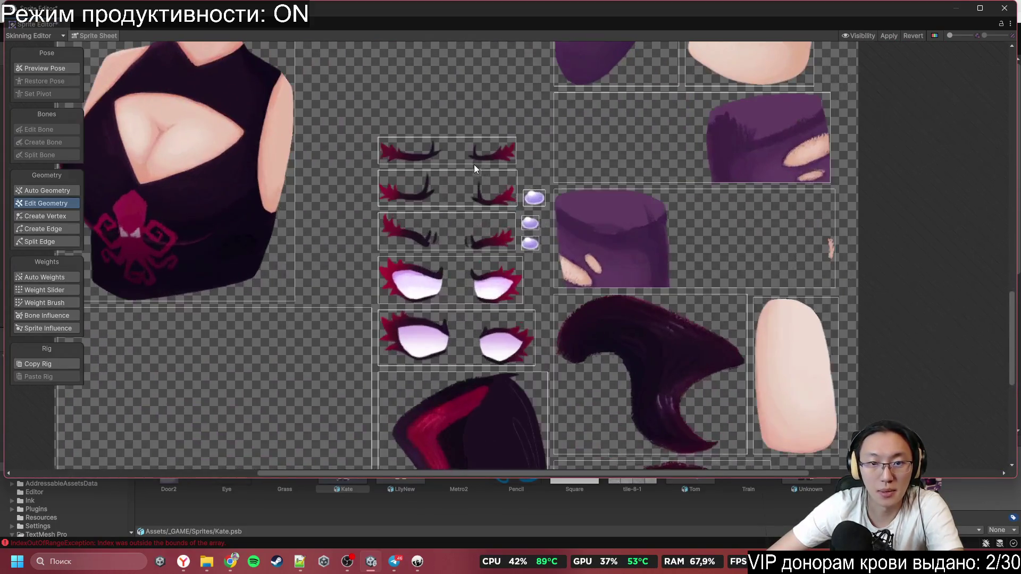
pyautogui.click(491, 154)
pyautogui.scroll(-5, 491, 154)
pyautogui.scroll(-2, 442, 351)
pyautogui.scroll(3, 560, 139)
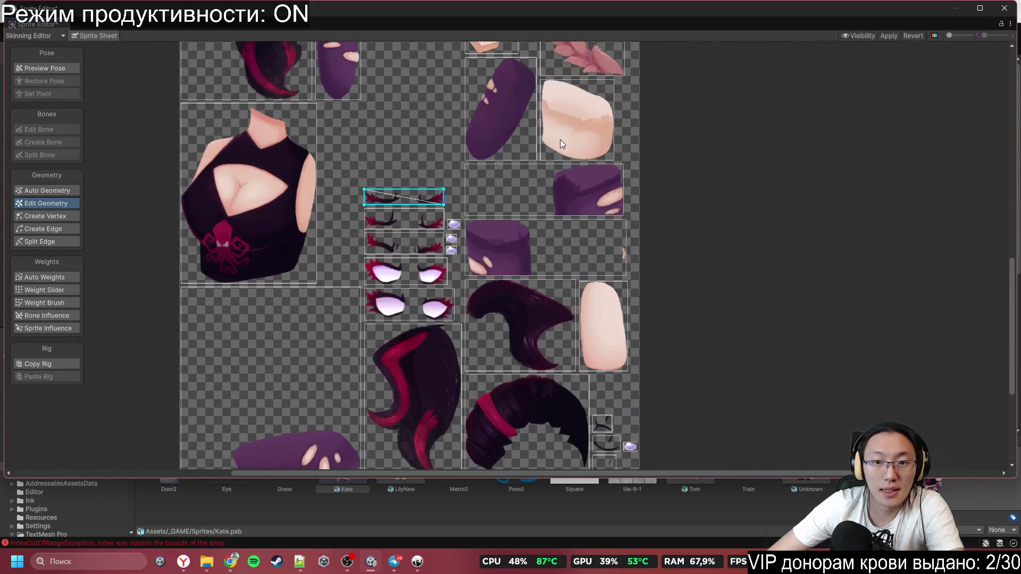
pyautogui.scroll(2, 617, 261)
pyautogui.scroll(2, 612, 240)
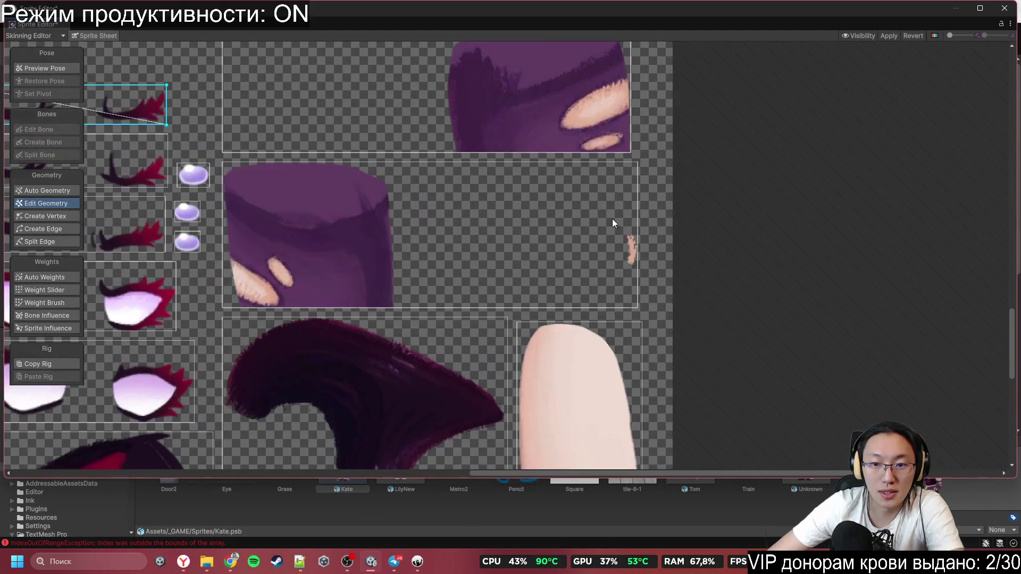
pyautogui.click(627, 257)
pyautogui.scroll(-5, 697, 353)
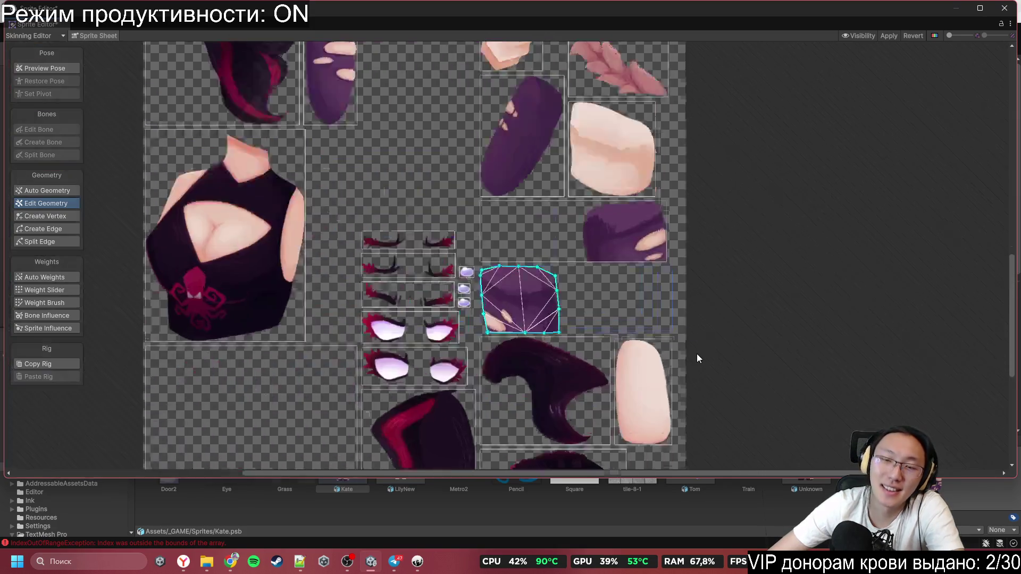
pyautogui.scroll(-3, 567, 240)
pyautogui.scroll(1, 434, 307)
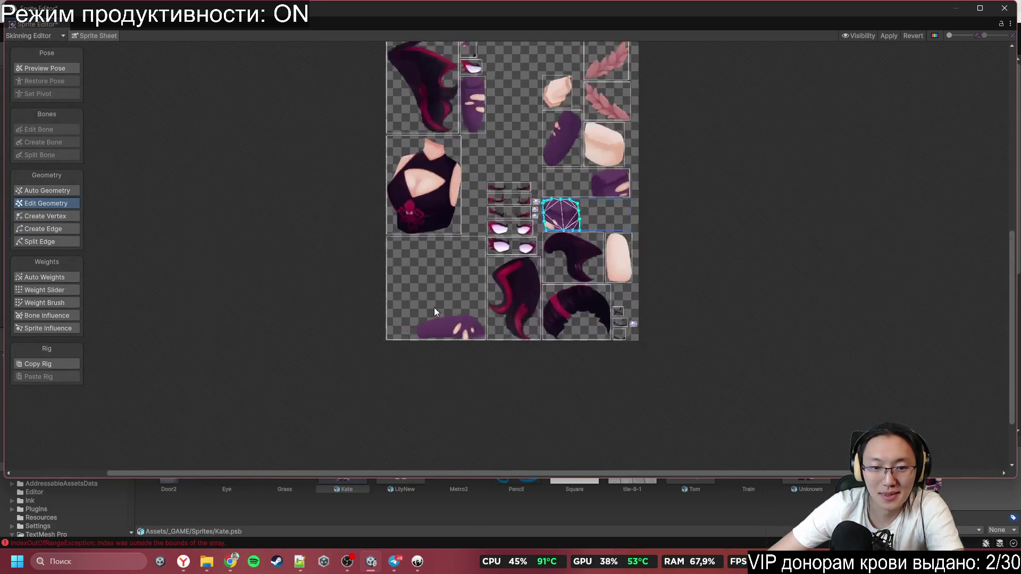
pyautogui.click(441, 327)
pyautogui.scroll(3, 560, 299)
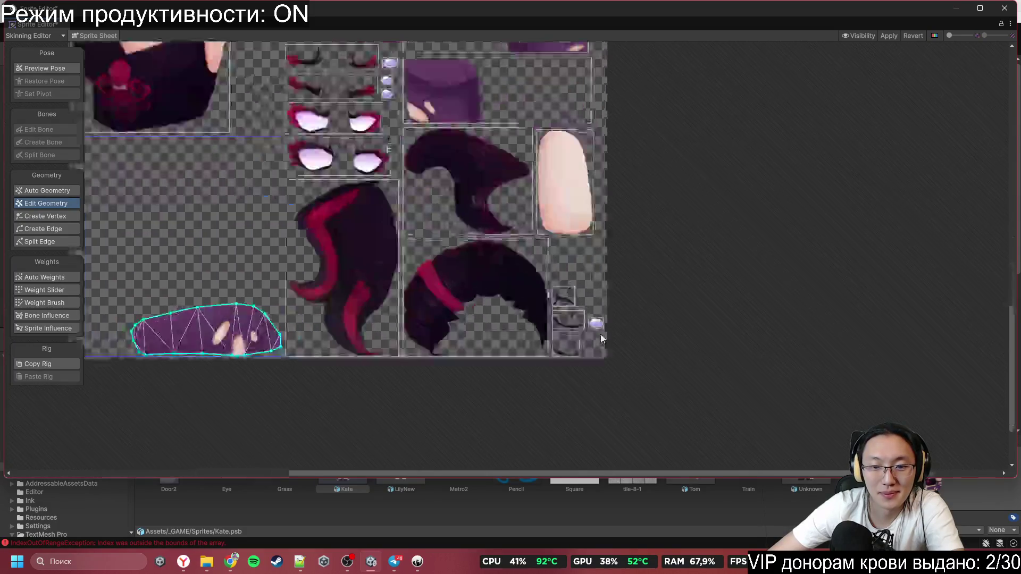
pyautogui.click(594, 322)
pyautogui.scroll(-3, 594, 320)
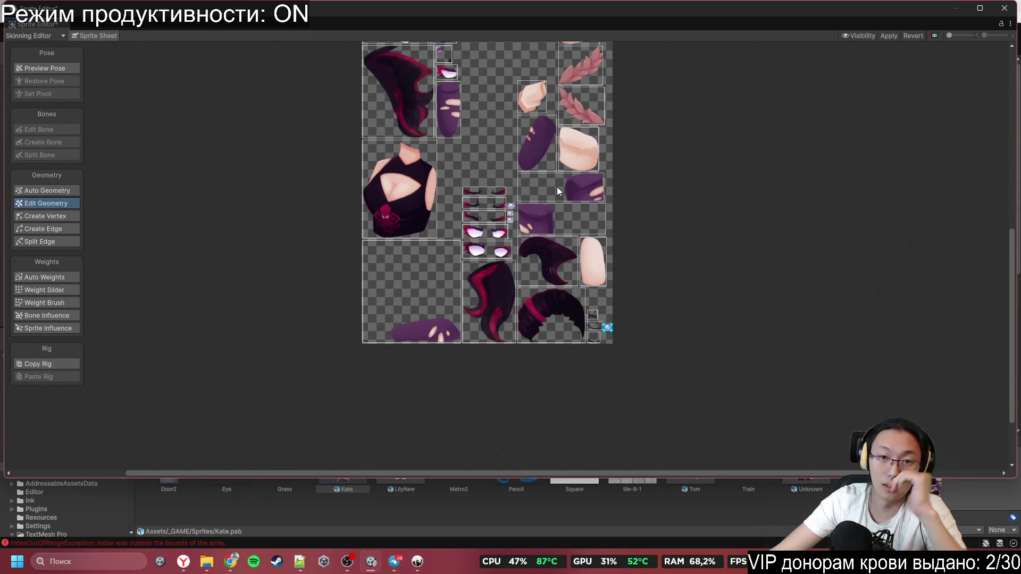
pyautogui.moveTo(594, 213); pyautogui.dragTo(551, 259)
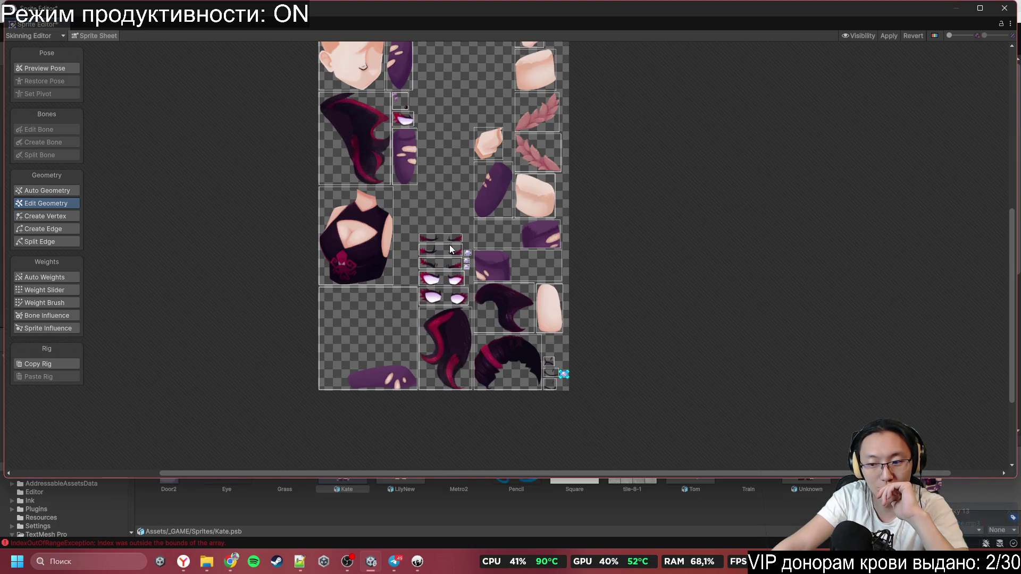
# Step: Play NovelThemeKate.mp3 from the Визуально вижу 13 chat in Telegram, then minimize Telegram
pyautogui.click(388, 566)
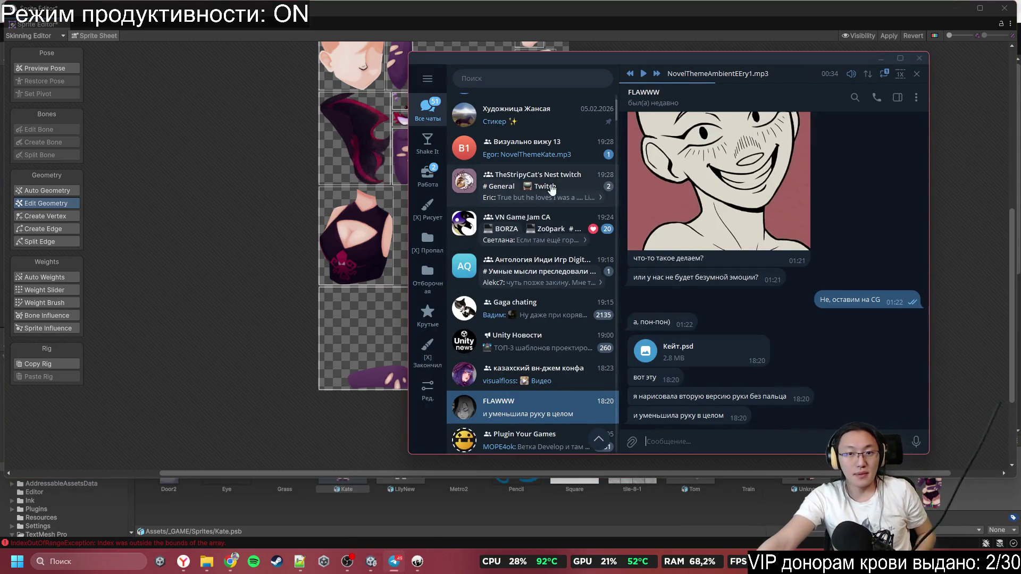
pyautogui.click(527, 148)
pyautogui.click(667, 410)
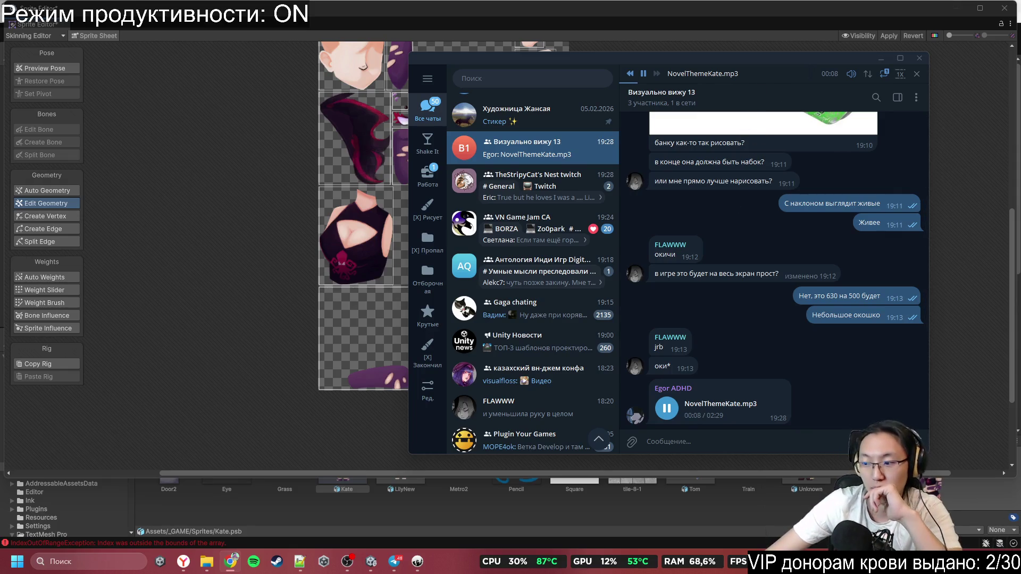
pyautogui.click(831, 59)
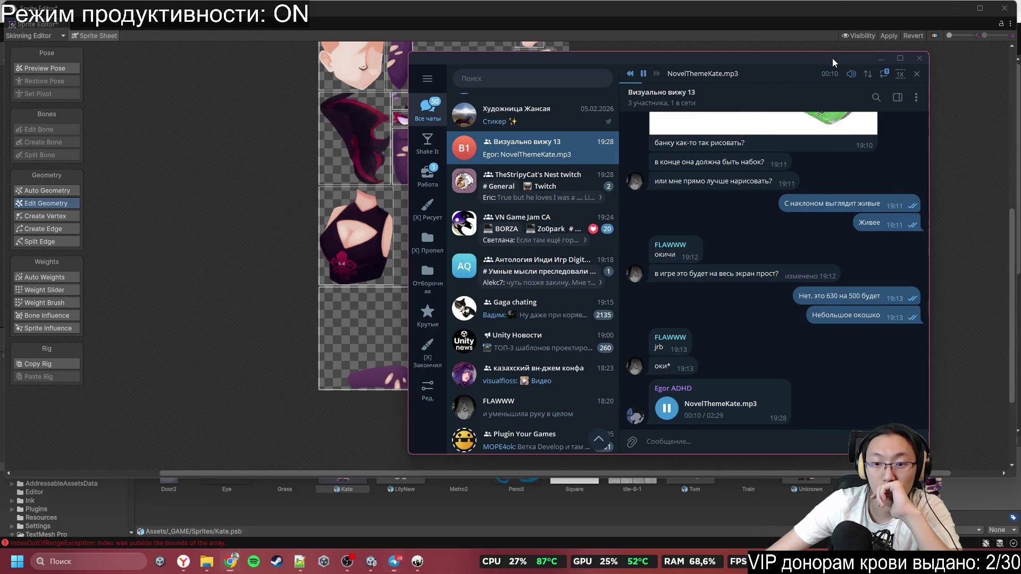
pyautogui.click(880, 58)
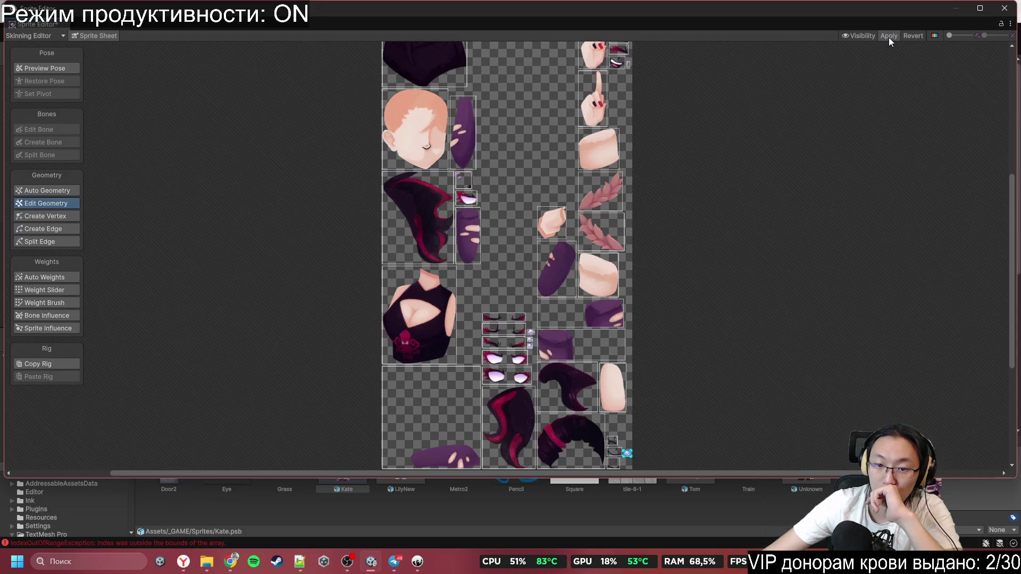
# Step: Apply the skinning changes to Kate.psb and select the torso sprite to view its mesh
pyautogui.click(888, 36)
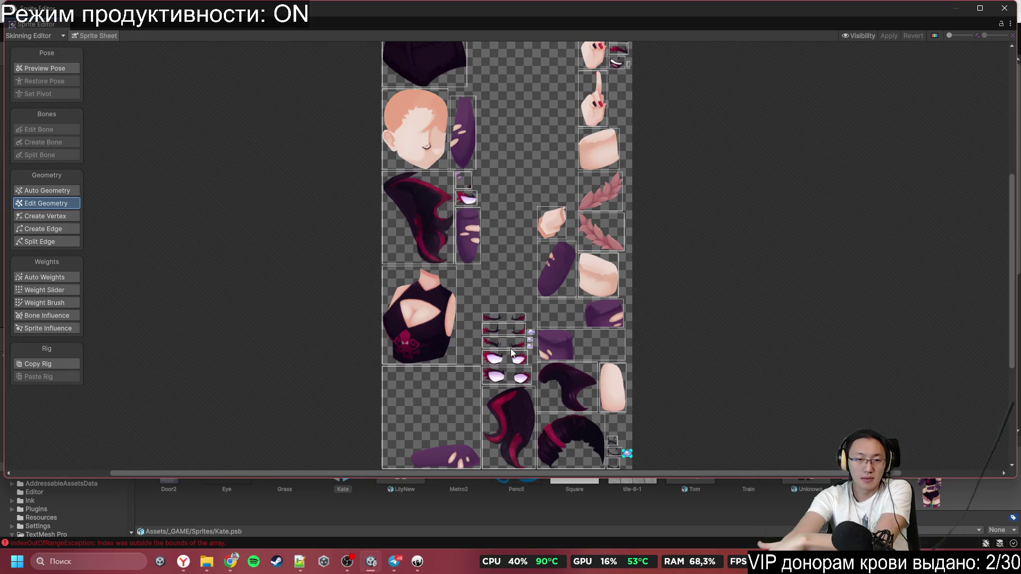
pyautogui.click(420, 316)
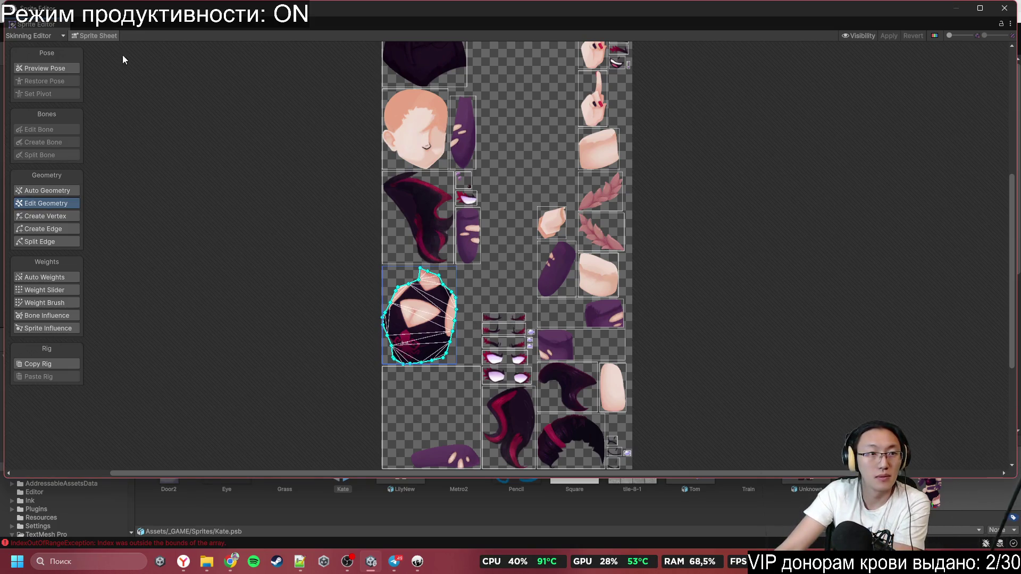
# Step: Switch to the assembled character and add the first lower-torso vertices, nudging two into place
pyautogui.click(89, 36)
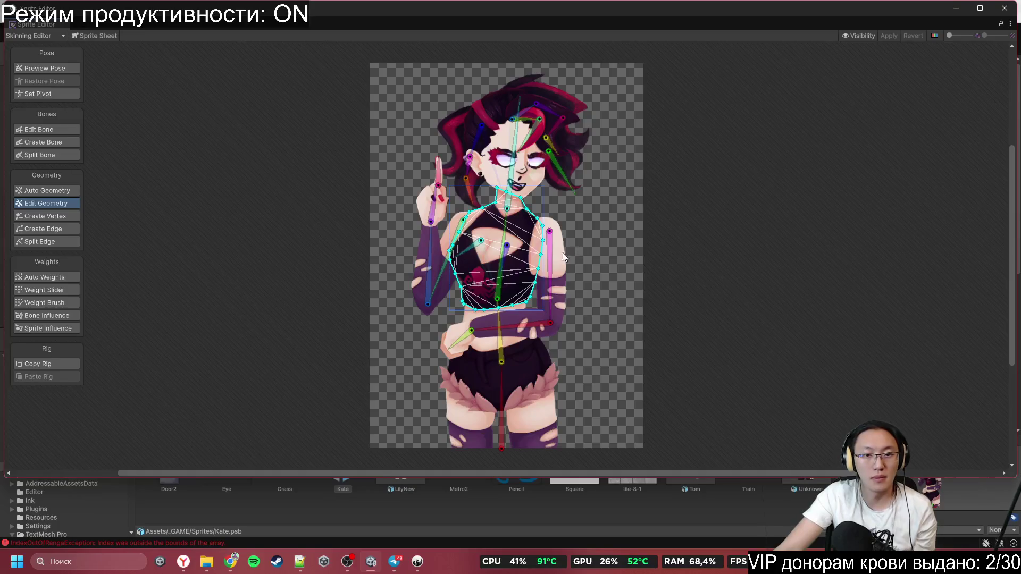
pyautogui.scroll(6, 420, 279)
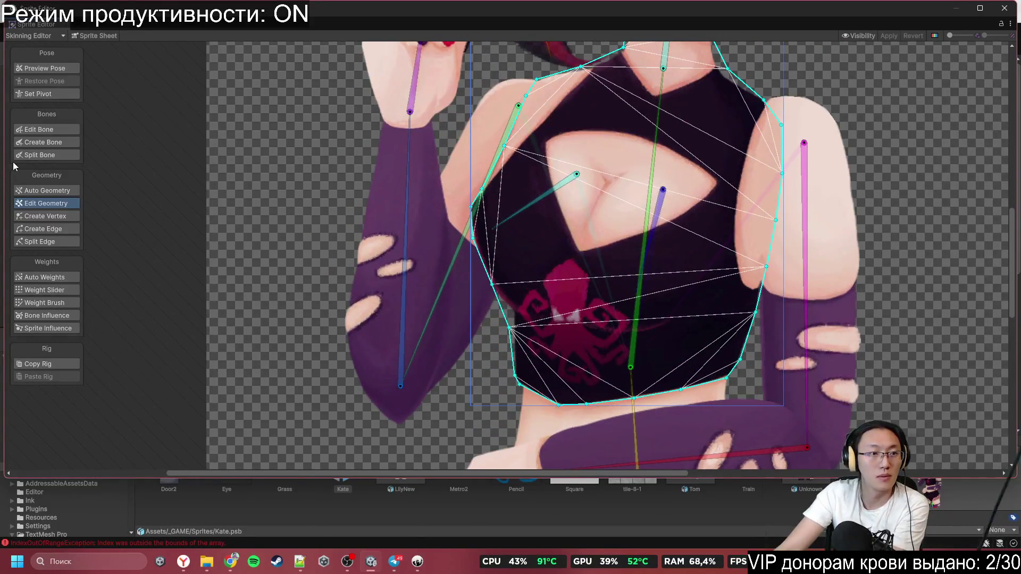
pyautogui.click(59, 218)
pyautogui.scroll(2, 746, 315)
pyautogui.scroll(1, 746, 314)
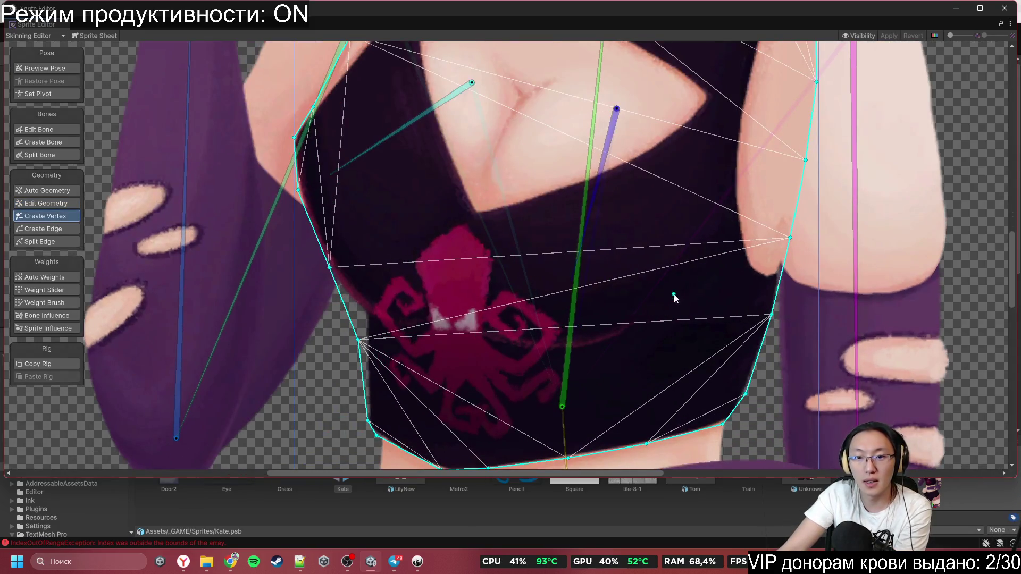
pyautogui.click(713, 258)
pyautogui.click(642, 332)
pyautogui.click(555, 366)
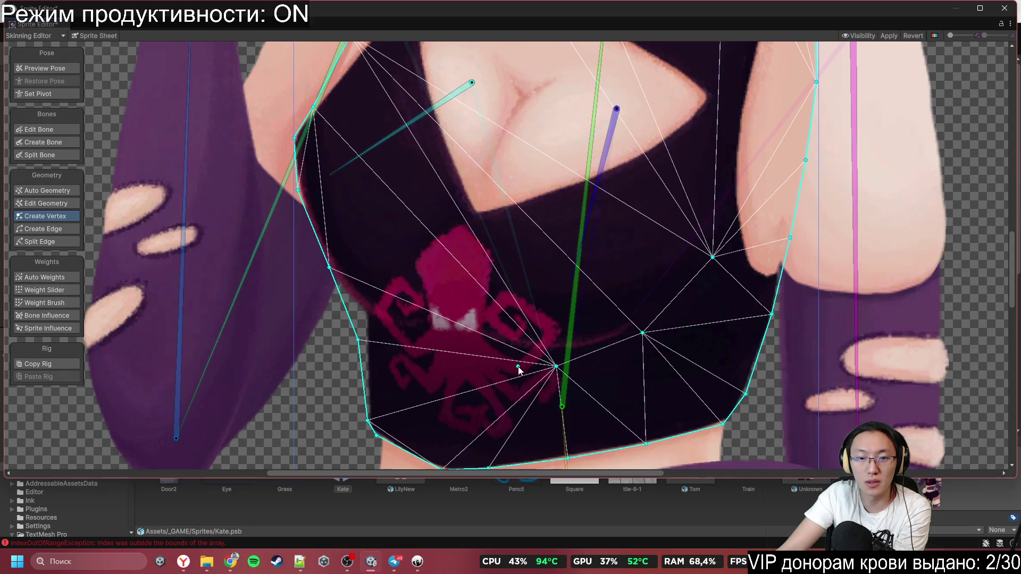
pyautogui.moveTo(556, 368)
pyautogui.mouseDown()
pyautogui.moveTo(480, 351)
pyautogui.moveTo(540, 349)
pyautogui.mouseUp()
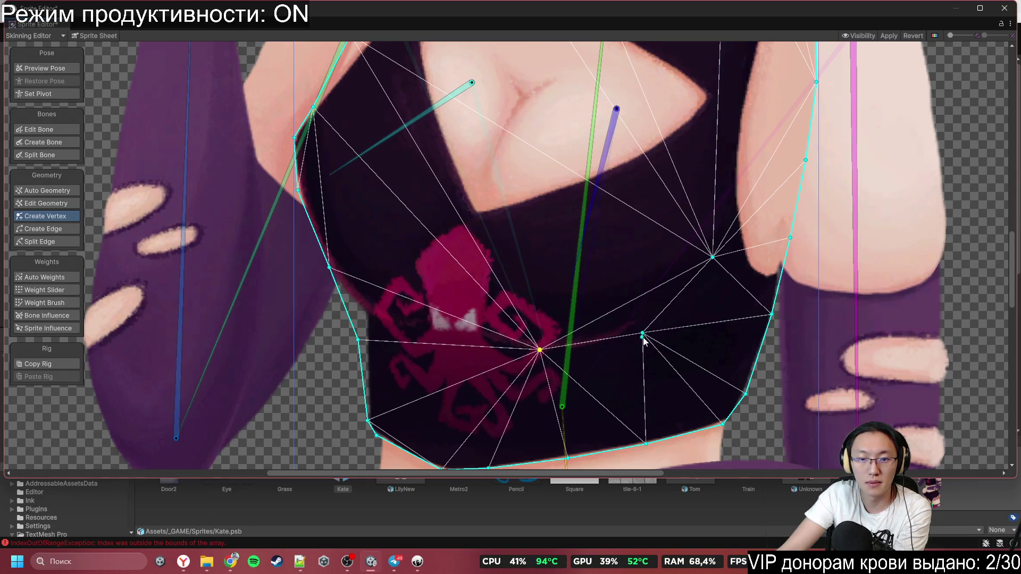
pyautogui.moveTo(642, 333); pyautogui.dragTo(631, 335)
# Step: Add more vertices on and around the octopus print and toward the torso's left edge
pyautogui.click(591, 347)
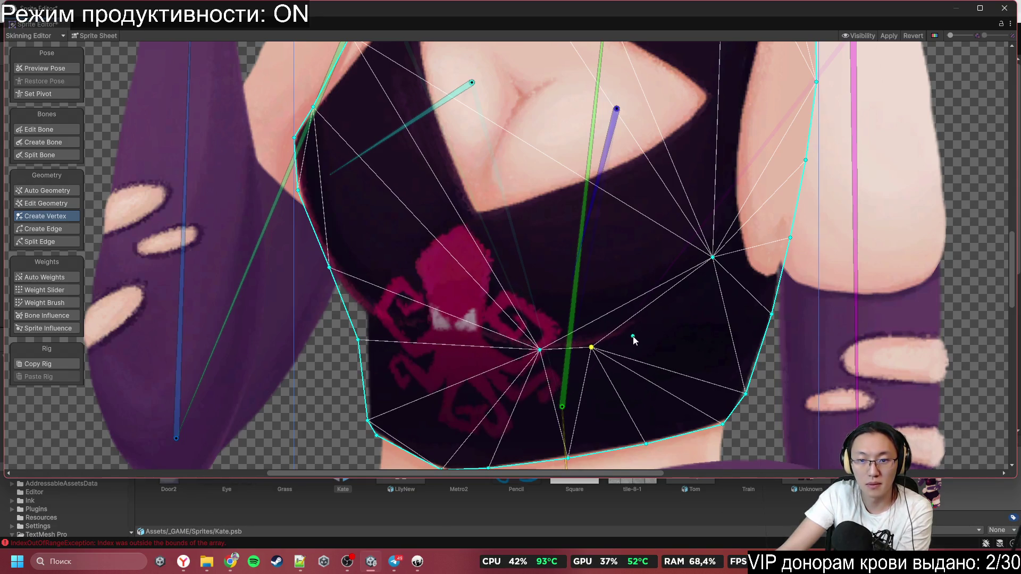
pyautogui.click(667, 293)
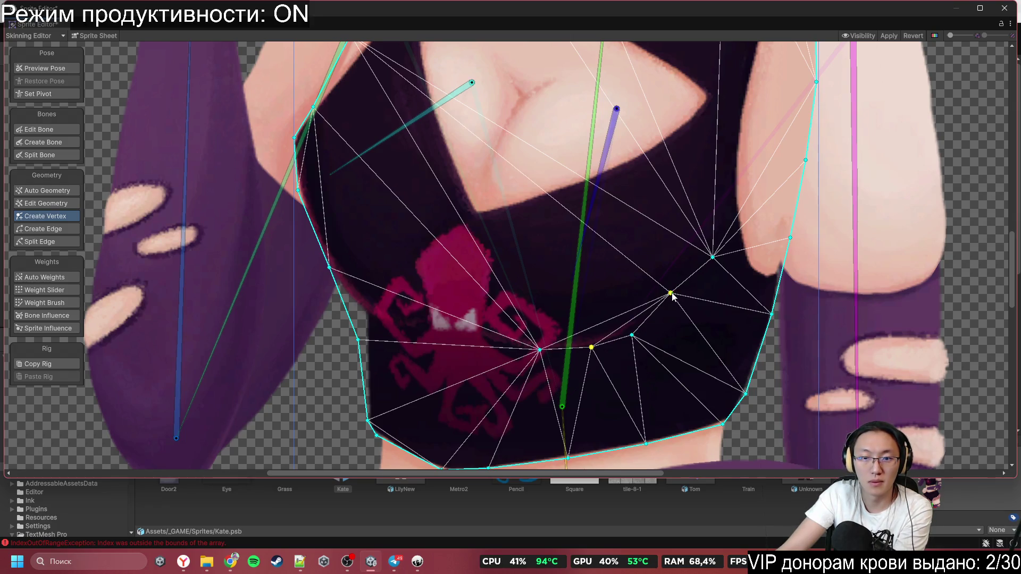
pyautogui.scroll(5, 586, 289)
pyautogui.click(572, 274)
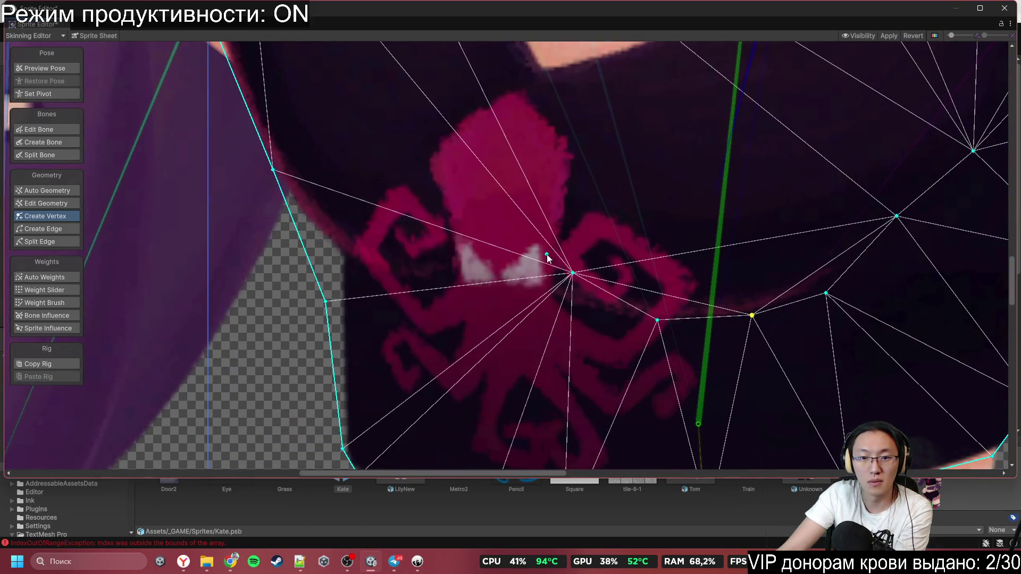
pyautogui.scroll(-5, 528, 257)
pyautogui.scroll(3, 497, 264)
pyautogui.click(502, 264)
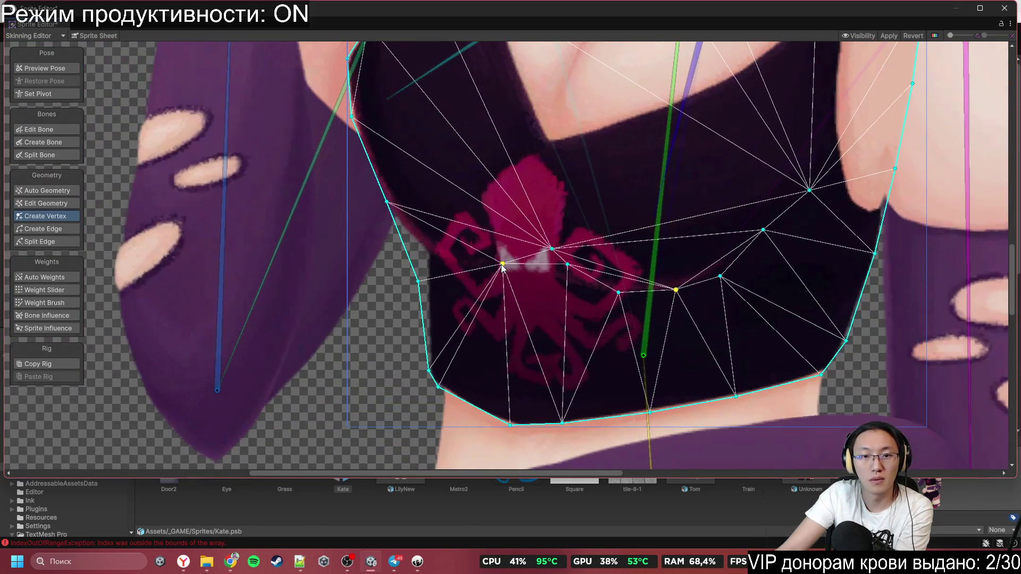
pyautogui.click(445, 269)
pyautogui.click(415, 245)
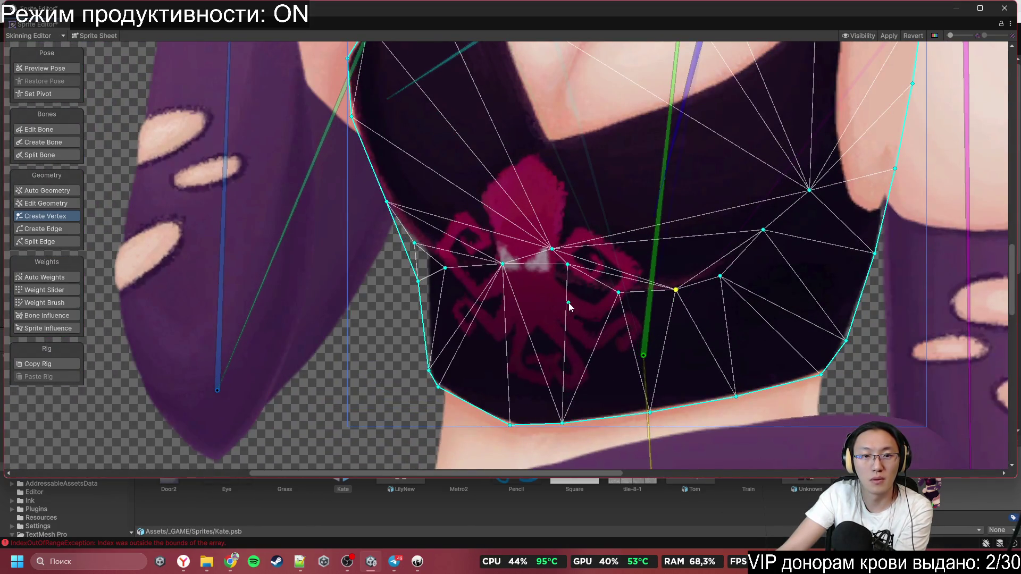
pyautogui.scroll(-3, 556, 235)
pyautogui.scroll(2, 589, 330)
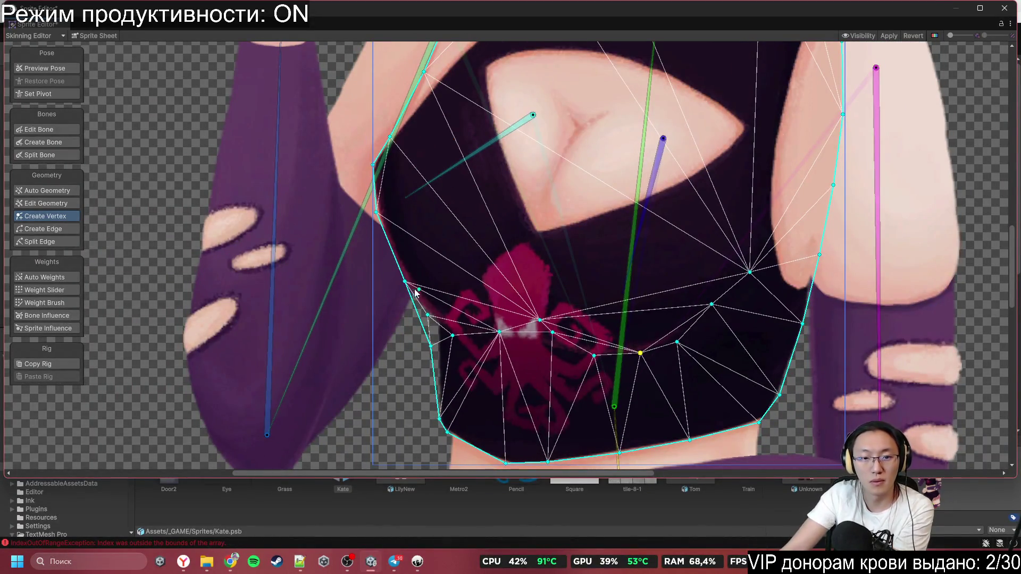
pyautogui.scroll(5, 416, 292)
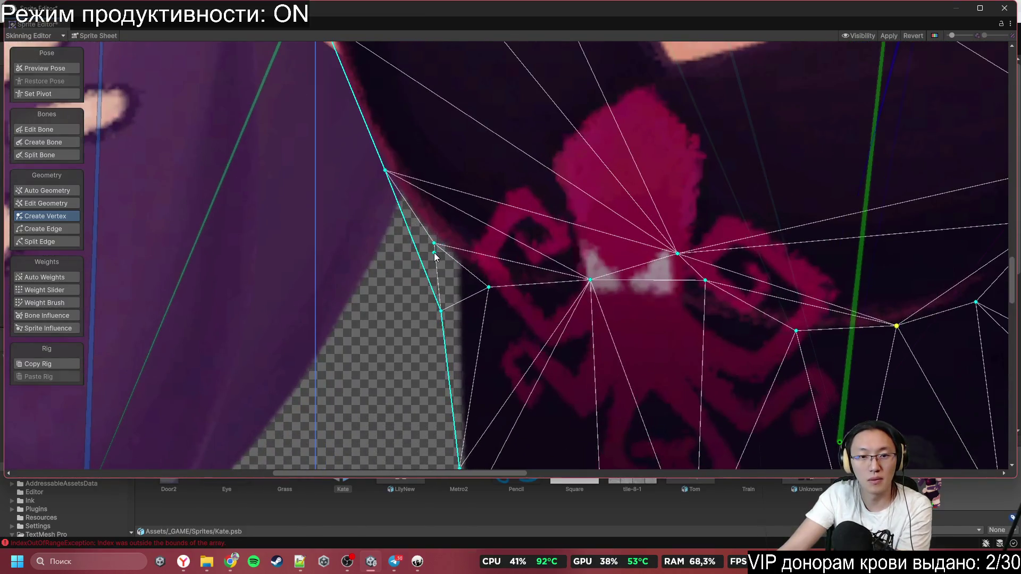
pyautogui.click(431, 249)
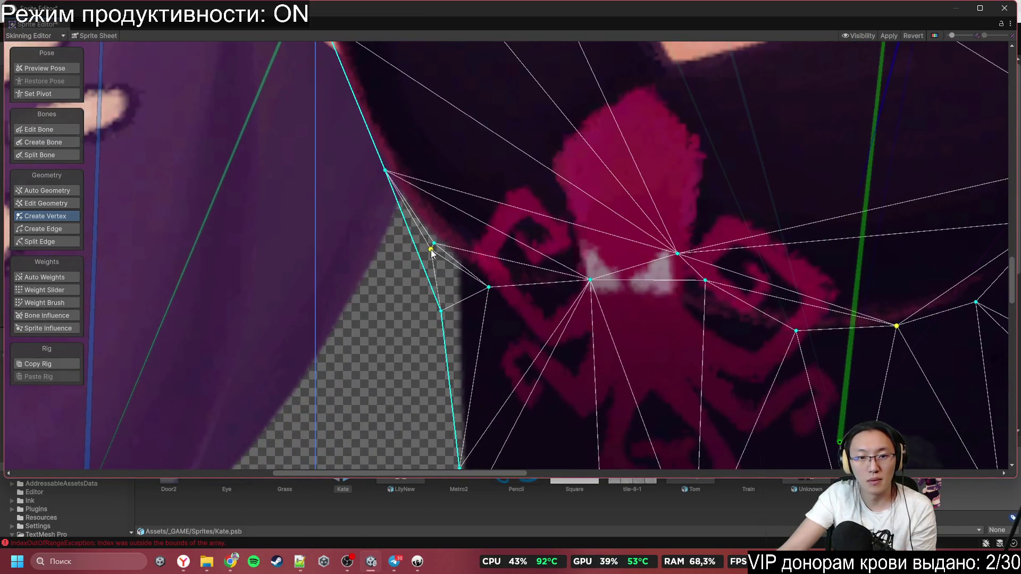
pyautogui.click(486, 294)
pyautogui.click(593, 292)
# Step: Switch to the Weight Brush and deselect the torso so every sprite's mesh shows
pyautogui.scroll(-3, 604, 292)
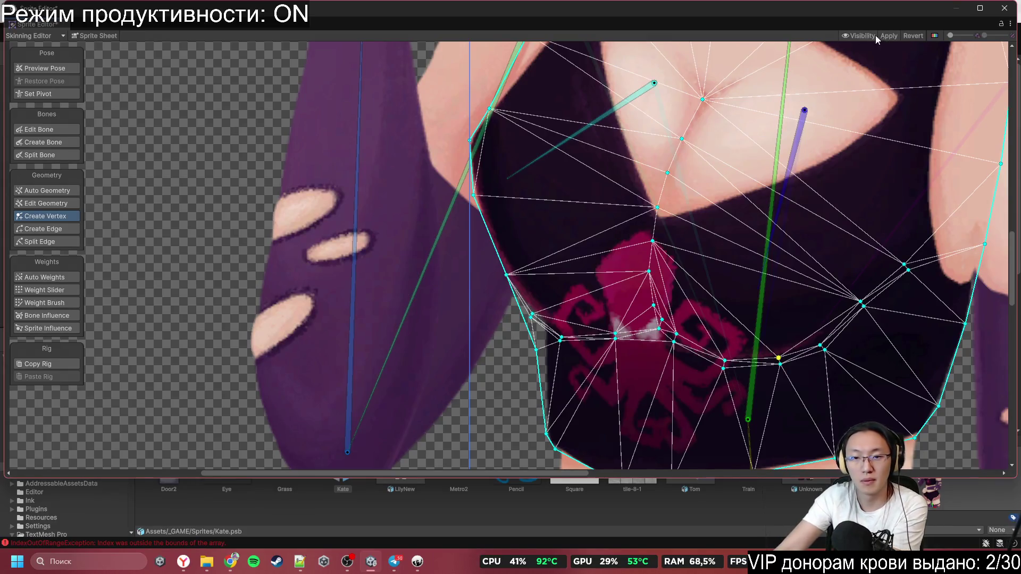
pyautogui.scroll(-2, 687, 154)
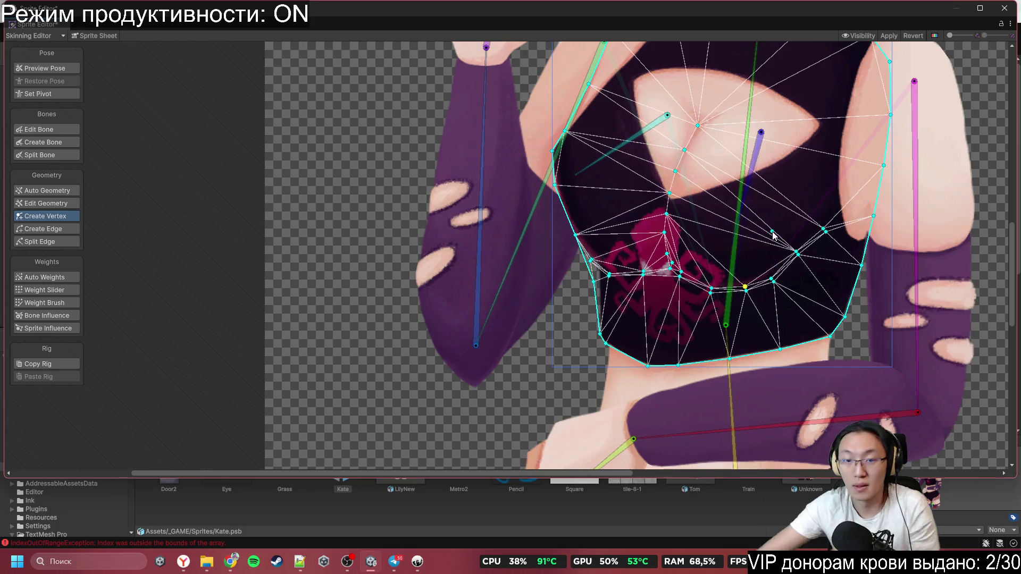
pyautogui.scroll(-3, 821, 223)
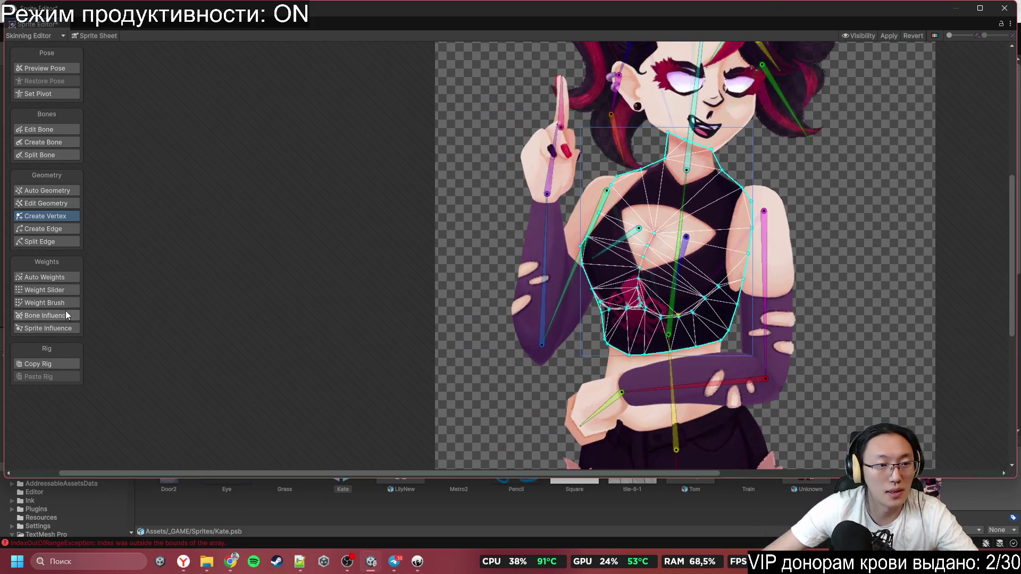
pyautogui.click(46, 302)
pyautogui.scroll(-5, 579, 273)
pyautogui.click(687, 242)
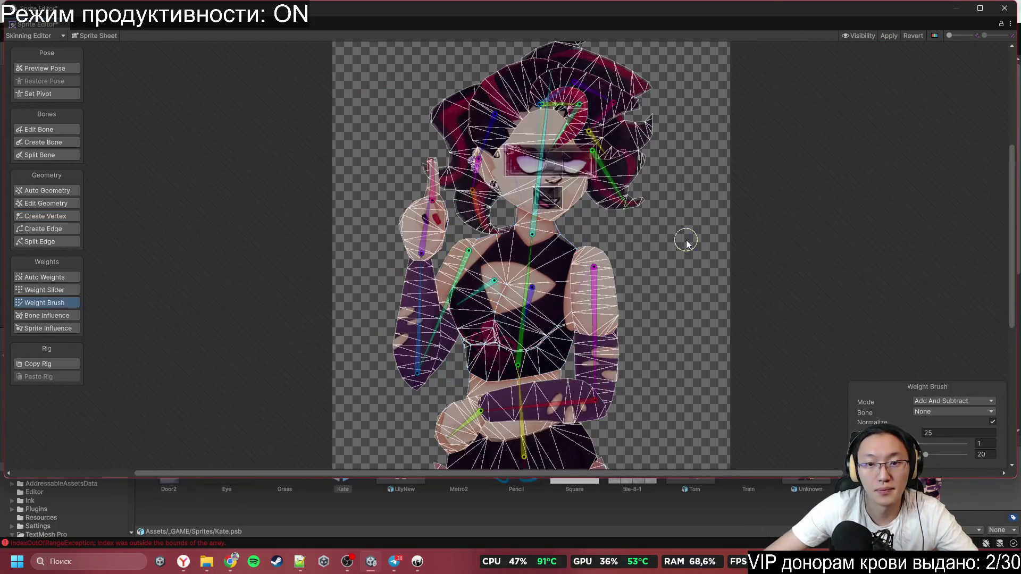
# Step: Set brush hardness 100 and step 1, then paint the horn sprite's weights to bone_9
pyautogui.moveTo(691, 262); pyautogui.dragTo(696, 290)
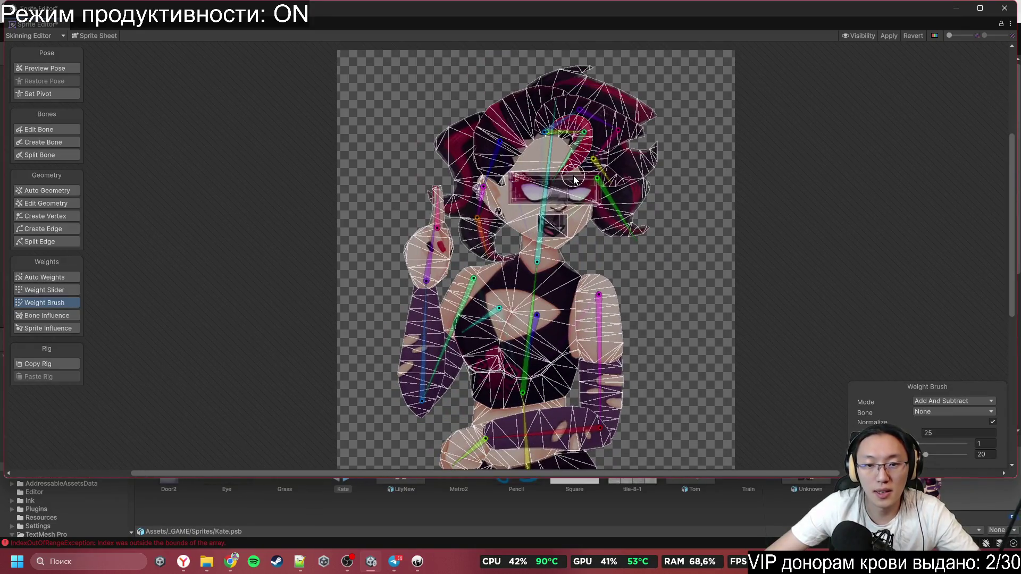
pyautogui.scroll(5, 588, 118)
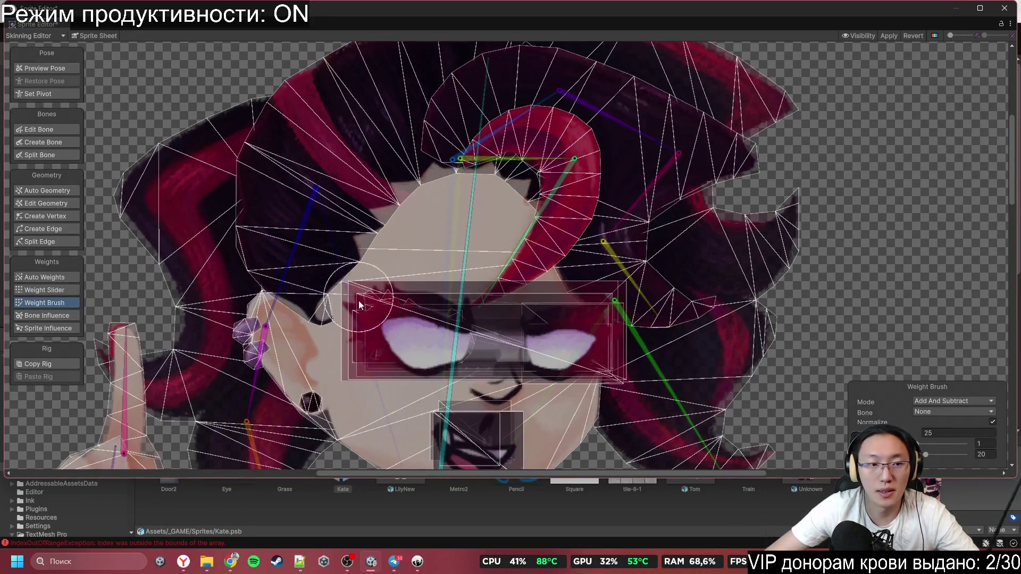
pyautogui.moveTo(917, 443)
pyautogui.mouseDown()
pyautogui.moveTo(964, 444)
pyautogui.moveTo(917, 454)
pyautogui.mouseUp()
pyautogui.click(551, 142)
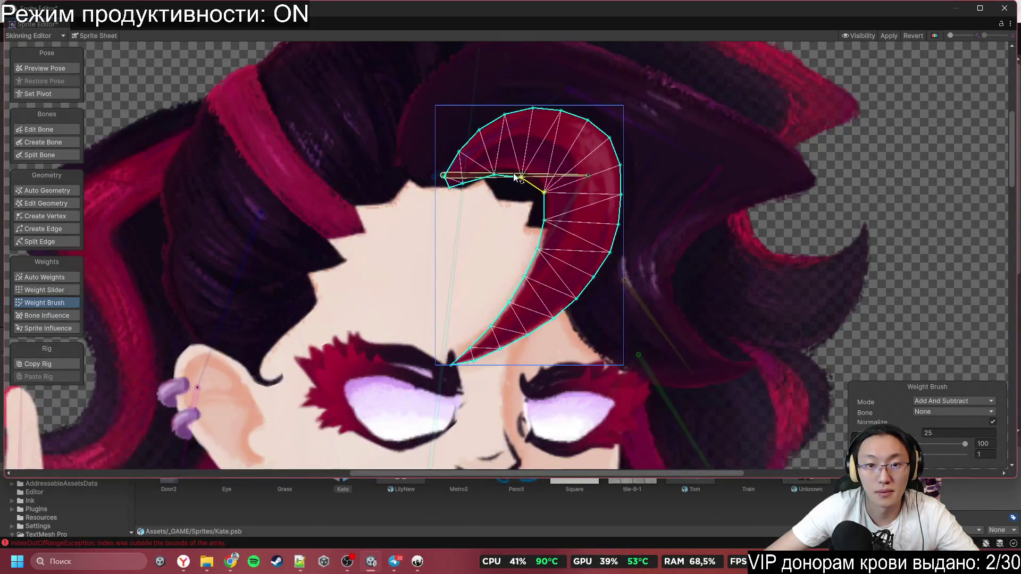
pyautogui.moveTo(458, 131); pyautogui.dragTo(515, 174)
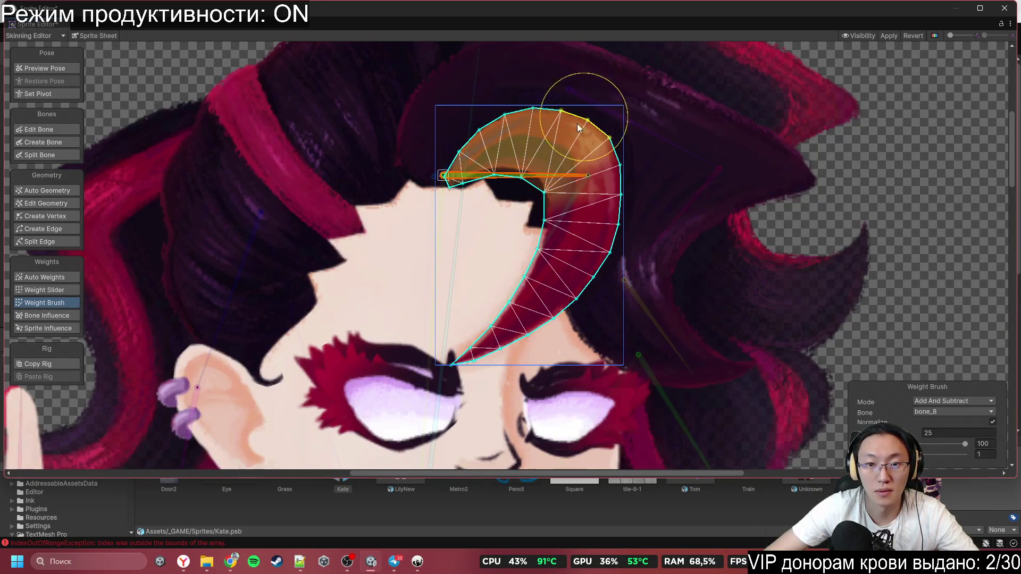
pyautogui.click(550, 224)
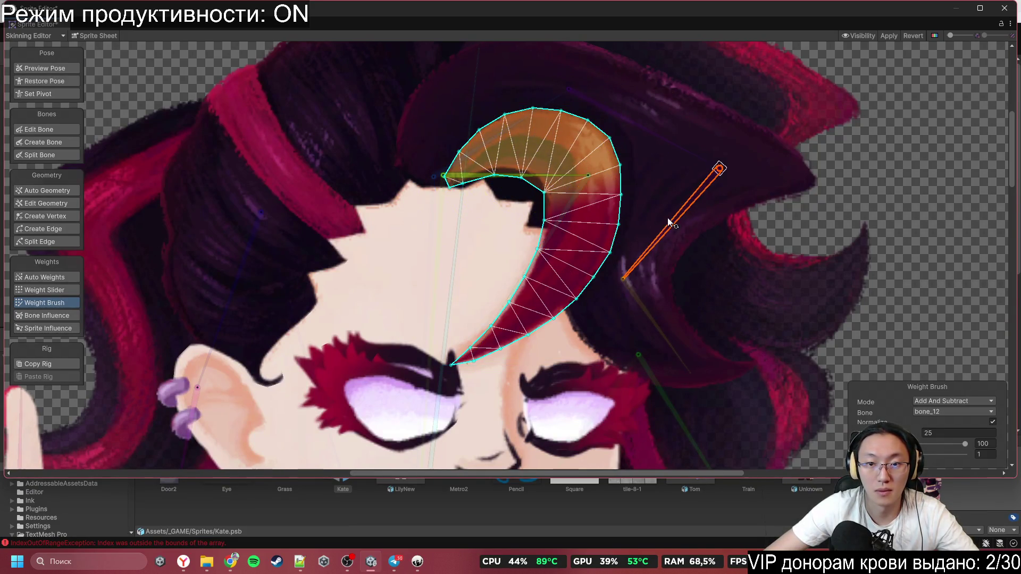
pyautogui.moveTo(561, 183)
pyautogui.mouseDown()
pyautogui.moveTo(572, 209)
pyautogui.moveTo(545, 337)
pyautogui.moveTo(580, 250)
pyautogui.moveTo(615, 216)
pyautogui.moveTo(626, 302)
pyautogui.mouseUp()
pyautogui.scroll(-3, 616, 223)
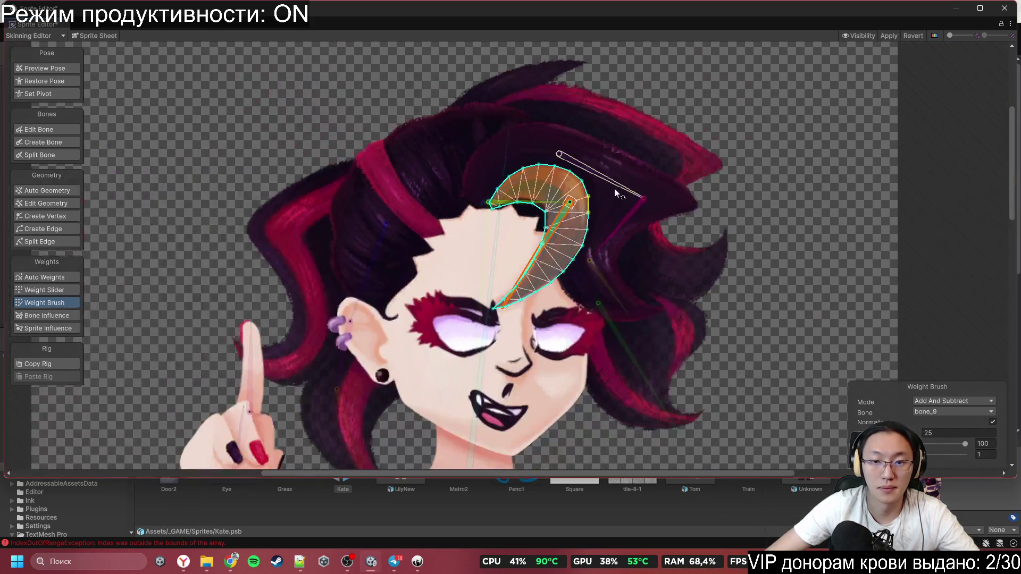
# Step: Paint the large hair strand with bone_10, bone_11 and bone_13 weights
pyautogui.click(637, 200)
pyautogui.scroll(2, 647, 216)
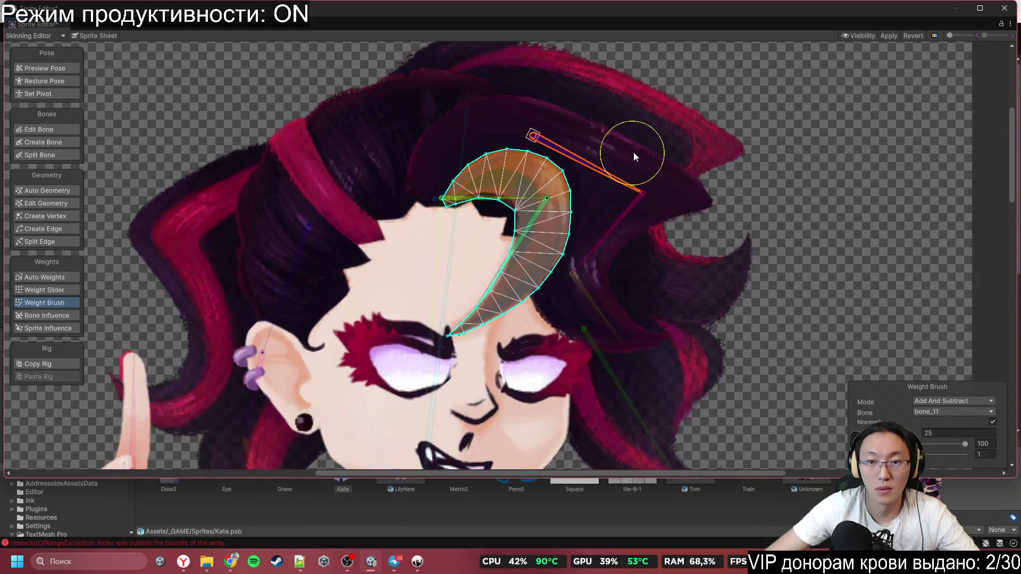
pyautogui.click(650, 179)
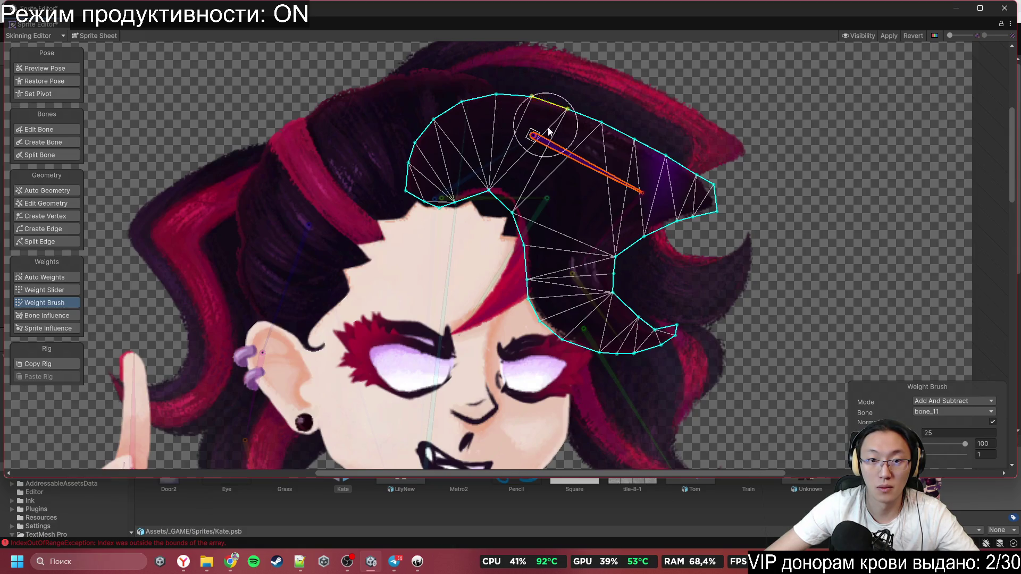
pyautogui.click(494, 152)
pyautogui.moveTo(432, 125)
pyautogui.mouseDown()
pyautogui.moveTo(468, 99)
pyautogui.moveTo(489, 154)
pyautogui.mouseUp()
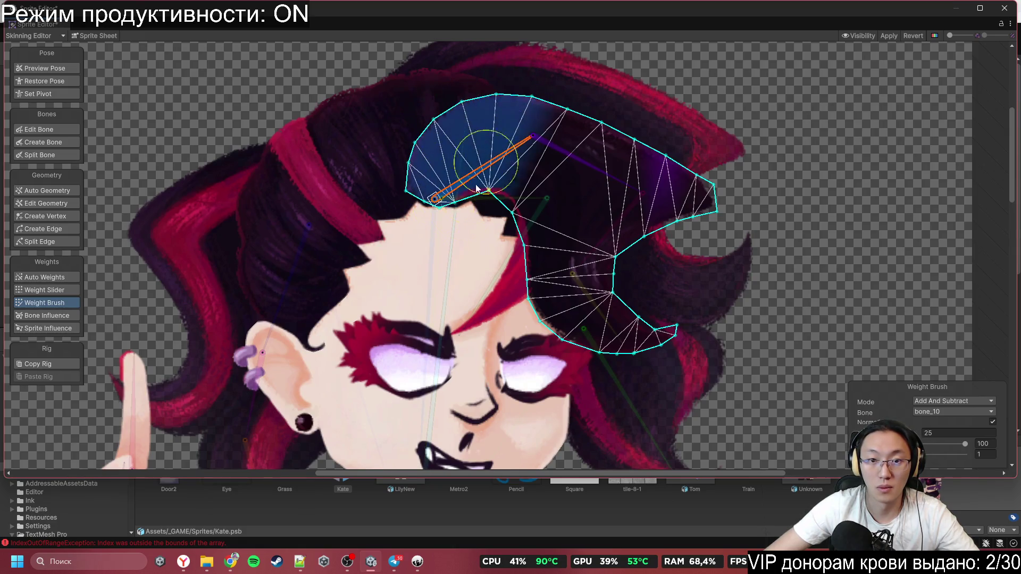
pyautogui.moveTo(478, 229); pyautogui.dragTo(514, 96)
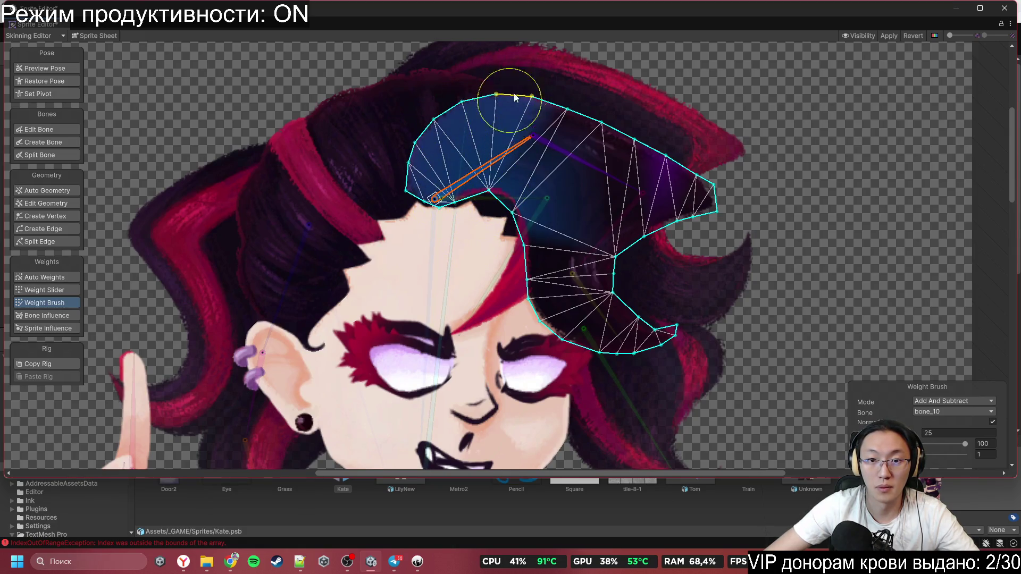
pyautogui.click(572, 152)
pyautogui.moveTo(580, 166)
pyautogui.mouseDown()
pyautogui.moveTo(671, 228)
pyautogui.moveTo(544, 226)
pyautogui.moveTo(606, 221)
pyautogui.mouseUp()
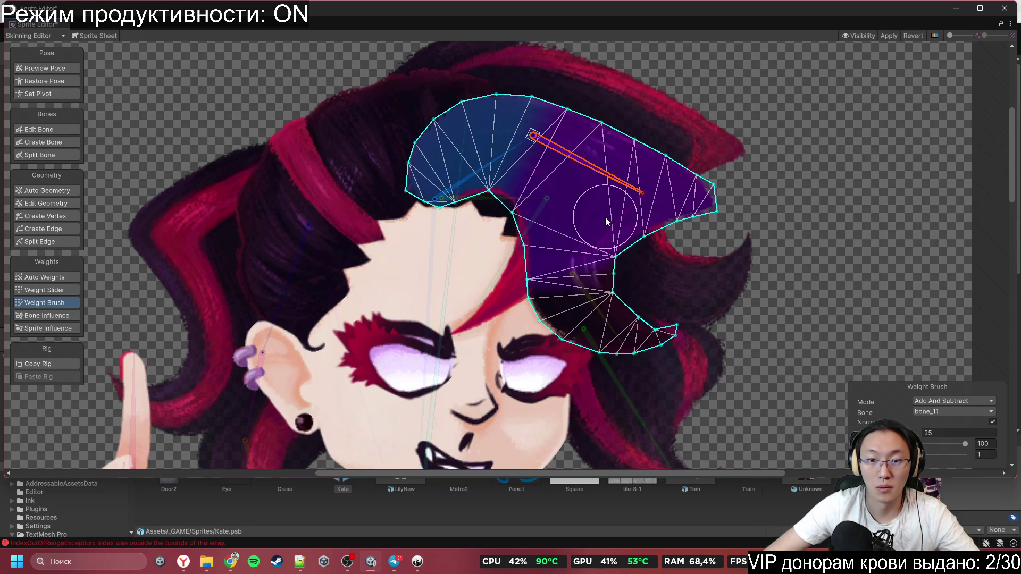
pyautogui.click(611, 226)
pyautogui.moveTo(713, 269)
pyautogui.mouseDown()
pyautogui.moveTo(553, 287)
pyautogui.moveTo(642, 310)
pyautogui.moveTo(497, 365)
pyautogui.moveTo(480, 331)
pyautogui.mouseUp()
pyautogui.click(611, 330)
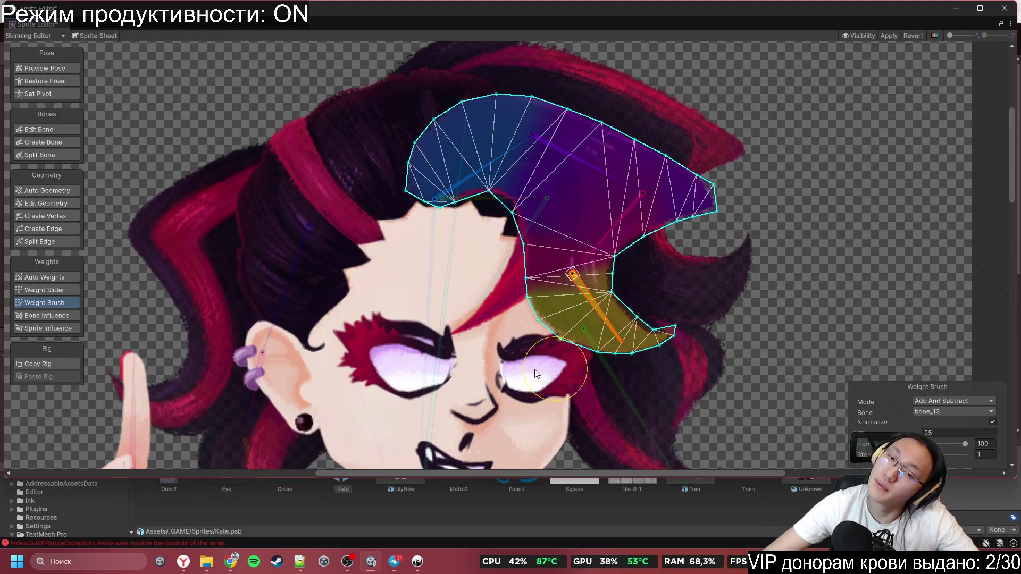
pyautogui.scroll(-3, 688, 249)
pyautogui.scroll(3, 518, 216)
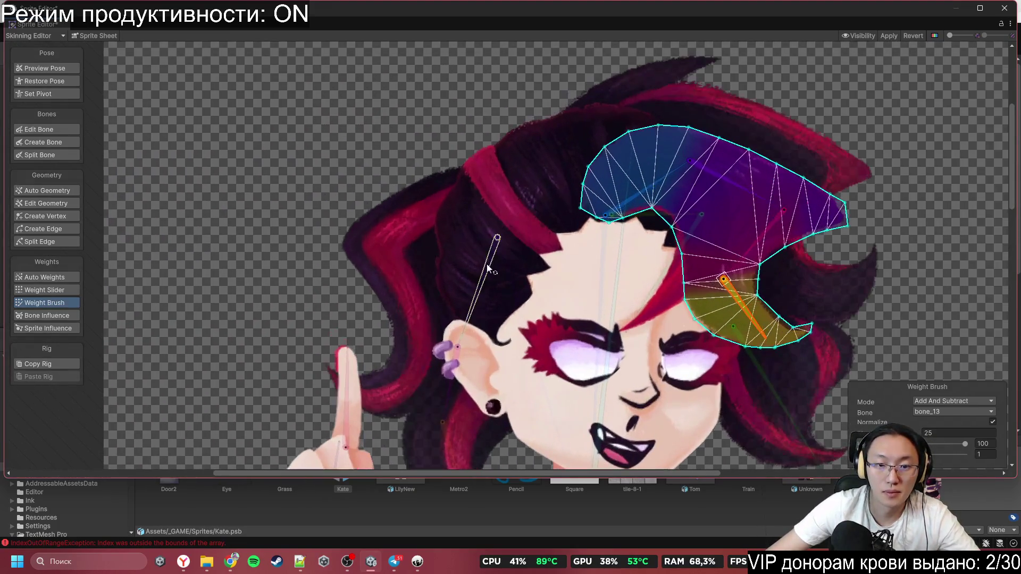
# Step: Paint the left hair piece onto bone_5, bone_6 and bone_7 from top to tip
pyautogui.scroll(-3, 480, 197)
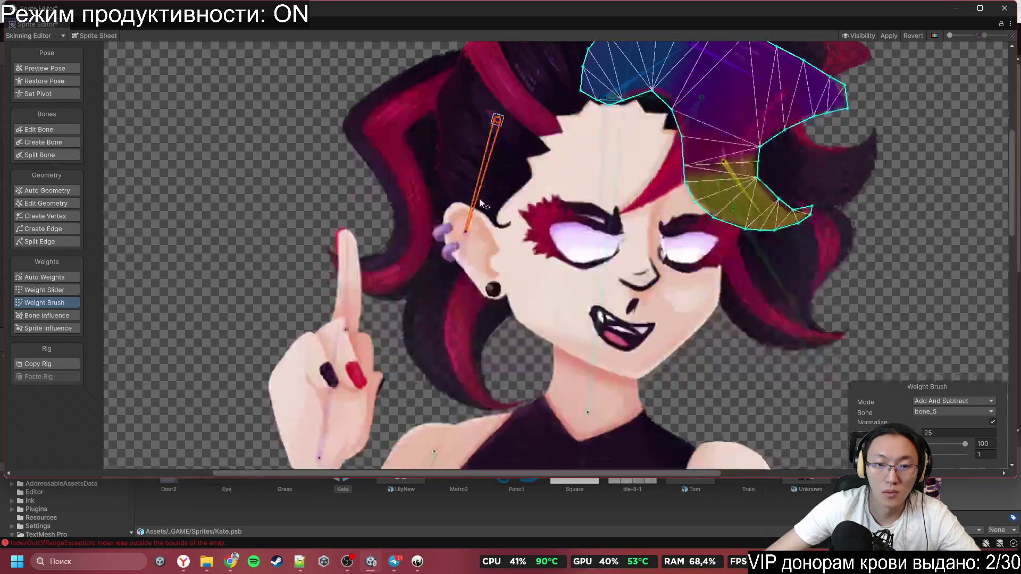
pyautogui.click(407, 216)
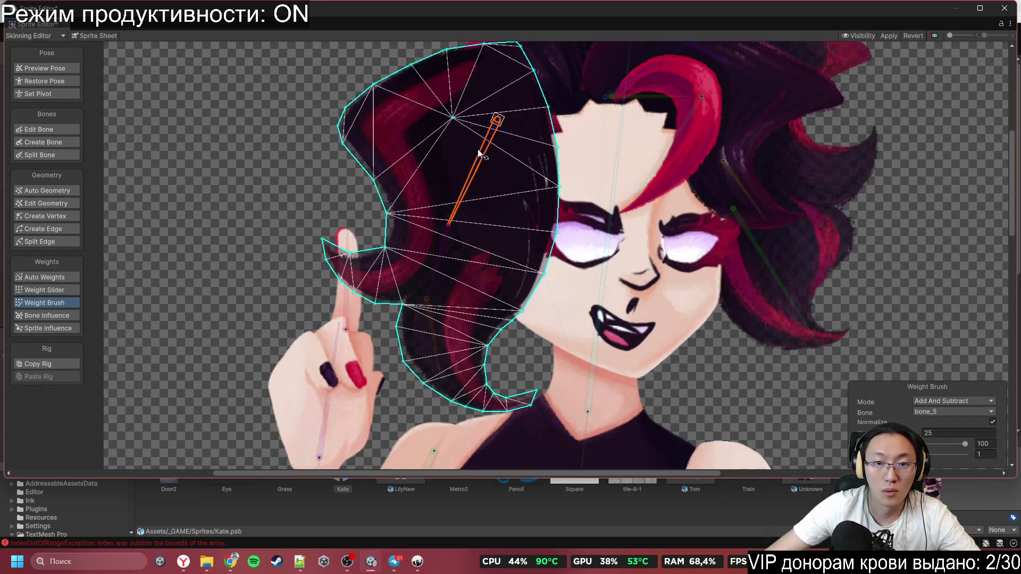
pyautogui.scroll(-2, 432, 143)
pyautogui.moveTo(518, 117); pyautogui.dragTo(371, 143)
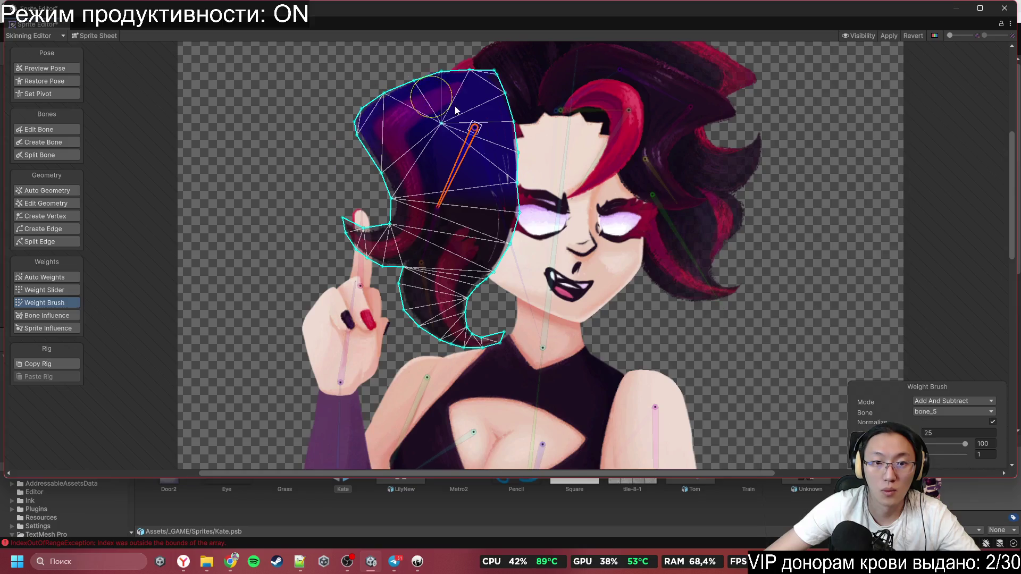
pyautogui.click(429, 233)
pyautogui.moveTo(372, 223); pyautogui.dragTo(330, 246)
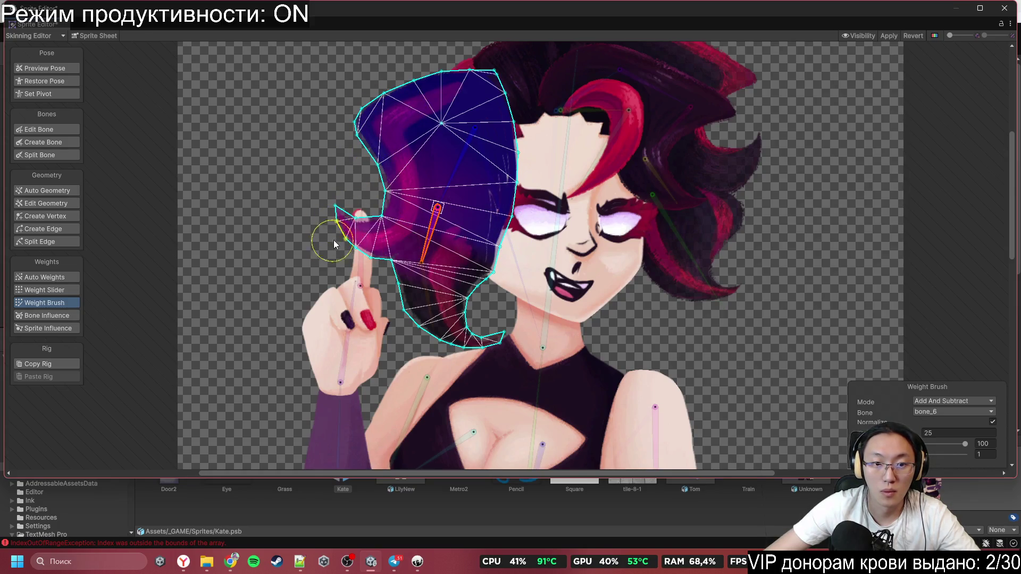
pyautogui.moveTo(413, 250); pyautogui.dragTo(483, 259)
pyautogui.click(427, 297)
pyautogui.moveTo(442, 319)
pyautogui.mouseDown()
pyautogui.moveTo(362, 308)
pyautogui.moveTo(498, 348)
pyautogui.mouseUp()
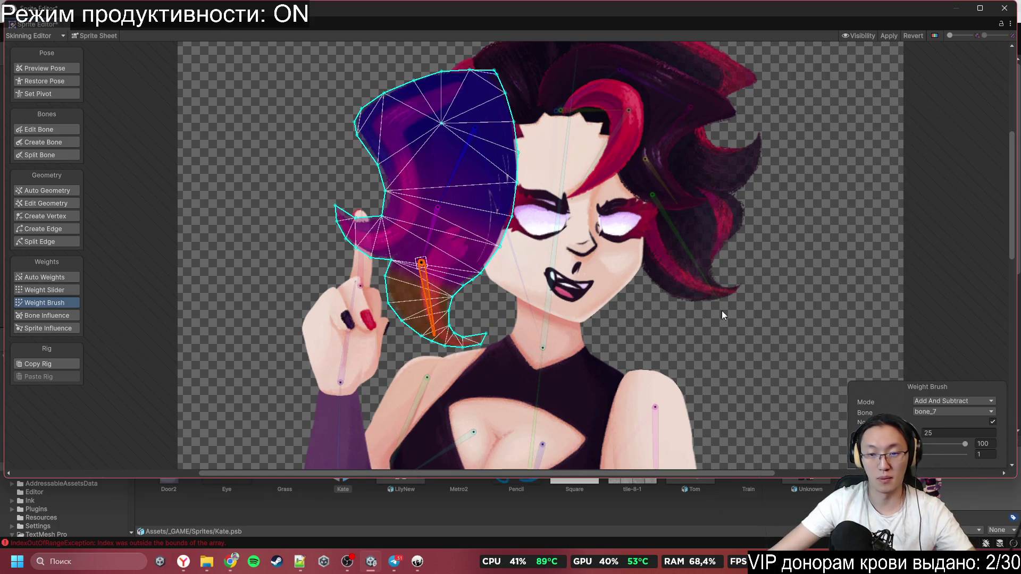
# Step: Paint the right hair piece with bone_14, then its upper part with head bone bone_4
pyautogui.click(692, 278)
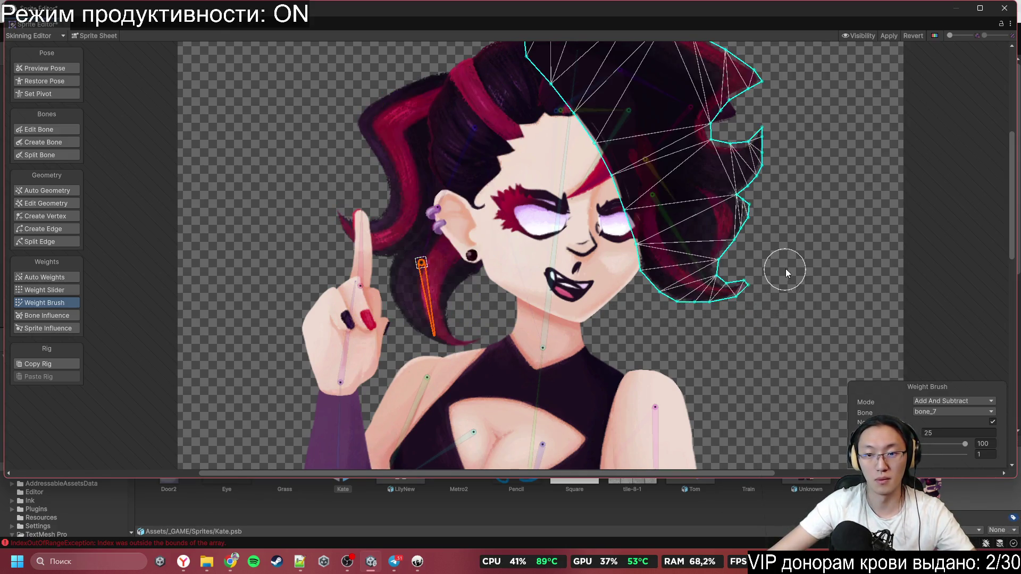
pyautogui.moveTo(772, 318)
pyautogui.mouseDown()
pyautogui.moveTo(665, 294)
pyautogui.moveTo(714, 332)
pyautogui.mouseUp()
pyautogui.moveTo(610, 280)
pyautogui.mouseDown()
pyautogui.moveTo(667, 239)
pyautogui.moveTo(549, 297)
pyautogui.mouseUp()
pyautogui.click(493, 325)
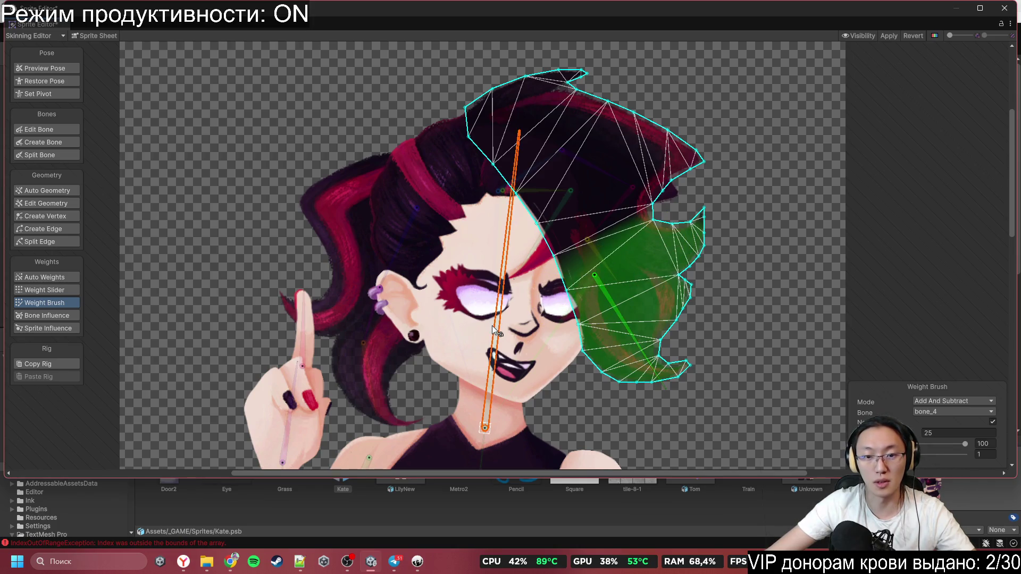
pyautogui.click(521, 221)
pyautogui.moveTo(521, 220); pyautogui.dragTo(484, 96)
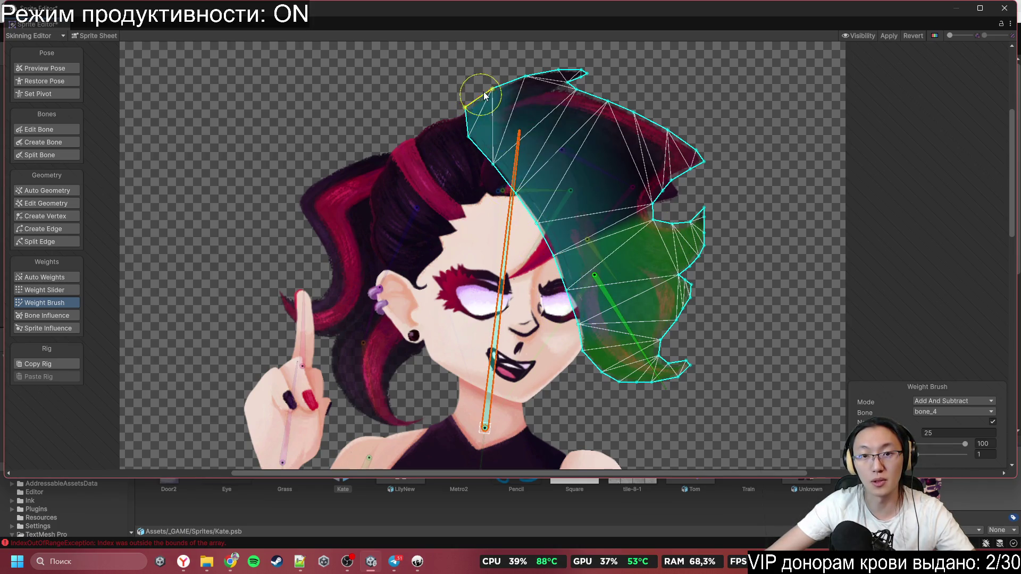
pyautogui.moveTo(566, 124)
pyautogui.mouseDown()
pyautogui.moveTo(648, 154)
pyautogui.moveTo(620, 212)
pyautogui.mouseUp()
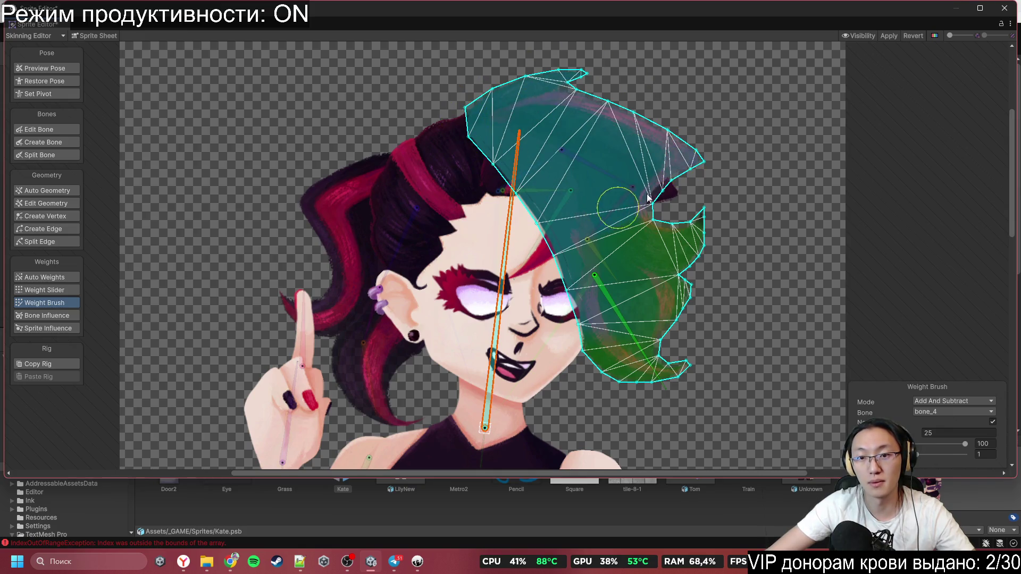
pyautogui.click(330, 127)
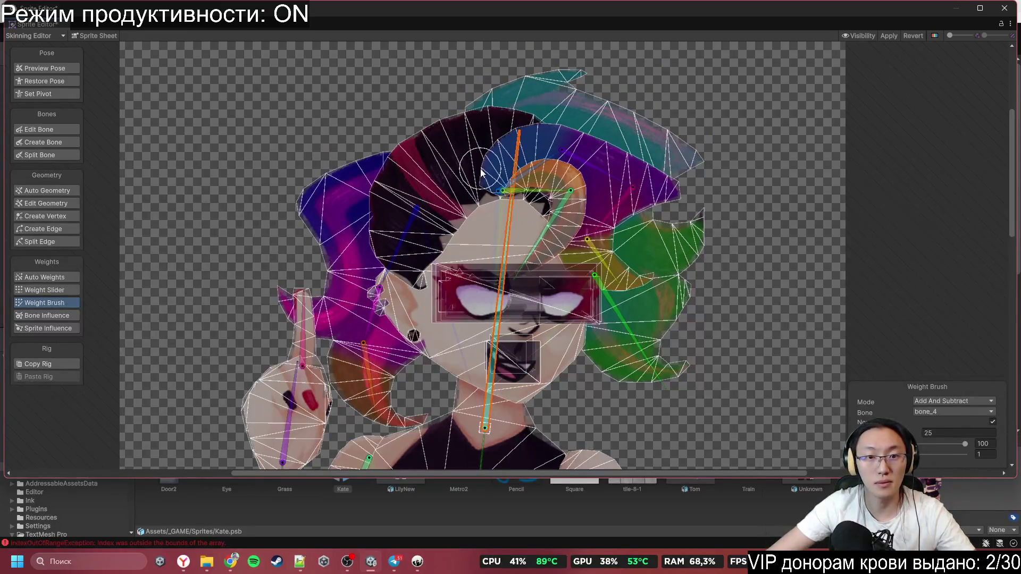
# Step: Bind the whole top hair piece to bone_4 and deselect it to review
pyautogui.click(435, 180)
pyautogui.moveTo(478, 312)
pyautogui.mouseDown()
pyautogui.moveTo(404, 261)
pyautogui.moveTo(343, 184)
pyautogui.moveTo(468, 181)
pyautogui.moveTo(606, 202)
pyautogui.mouseUp()
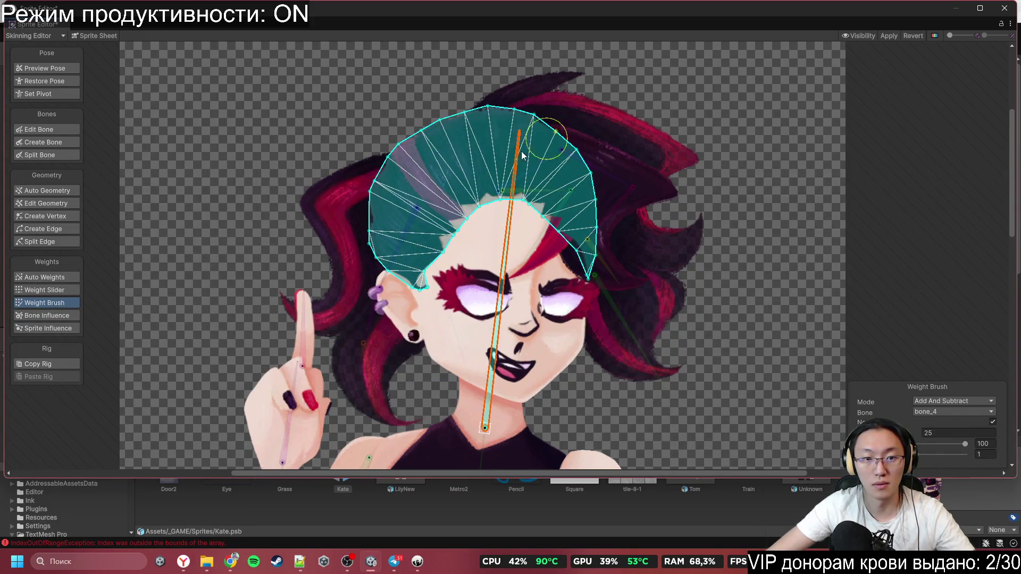
pyautogui.click(383, 135)
pyautogui.scroll(2, 260, 170)
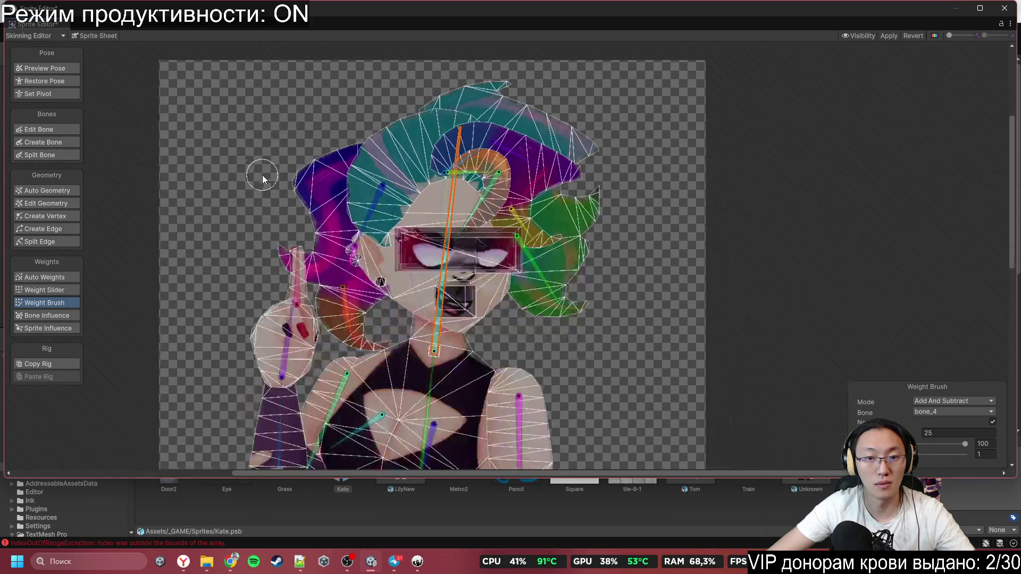
# Step: Paint the eyes piece and the right eyelid onto bone_4
pyautogui.scroll(4, 563, 291)
pyautogui.click(563, 292)
pyautogui.moveTo(612, 209)
pyautogui.mouseDown()
pyautogui.moveTo(506, 187)
pyautogui.moveTo(654, 245)
pyautogui.mouseUp()
pyautogui.moveTo(672, 163)
pyautogui.mouseDown()
pyautogui.moveTo(339, 247)
pyautogui.moveTo(279, 202)
pyautogui.mouseUp()
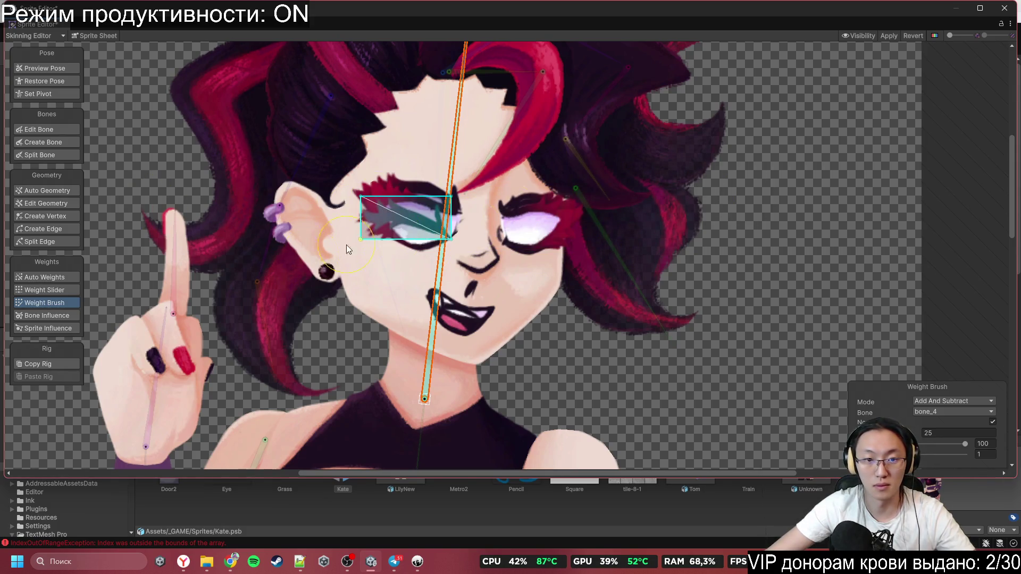
pyautogui.click(545, 230)
pyautogui.click(531, 222)
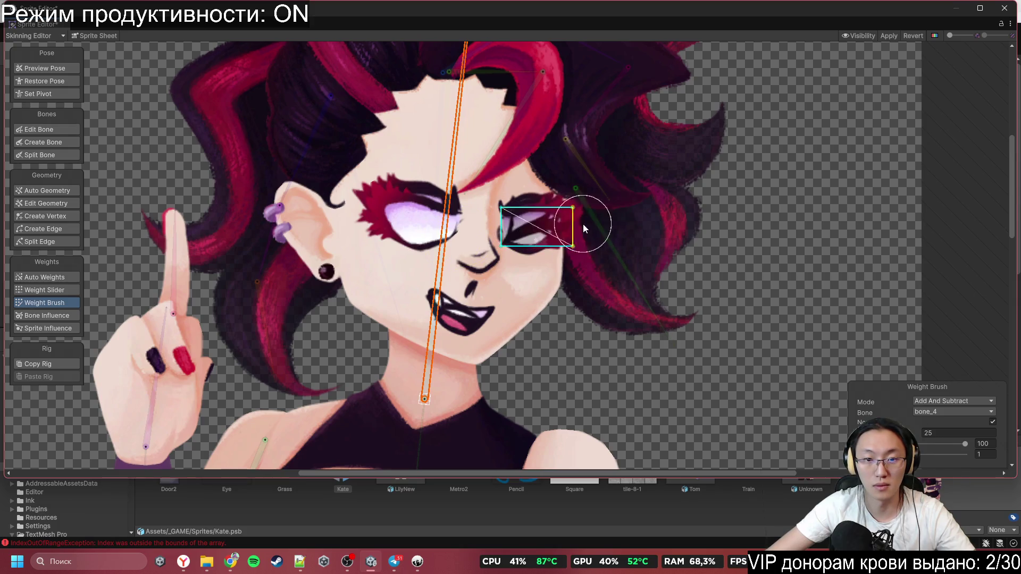
pyautogui.moveTo(550, 239); pyautogui.dragTo(556, 234)
pyautogui.moveTo(668, 187)
pyautogui.mouseDown()
pyautogui.moveTo(458, 153)
pyautogui.moveTo(462, 238)
pyautogui.moveTo(553, 223)
pyautogui.moveTo(540, 227)
pyautogui.mouseUp()
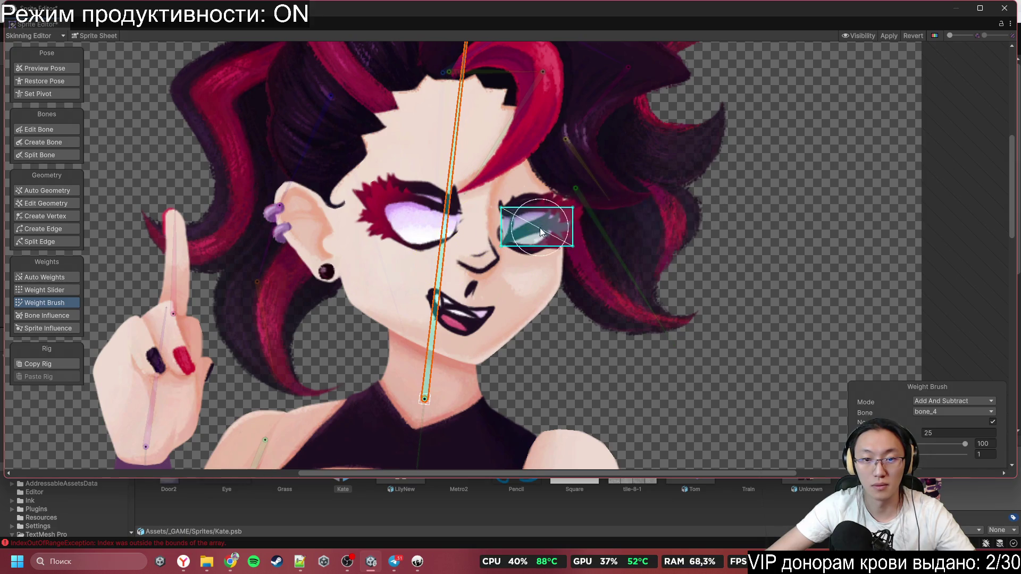
# Step: Pick out the face piece among the overlapping eye sprites and paint it fully to bone_4
pyautogui.click(553, 230)
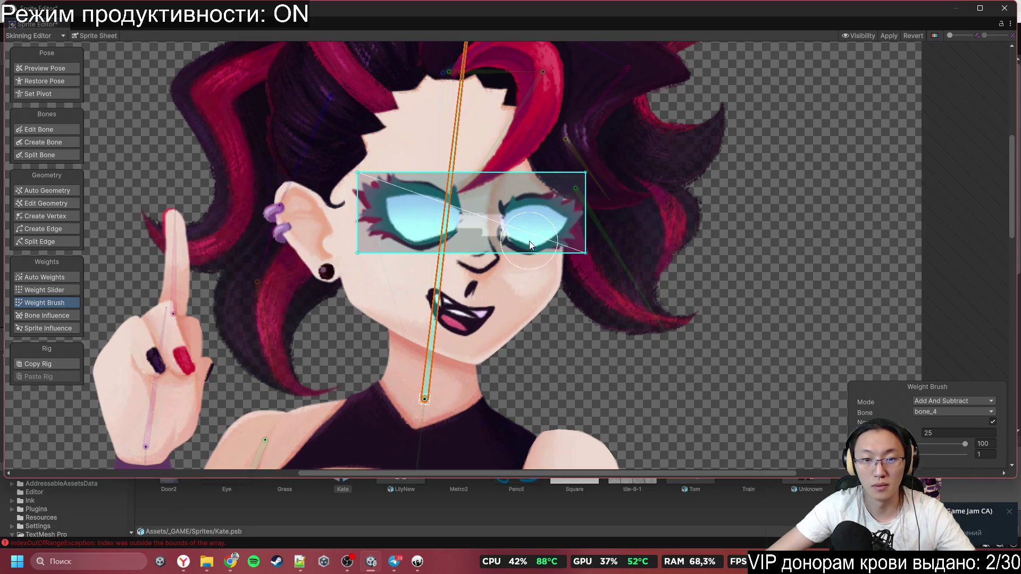
pyautogui.click(542, 235)
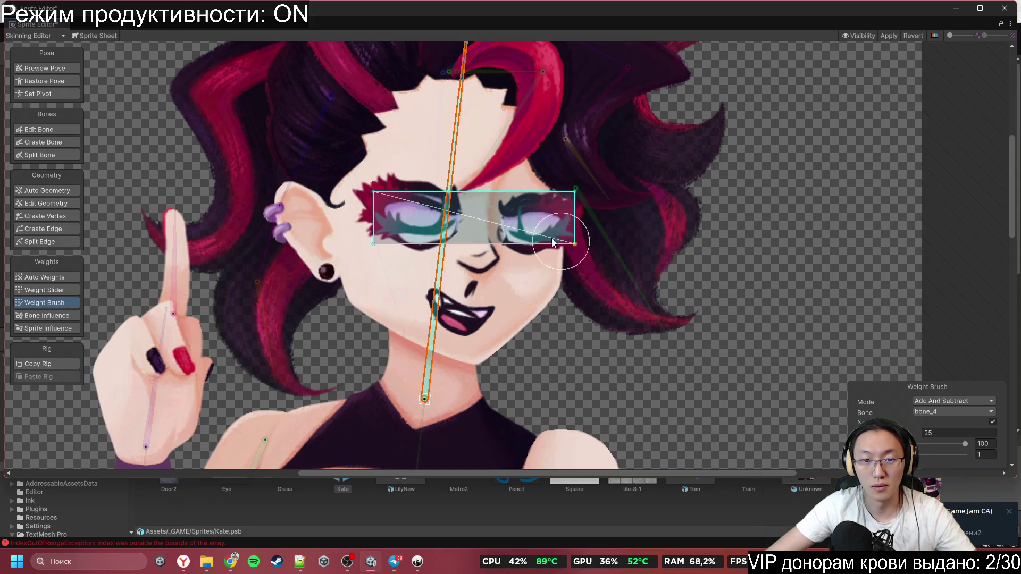
pyautogui.click(534, 234)
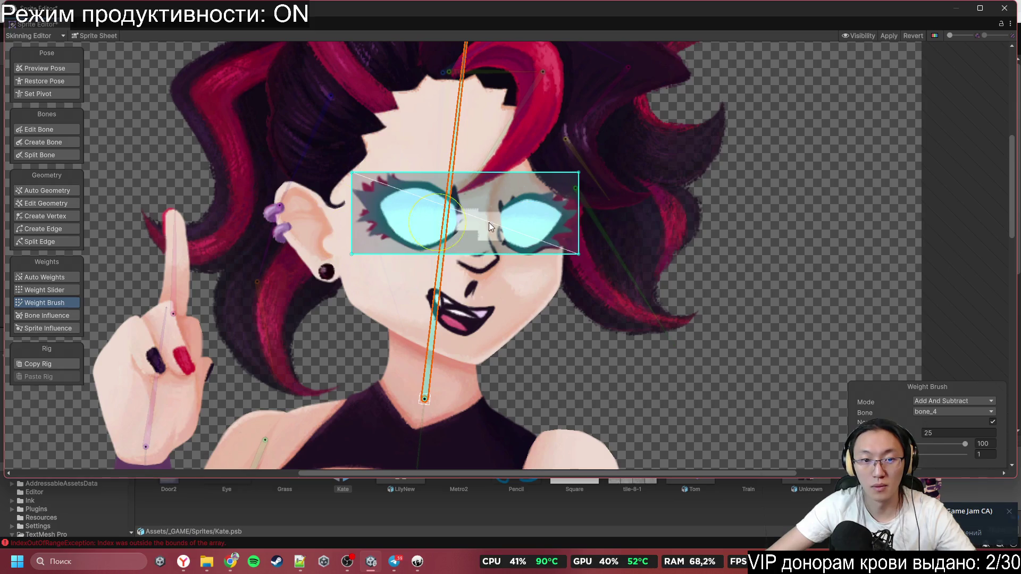
pyautogui.click(515, 227)
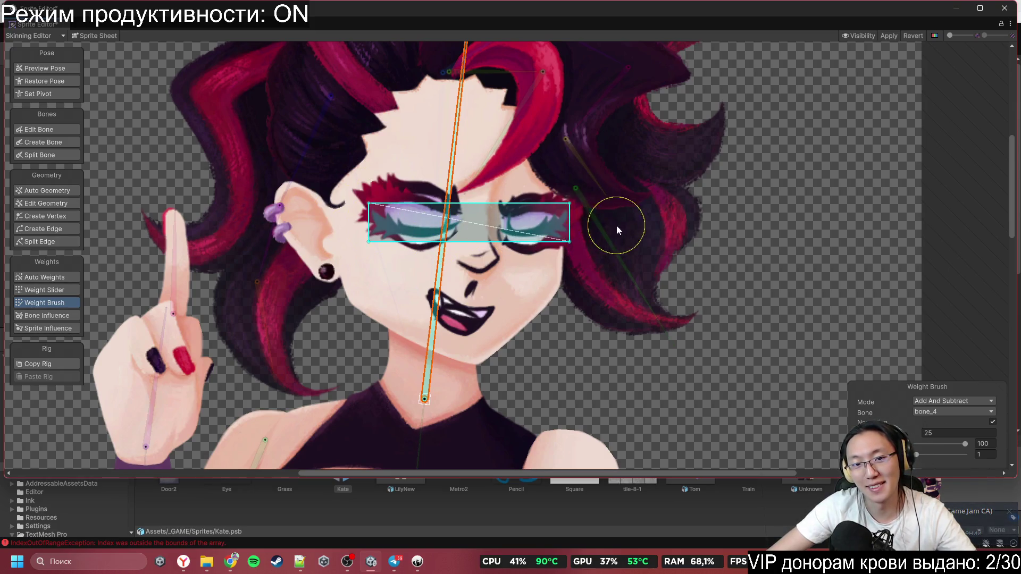
pyautogui.click(530, 224)
pyautogui.moveTo(522, 207)
pyautogui.mouseDown()
pyautogui.moveTo(426, 107)
pyautogui.moveTo(486, 273)
pyautogui.moveTo(345, 80)
pyautogui.mouseUp()
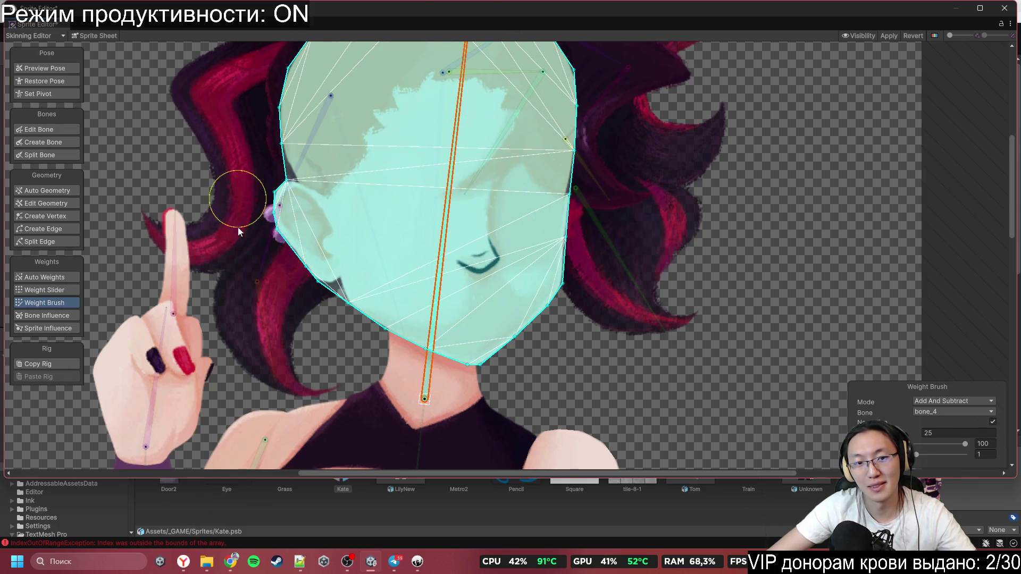
# Step: Select the left-eye piece and paint it onto bone_4
pyautogui.scroll(-3, 569, 246)
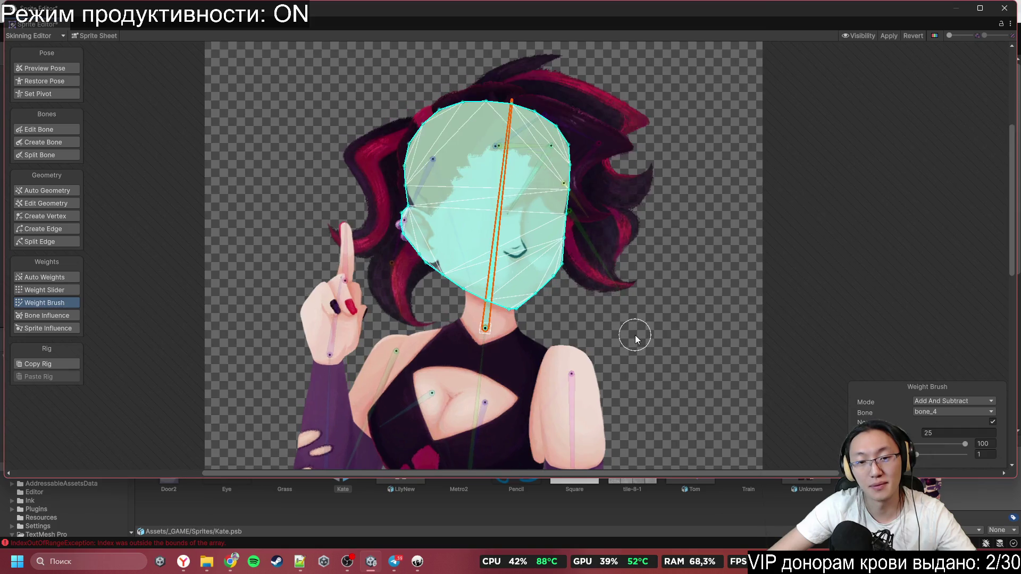
pyautogui.click(635, 335)
pyautogui.scroll(5, 524, 239)
pyautogui.click(547, 233)
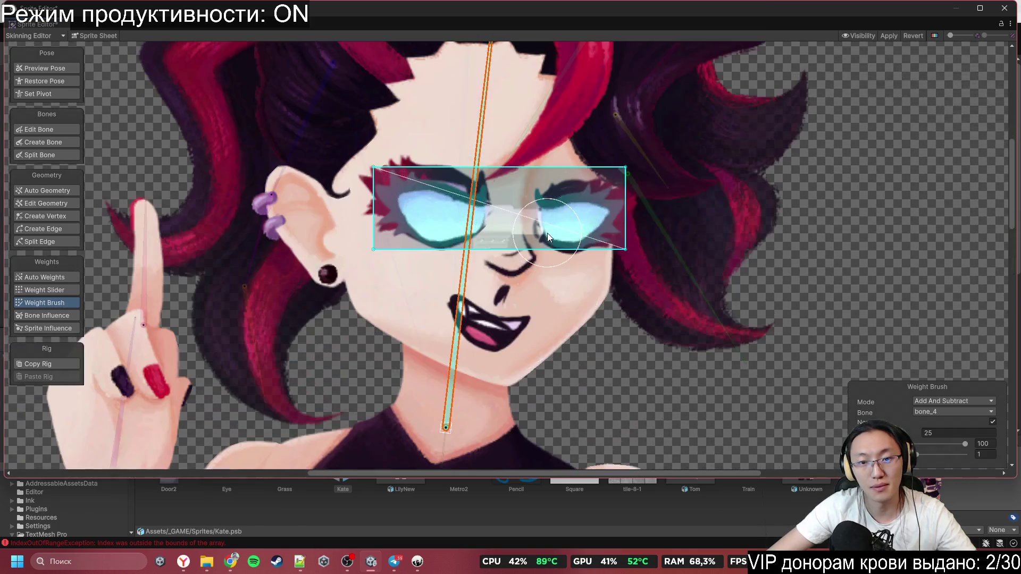
pyautogui.click(417, 200)
pyautogui.moveTo(410, 200)
pyautogui.mouseDown()
pyautogui.moveTo(490, 213)
pyautogui.moveTo(442, 206)
pyautogui.mouseUp()
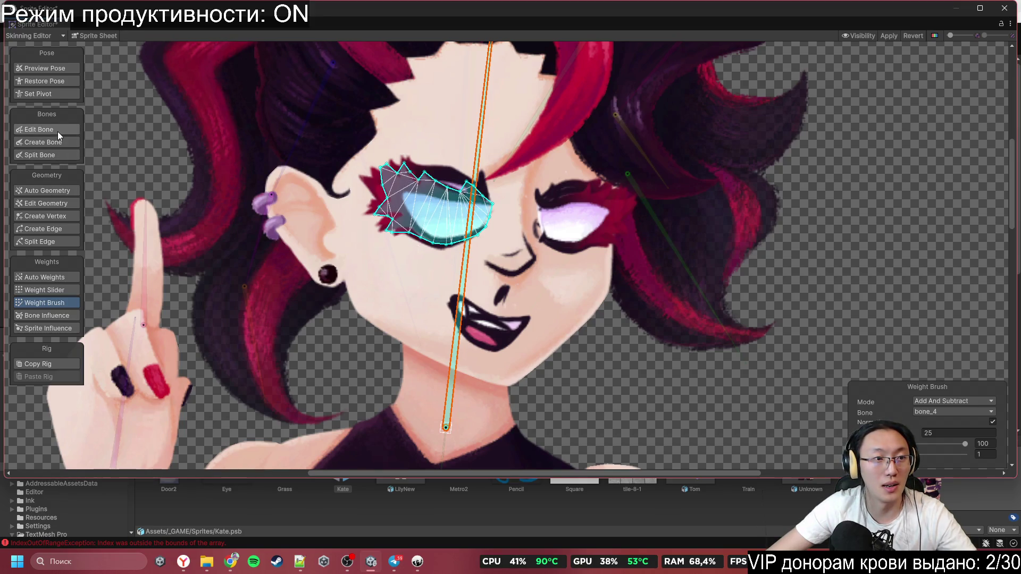
# Step: Clear the eye mesh selection, paint the eye onto bone_4 and rotate the head to test
pyautogui.click(53, 203)
pyautogui.click(496, 275)
pyautogui.click(38, 302)
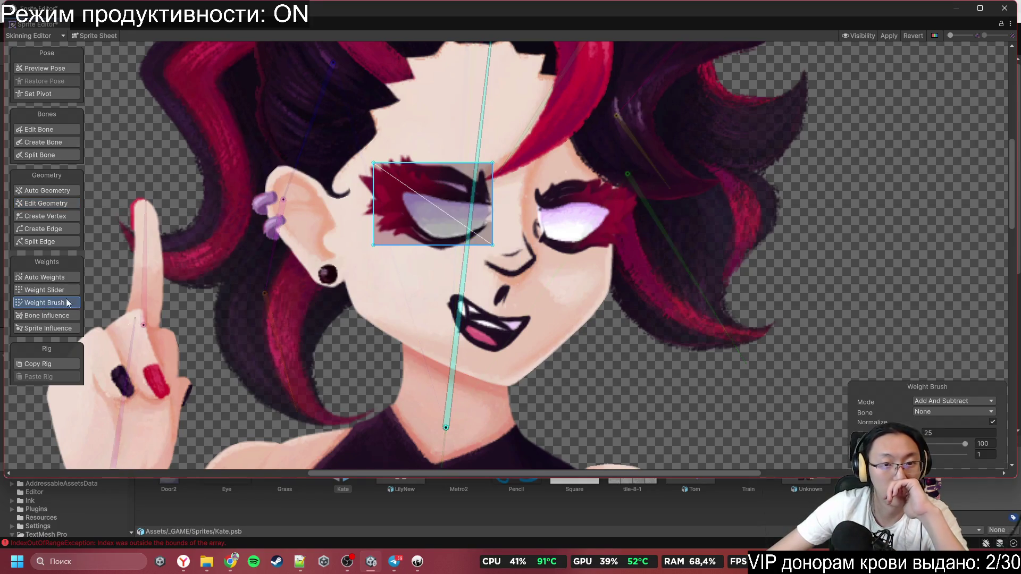
pyautogui.click(461, 285)
pyautogui.moveTo(402, 204)
pyautogui.mouseDown()
pyautogui.moveTo(492, 234)
pyautogui.moveTo(376, 199)
pyautogui.mouseUp()
pyautogui.moveTo(465, 193)
pyautogui.mouseDown()
pyautogui.moveTo(458, 201)
pyautogui.moveTo(461, 181)
pyautogui.moveTo(344, 187)
pyautogui.moveTo(462, 221)
pyautogui.moveTo(367, 266)
pyautogui.moveTo(675, 362)
pyautogui.moveTo(601, 197)
pyautogui.moveTo(473, 146)
pyautogui.moveTo(492, 142)
pyautogui.mouseUp()
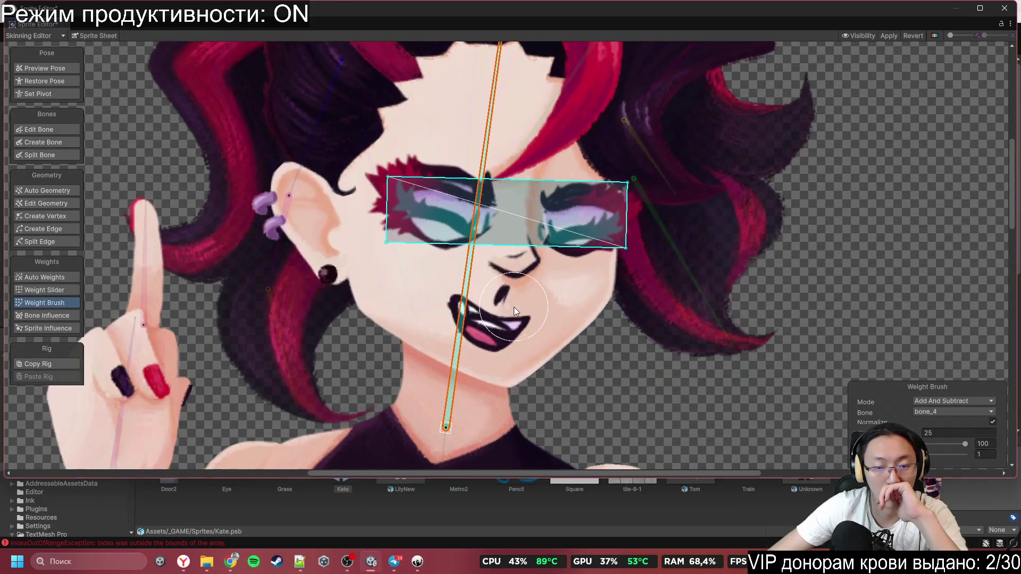
# Step: Paint both mouth pieces onto head bone bone_4
pyautogui.click(493, 318)
pyautogui.click(491, 320)
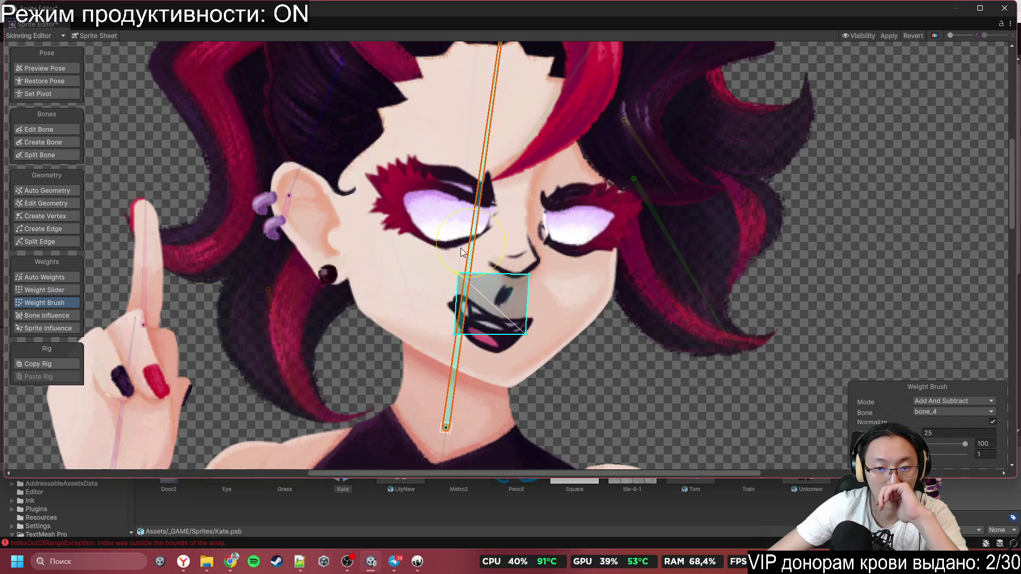
pyautogui.click(522, 256)
pyautogui.click(493, 318)
pyautogui.click(473, 288)
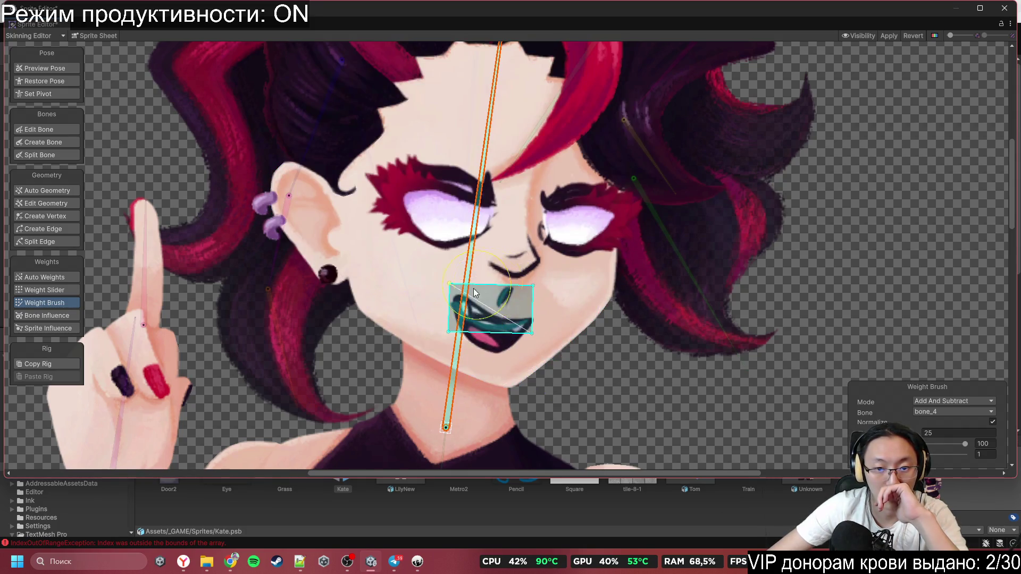
pyautogui.click(486, 317)
pyautogui.click(529, 241)
# Step: Paint the earring onto bone_4 and rotate the head bone to test the binding
pyautogui.scroll(5, 456, 276)
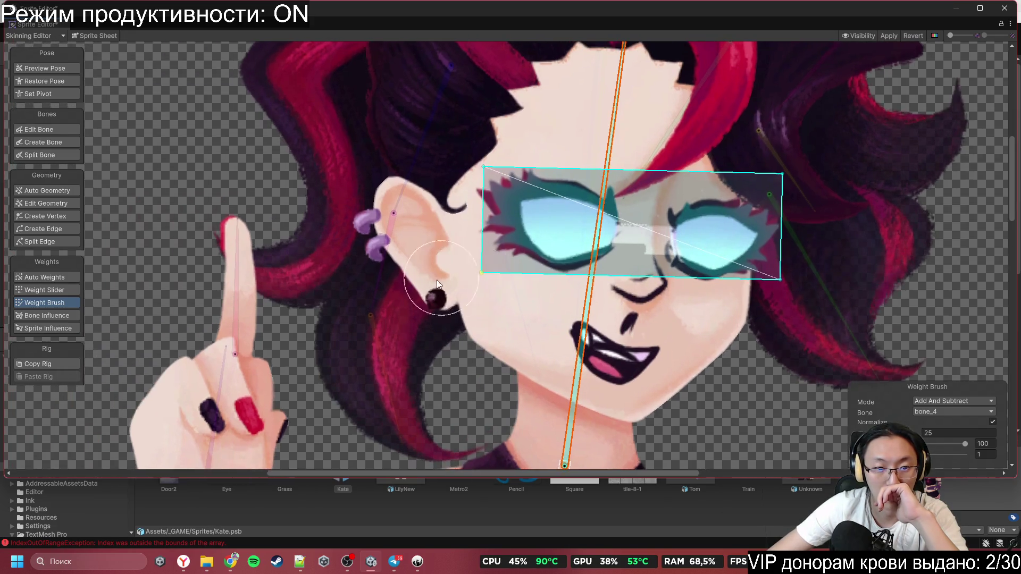
pyautogui.click(440, 296)
pyautogui.click(344, 278)
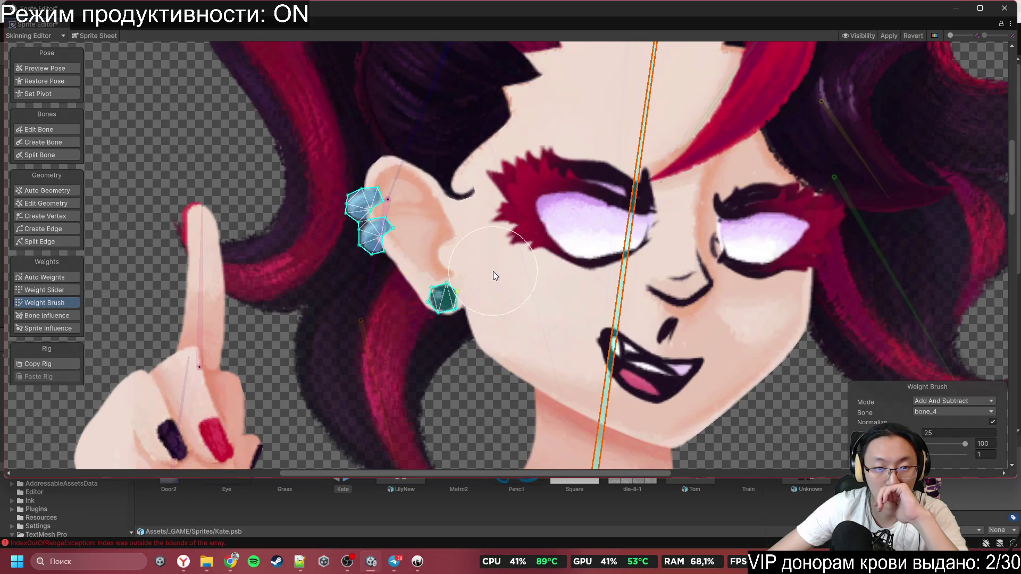
pyautogui.scroll(-5, 493, 272)
pyautogui.moveTo(579, 257)
pyautogui.mouseDown()
pyautogui.moveTo(686, 287)
pyautogui.moveTo(296, 137)
pyautogui.moveTo(359, 154)
pyautogui.moveTo(587, 158)
pyautogui.mouseUp()
# Step: Test the hair with a head rotation, then paint bone_4 weight onto the torso's neck
pyautogui.click(720, 155)
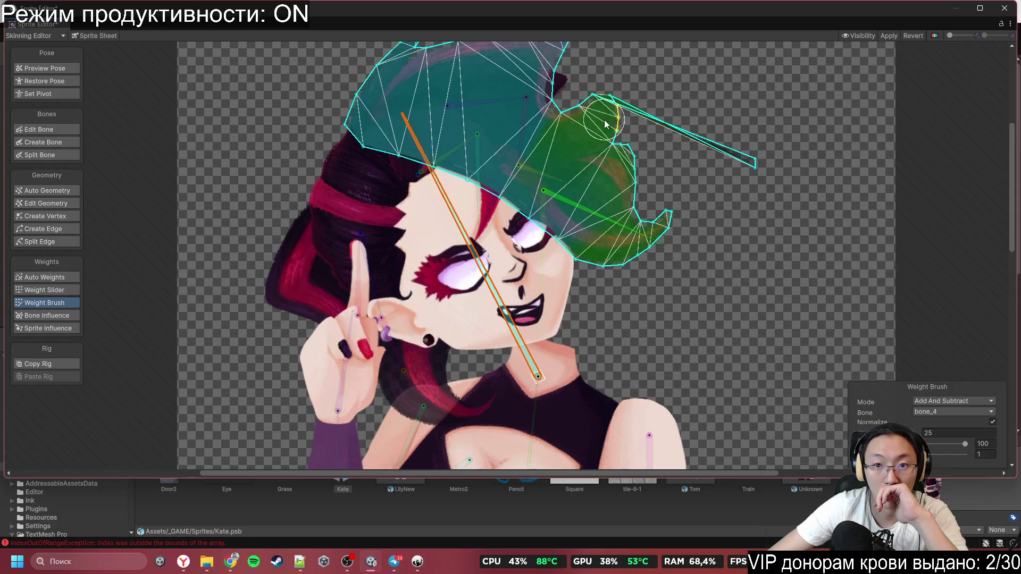
pyautogui.scroll(-3, 723, 154)
pyautogui.moveTo(555, 276)
pyautogui.mouseDown()
pyautogui.moveTo(620, 241)
pyautogui.moveTo(603, 201)
pyautogui.mouseUp()
pyautogui.scroll(3, 603, 201)
pyautogui.click(627, 291)
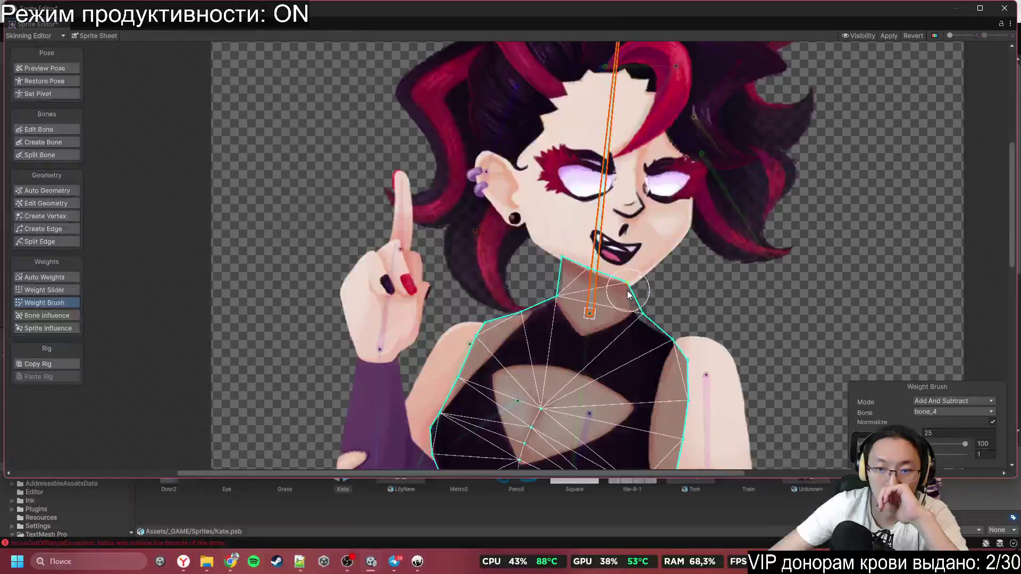
pyautogui.scroll(1, 541, 237)
pyautogui.moveTo(541, 237)
pyautogui.mouseDown()
pyautogui.moveTo(609, 255)
pyautogui.moveTo(553, 180)
pyautogui.moveTo(552, 161)
pyautogui.moveTo(605, 112)
pyautogui.moveTo(646, 98)
pyautogui.moveTo(552, 33)
pyautogui.moveTo(612, 14)
pyautogui.mouseUp()
pyautogui.scroll(-3, 774, 192)
# Step: Paint weight over the torso's upper-left area and left side
pyautogui.scroll(2, 665, 202)
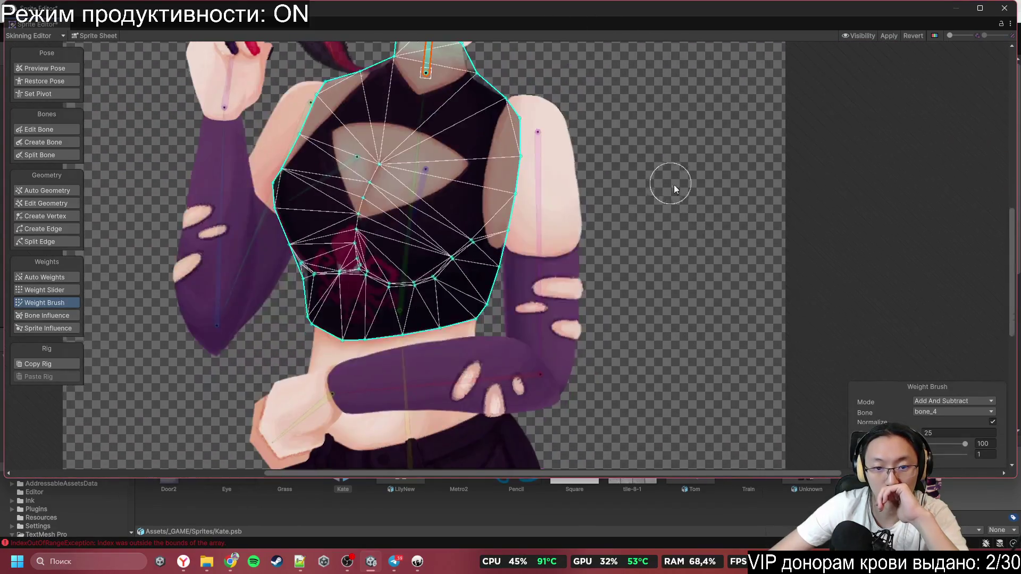
pyautogui.scroll(1, 617, 272)
pyautogui.scroll(1, 534, 249)
pyautogui.moveTo(417, 214)
pyautogui.mouseDown()
pyautogui.moveTo(393, 288)
pyautogui.moveTo(438, 368)
pyautogui.moveTo(473, 376)
pyautogui.moveTo(478, 363)
pyautogui.moveTo(485, 373)
pyautogui.moveTo(483, 343)
pyautogui.moveTo(533, 196)
pyautogui.moveTo(526, 178)
pyautogui.mouseUp()
pyautogui.scroll(3, 414, 317)
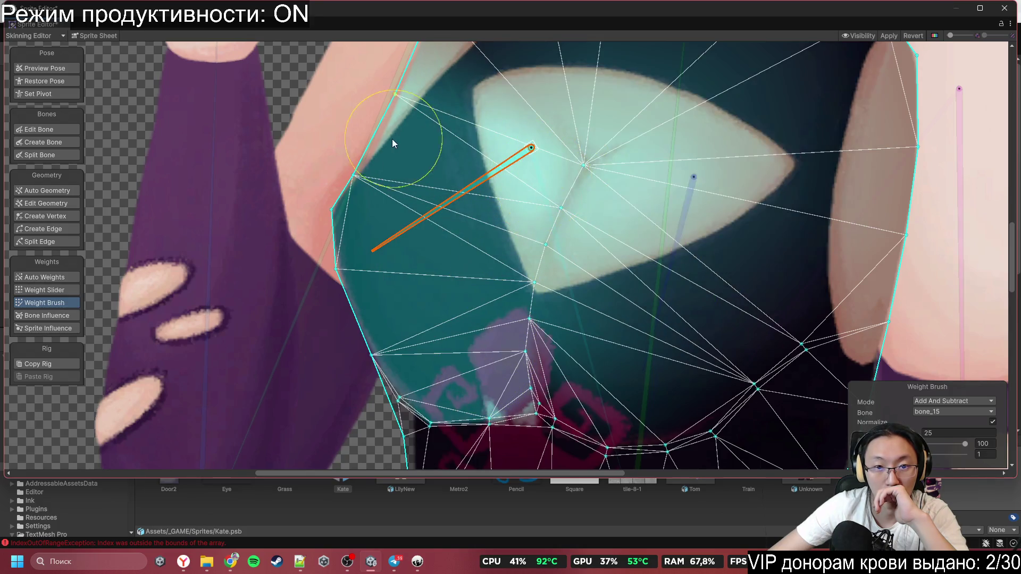
pyautogui.moveTo(409, 249)
pyautogui.mouseDown()
pyautogui.moveTo(402, 231)
pyautogui.moveTo(382, 241)
pyautogui.moveTo(634, 230)
pyautogui.moveTo(541, 216)
pyautogui.mouseUp()
# Step: Paint bone_16 weight over the lower-right torso and near the torso centre
pyautogui.click(599, 256)
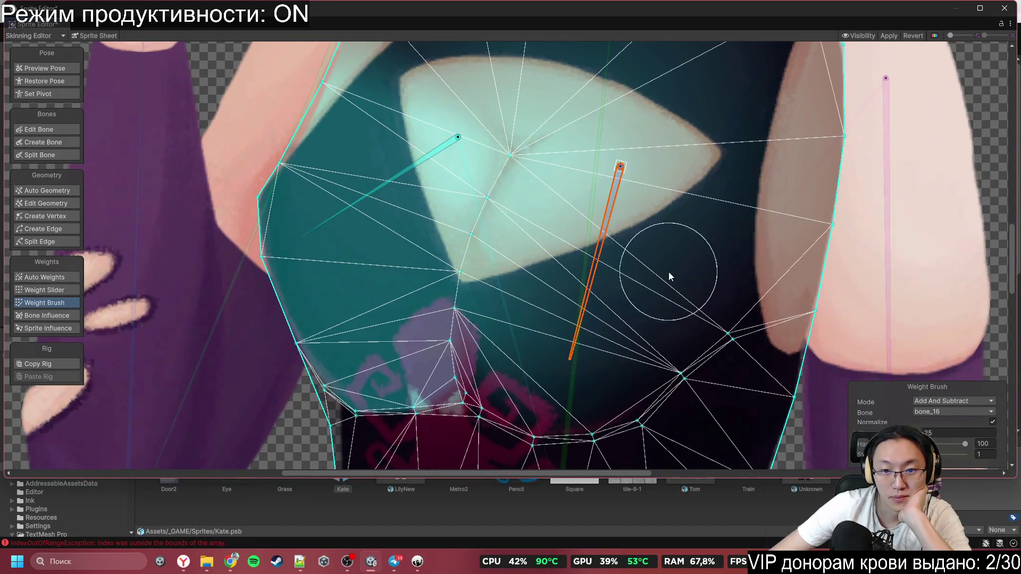
pyautogui.moveTo(699, 207)
pyautogui.mouseDown()
pyautogui.moveTo(768, 225)
pyautogui.moveTo(750, 263)
pyautogui.moveTo(722, 305)
pyautogui.moveTo(734, 218)
pyautogui.moveTo(695, 277)
pyautogui.moveTo(701, 300)
pyautogui.moveTo(616, 378)
pyautogui.moveTo(593, 383)
pyautogui.mouseUp()
pyautogui.press('Escape')
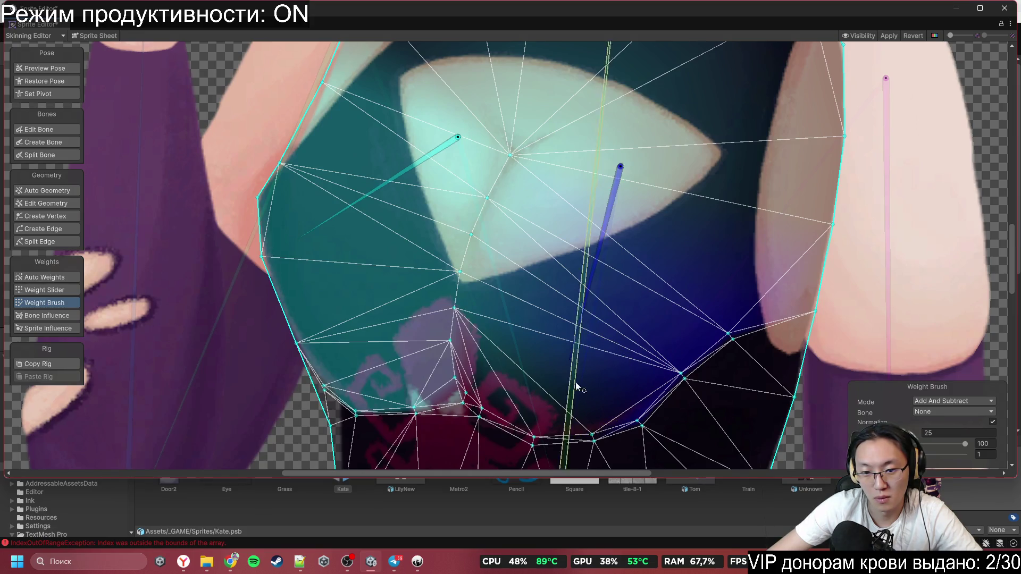
pyautogui.click(594, 301)
pyautogui.moveTo(579, 353)
pyautogui.mouseDown()
pyautogui.moveTo(580, 394)
pyautogui.moveTo(545, 392)
pyautogui.moveTo(499, 360)
pyautogui.mouseUp()
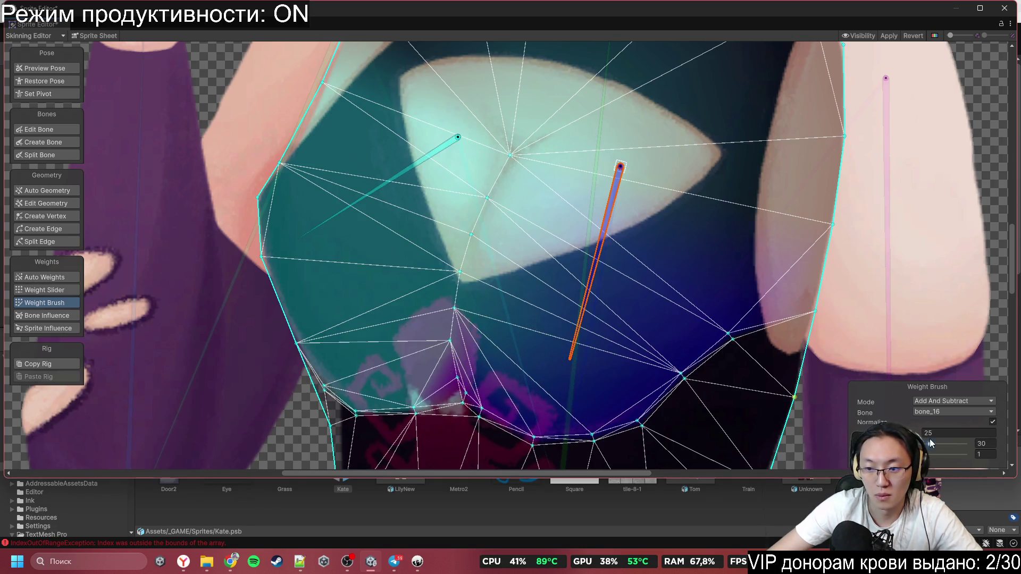
pyautogui.scroll(-3, 630, 208)
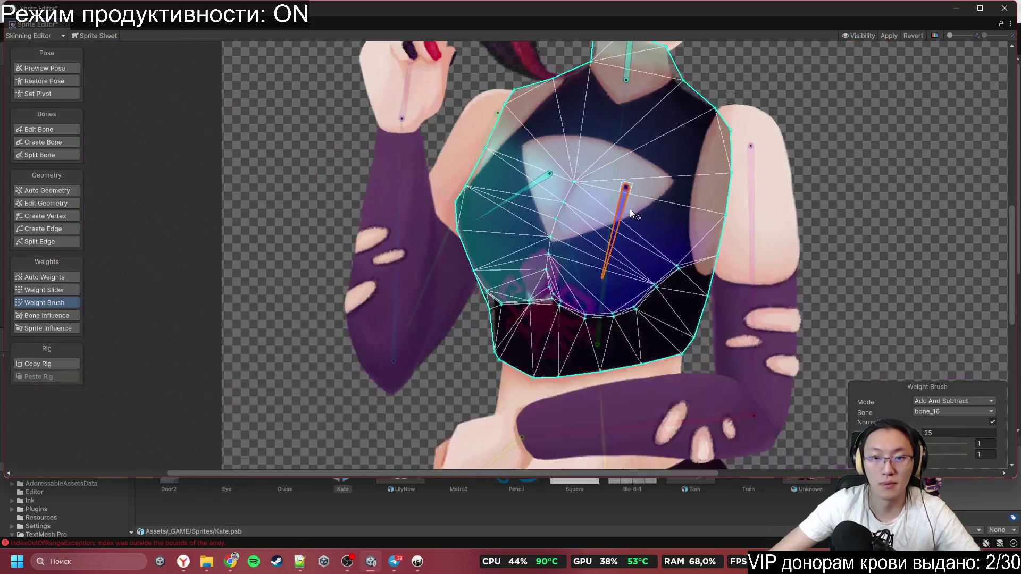
pyautogui.scroll(1, 630, 218)
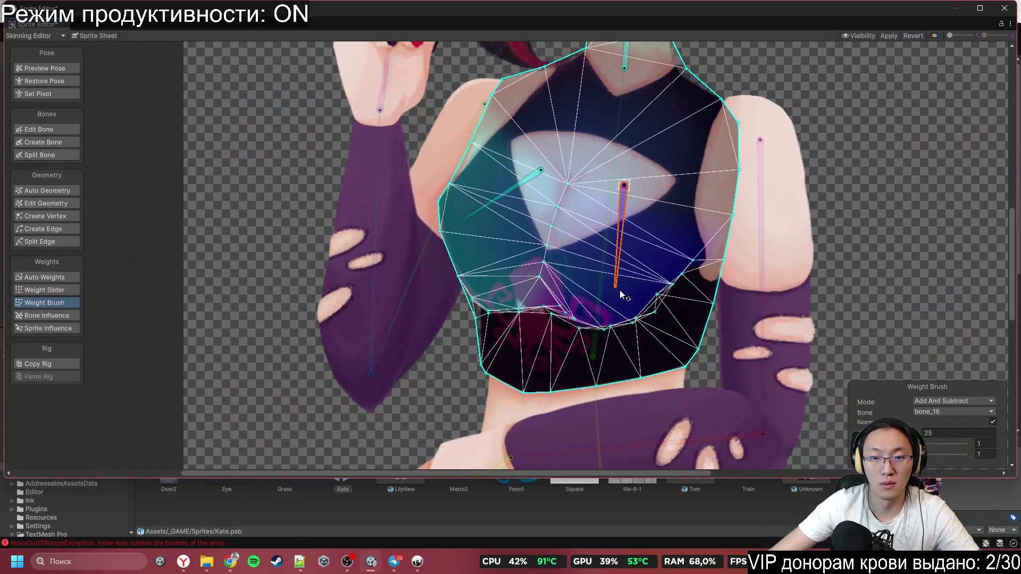
# Step: Add bone_15 weight on the torso's left side and set the brush Mode to Smooth
pyautogui.click(494, 207)
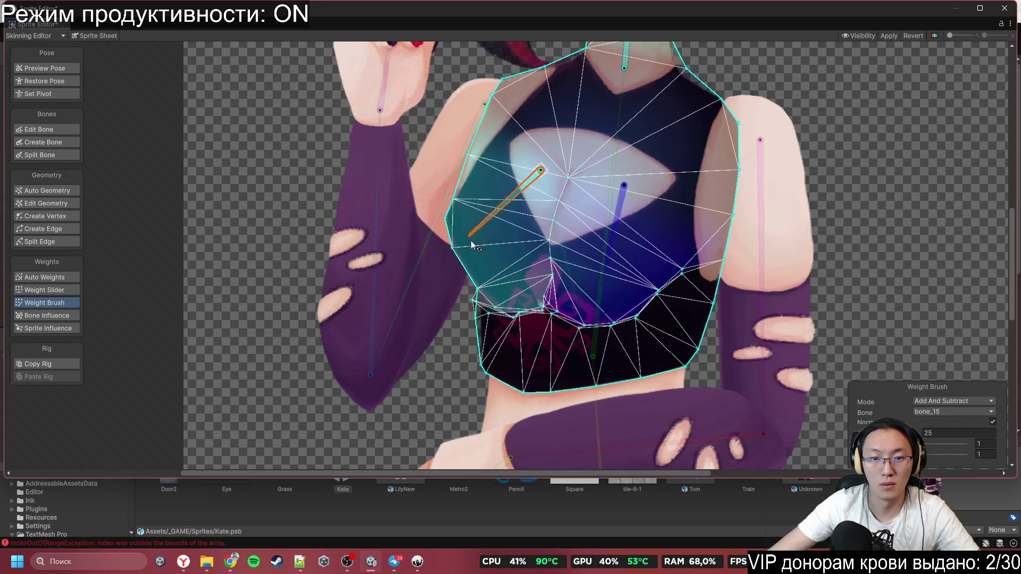
pyautogui.moveTo(448, 238); pyautogui.dragTo(448, 237)
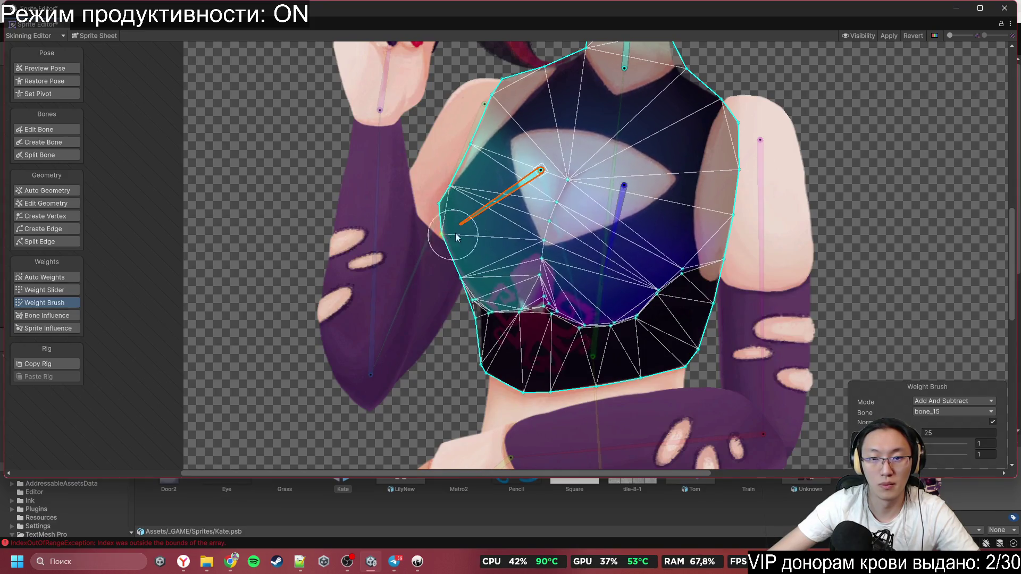
pyautogui.click(974, 402)
pyautogui.click(970, 437)
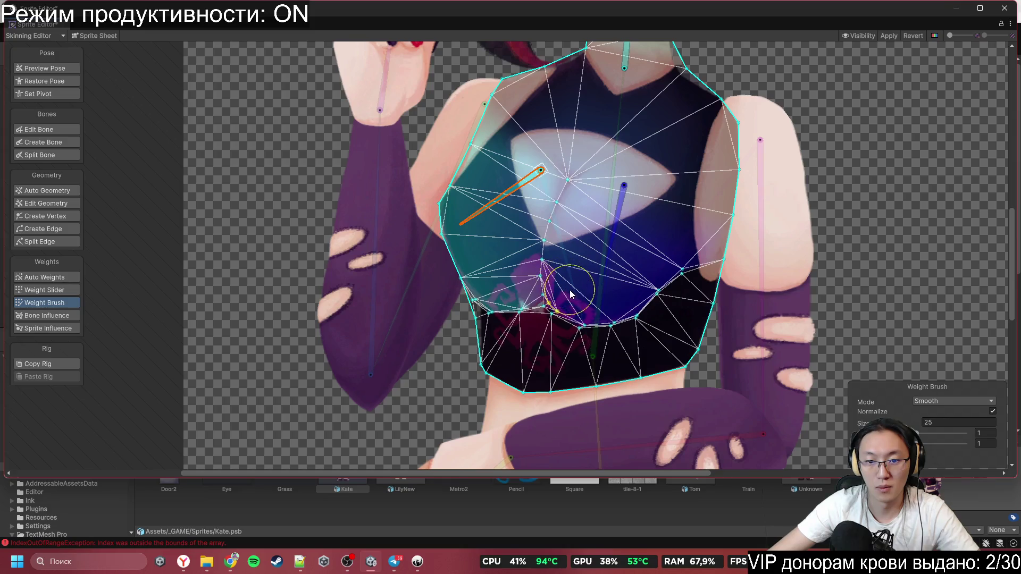
# Step: Smooth the torso weights toward the mesh's left edge
pyautogui.moveTo(538, 240)
pyautogui.mouseDown()
pyautogui.moveTo(468, 222)
pyautogui.moveTo(448, 231)
pyautogui.moveTo(442, 250)
pyautogui.moveTo(447, 237)
pyautogui.mouseUp()
pyautogui.scroll(5, 479, 244)
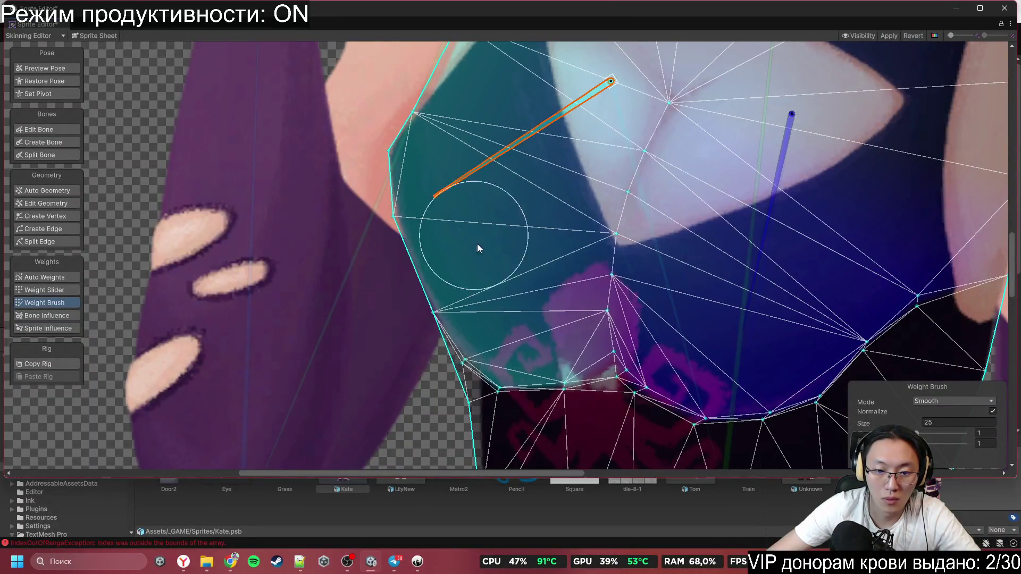
pyautogui.scroll(3, 532, 229)
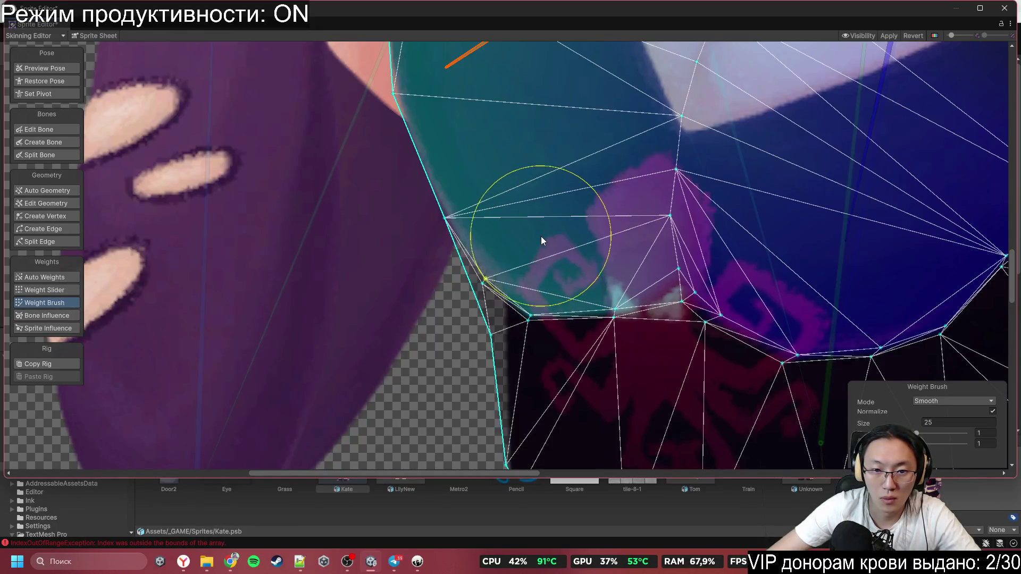
pyautogui.scroll(-3, 558, 112)
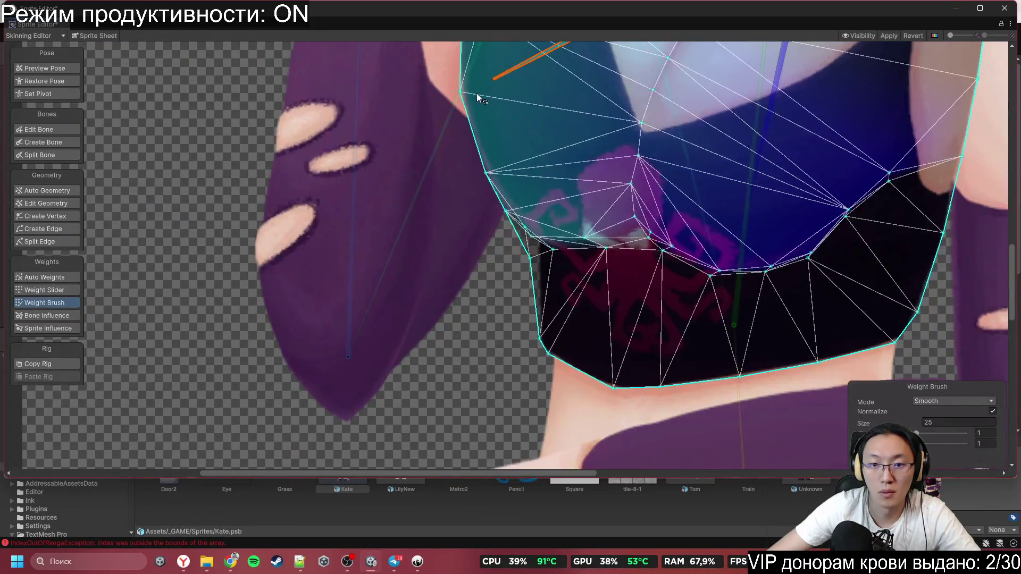
# Step: Centre the torso and swing bone_16 to preview the torso deformation
pyautogui.moveTo(471, 107); pyautogui.dragTo(338, 188)
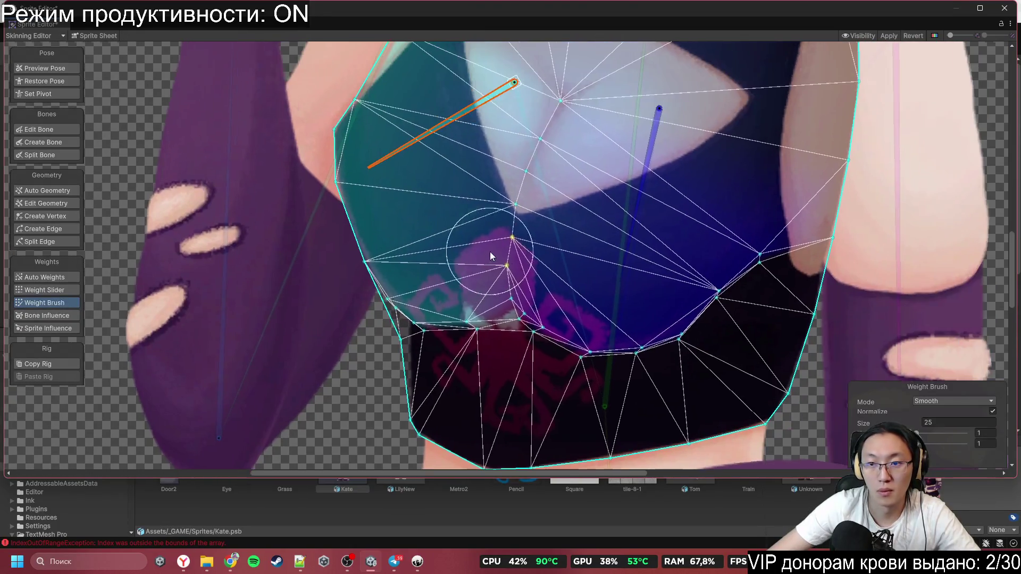
pyautogui.moveTo(635, 253)
pyautogui.mouseDown()
pyautogui.moveTo(640, 276)
pyautogui.moveTo(630, 291)
pyautogui.moveTo(603, 283)
pyautogui.moveTo(611, 292)
pyautogui.mouseUp()
pyautogui.scroll(-2, 612, 294)
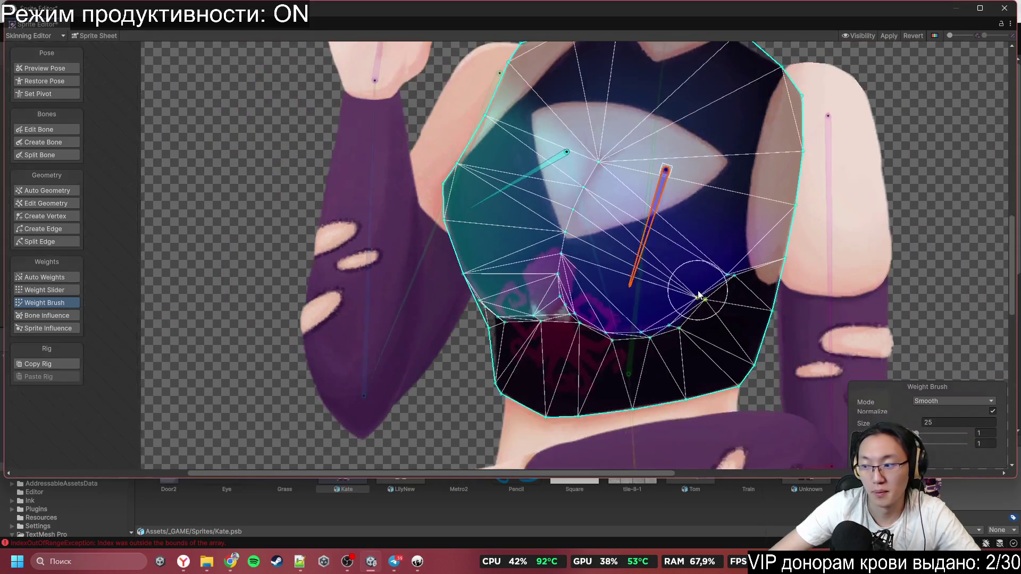
pyautogui.scroll(-2, 575, 253)
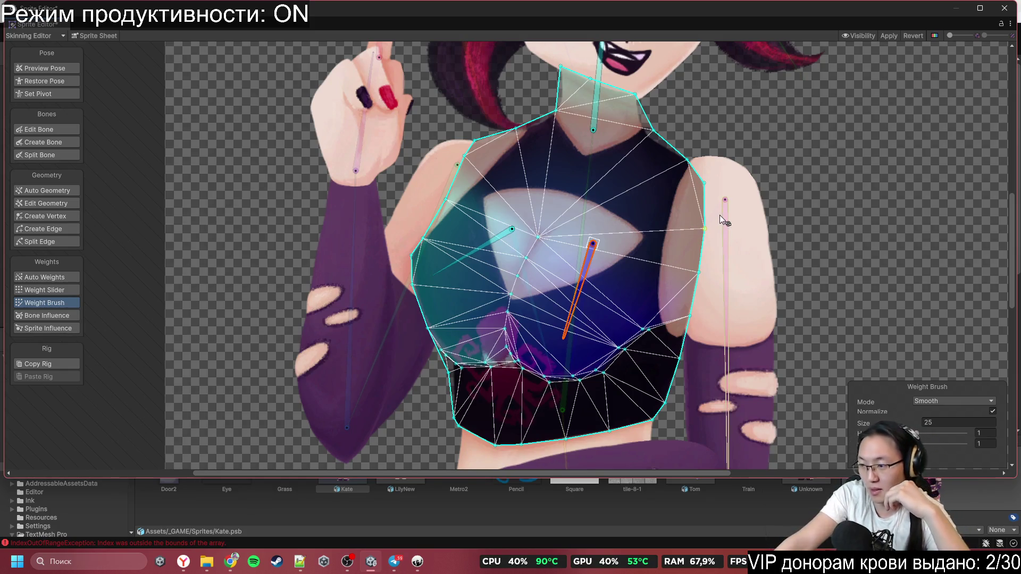
# Step: Add a reaction to the Telegram voice message, then return to the Sprite Editor
pyautogui.click(394, 561)
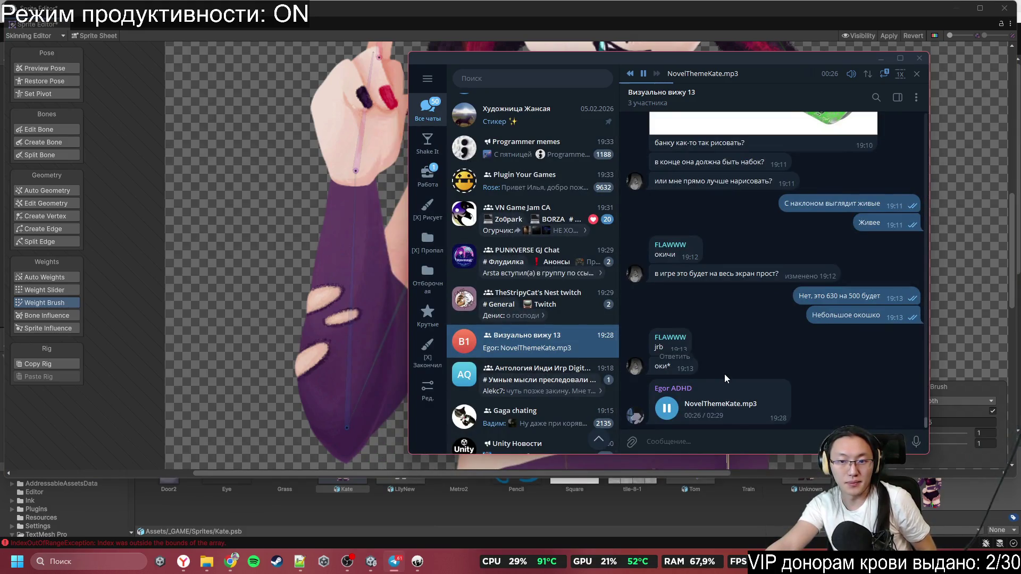
pyautogui.rightClick(764, 409)
pyautogui.click(792, 417)
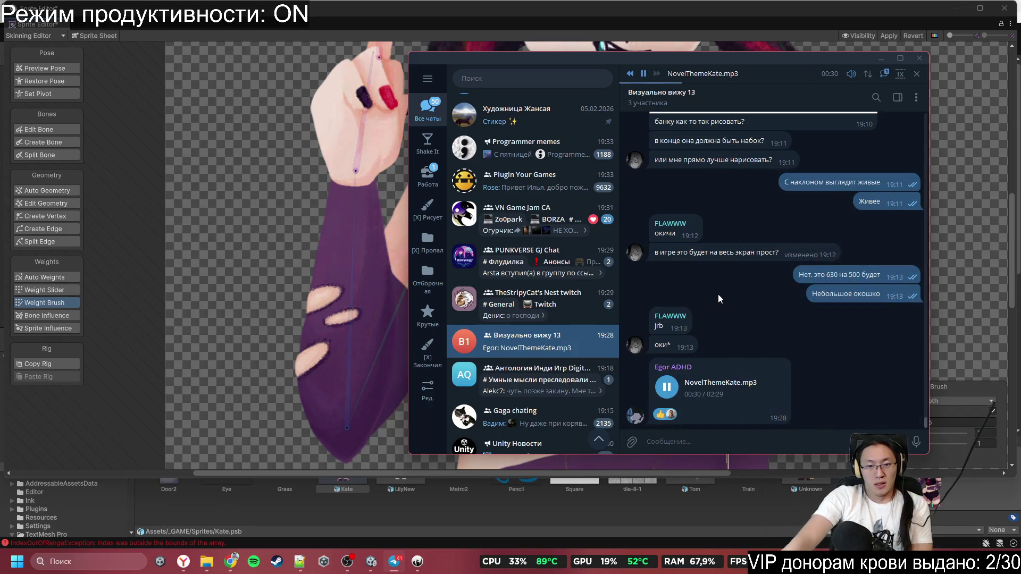
pyautogui.click(596, 14)
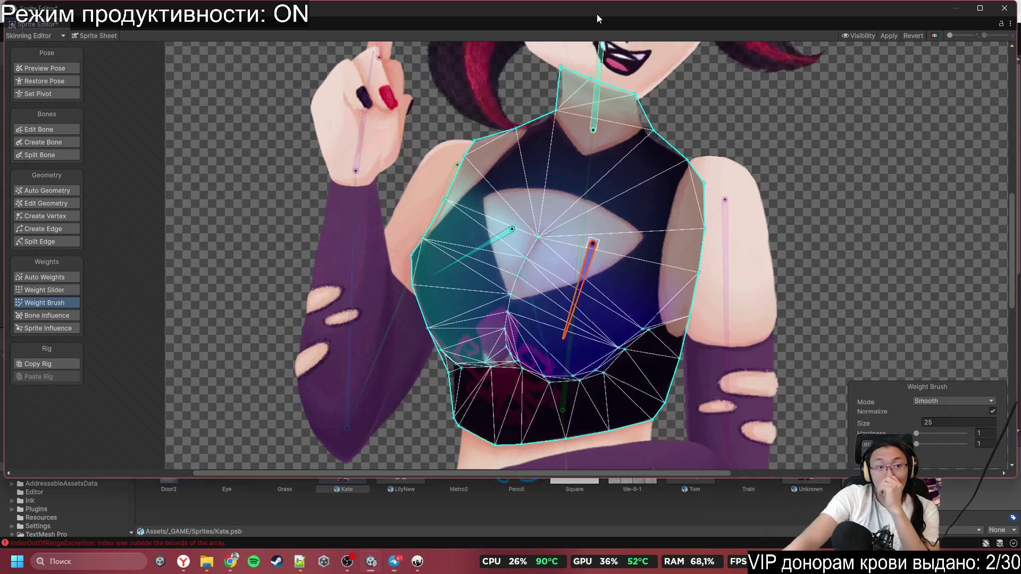
pyautogui.scroll(3, 567, 257)
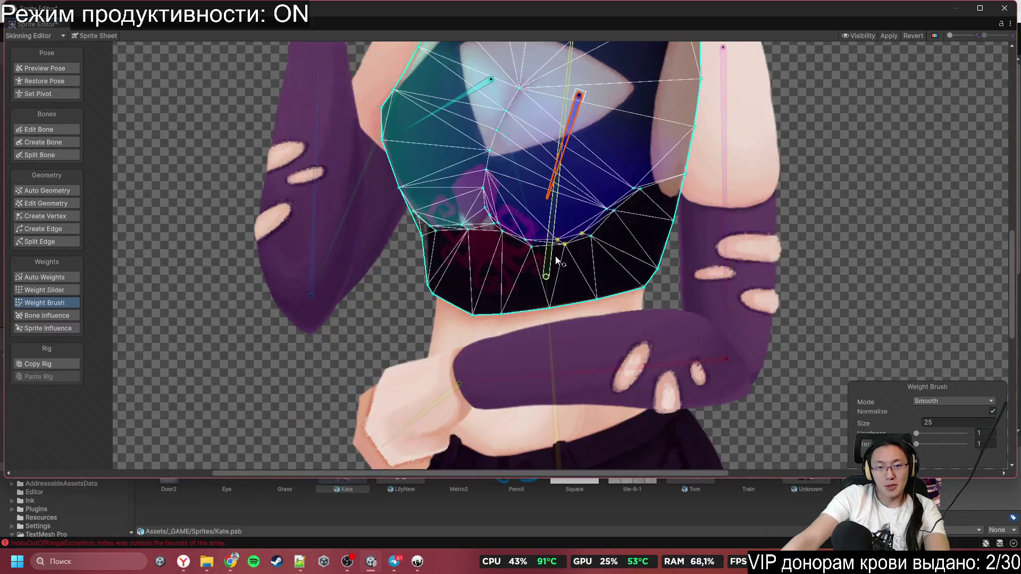
pyautogui.scroll(2, 513, 285)
pyautogui.click(433, 291)
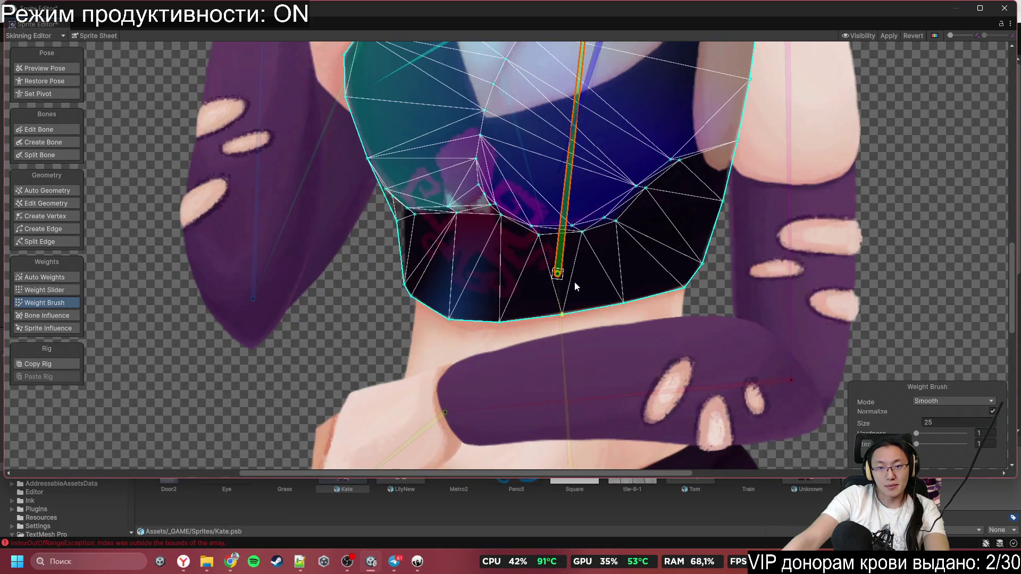
pyautogui.click(952, 401)
pyautogui.click(971, 435)
pyautogui.moveTo(506, 358)
pyautogui.mouseDown()
pyautogui.moveTo(519, 330)
pyautogui.moveTo(504, 310)
pyautogui.mouseUp()
pyautogui.moveTo(952, 434); pyautogui.dragTo(965, 433)
pyautogui.scroll(2, 526, 354)
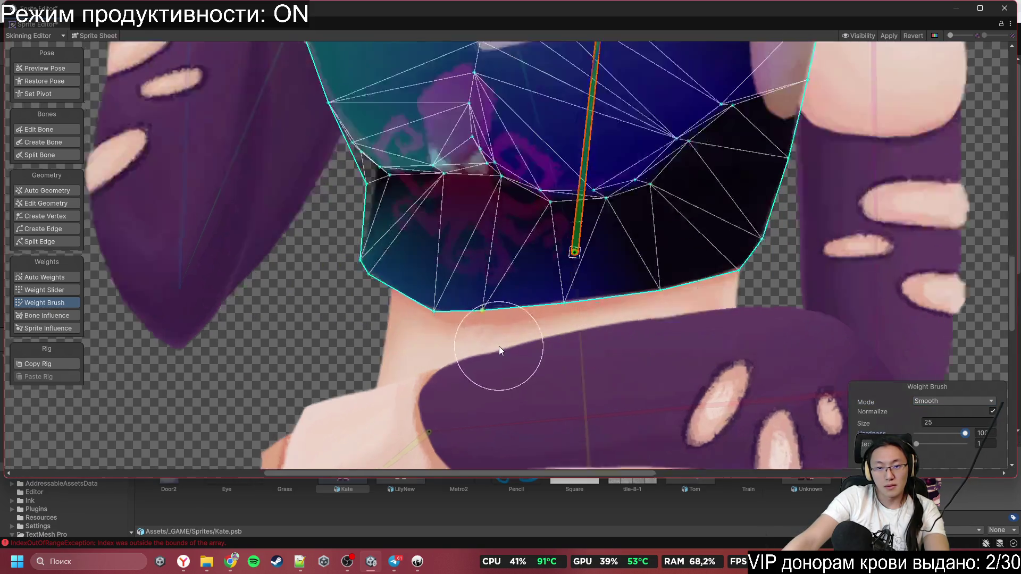
pyautogui.moveTo(748, 316)
pyautogui.mouseDown()
pyautogui.moveTo(440, 310)
pyautogui.moveTo(317, 180)
pyautogui.moveTo(351, 200)
pyautogui.mouseUp()
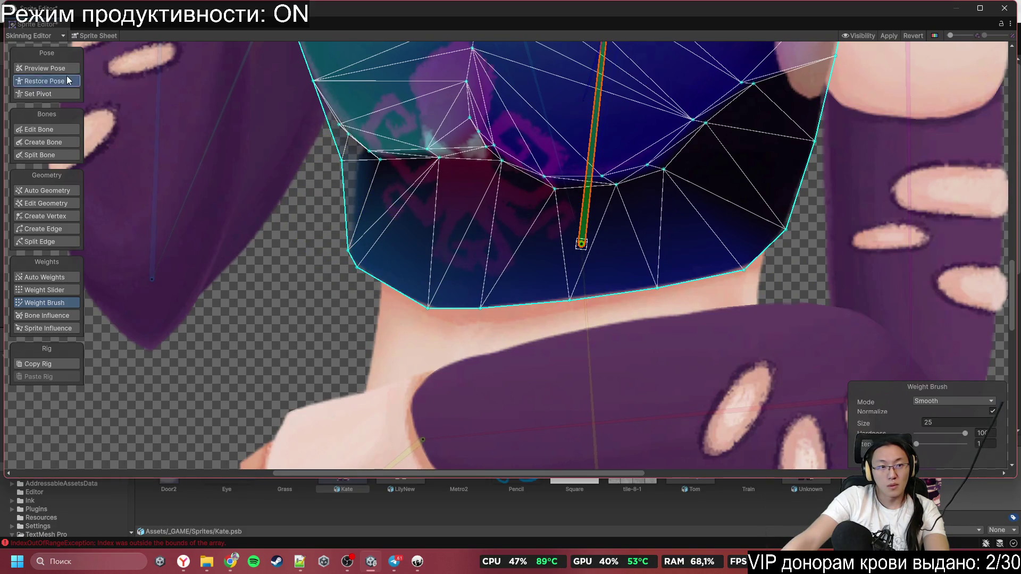
pyautogui.click(66, 75)
pyautogui.scroll(1, 453, 183)
pyautogui.scroll(1, 439, 188)
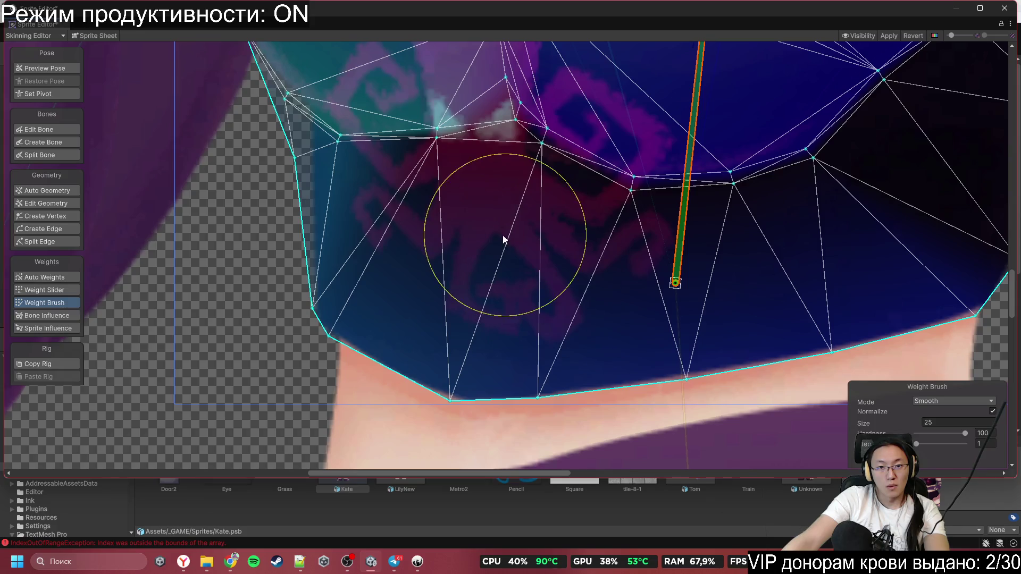
pyautogui.click(463, 215)
pyautogui.click(492, 204)
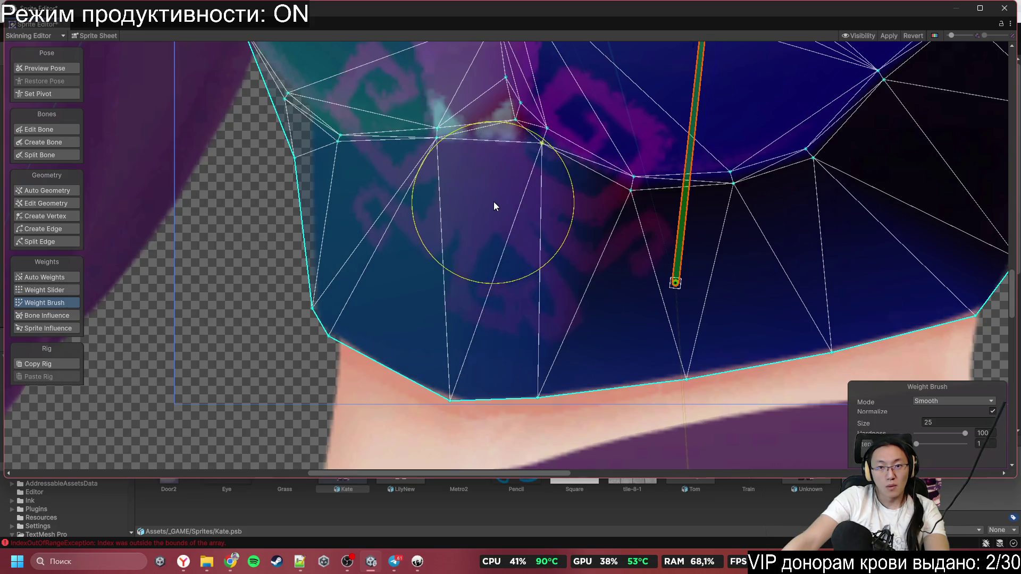
pyautogui.click(499, 204)
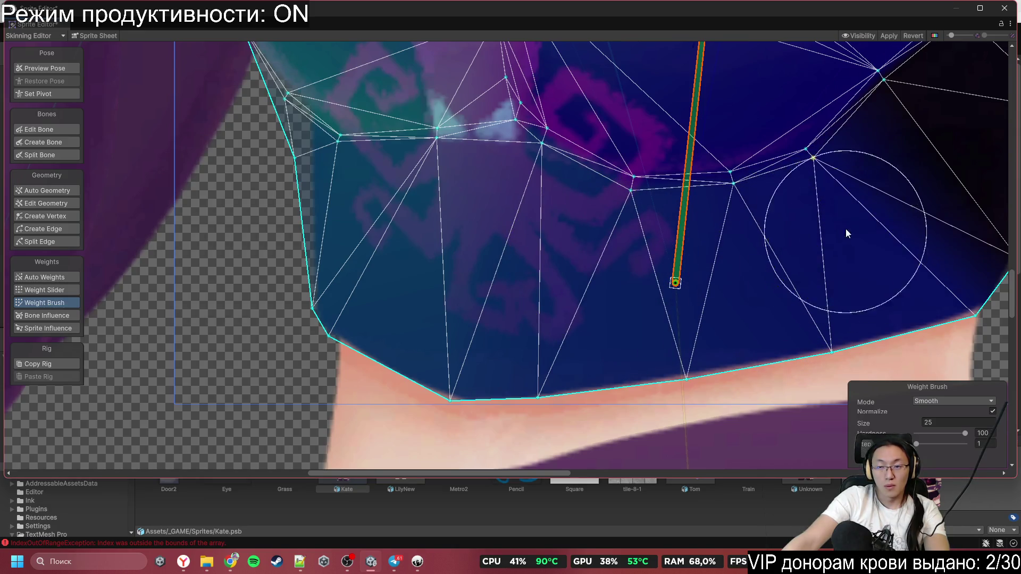
pyautogui.scroll(3, 847, 245)
pyautogui.moveTo(741, 325); pyautogui.dragTo(604, 373)
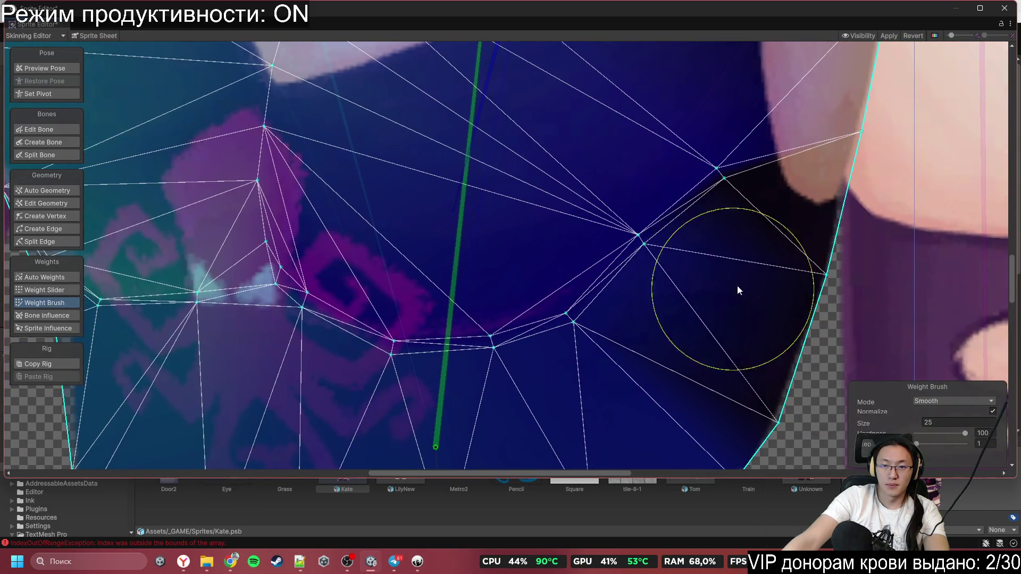
pyautogui.scroll(-5, 763, 286)
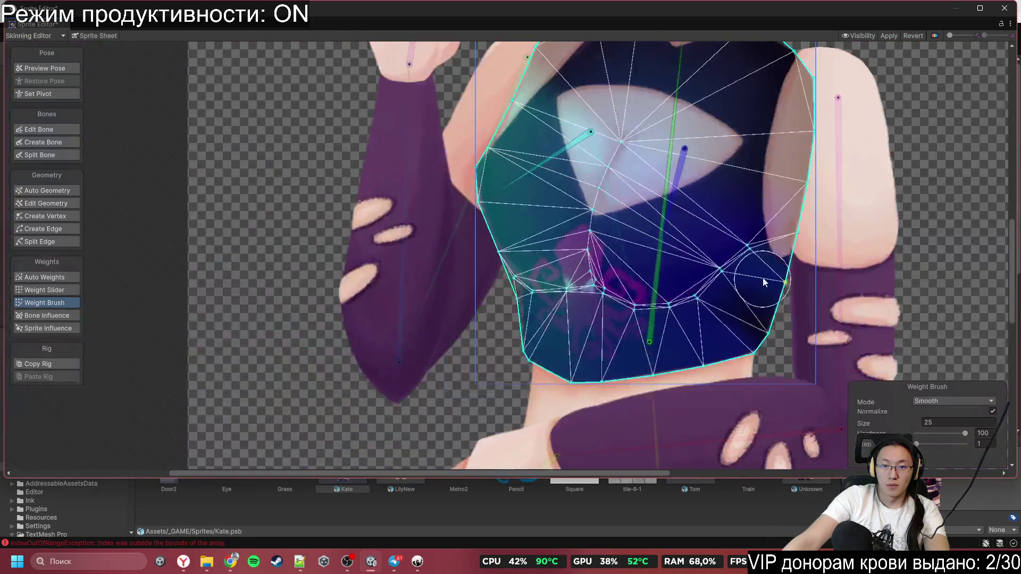
pyautogui.click(646, 277)
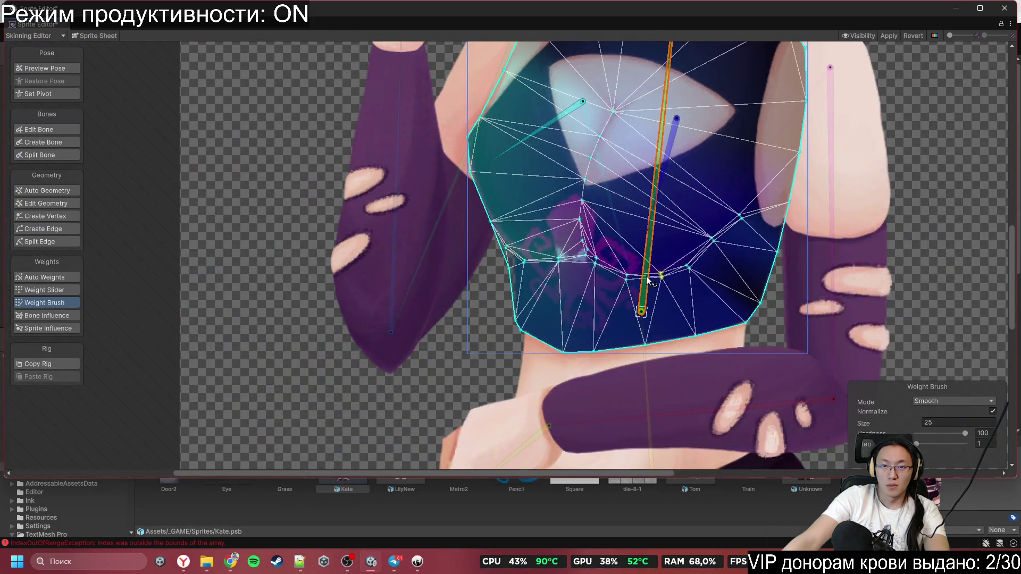
pyautogui.scroll(2, 707, 260)
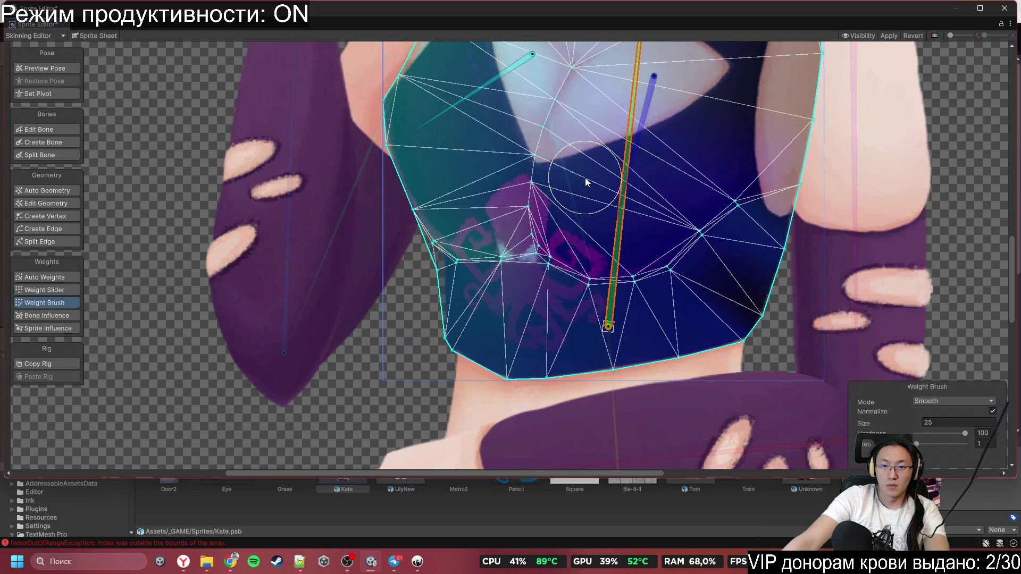
pyautogui.moveTo(603, 196)
pyautogui.mouseDown()
pyautogui.moveTo(588, 208)
pyautogui.moveTo(703, 247)
pyautogui.mouseUp()
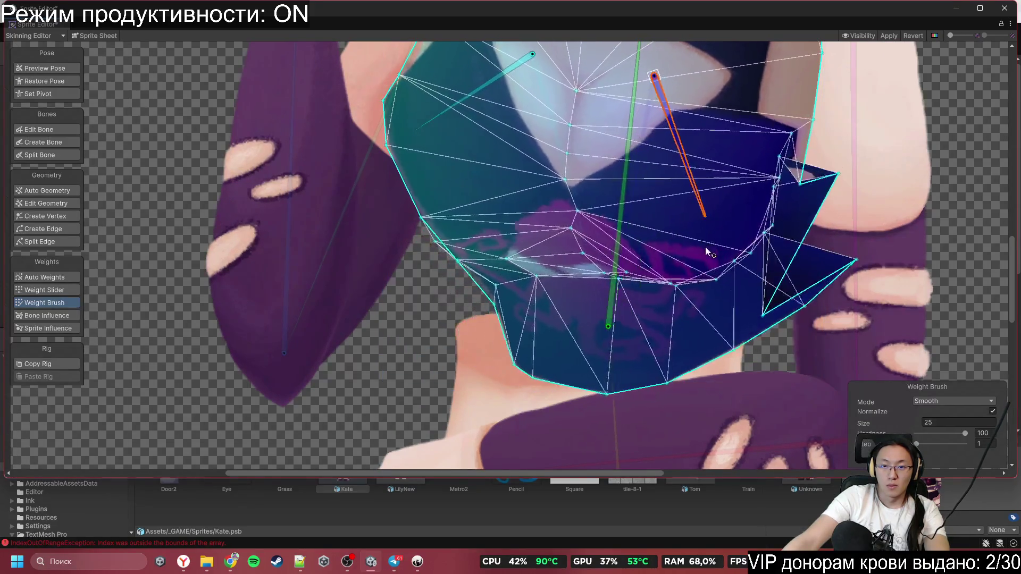
pyautogui.hotkey('ctrl', 'z')
pyautogui.scroll(2, 517, 314)
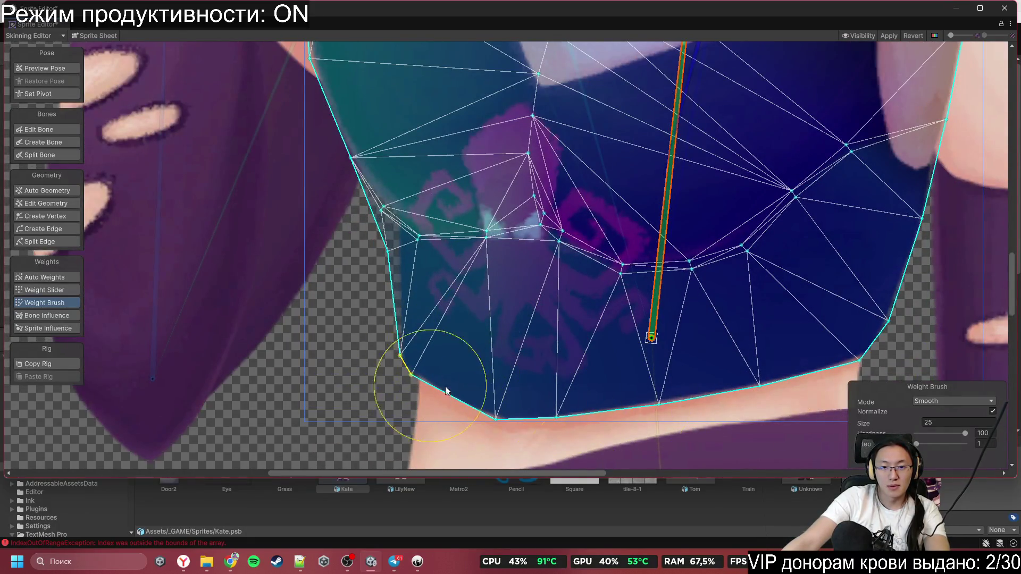
pyautogui.scroll(1, 492, 332)
# Step: Switch the brush to Add And Subtract and paint bone_3 across the lower torso
pyautogui.click(950, 404)
pyautogui.click(935, 412)
pyautogui.moveTo(659, 367)
pyautogui.mouseDown()
pyautogui.moveTo(431, 357)
pyautogui.moveTo(646, 450)
pyautogui.mouseUp()
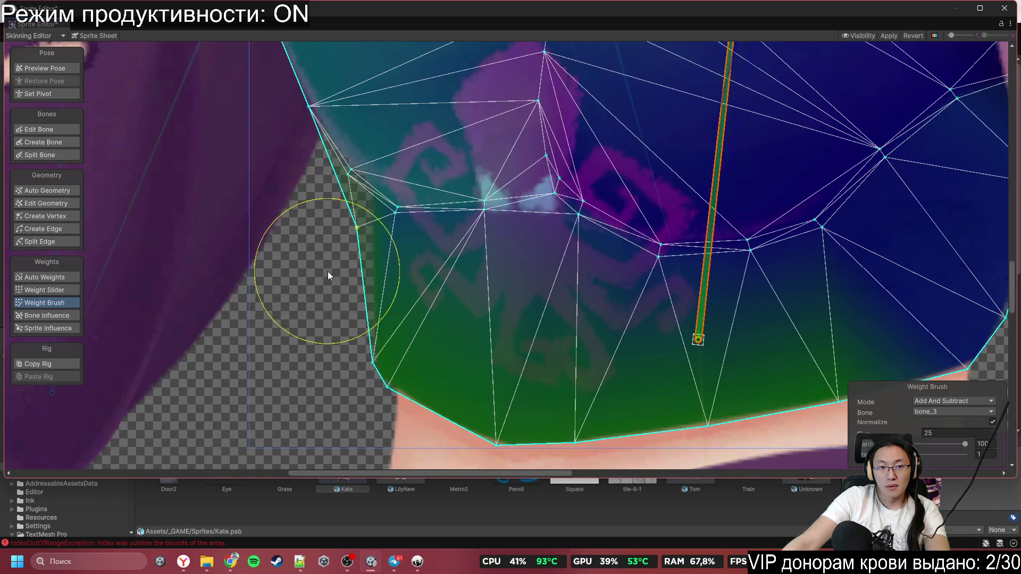
pyautogui.moveTo(346, 268)
pyautogui.mouseDown()
pyautogui.moveTo(354, 289)
pyautogui.moveTo(556, 279)
pyautogui.moveTo(541, 265)
pyautogui.moveTo(551, 297)
pyautogui.moveTo(605, 306)
pyautogui.mouseUp()
pyautogui.moveTo(726, 352)
pyautogui.mouseDown()
pyautogui.moveTo(760, 324)
pyautogui.moveTo(859, 317)
pyautogui.moveTo(861, 285)
pyautogui.mouseUp()
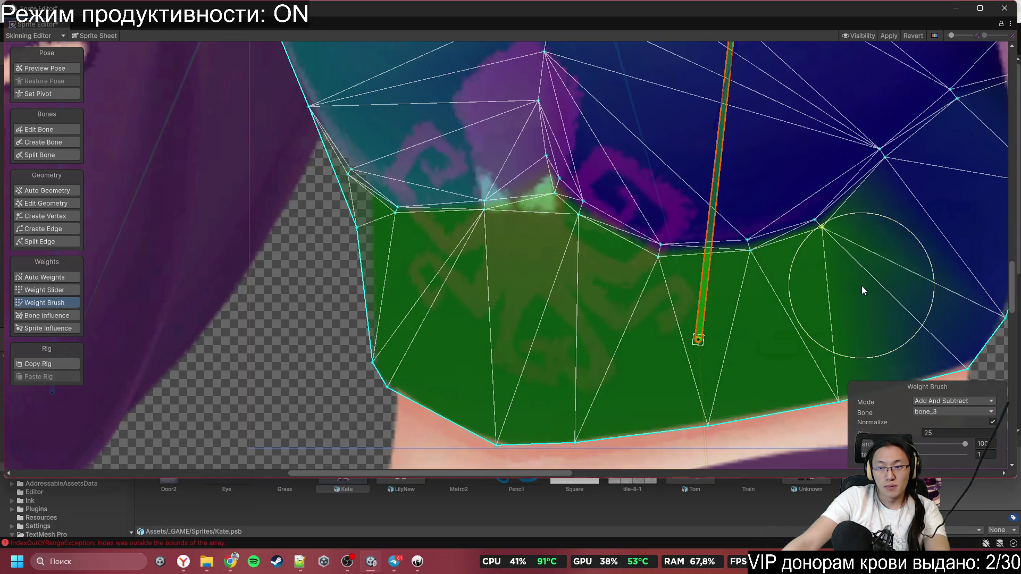
pyautogui.scroll(-5, 588, 301)
pyautogui.scroll(2, 518, 333)
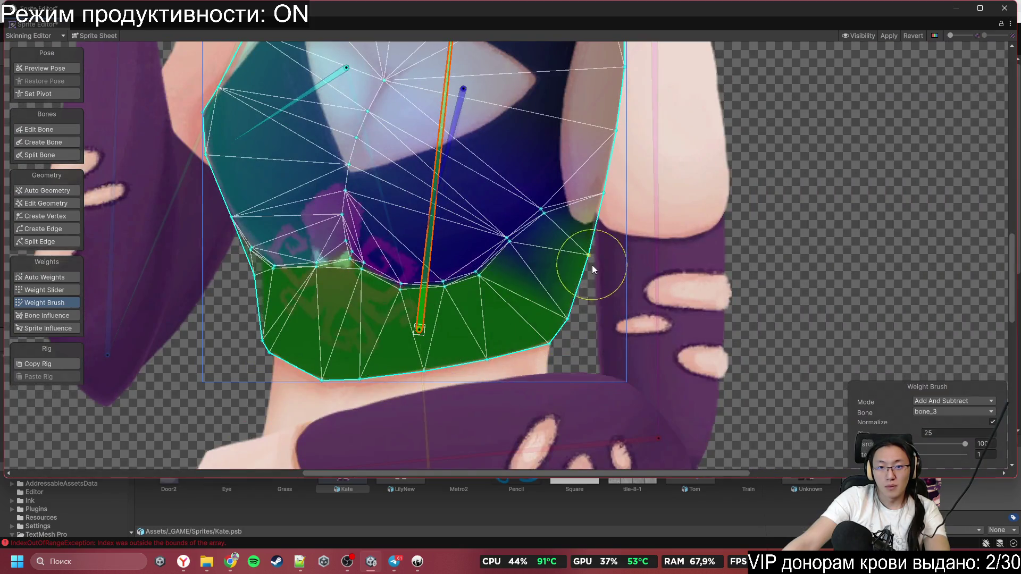
# Step: Fill the remaining lower-band patches and extend bone_3 weight up the right torso edge
pyautogui.moveTo(546, 275); pyautogui.dragTo(537, 262)
pyautogui.scroll(4, 528, 270)
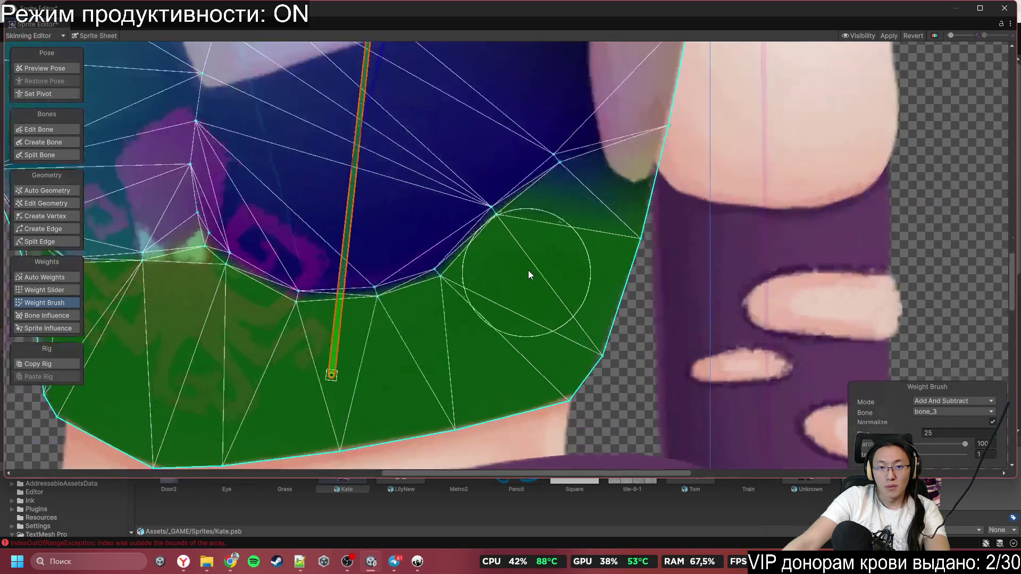
pyautogui.moveTo(556, 318)
pyautogui.mouseDown()
pyautogui.moveTo(627, 221)
pyautogui.moveTo(630, 187)
pyautogui.mouseUp()
pyautogui.scroll(-3, 630, 187)
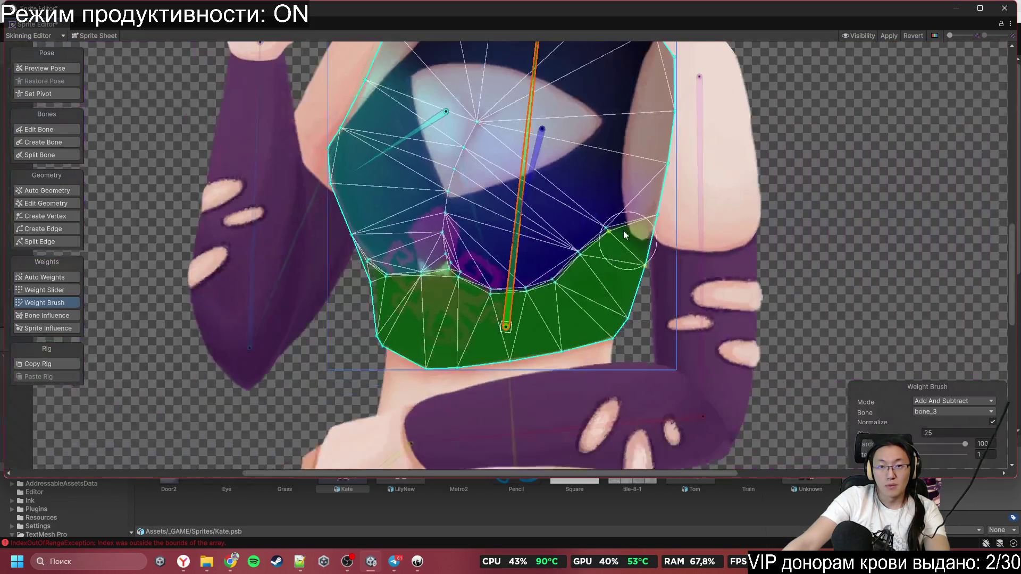
pyautogui.moveTo(642, 375)
pyautogui.mouseDown()
pyautogui.moveTo(628, 154)
pyautogui.moveTo(494, 80)
pyautogui.moveTo(382, 138)
pyautogui.moveTo(305, 230)
pyautogui.mouseUp()
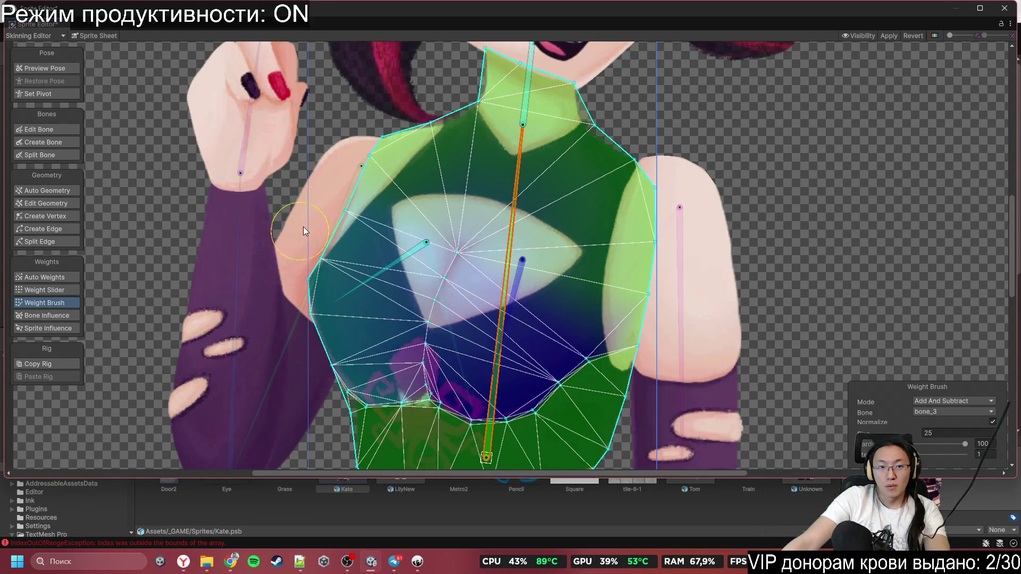
# Step: Paint bone_15 weight on the upper-left chest, checking the neck bone's weights
pyautogui.click(376, 275)
pyautogui.moveTo(349, 228); pyautogui.dragTo(399, 224)
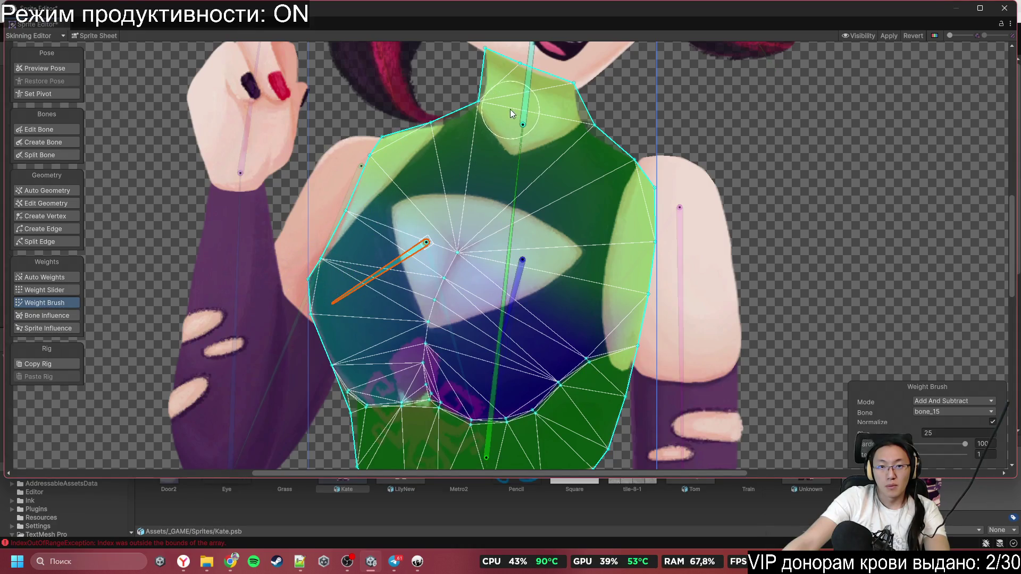
pyautogui.click(523, 94)
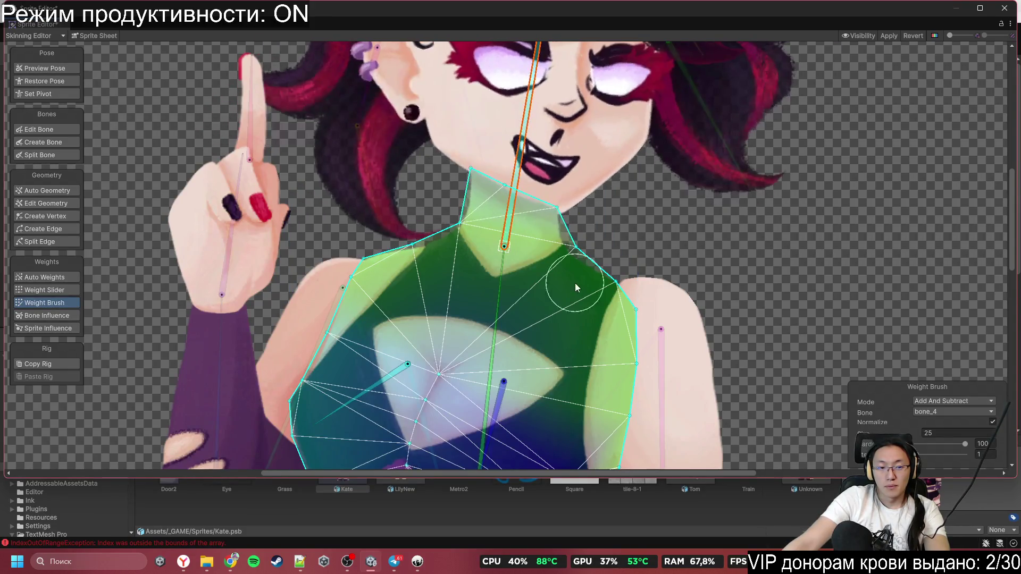
pyautogui.moveTo(410, 382); pyautogui.dragTo(460, 213)
pyautogui.click(425, 214)
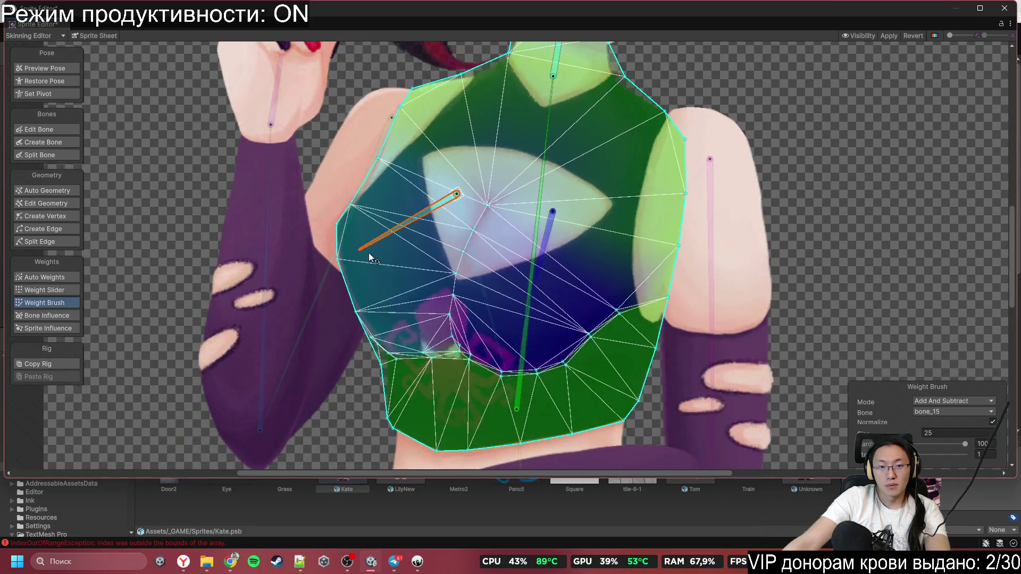
# Step: Paint bone_16 weight over the chest and swing the bone to test the deformation
pyautogui.click(536, 286)
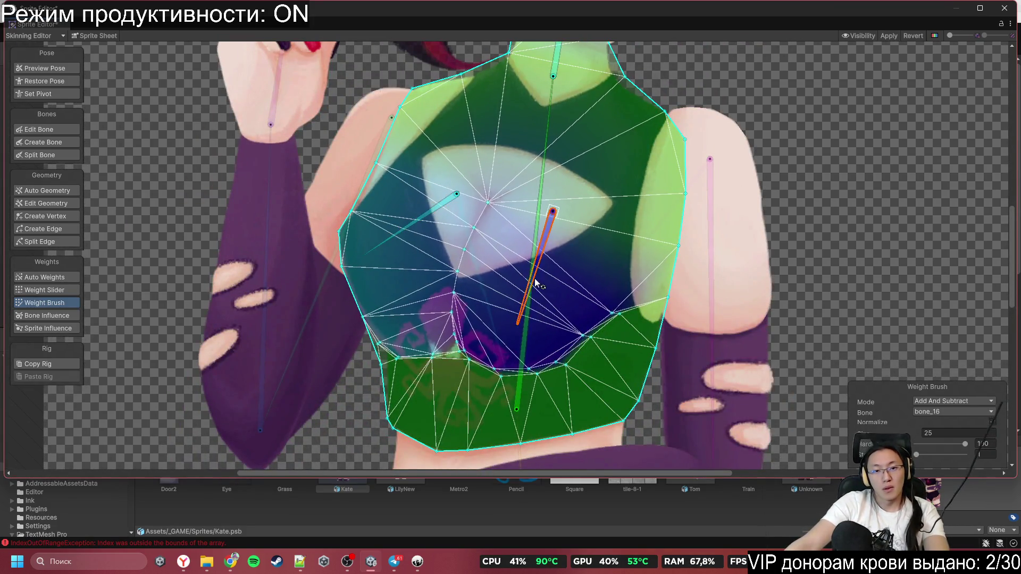
pyautogui.moveTo(536, 286)
pyautogui.mouseDown()
pyautogui.moveTo(542, 337)
pyautogui.moveTo(577, 366)
pyautogui.moveTo(628, 371)
pyautogui.mouseUp()
pyautogui.scroll(5, 627, 371)
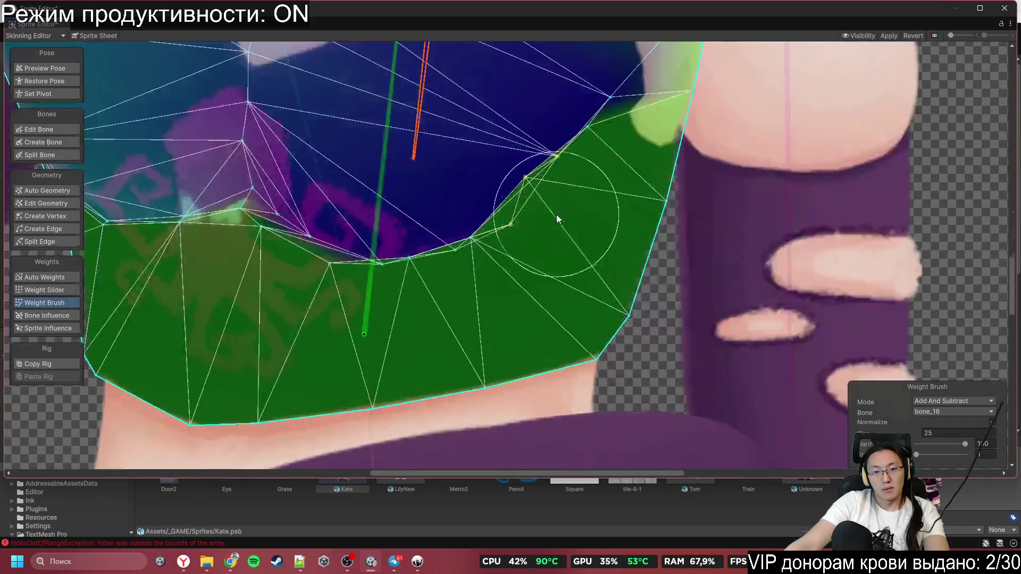
pyautogui.moveTo(443, 229)
pyautogui.mouseDown()
pyautogui.moveTo(401, 244)
pyautogui.moveTo(426, 269)
pyautogui.mouseUp()
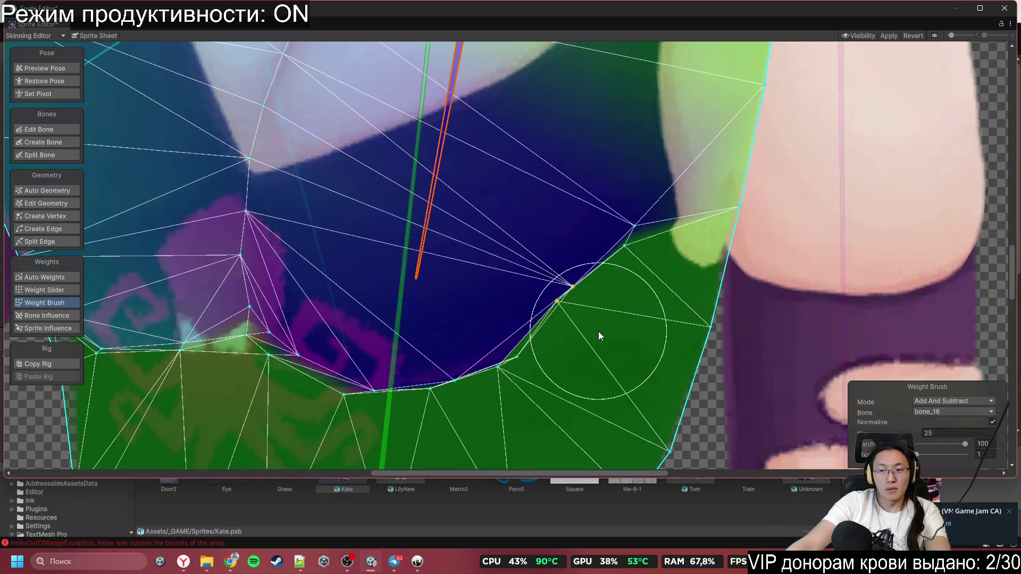
pyautogui.scroll(-1, 598, 333)
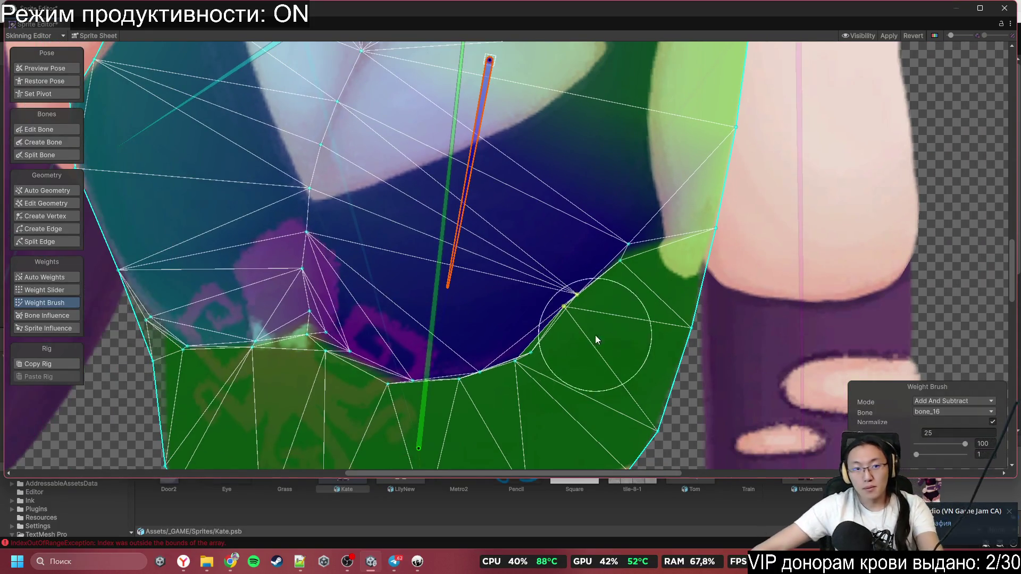
pyautogui.scroll(-5, 595, 334)
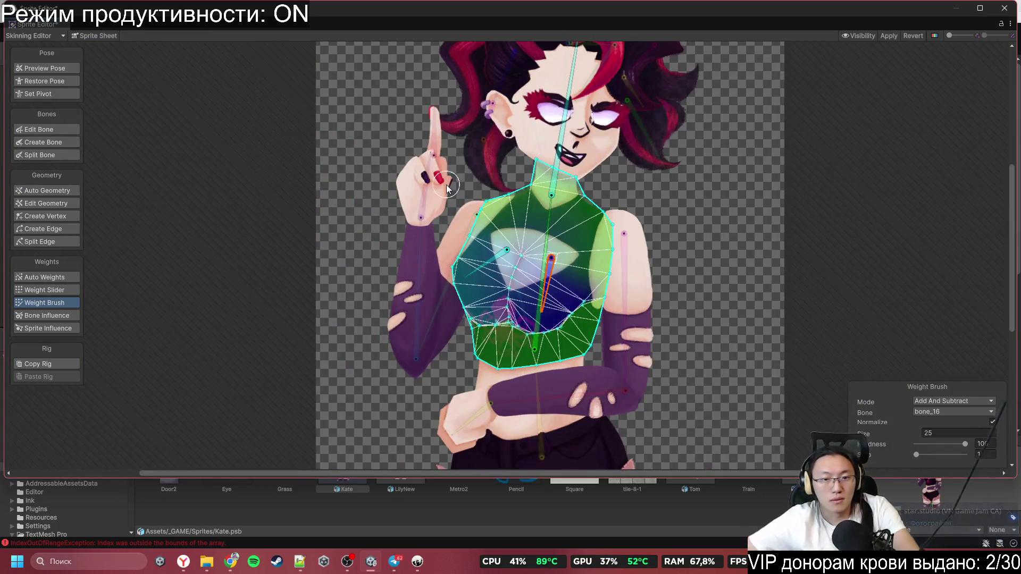
pyautogui.scroll(3, 614, 229)
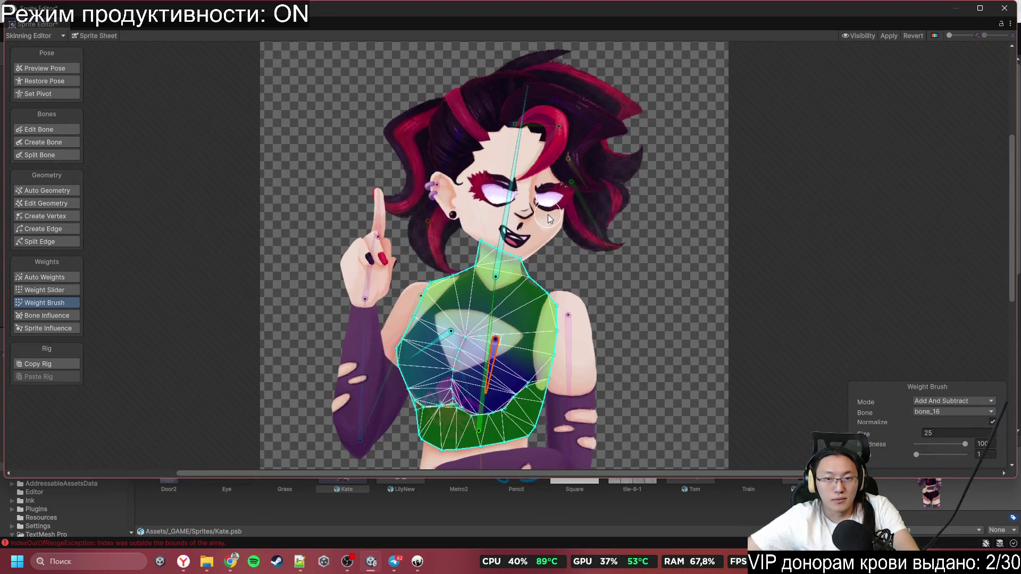
pyautogui.click(394, 561)
# Step: Pause the NovelThemeKate.mp3 voice message and switch back to the Unity sprite editor
pyautogui.click(671, 387)
pyautogui.click(231, 561)
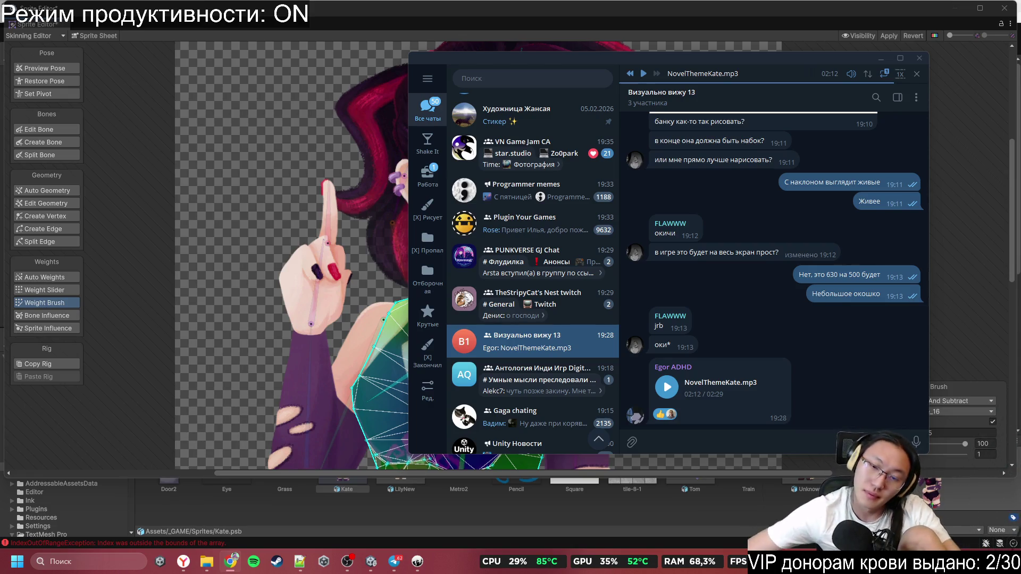
pyautogui.click(431, 18)
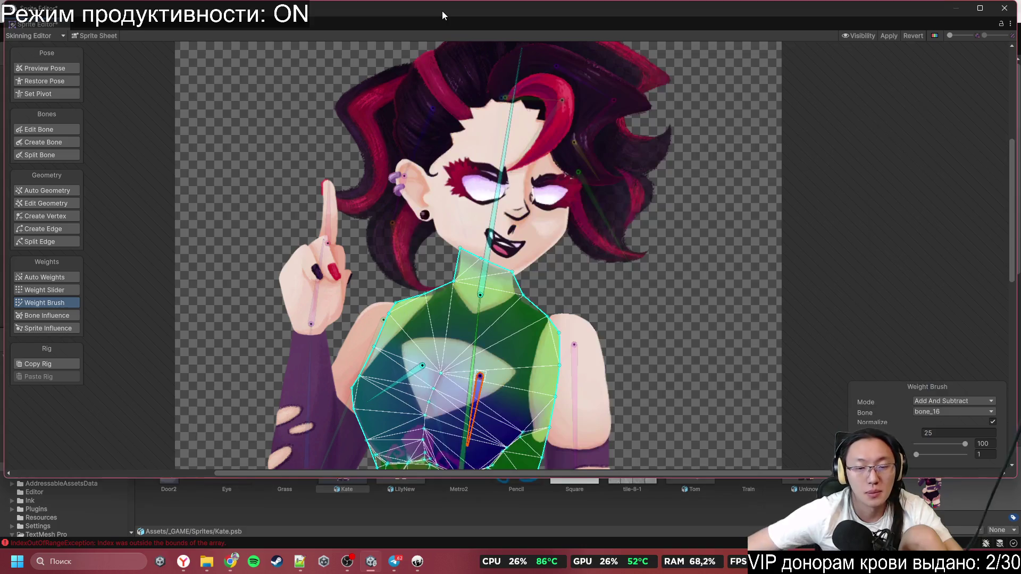
# Step: Paint the raised upper-arm mesh with bone_20 weight
pyautogui.scroll(-2, 533, 127)
pyautogui.scroll(2, 417, 319)
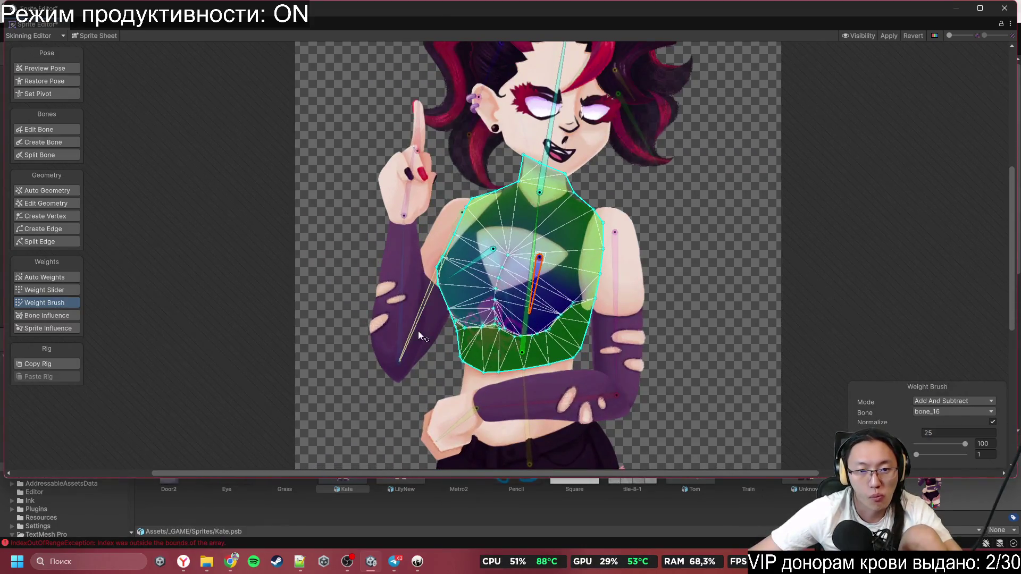
pyautogui.click(436, 334)
pyautogui.scroll(2, 418, 328)
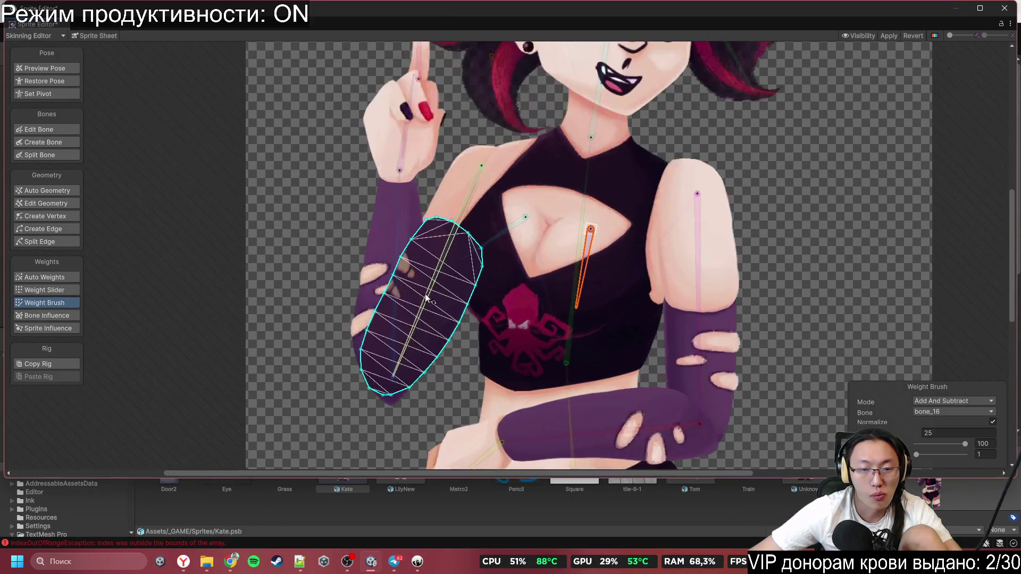
pyautogui.click(445, 187)
pyautogui.click(470, 192)
pyautogui.moveTo(457, 239)
pyautogui.mouseDown()
pyautogui.moveTo(516, 141)
pyautogui.moveTo(407, 326)
pyautogui.mouseUp()
# Step: Paint the forearm mesh with bone_21 weight
pyautogui.click(455, 322)
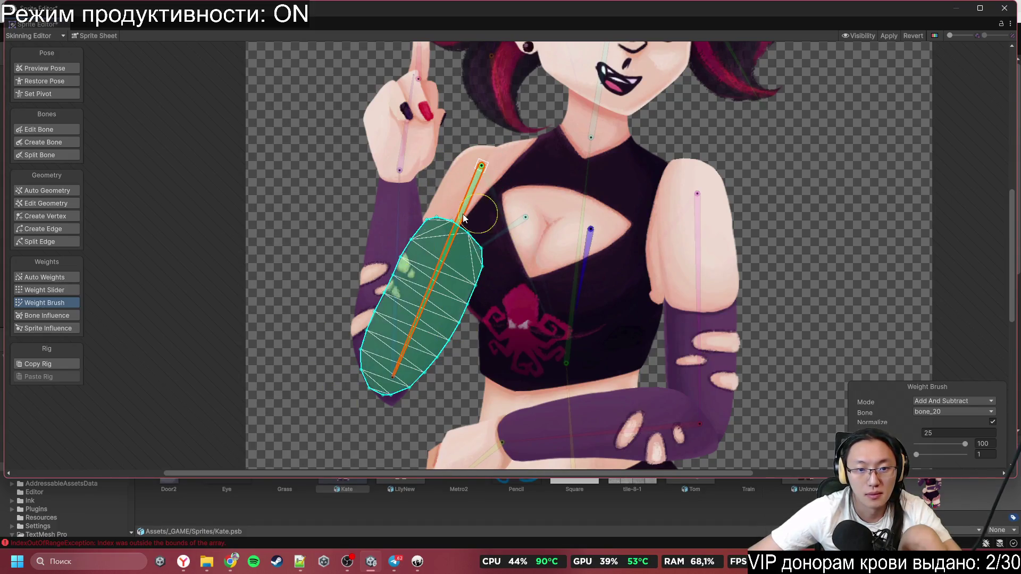
pyautogui.click(398, 183)
pyautogui.click(385, 285)
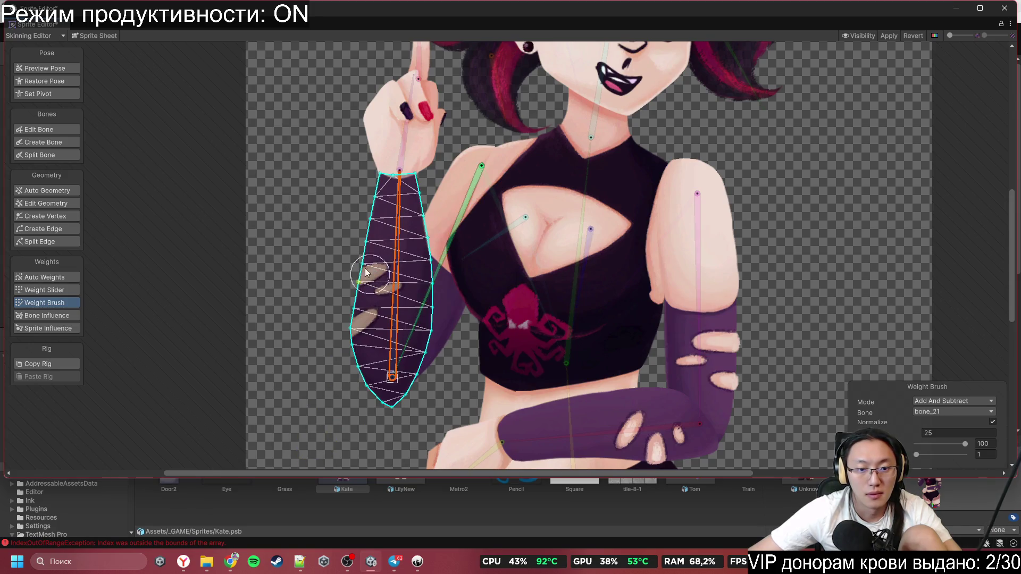
pyautogui.moveTo(387, 246)
pyautogui.mouseDown()
pyautogui.moveTo(399, 372)
pyautogui.moveTo(404, 192)
pyautogui.moveTo(356, 262)
pyautogui.mouseUp()
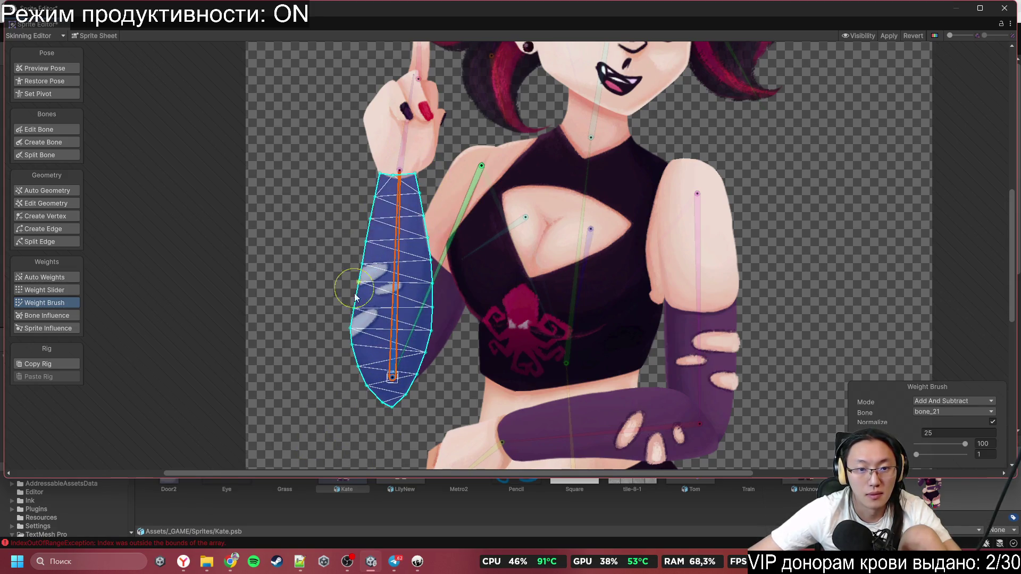
pyautogui.scroll(-2, 426, 277)
# Step: Paint weight over the hand mesh and check it against bone_21
pyautogui.click(426, 276)
pyautogui.scroll(5, 426, 276)
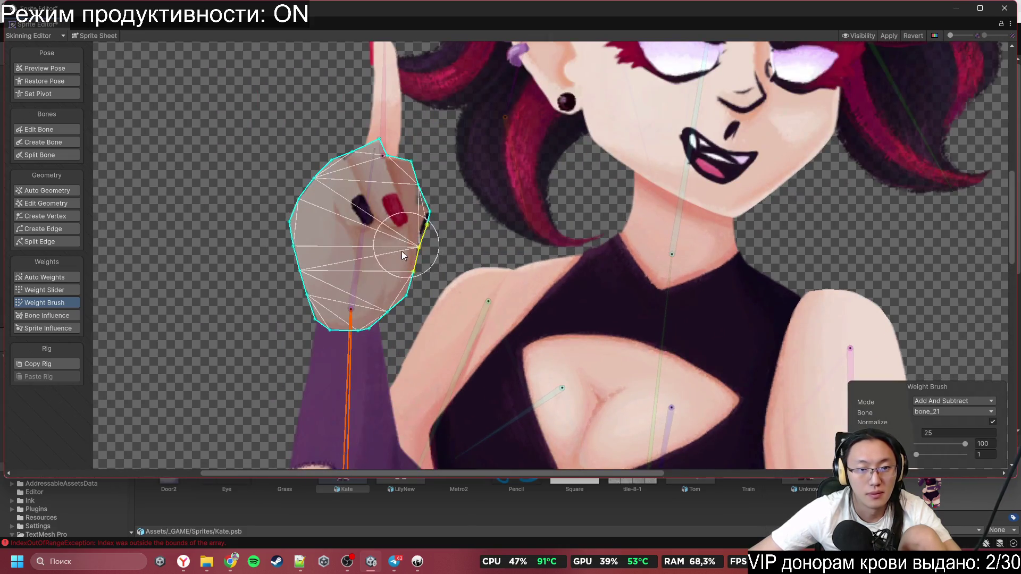
pyautogui.moveTo(353, 277)
pyautogui.mouseDown()
pyautogui.moveTo(455, 212)
pyautogui.moveTo(260, 282)
pyautogui.mouseUp()
pyautogui.click(355, 374)
pyautogui.scroll(-3, 416, 250)
pyautogui.scroll(5, 383, 321)
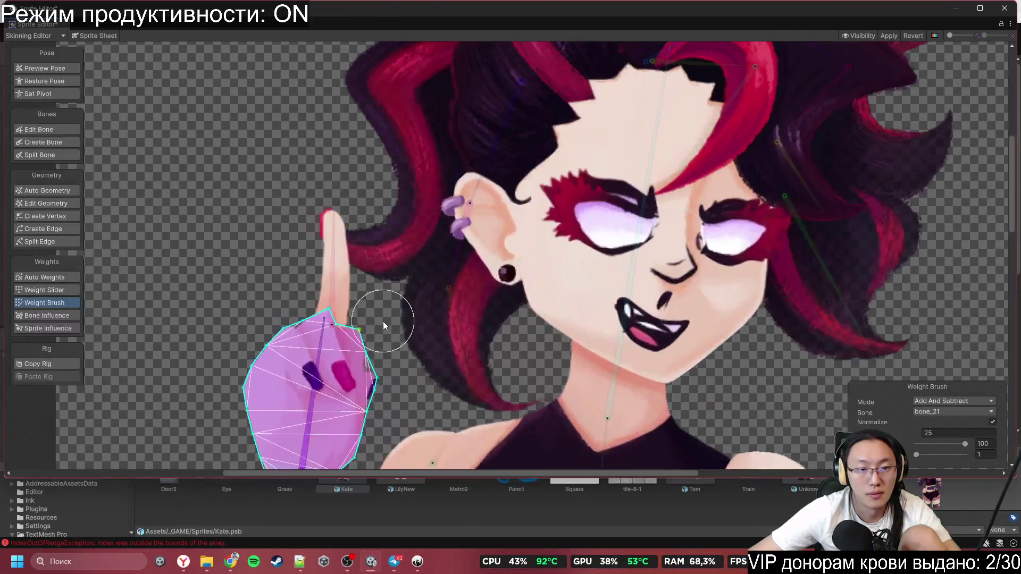
# Step: Paint the raised finger mesh with bone_23 weight
pyautogui.click(318, 263)
pyautogui.click(334, 264)
pyautogui.moveTo(312, 223)
pyautogui.mouseDown()
pyautogui.moveTo(233, 173)
pyautogui.moveTo(326, 271)
pyautogui.mouseUp()
pyautogui.scroll(-3, 465, 231)
# Step: Paint bone_22 weight along the palm edges
pyautogui.click(451, 226)
pyautogui.moveTo(434, 199)
pyautogui.mouseDown()
pyautogui.moveTo(414, 298)
pyautogui.moveTo(500, 213)
pyautogui.mouseUp()
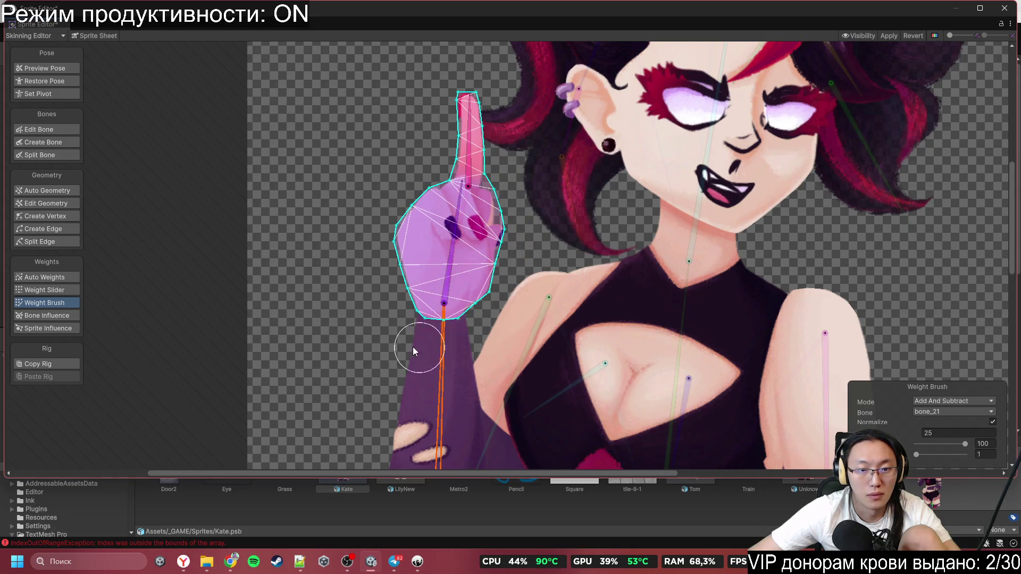
pyautogui.scroll(-5, 451, 344)
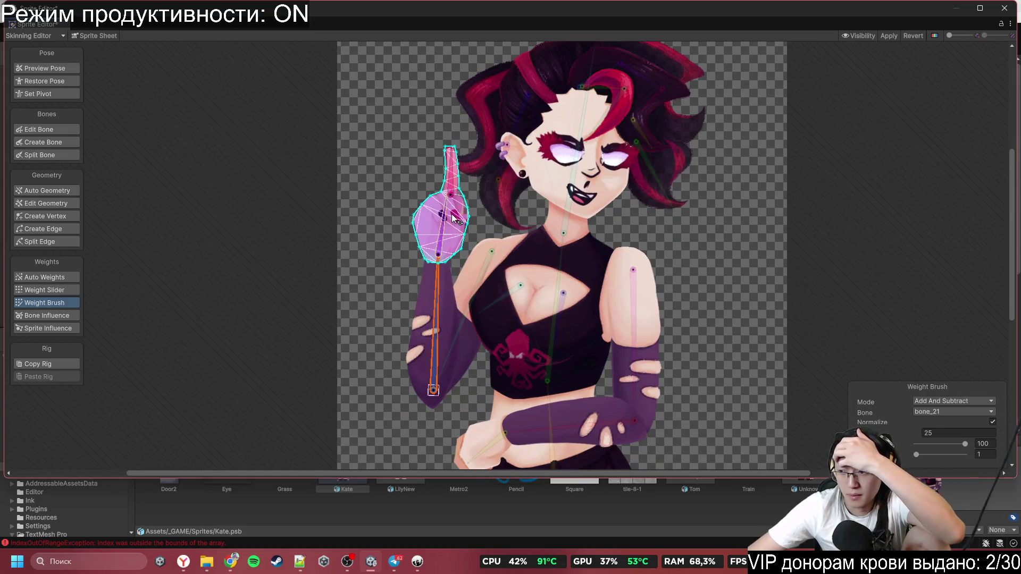
pyautogui.scroll(2, 607, 311)
pyautogui.click(607, 314)
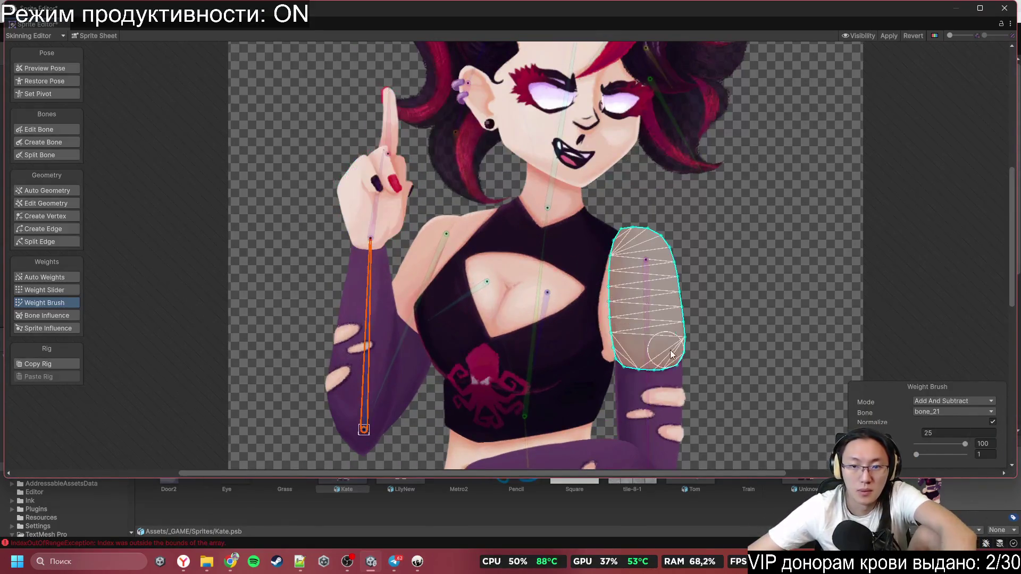
# Step: Paint the whole right upper arm to bone_17
pyautogui.scroll(2, 657, 348)
pyautogui.click(623, 239)
pyautogui.moveTo(660, 221); pyautogui.dragTo(587, 267)
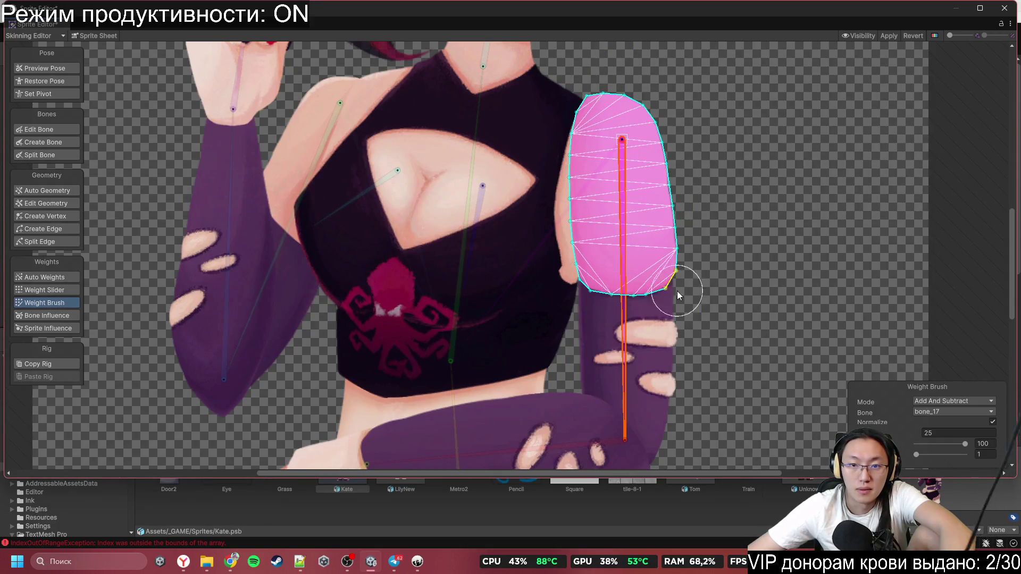
pyautogui.scroll(-2, 677, 291)
# Step: Paint the forearm with bone_17 and the crossed arm fully with bone_18
pyautogui.click(656, 320)
pyautogui.moveTo(591, 244)
pyautogui.mouseDown()
pyautogui.moveTo(638, 426)
pyautogui.moveTo(672, 343)
pyautogui.moveTo(598, 228)
pyautogui.mouseUp()
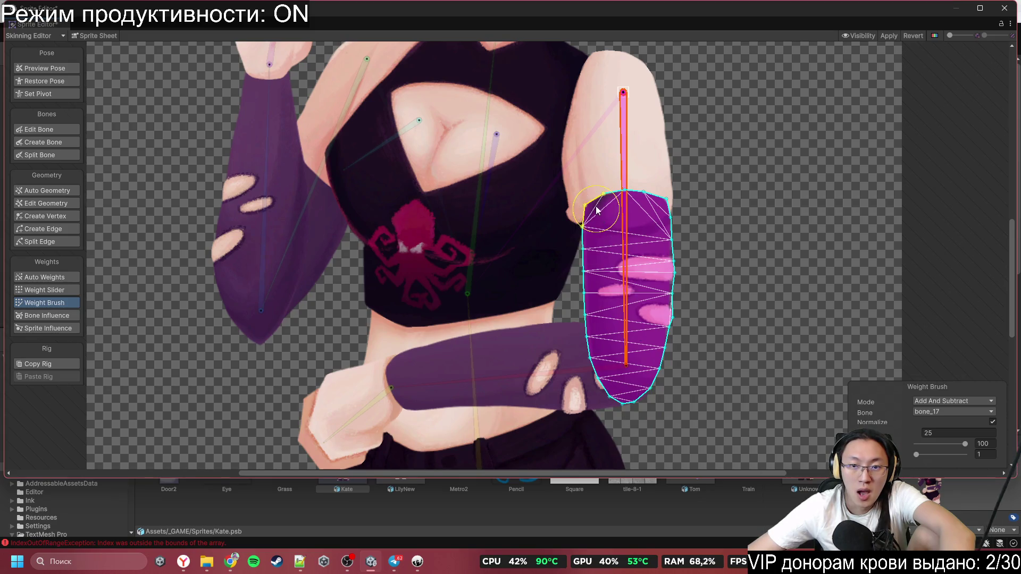
pyautogui.click(543, 359)
pyautogui.click(549, 339)
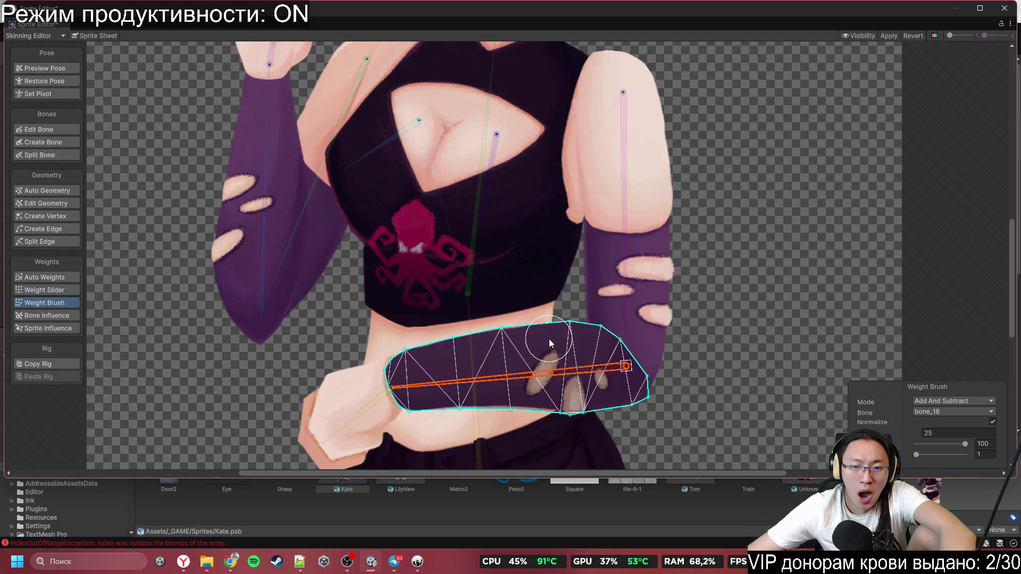
pyautogui.moveTo(560, 339)
pyautogui.mouseDown()
pyautogui.moveTo(752, 405)
pyautogui.moveTo(314, 375)
pyautogui.mouseUp()
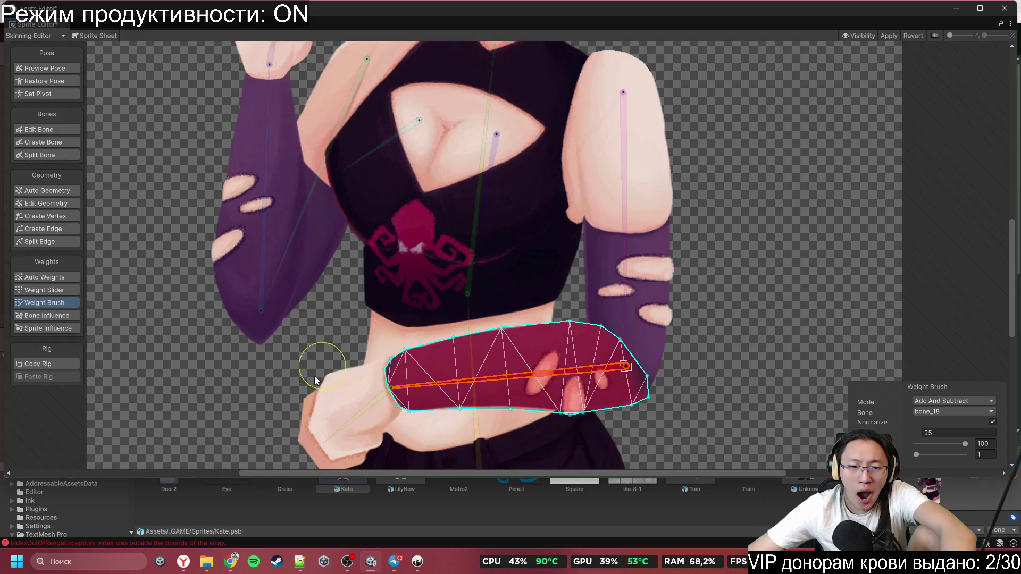
pyautogui.scroll(-2, 609, 356)
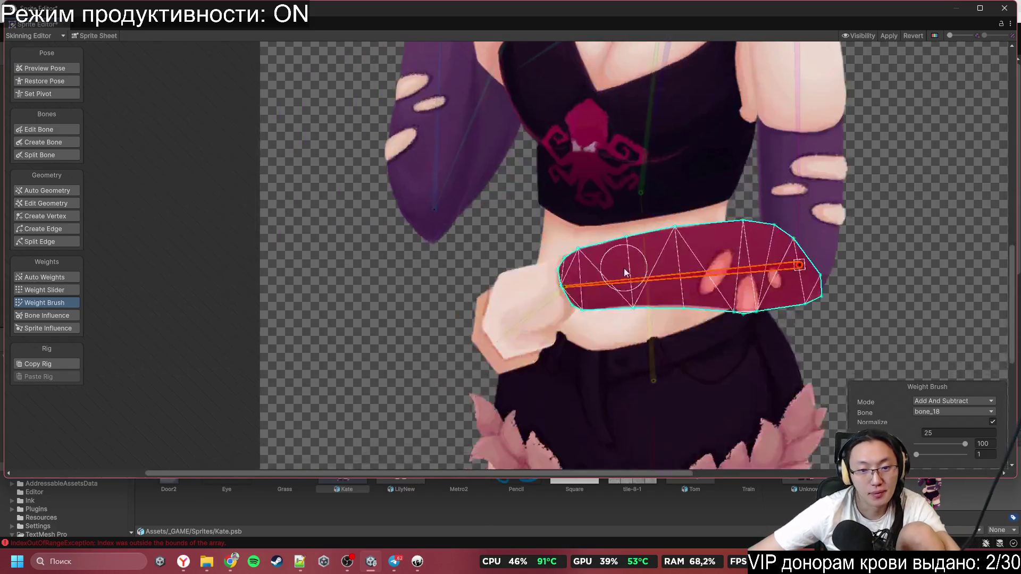
pyautogui.scroll(3, 515, 305)
# Step: Paint the hand on the hip with bone_19 weight
pyautogui.click(477, 309)
pyautogui.click(500, 339)
pyautogui.moveTo(499, 339)
pyautogui.mouseDown()
pyautogui.moveTo(417, 416)
pyautogui.moveTo(476, 248)
pyautogui.mouseUp()
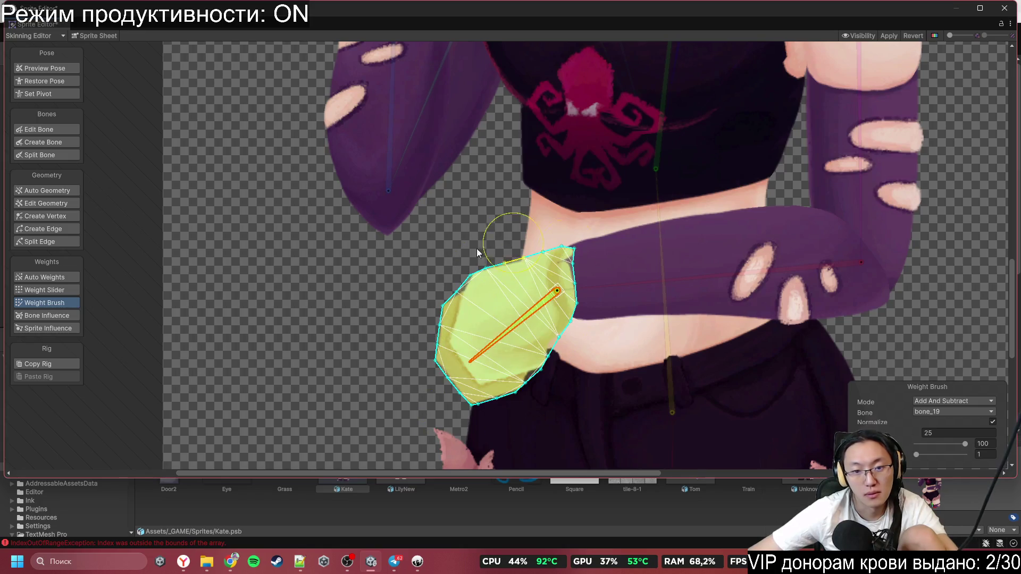
pyautogui.click(650, 288)
# Step: Paint the torso sprite with lower-spine bone_2 weight
pyautogui.click(671, 343)
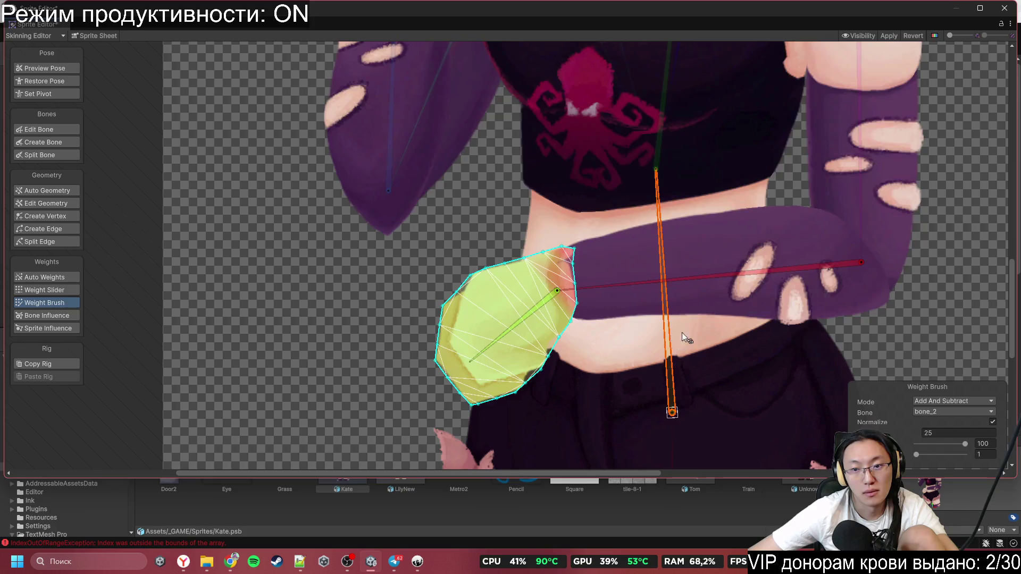
pyautogui.scroll(-3, 637, 251)
pyautogui.scroll(3, 636, 252)
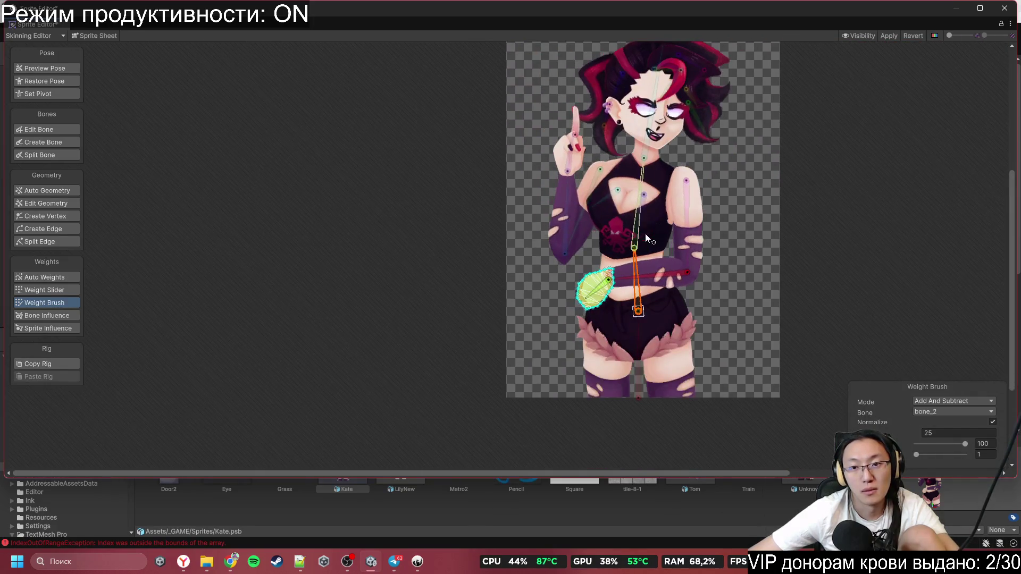
pyautogui.click(491, 283)
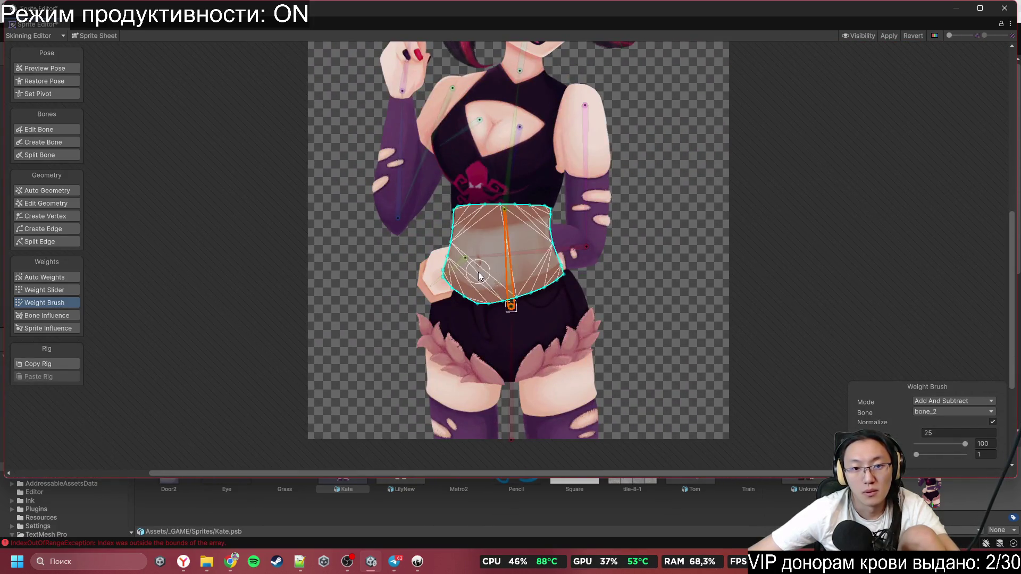
pyautogui.scroll(3, 495, 242)
pyautogui.moveTo(485, 231)
pyautogui.mouseDown()
pyautogui.moveTo(468, 276)
pyautogui.moveTo(460, 161)
pyautogui.moveTo(694, 199)
pyautogui.mouseUp()
# Step: Bend the upper spine bone_3 to test the torso weights
pyautogui.click(544, 66)
pyautogui.moveTo(523, 144)
pyautogui.mouseDown()
pyautogui.moveTo(516, 124)
pyautogui.moveTo(489, 110)
pyautogui.moveTo(505, 106)
pyautogui.moveTo(495, 101)
pyautogui.moveTo(584, 101)
pyautogui.moveTo(537, 53)
pyautogui.mouseUp()
pyautogui.scroll(-5, 540, 49)
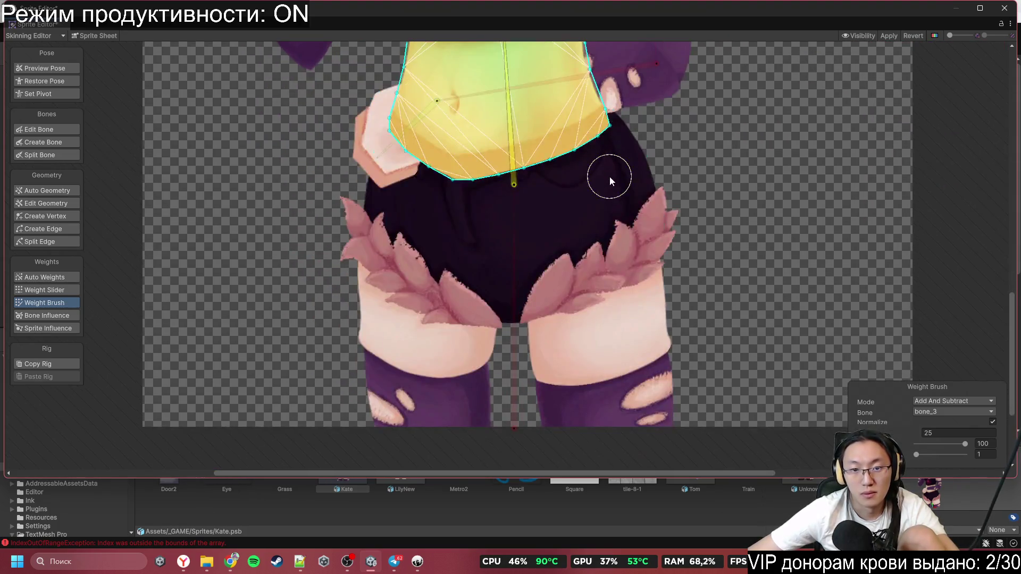
# Step: Paint the shorts and the left thigh fully with hip bone_1 weight
pyautogui.click(609, 177)
pyautogui.click(512, 237)
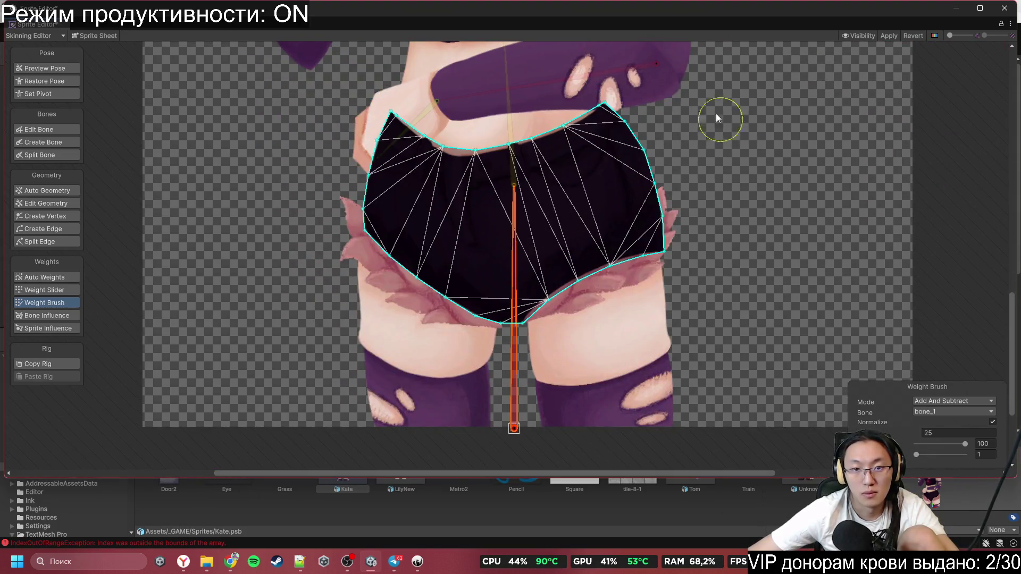
pyautogui.moveTo(559, 302)
pyautogui.mouseDown()
pyautogui.moveTo(435, 355)
pyautogui.moveTo(520, 308)
pyautogui.moveTo(529, 215)
pyautogui.moveTo(489, 315)
pyautogui.mouseUp()
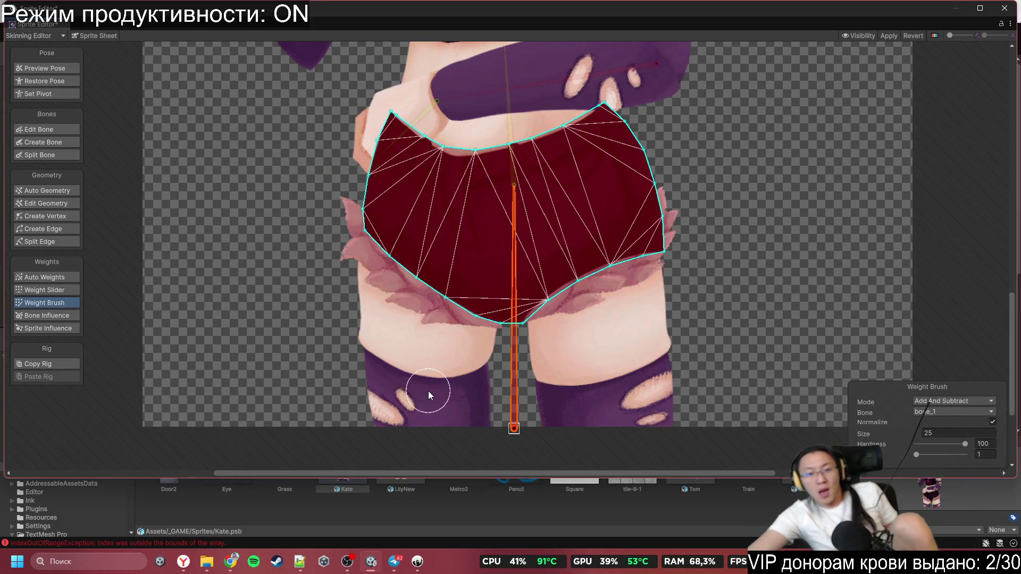
pyautogui.click(432, 387)
pyautogui.moveTo(448, 348)
pyautogui.mouseDown()
pyautogui.moveTo(320, 275)
pyautogui.moveTo(509, 364)
pyautogui.mouseUp()
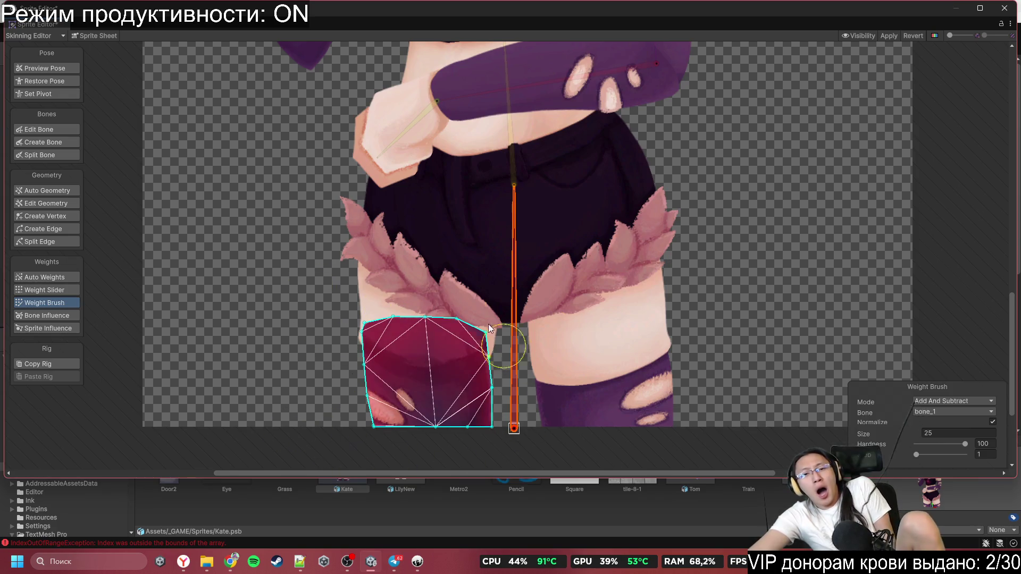
pyautogui.moveTo(444, 378); pyautogui.dragTo(509, 361)
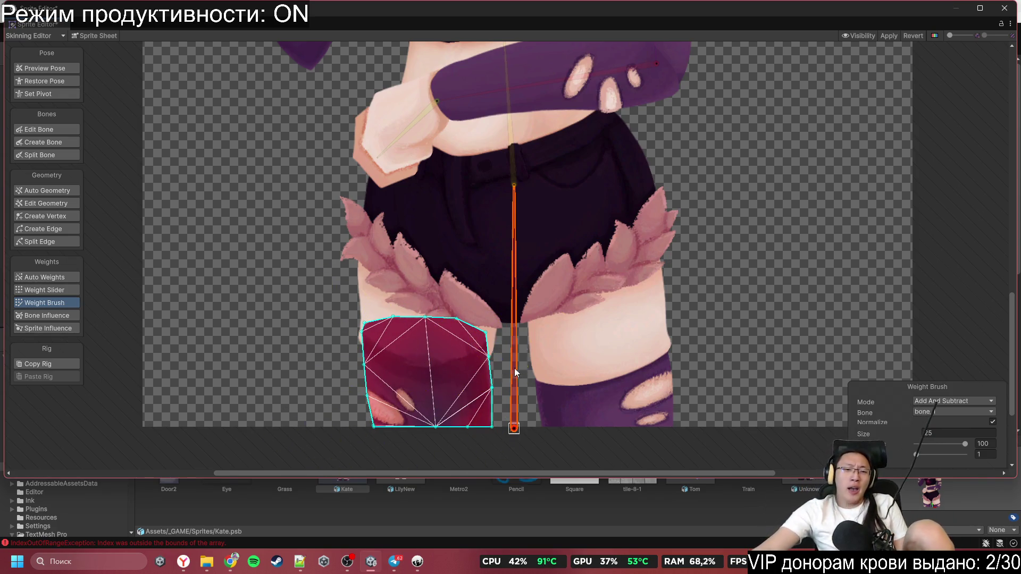
# Step: Paint the right thigh, upper right thigh and other thigh sprites with bone_1
pyautogui.click(572, 387)
pyautogui.moveTo(590, 384)
pyautogui.mouseDown()
pyautogui.moveTo(506, 428)
pyautogui.moveTo(523, 369)
pyautogui.moveTo(637, 355)
pyautogui.mouseUp()
pyautogui.click(639, 316)
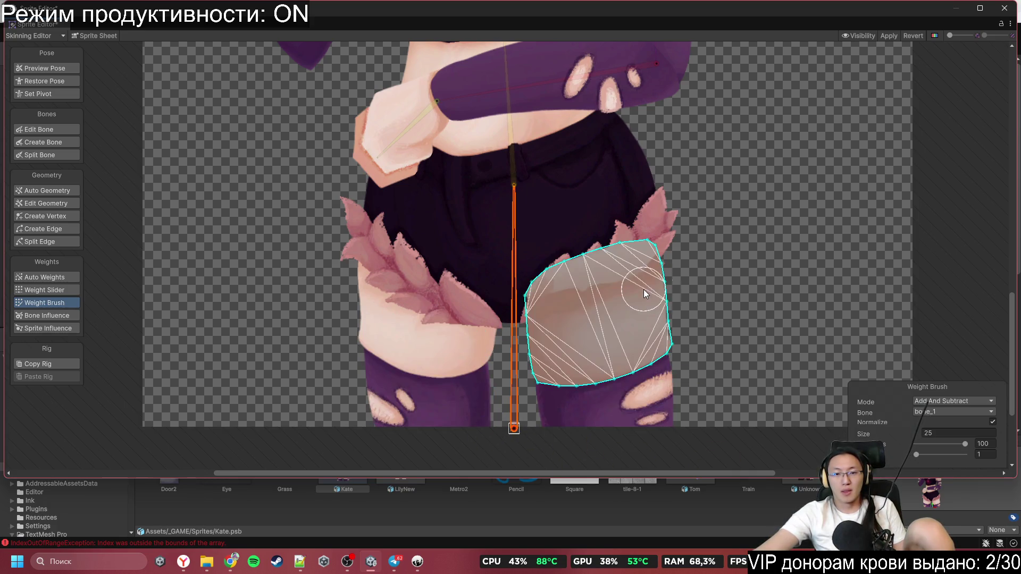
pyautogui.moveTo(503, 353)
pyautogui.mouseDown()
pyautogui.moveTo(586, 387)
pyautogui.moveTo(684, 292)
pyautogui.mouseUp()
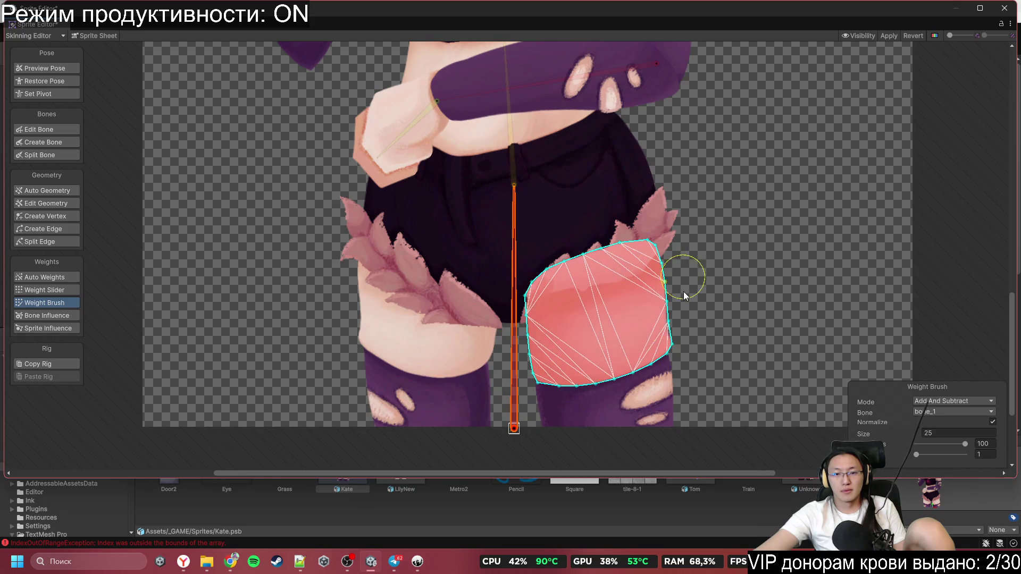
pyautogui.click(432, 352)
pyautogui.moveTo(433, 352)
pyautogui.mouseDown()
pyautogui.moveTo(403, 184)
pyautogui.moveTo(419, 329)
pyautogui.mouseUp()
# Step: Paint the right and left leaf frills with bone_1 weight
pyautogui.click(613, 259)
pyautogui.moveTo(614, 260)
pyautogui.mouseDown()
pyautogui.moveTo(662, 210)
pyautogui.moveTo(532, 303)
pyautogui.mouseUp()
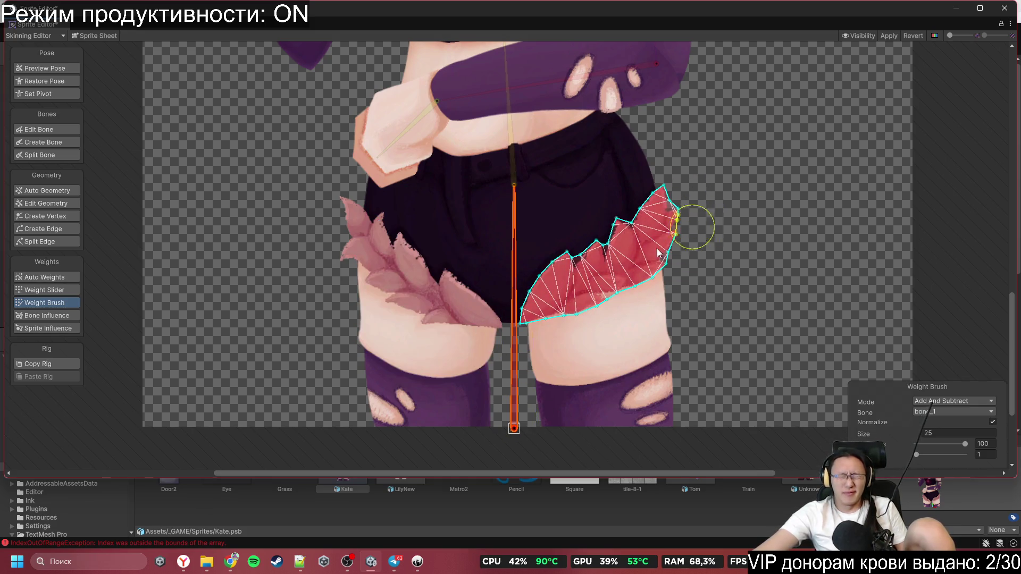
pyautogui.click(477, 302)
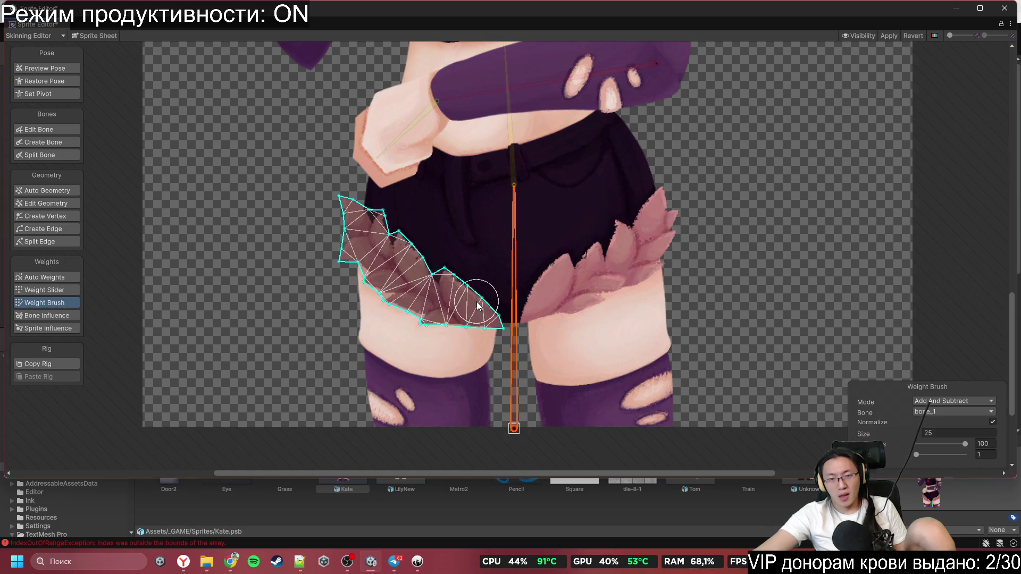
pyautogui.moveTo(437, 318)
pyautogui.mouseDown()
pyautogui.moveTo(483, 396)
pyautogui.moveTo(321, 197)
pyautogui.moveTo(480, 300)
pyautogui.mouseUp()
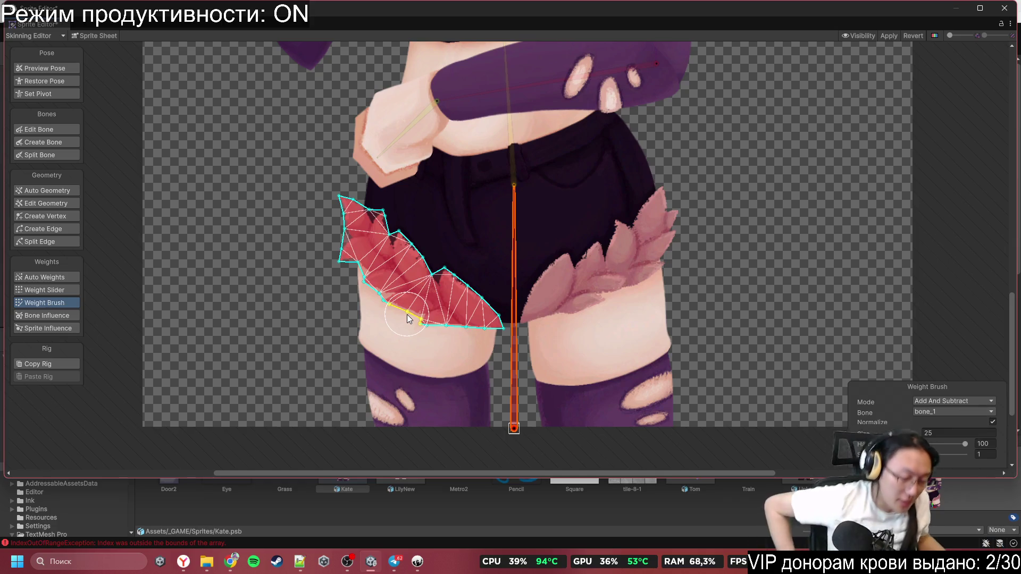
pyautogui.scroll(-5, 612, 287)
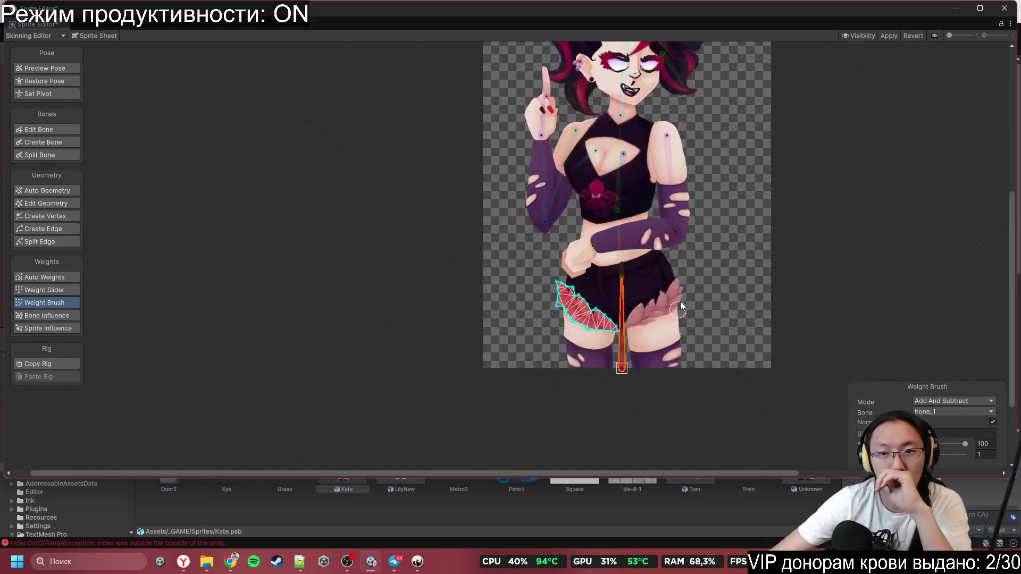
# Step: Clear the selection to review all weights, check hair bone_7, then Apply the changes
pyautogui.click(715, 223)
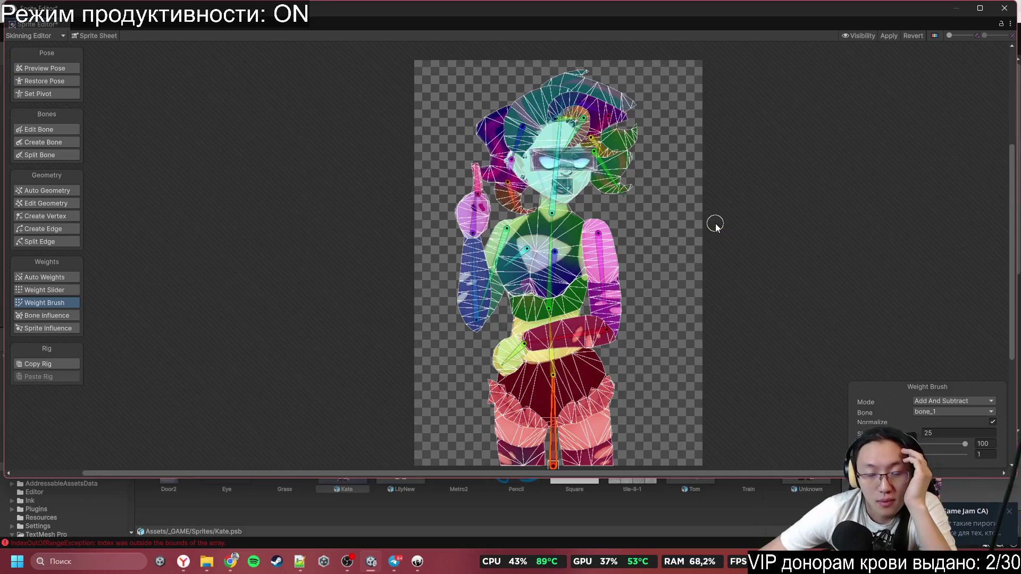
pyautogui.scroll(5, 509, 186)
pyautogui.click(495, 238)
pyautogui.scroll(-5, 589, 206)
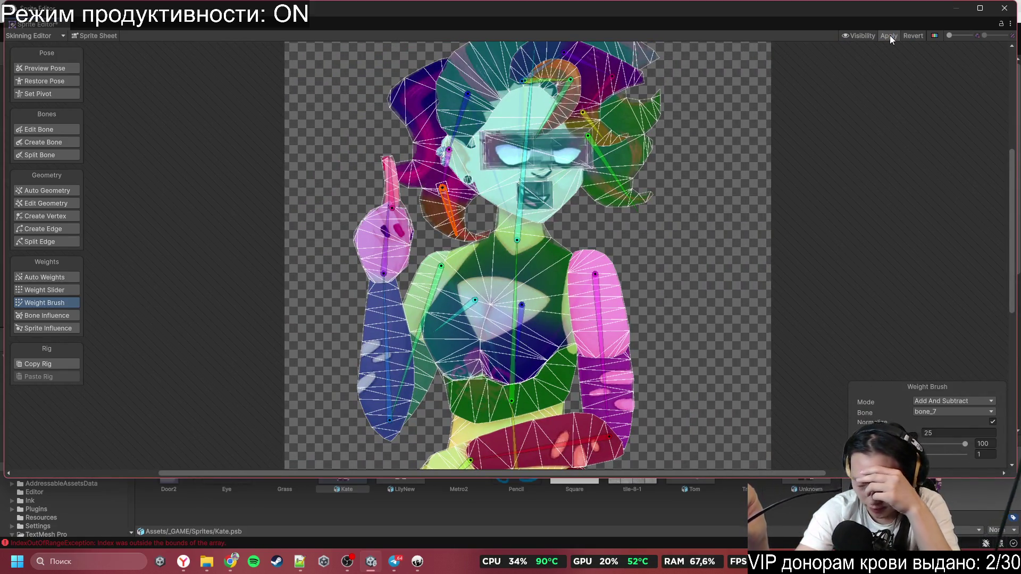
pyautogui.click(889, 35)
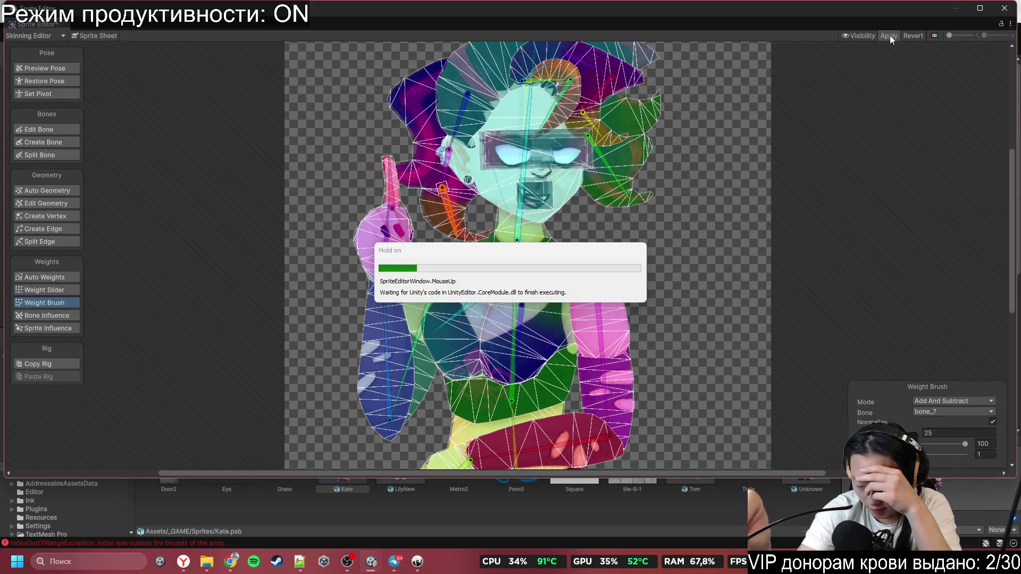
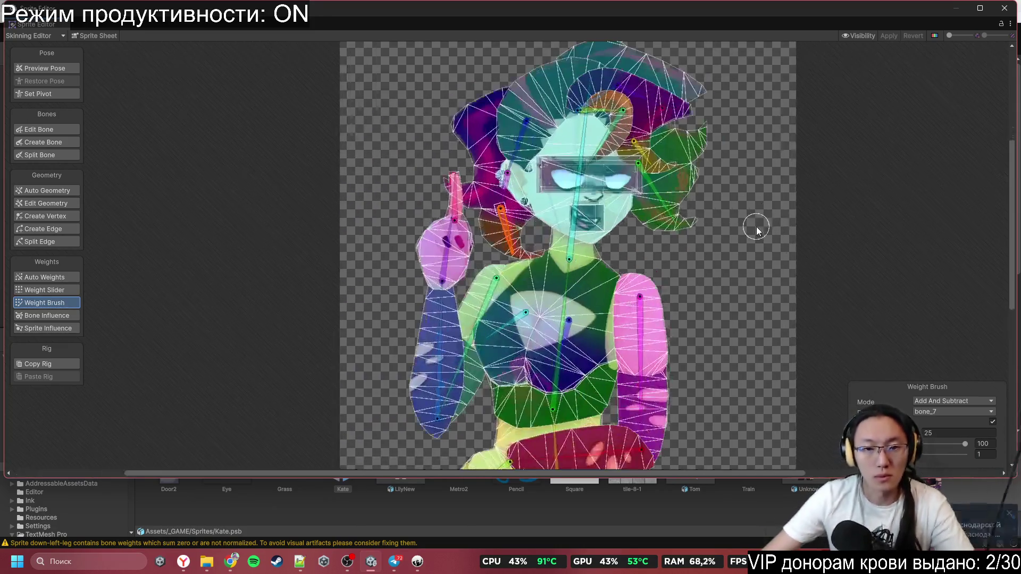
# Step: Set the Skinning Editor's weight brush mode to Smooth
pyautogui.hscroll(3, 721, 219)
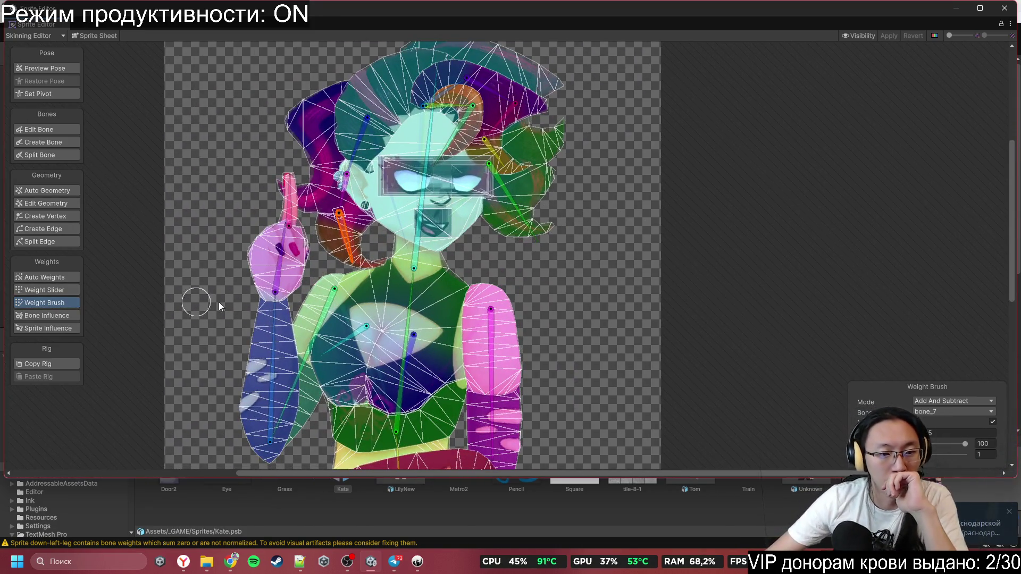
pyautogui.scroll(-5, 684, 171)
pyautogui.hscroll(-4, 683, 170)
pyautogui.scroll(5, 702, 91)
pyautogui.hscroll(1, 702, 91)
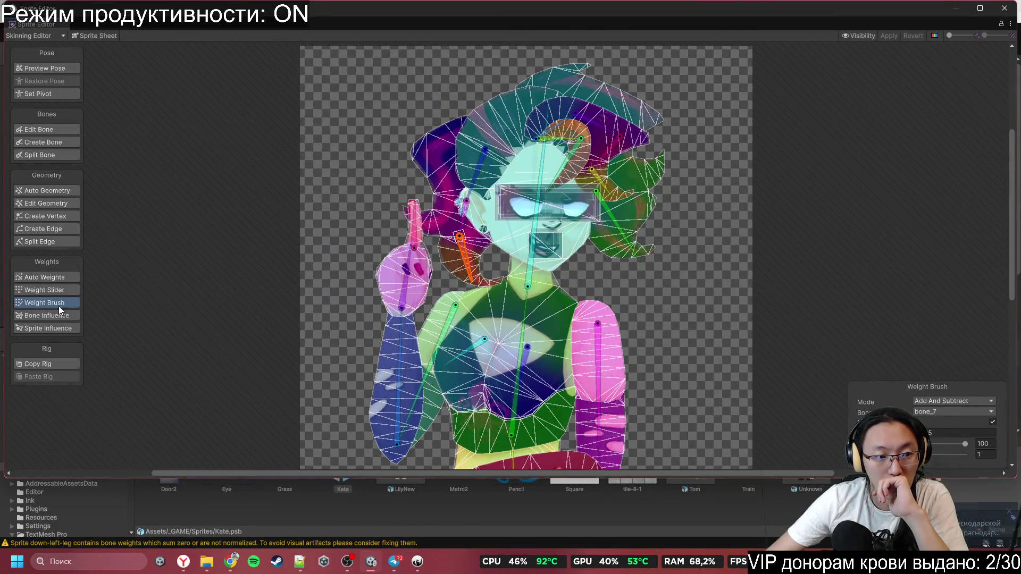
pyautogui.click(920, 412)
pyautogui.click(951, 401)
pyautogui.click(941, 433)
# Step: Select the horn sprite and smooth the weights along its upper and upper-right edges
pyautogui.scroll(1, 709, 123)
pyautogui.scroll(2, 529, 154)
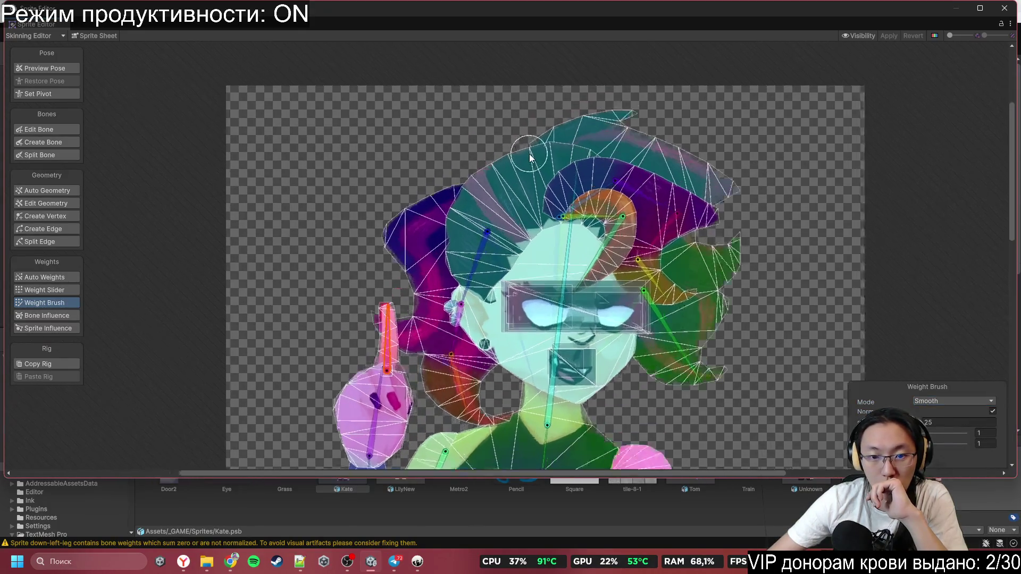
pyautogui.click(636, 250)
pyautogui.scroll(4, 630, 234)
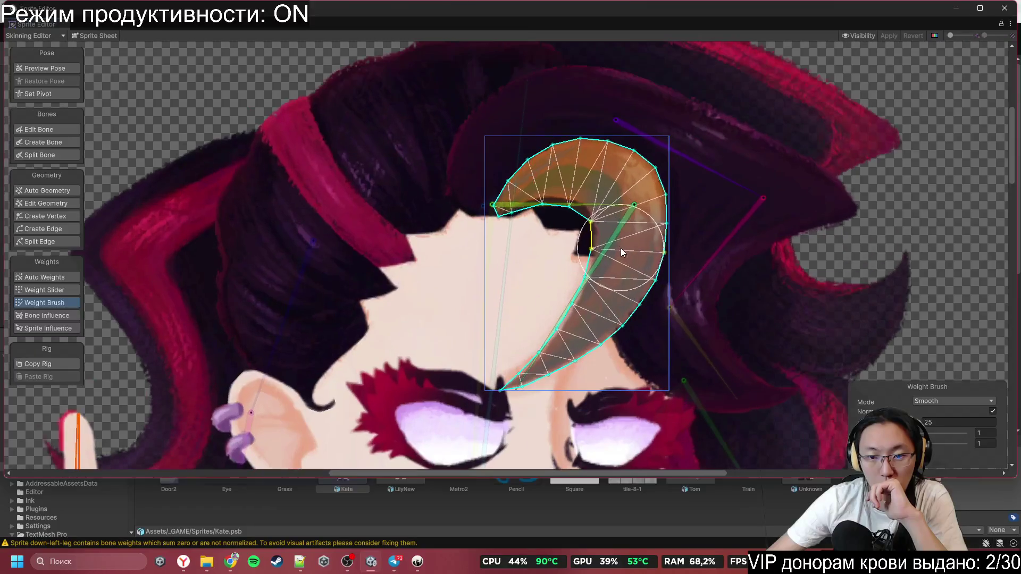
pyautogui.moveTo(699, 202)
pyautogui.mouseDown()
pyautogui.moveTo(707, 274)
pyautogui.moveTo(627, 177)
pyautogui.moveTo(586, 199)
pyautogui.moveTo(534, 114)
pyautogui.moveTo(582, 164)
pyautogui.moveTo(579, 282)
pyautogui.moveTo(719, 193)
pyautogui.moveTo(649, 160)
pyautogui.moveTo(646, 177)
pyautogui.moveTo(681, 158)
pyautogui.moveTo(638, 238)
pyautogui.moveTo(717, 332)
pyautogui.moveTo(670, 224)
pyautogui.moveTo(620, 150)
pyautogui.mouseUp()
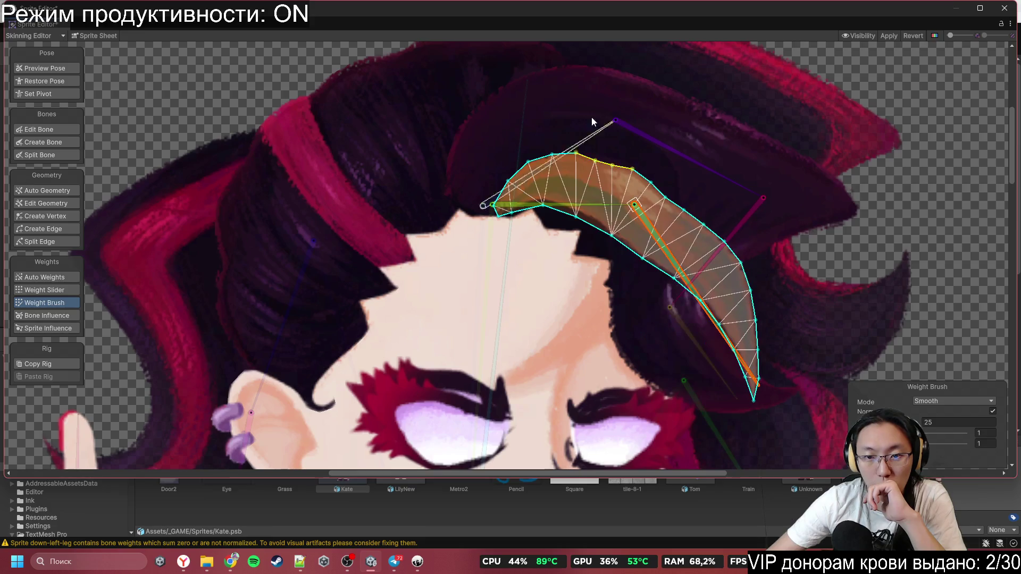
pyautogui.moveTo(486, 127)
pyautogui.mouseDown()
pyautogui.moveTo(718, 220)
pyautogui.moveTo(684, 164)
pyautogui.moveTo(628, 129)
pyautogui.moveTo(656, 188)
pyautogui.moveTo(638, 159)
pyautogui.moveTo(679, 193)
pyautogui.moveTo(579, 301)
pyautogui.moveTo(764, 289)
pyautogui.moveTo(685, 298)
pyautogui.moveTo(636, 274)
pyautogui.moveTo(708, 171)
pyautogui.moveTo(734, 219)
pyautogui.moveTo(625, 301)
pyautogui.moveTo(651, 308)
pyautogui.moveTo(596, 322)
pyautogui.moveTo(563, 274)
pyautogui.mouseUp()
pyautogui.scroll(-3, 628, 208)
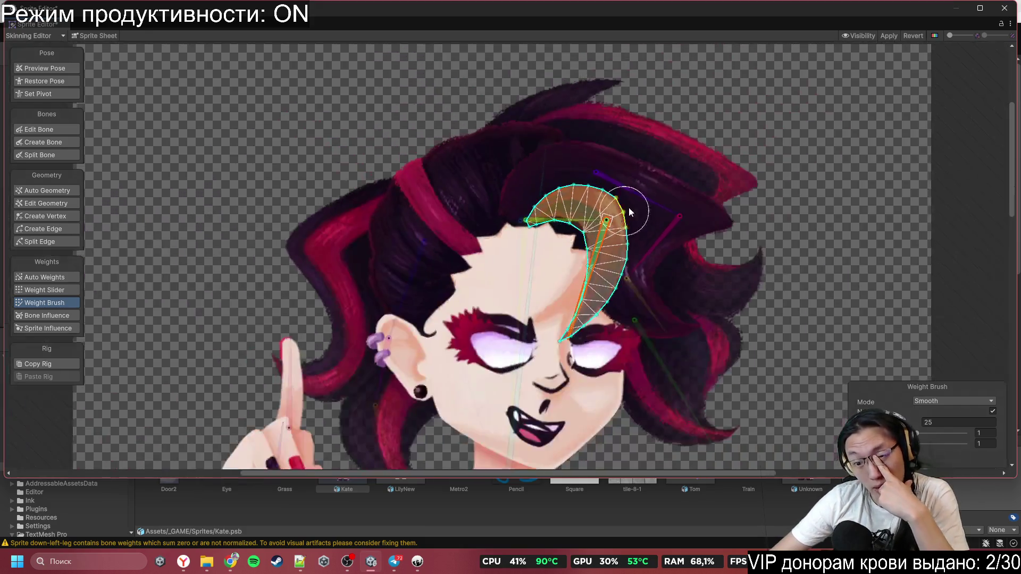
# Step: Select the hair sprite and bend its top hair bone down-left to test deformation
pyautogui.scroll(3, 628, 208)
pyautogui.click(535, 145)
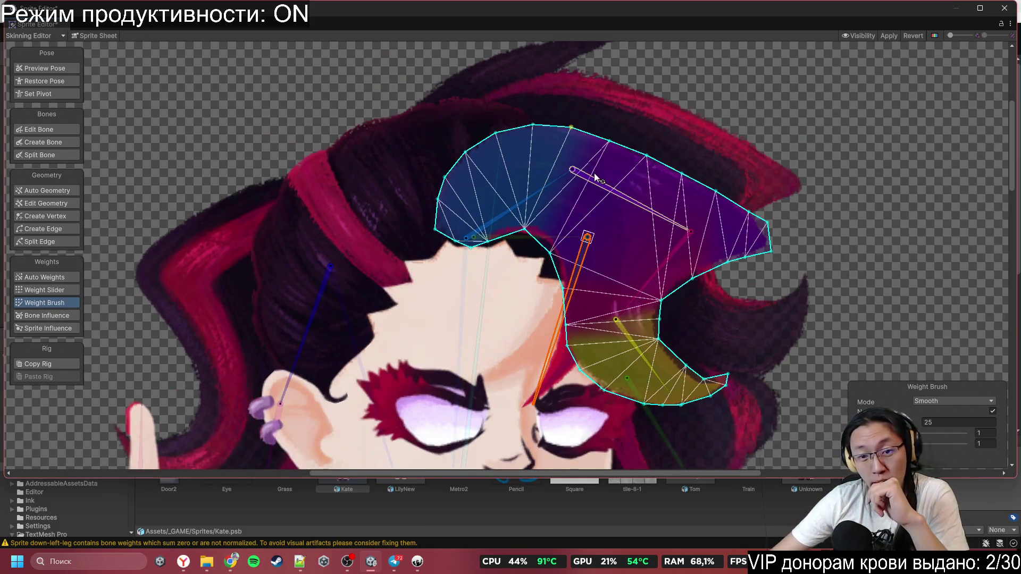
pyautogui.click(551, 184)
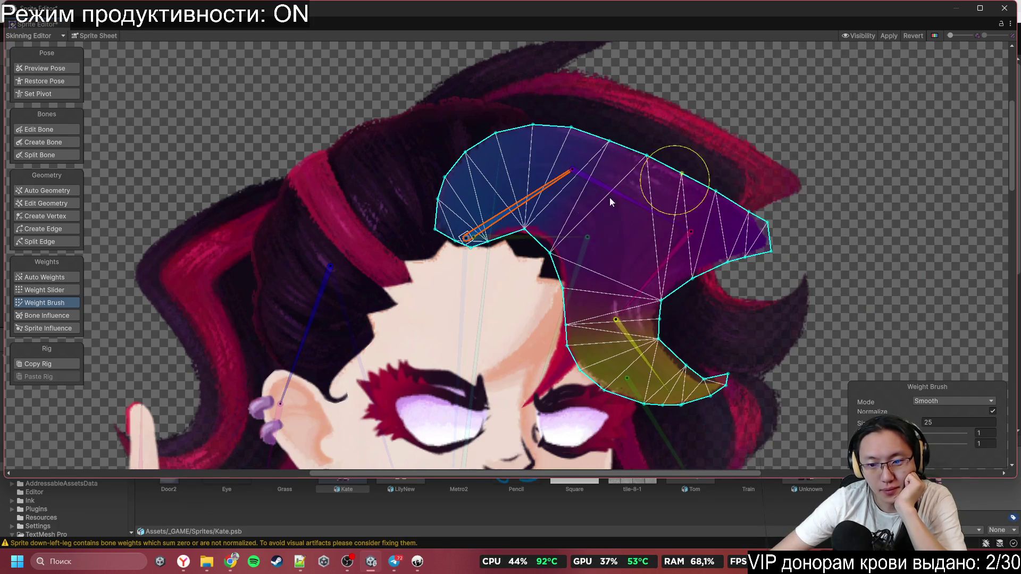
pyautogui.moveTo(668, 263)
pyautogui.mouseDown()
pyautogui.moveTo(646, 246)
pyautogui.moveTo(624, 296)
pyautogui.moveTo(608, 267)
pyautogui.moveTo(543, 315)
pyautogui.moveTo(592, 341)
pyautogui.mouseUp()
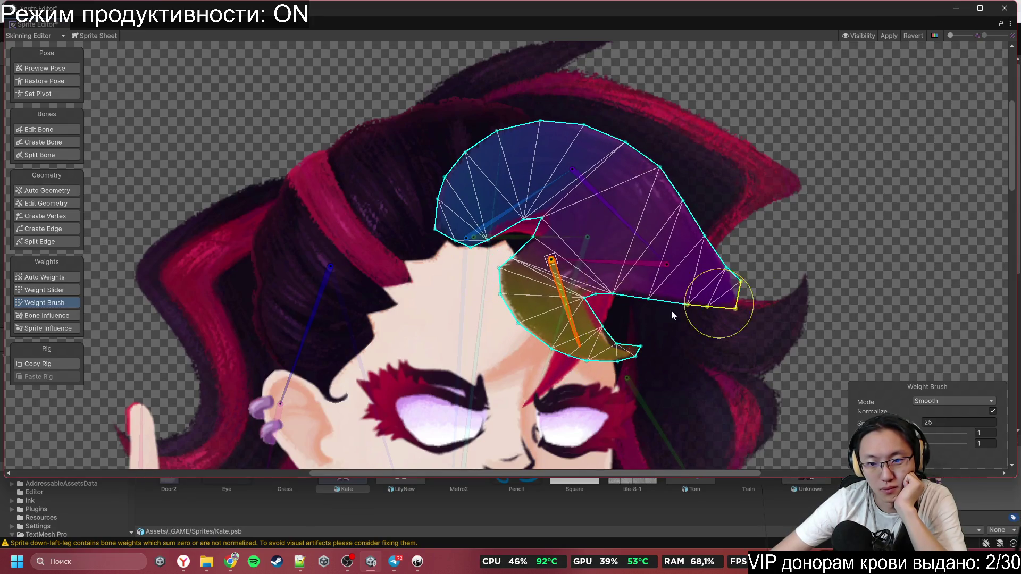
pyautogui.moveTo(420, 343); pyautogui.dragTo(754, 290)
pyautogui.scroll(-3, 630, 192)
# Step: Smooth the pink weight streak in the purple hair sprite and rotate its hair bones
pyautogui.click(534, 180)
pyautogui.scroll(3, 507, 260)
pyautogui.moveTo(507, 260)
pyautogui.mouseDown()
pyautogui.moveTo(476, 319)
pyautogui.moveTo(462, 442)
pyautogui.mouseUp()
pyautogui.moveTo(586, 359); pyautogui.dragTo(552, 244)
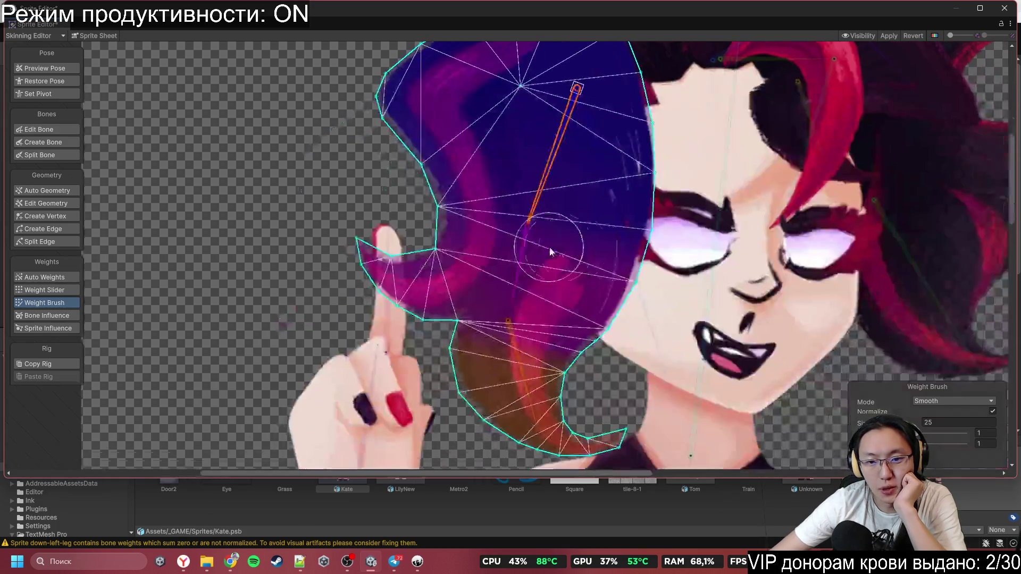
pyautogui.moveTo(529, 337)
pyautogui.mouseDown()
pyautogui.moveTo(505, 388)
pyautogui.moveTo(508, 420)
pyautogui.moveTo(508, 410)
pyautogui.mouseUp()
pyautogui.moveTo(516, 264)
pyautogui.mouseDown()
pyautogui.moveTo(483, 410)
pyautogui.moveTo(579, 412)
pyautogui.moveTo(459, 403)
pyautogui.moveTo(457, 414)
pyautogui.mouseUp()
# Step: Rotate the finger bone and the hair bones to check their mesh deformation
pyautogui.click(373, 330)
pyautogui.moveTo(386, 311); pyautogui.dragTo(345, 289)
pyautogui.click(511, 271)
pyautogui.moveTo(441, 306); pyautogui.dragTo(459, 319)
pyautogui.moveTo(460, 355); pyautogui.dragTo(499, 385)
pyautogui.scroll(-3, 606, 213)
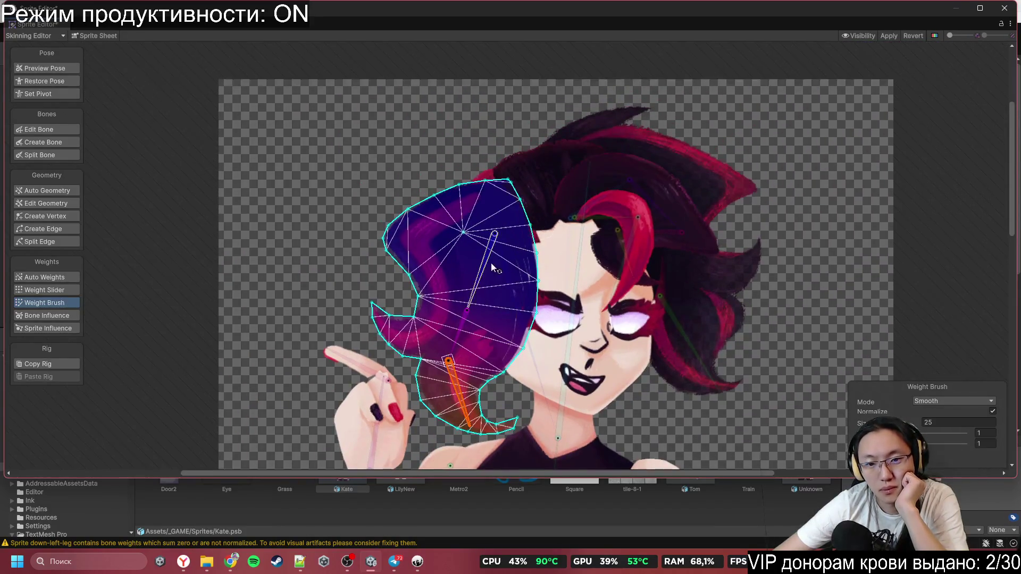
pyautogui.moveTo(490, 262); pyautogui.dragTo(389, 190)
pyautogui.moveTo(568, 258)
pyautogui.mouseDown()
pyautogui.moveTo(633, 262)
pyautogui.moveTo(622, 336)
pyautogui.moveTo(646, 326)
pyautogui.moveTo(633, 311)
pyautogui.mouseUp()
# Step: Smooth the weights across the right hair sprite, then deselect to view the whole character
pyautogui.click(631, 306)
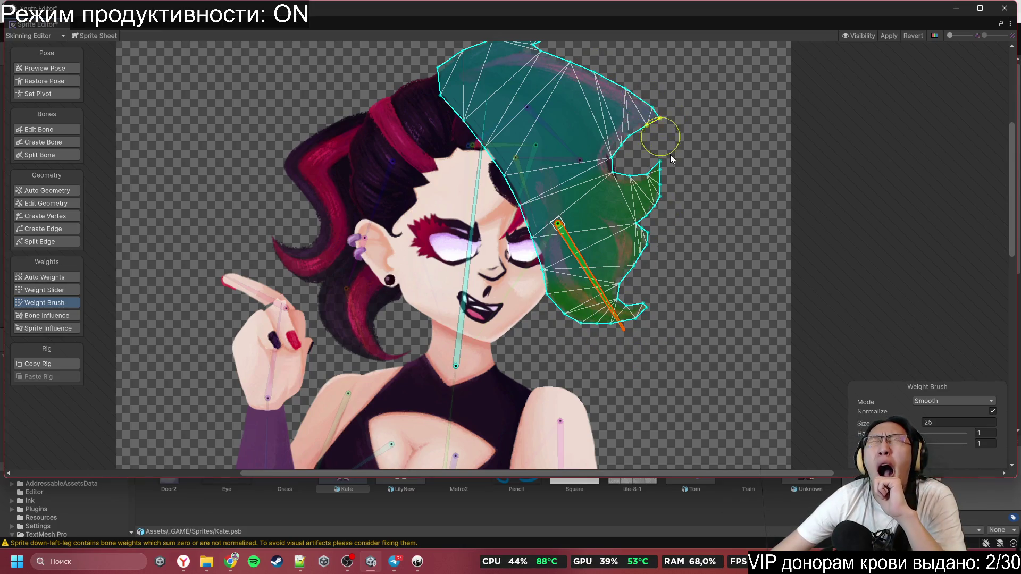
pyautogui.moveTo(594, 269)
pyautogui.mouseDown()
pyautogui.moveTo(565, 271)
pyautogui.moveTo(548, 311)
pyautogui.mouseUp()
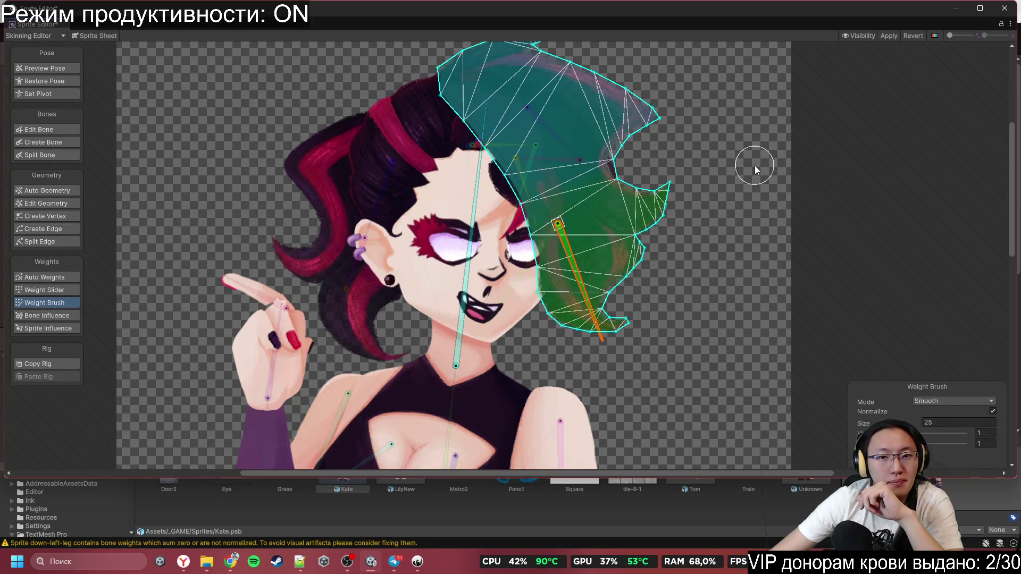
pyautogui.click(754, 166)
# Step: Finish smoothing the right hair weights and swing the right arm outward to test it
pyautogui.moveTo(589, 288)
pyautogui.mouseDown()
pyautogui.moveTo(641, 320)
pyautogui.moveTo(645, 361)
pyautogui.moveTo(614, 397)
pyautogui.mouseUp()
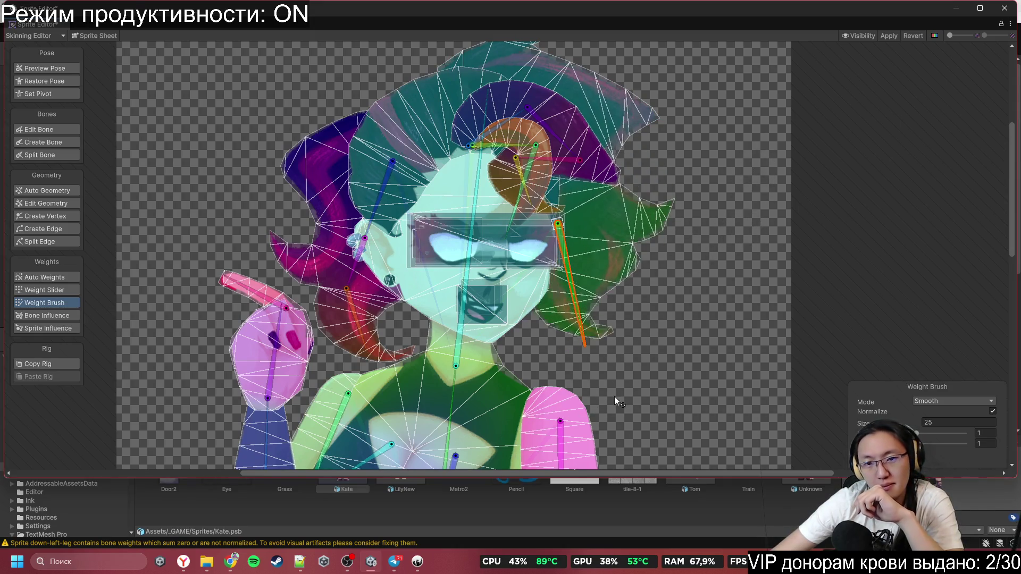
pyautogui.scroll(-2, 614, 397)
pyautogui.scroll(1, 669, 190)
pyautogui.scroll(3, 635, 175)
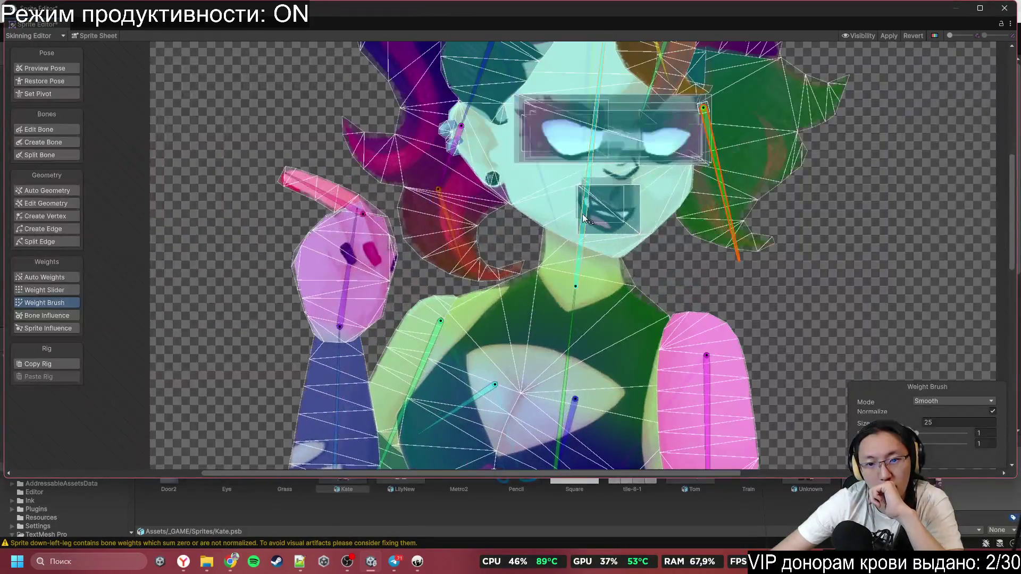
pyautogui.scroll(-2, 690, 262)
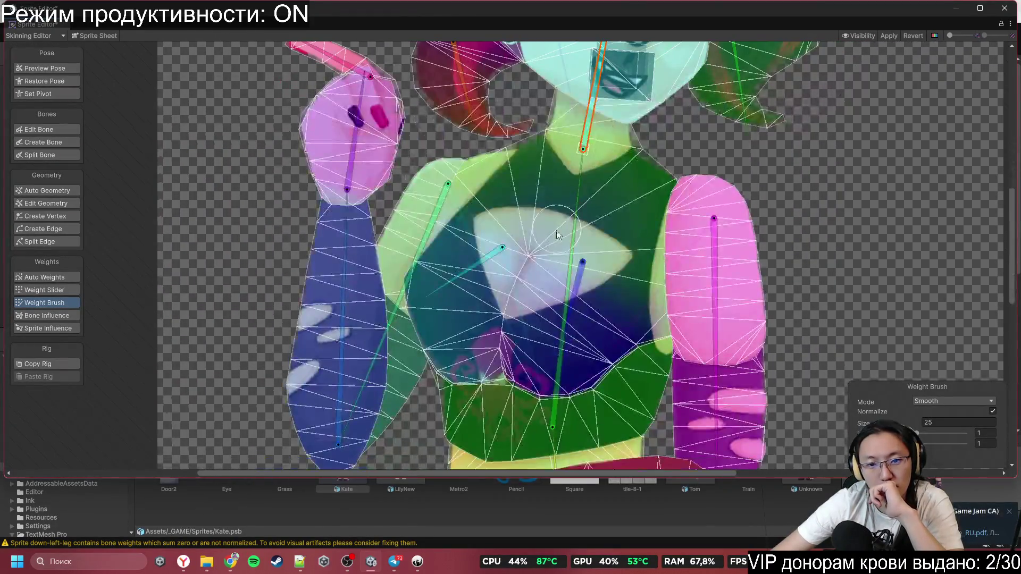
pyautogui.scroll(2, 633, 143)
pyautogui.moveTo(710, 241)
pyautogui.mouseDown()
pyautogui.moveTo(786, 282)
pyautogui.moveTo(780, 288)
pyautogui.mouseUp()
pyautogui.scroll(-3, 766, 183)
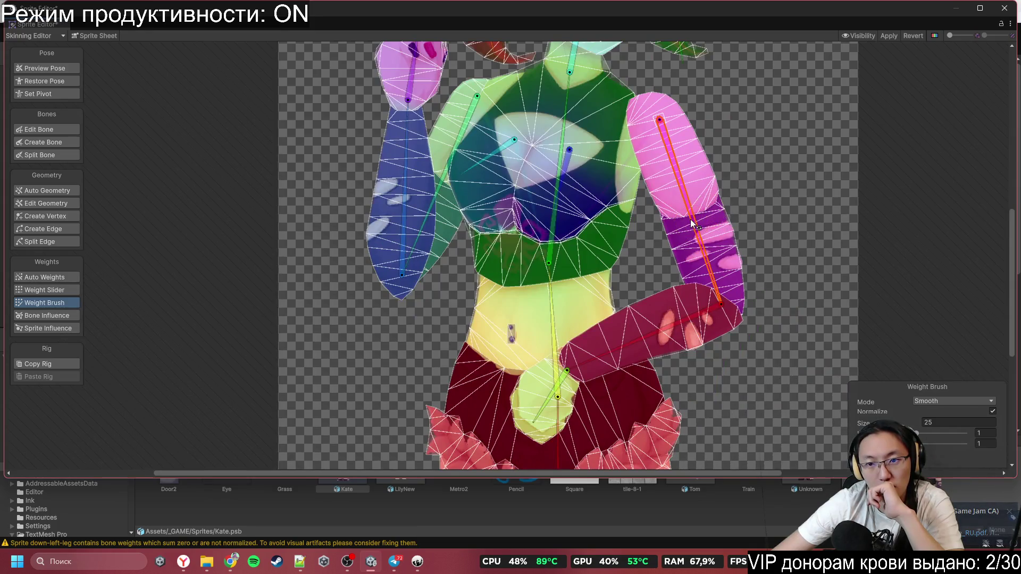
# Step: Restore the rest pose, enable Preview Pose, and pose right hand on belly, left finger up
pyautogui.click(45, 81)
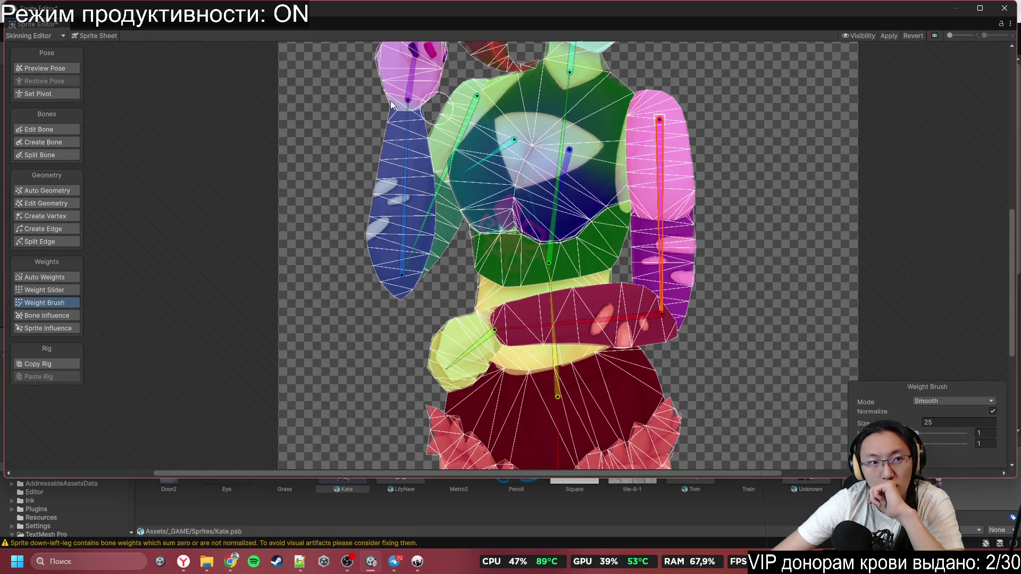
pyautogui.click(42, 68)
pyautogui.moveTo(660, 223); pyautogui.dragTo(732, 271)
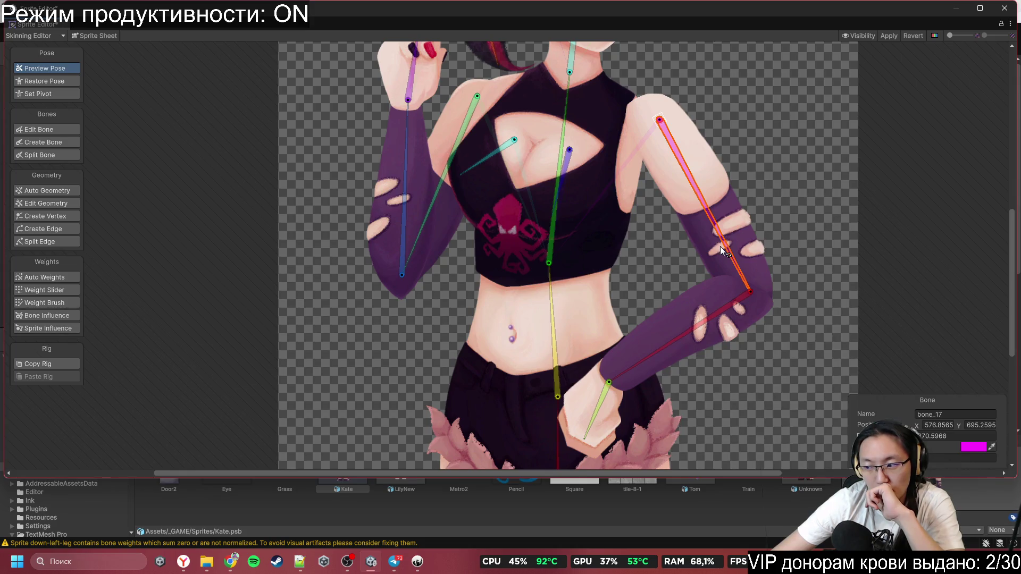
pyautogui.moveTo(724, 305)
pyautogui.mouseDown()
pyautogui.moveTo(761, 400)
pyautogui.moveTo(707, 400)
pyautogui.moveTo(637, 328)
pyautogui.moveTo(636, 299)
pyautogui.mouseUp()
pyautogui.moveTo(572, 315)
pyautogui.mouseDown()
pyautogui.moveTo(547, 308)
pyautogui.moveTo(526, 324)
pyautogui.mouseUp()
pyautogui.moveTo(410, 233); pyautogui.dragTo(354, 181)
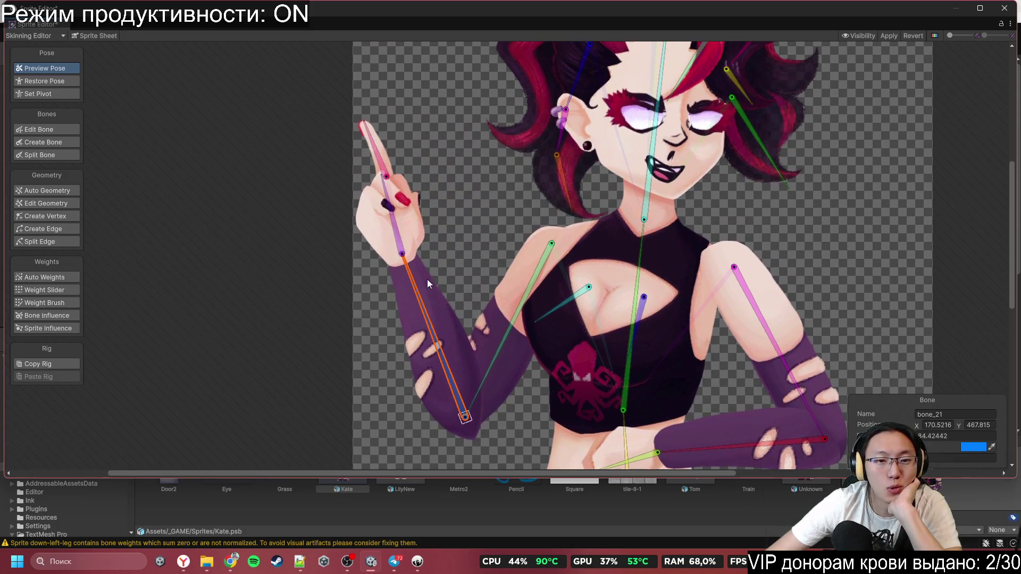
pyautogui.moveTo(410, 229)
pyautogui.mouseDown()
pyautogui.moveTo(364, 180)
pyautogui.moveTo(410, 162)
pyautogui.mouseUp()
# Step: Rotate the chest bone to test how the torso deforms
pyautogui.scroll(3, 527, 260)
pyautogui.moveTo(526, 261)
pyautogui.mouseDown()
pyautogui.moveTo(475, 292)
pyautogui.moveTo(453, 271)
pyautogui.moveTo(466, 327)
pyautogui.moveTo(460, 282)
pyautogui.moveTo(468, 320)
pyautogui.moveTo(467, 284)
pyautogui.moveTo(479, 310)
pyautogui.moveTo(474, 252)
pyautogui.moveTo(483, 336)
pyautogui.moveTo(472, 289)
pyautogui.mouseUp()
pyautogui.moveTo(509, 336); pyautogui.dragTo(531, 250)
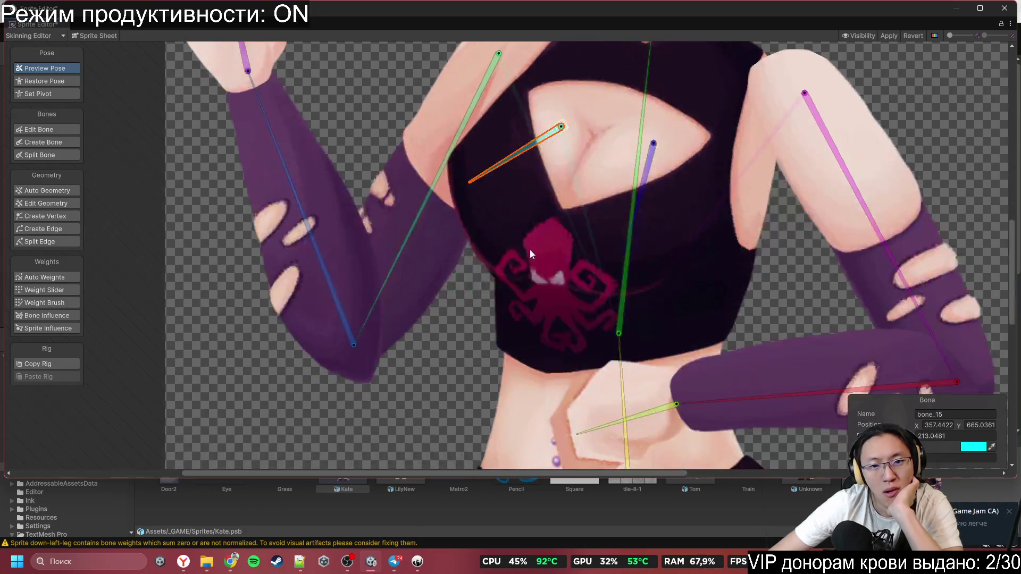
pyautogui.scroll(2, 489, 251)
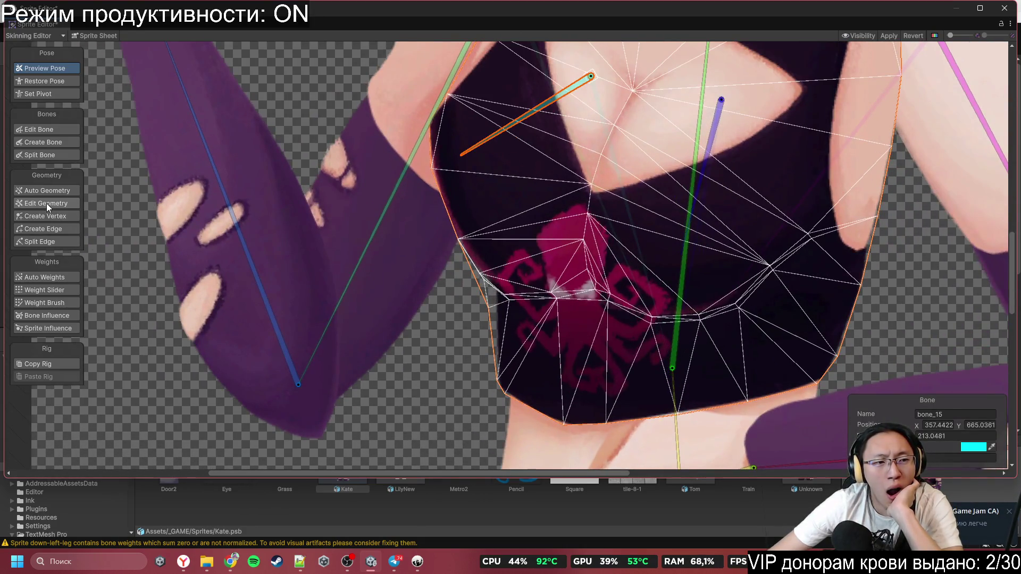
# Step: Inspect the torso sprite's mesh in Edit Geometry, around the octopus print area
pyautogui.click(46, 204)
pyautogui.scroll(5, 474, 302)
pyautogui.scroll(-5, 489, 234)
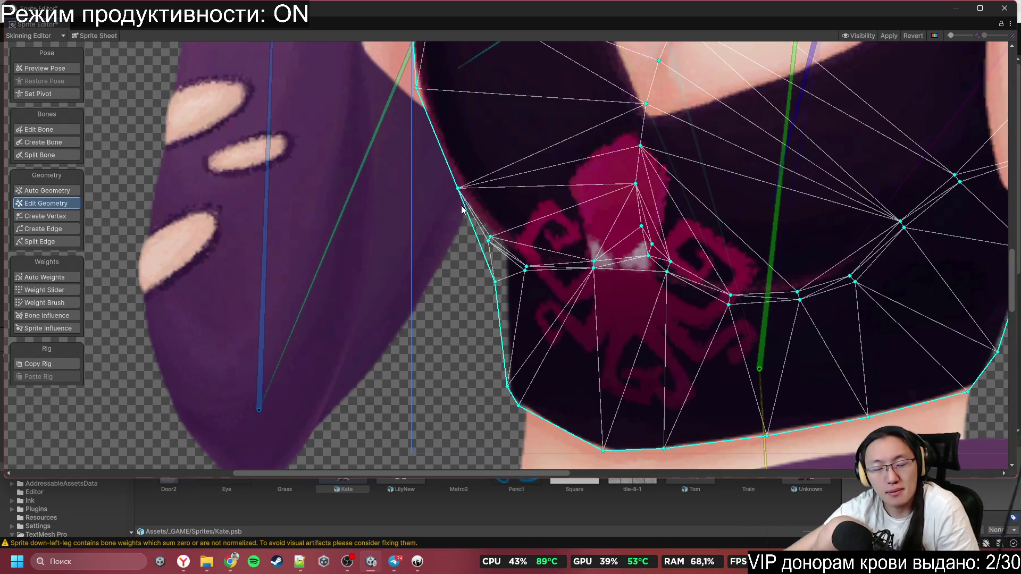
pyautogui.moveTo(462, 209); pyautogui.dragTo(390, 304)
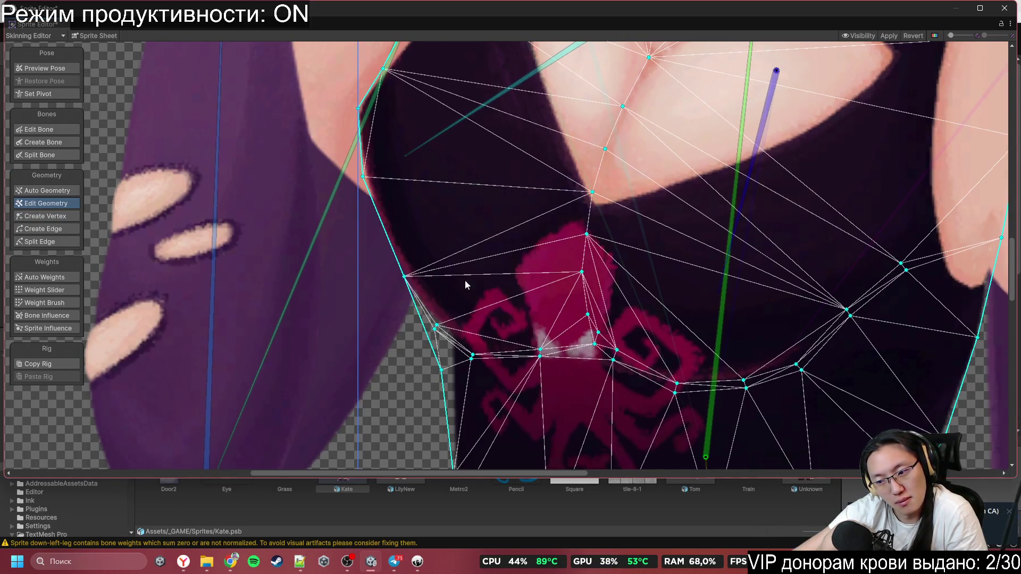
pyautogui.scroll(-4, 518, 315)
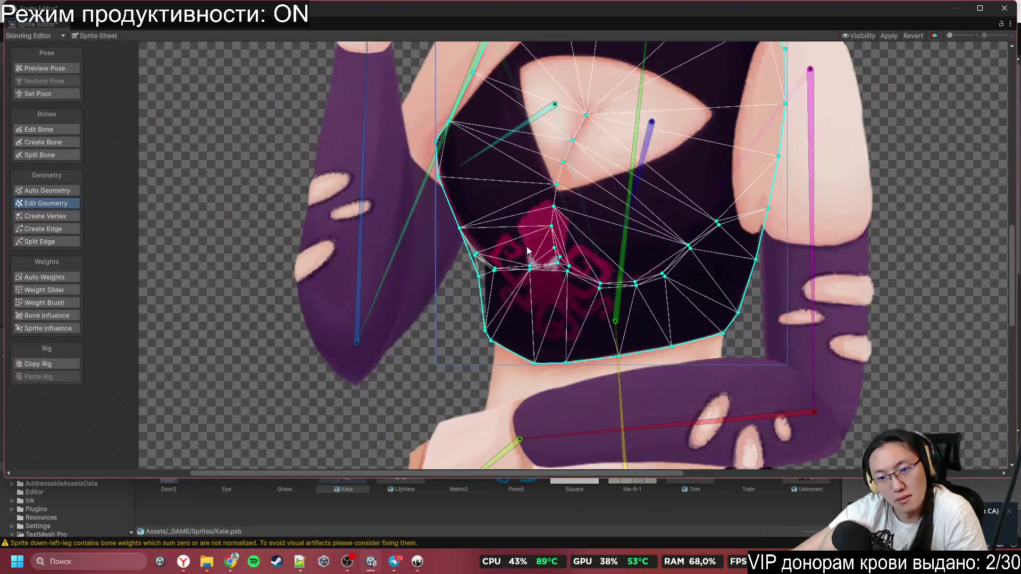
pyautogui.scroll(-2, 595, 266)
# Step: In Preview Pose, rotate the blue chest bone and bone_15 down-left to test the torso mesh
pyautogui.click(68, 68)
pyautogui.moveTo(630, 203)
pyautogui.mouseDown()
pyautogui.moveTo(638, 254)
pyautogui.moveTo(610, 254)
pyautogui.moveTo(618, 247)
pyautogui.mouseUp()
pyautogui.moveTo(525, 193)
pyautogui.mouseDown()
pyautogui.moveTo(508, 215)
pyautogui.moveTo(502, 208)
pyautogui.moveTo(503, 226)
pyautogui.mouseUp()
pyautogui.scroll(2, 506, 278)
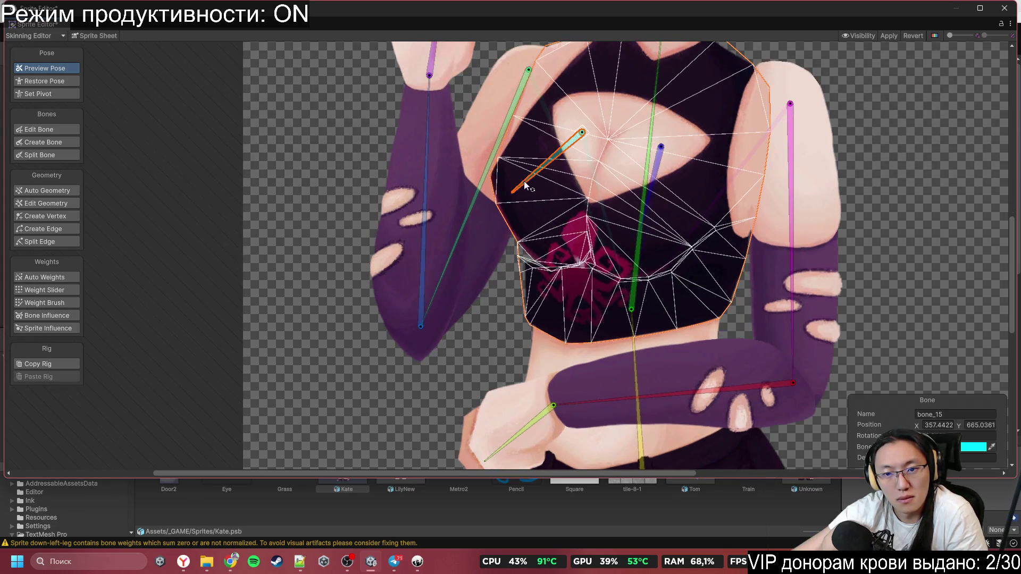
pyautogui.scroll(3, 521, 310)
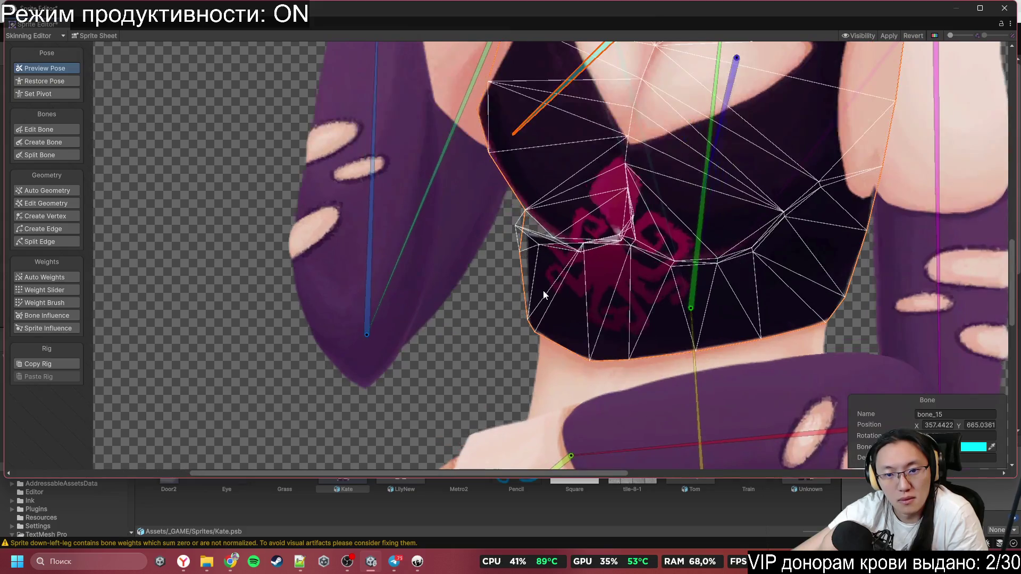
# Step: Show the top mesh's bone weights and smooth them along its left and torso edges
pyautogui.click(45, 290)
pyautogui.scroll(3, 479, 256)
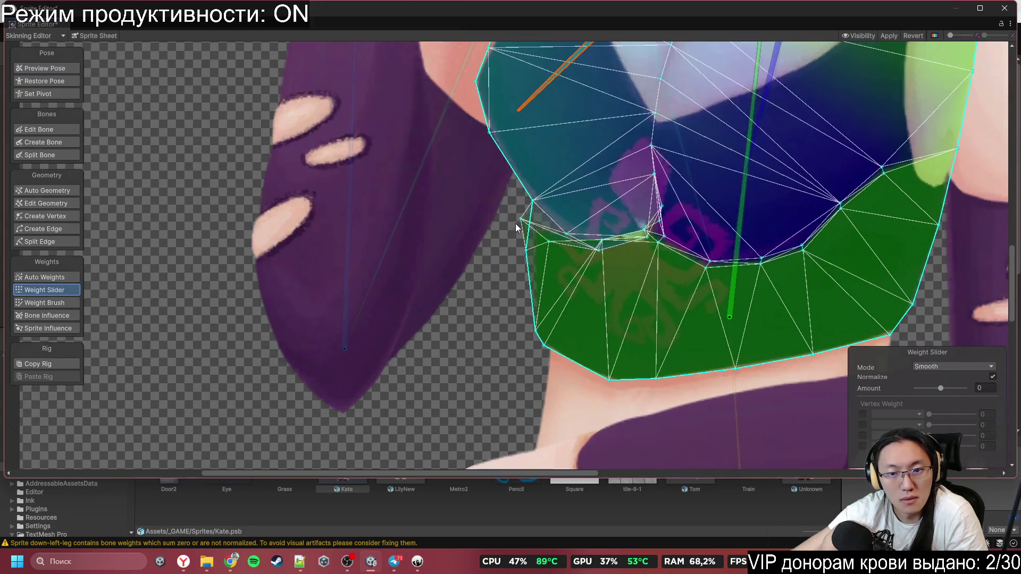
pyautogui.click(42, 304)
pyautogui.moveTo(494, 247)
pyautogui.mouseDown()
pyautogui.moveTo(590, 228)
pyautogui.moveTo(566, 256)
pyautogui.moveTo(620, 212)
pyautogui.moveTo(580, 259)
pyautogui.moveTo(629, 223)
pyautogui.moveTo(568, 262)
pyautogui.moveTo(611, 255)
pyautogui.moveTo(624, 213)
pyautogui.moveTo(583, 259)
pyautogui.moveTo(608, 216)
pyautogui.moveTo(496, 175)
pyautogui.moveTo(548, 234)
pyautogui.mouseUp()
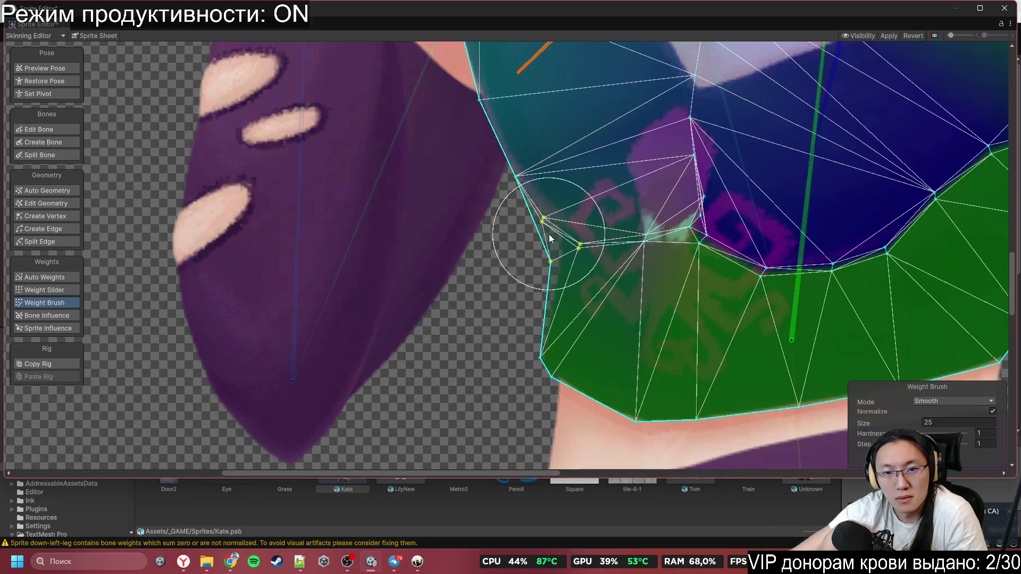
pyautogui.scroll(-3, 549, 233)
pyautogui.moveTo(498, 214)
pyautogui.mouseDown()
pyautogui.moveTo(472, 227)
pyautogui.moveTo(449, 192)
pyautogui.moveTo(450, 226)
pyautogui.moveTo(689, 207)
pyautogui.mouseUp()
# Step: Select the chest bone and smooth weights across the torso's upper right and right side
pyautogui.click(687, 166)
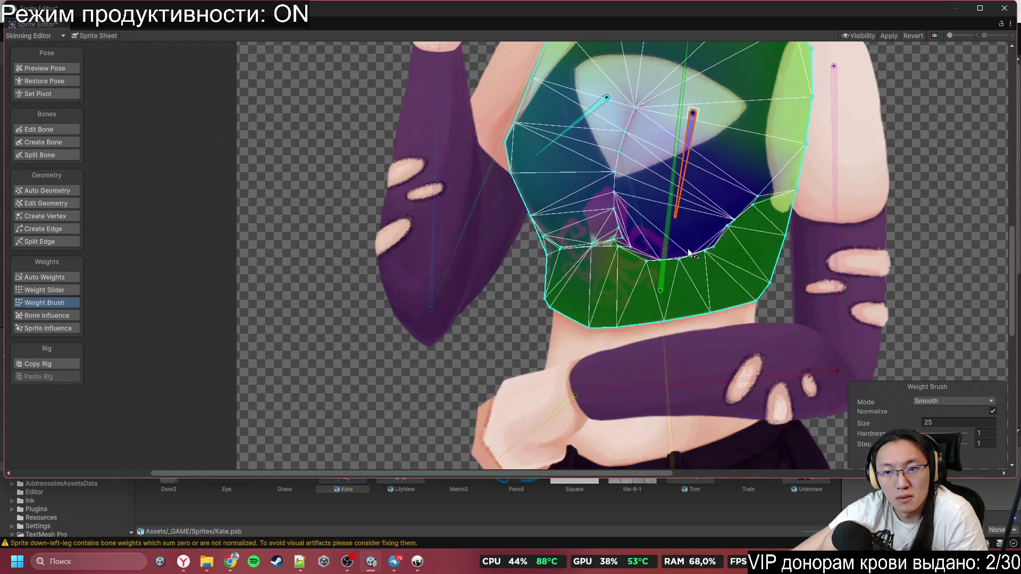
pyautogui.moveTo(687, 301)
pyautogui.mouseDown()
pyautogui.moveTo(677, 308)
pyautogui.moveTo(696, 314)
pyautogui.moveTo(758, 185)
pyautogui.mouseUp()
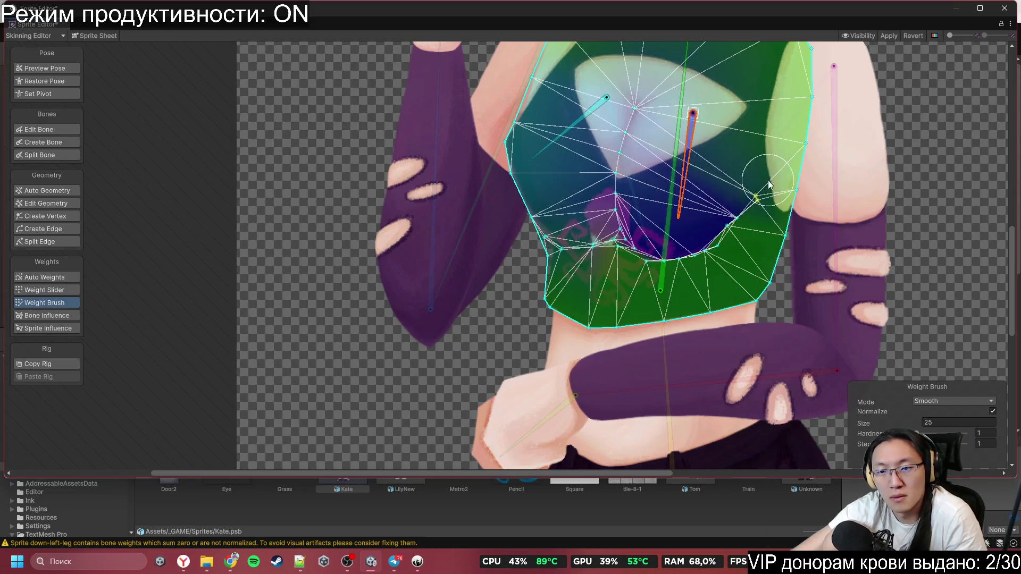
pyautogui.moveTo(677, 204)
pyautogui.mouseDown()
pyautogui.moveTo(657, 225)
pyautogui.moveTo(677, 280)
pyautogui.moveTo(667, 275)
pyautogui.mouseUp()
pyautogui.scroll(-4, 667, 272)
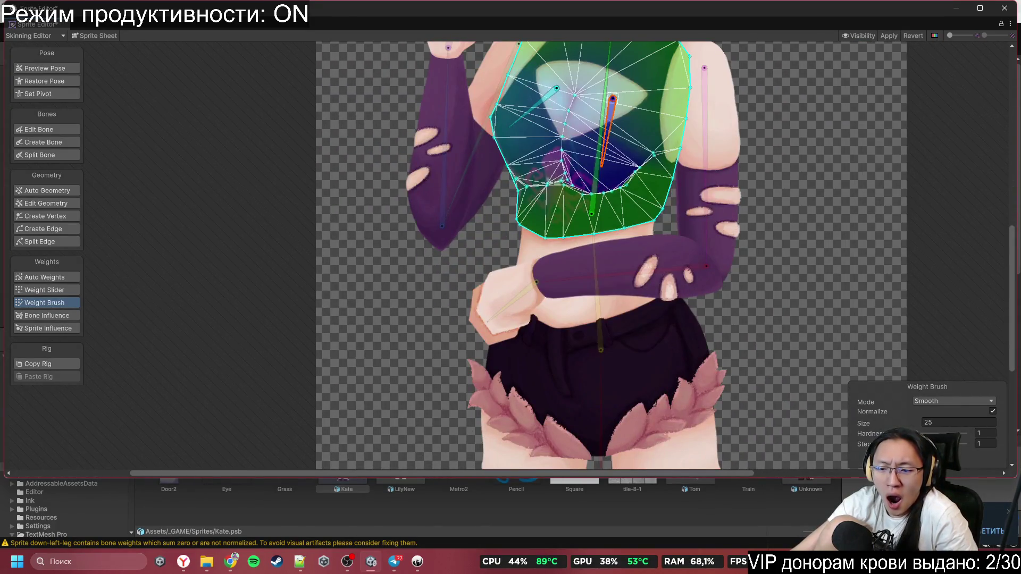
pyautogui.click(842, 479)
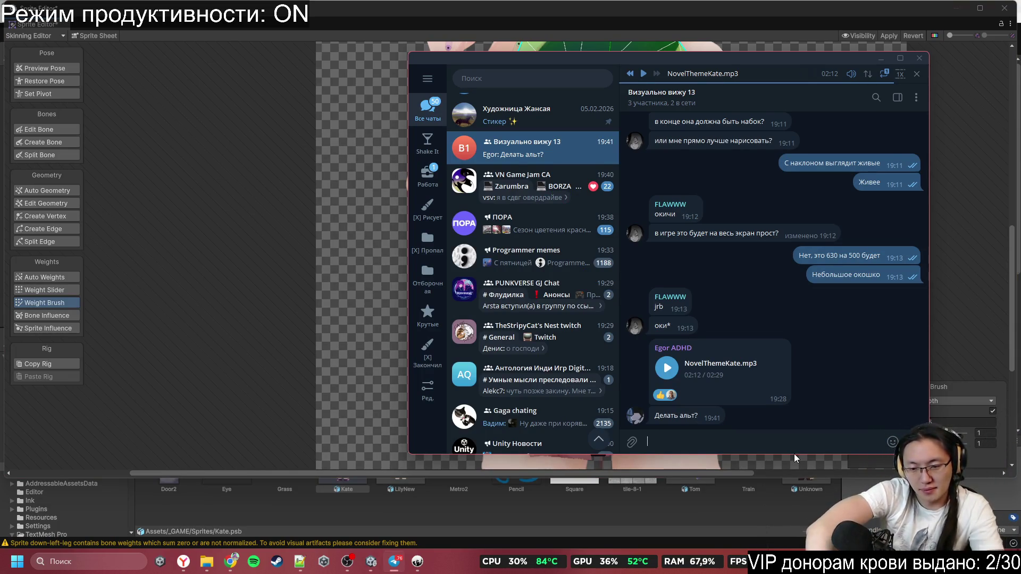
# Step: Reply 'Да' in the Визуально вижу 13 Telegram chat
pyautogui.write('Мо')
pyautogui.press('BackSpace')
pyautogui.press('BackSpace')
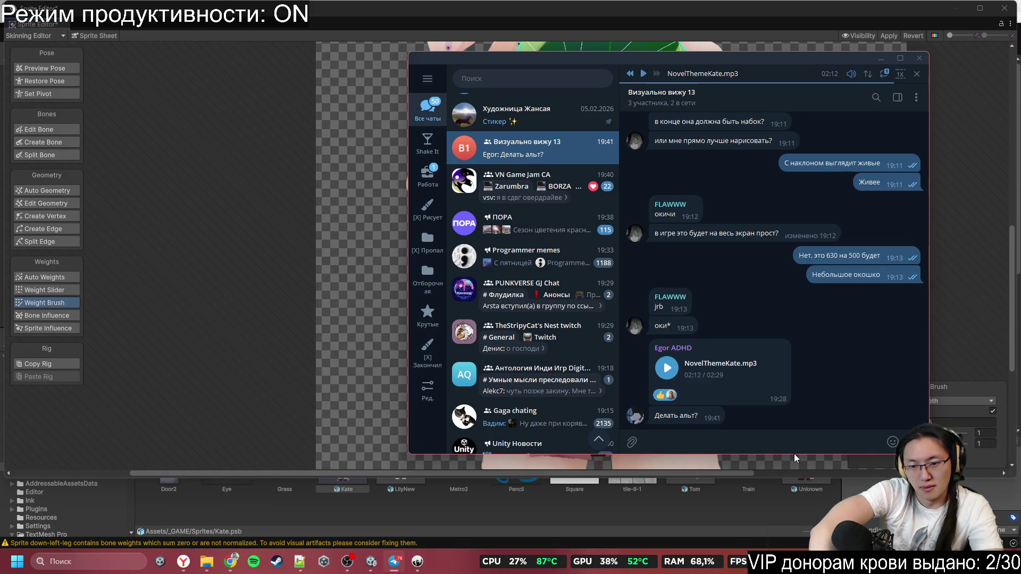
pyautogui.write('Да')
pyautogui.press('Return')
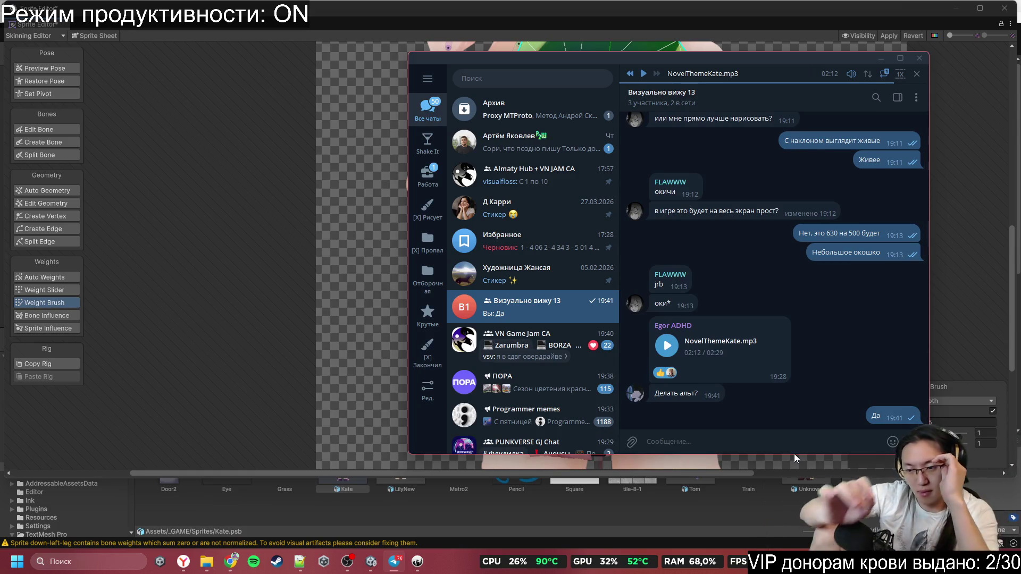
# Step: Send a note still waiting on a teammate, then ask 'Ты не забыл его отправит?'
pyautogui.write('И кос')
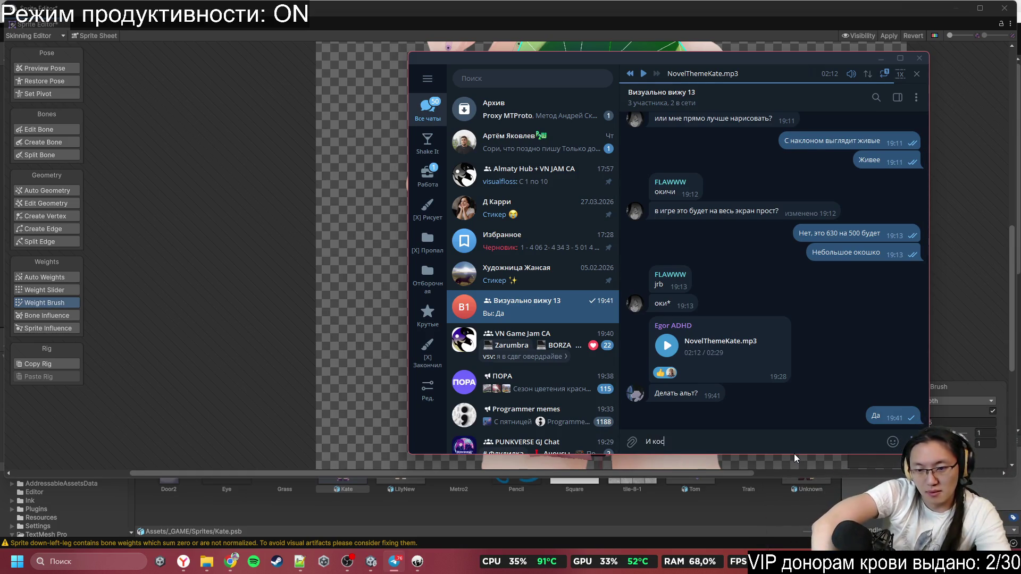
pyautogui.press('BackSpace')
pyautogui.press('BackSpace')
pyautogui.press('BackSpace')
pyautogui.write('Костя')
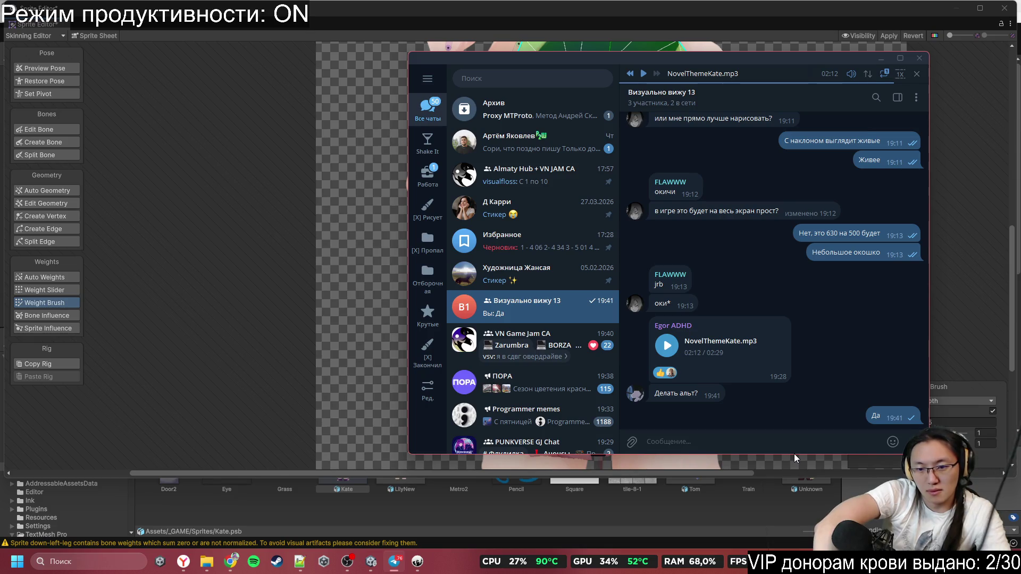
pyautogui.write('на вс')
pyautogui.write('ё ещ')
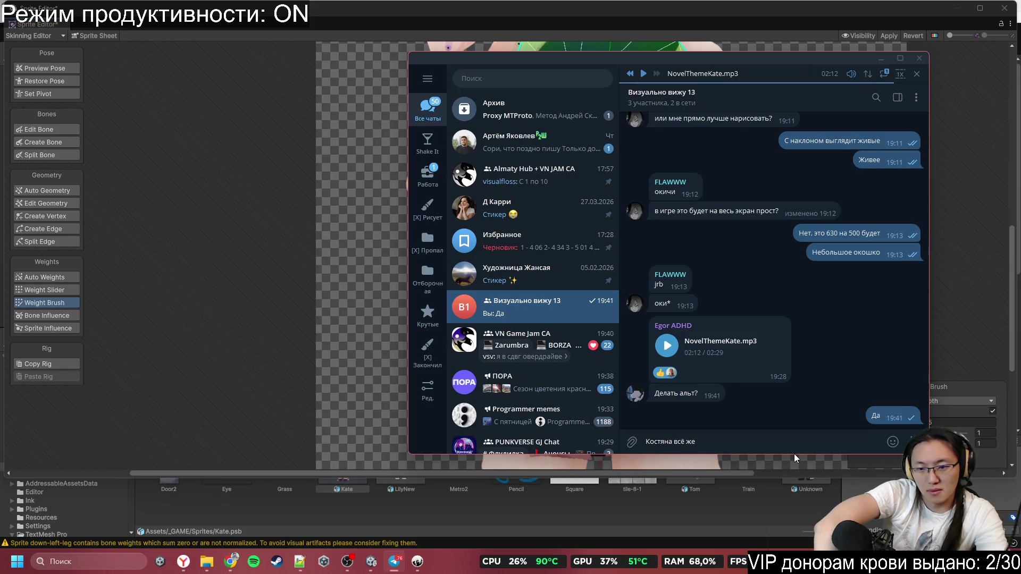
pyautogui.write('ё жду')
pyautogui.press('Return')
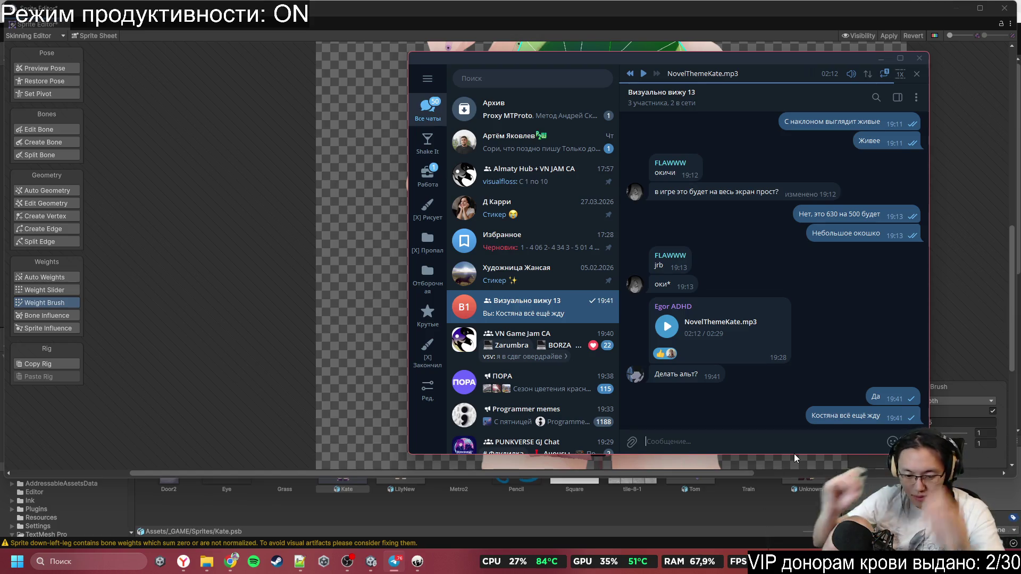
pyautogui.write('Ты не')
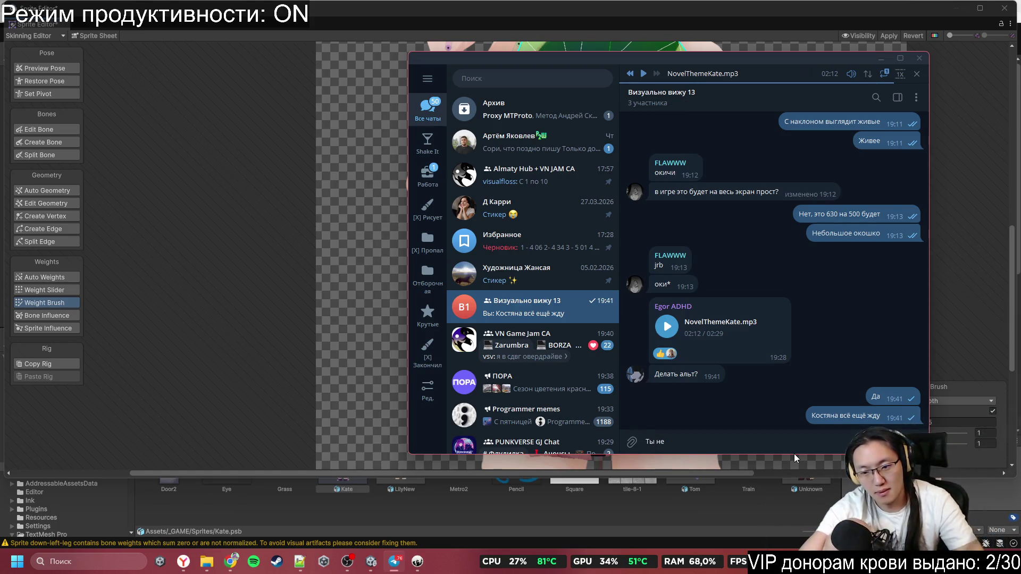
pyautogui.write(' забыл его')
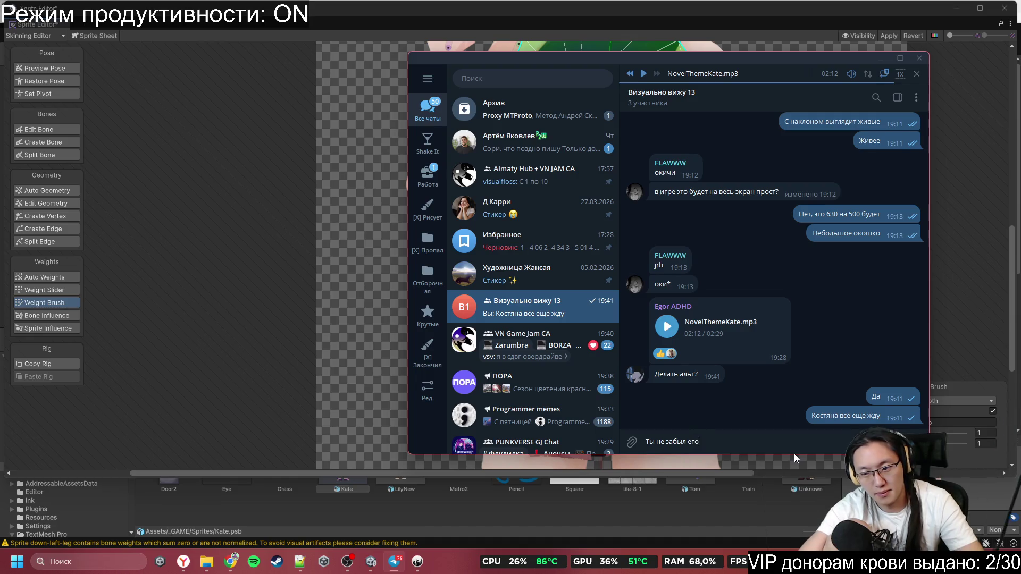
pyautogui.write(' отправит?')
pyautogui.press('Return')
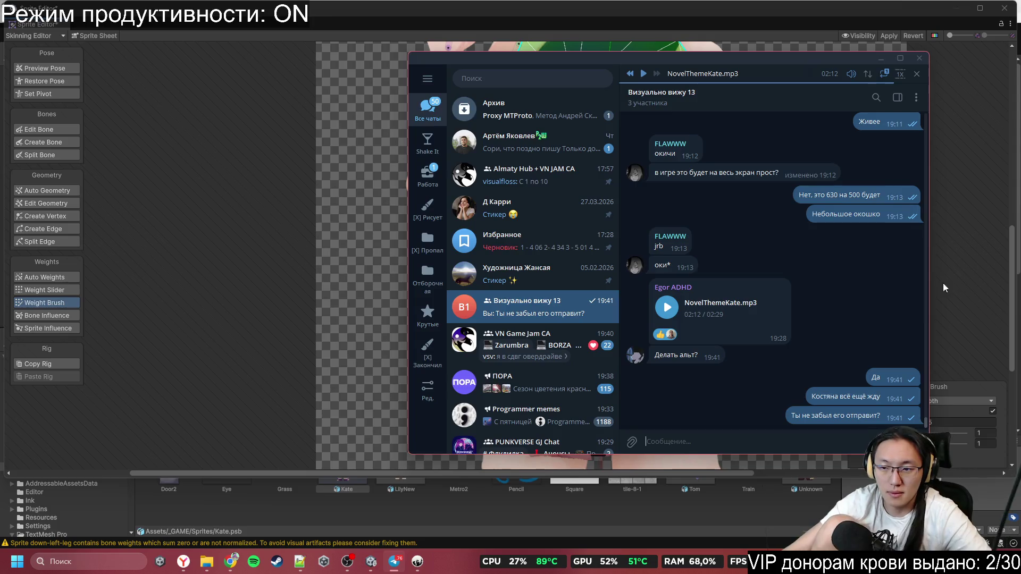
pyautogui.click(930, 282)
# Step: Select the forearm and raised-arm bones and rotate the head back and forth to test
pyautogui.moveTo(748, 302); pyautogui.dragTo(625, 337)
pyautogui.click(589, 228)
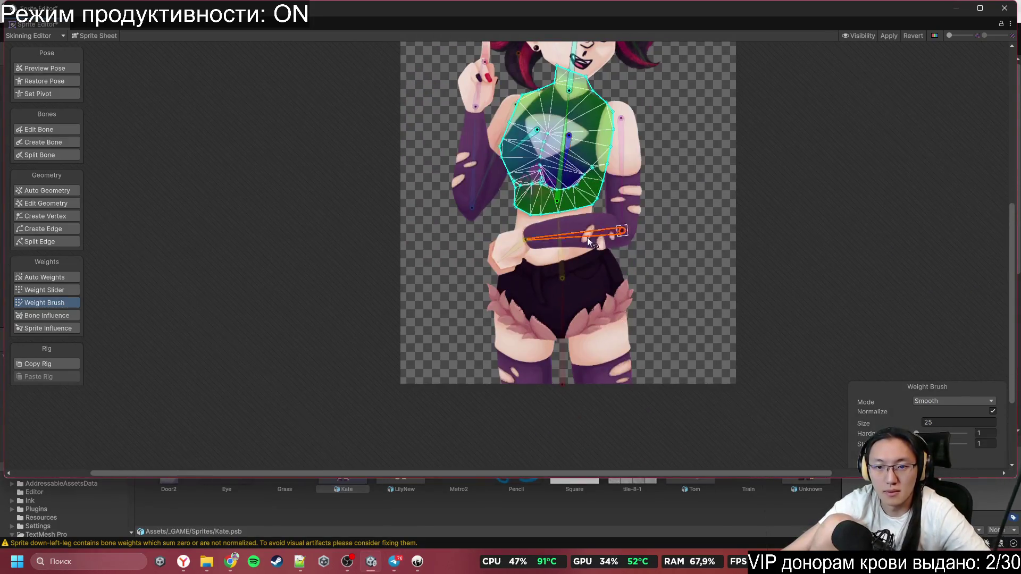
pyautogui.click(456, 161)
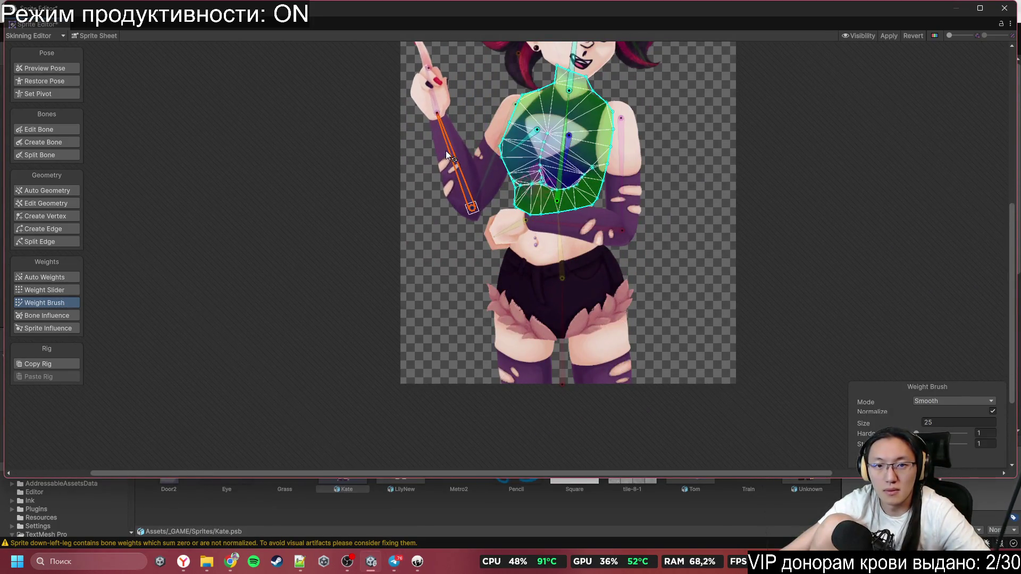
pyautogui.scroll(3, 445, 151)
pyautogui.moveTo(578, 222)
pyautogui.mouseDown()
pyautogui.moveTo(561, 213)
pyautogui.moveTo(604, 198)
pyautogui.moveTo(560, 222)
pyautogui.mouseUp()
# Step: Swing the earring bone up onto the ear
pyautogui.scroll(2, 532, 252)
pyautogui.moveTo(503, 294)
pyautogui.mouseDown()
pyautogui.moveTo(497, 320)
pyautogui.moveTo(493, 230)
pyautogui.moveTo(484, 260)
pyautogui.moveTo(495, 262)
pyautogui.mouseUp()
pyautogui.moveTo(531, 168)
pyautogui.mouseDown()
pyautogui.moveTo(509, 175)
pyautogui.moveTo(515, 202)
pyautogui.mouseUp()
pyautogui.scroll(5, 528, 219)
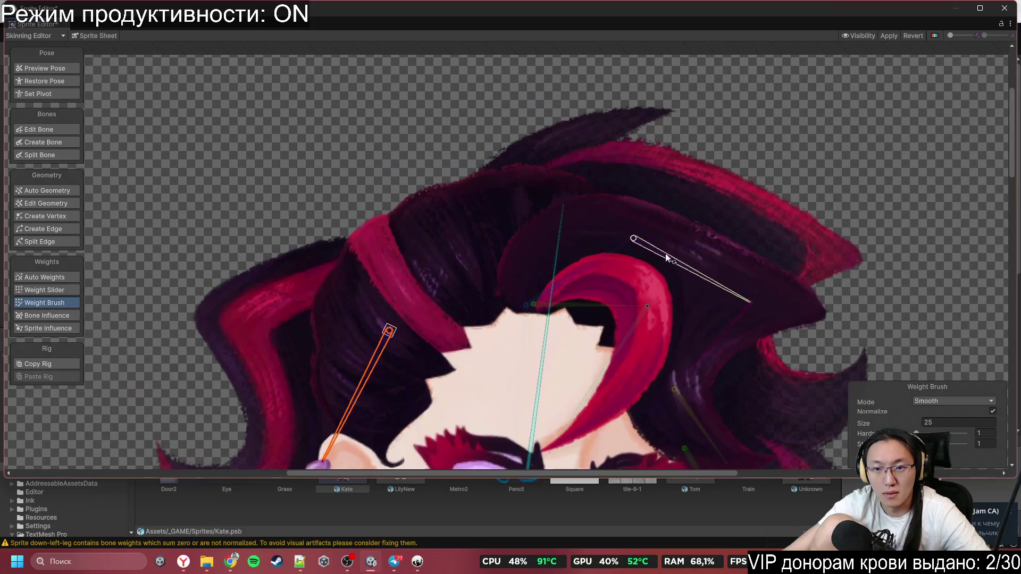
# Step: Rotate the top-of-head hair bone and hair strand bones to test their deformation
pyautogui.click(699, 251)
pyautogui.moveTo(745, 299)
pyautogui.mouseDown()
pyautogui.moveTo(783, 390)
pyautogui.moveTo(812, 395)
pyautogui.moveTo(777, 451)
pyautogui.moveTo(692, 344)
pyautogui.mouseUp()
pyautogui.moveTo(547, 286)
pyautogui.mouseDown()
pyautogui.moveTo(531, 272)
pyautogui.moveTo(586, 321)
pyautogui.mouseUp()
pyautogui.moveTo(666, 441)
pyautogui.mouseDown()
pyautogui.moveTo(575, 298)
pyautogui.moveTo(665, 391)
pyautogui.moveTo(713, 371)
pyautogui.mouseUp()
pyautogui.scroll(-5, 697, 335)
pyautogui.scroll(5, 638, 266)
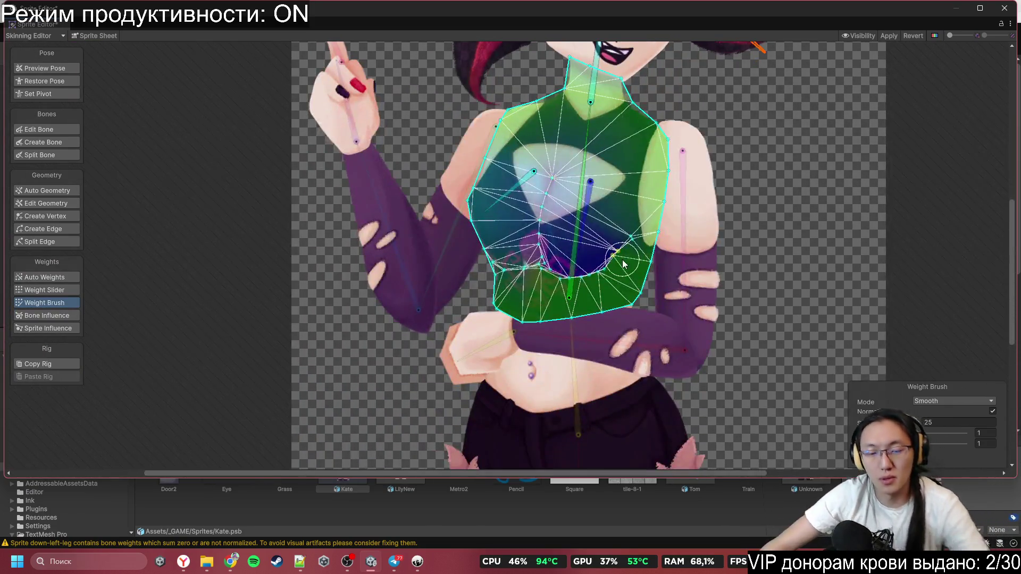
# Step: Select the belly sprite and spine bone, and set the weight brush to Add And Subtract
pyautogui.click(770, 273)
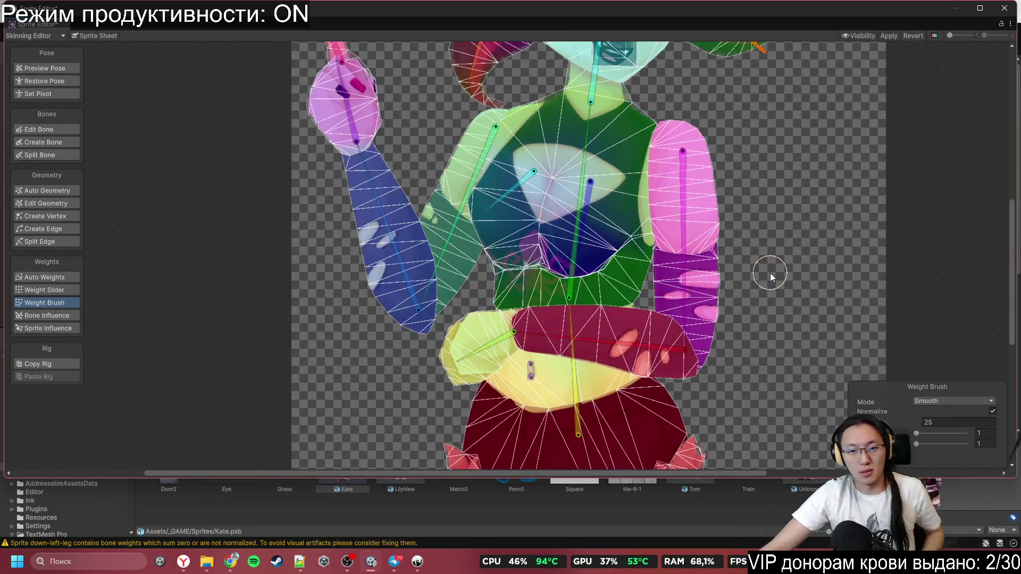
pyautogui.scroll(-2, 675, 340)
pyautogui.scroll(4, 611, 343)
pyautogui.click(547, 373)
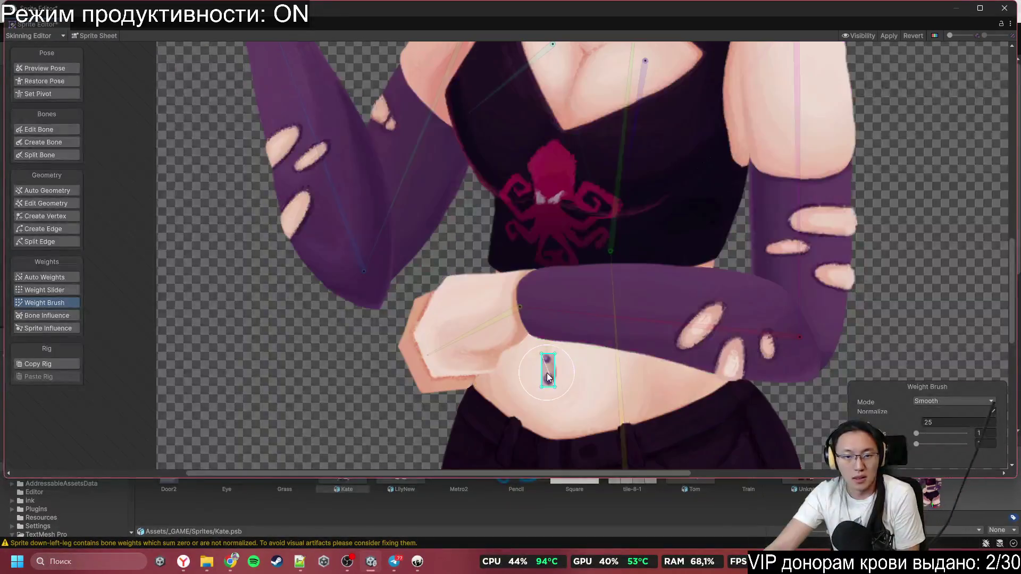
pyautogui.click(614, 340)
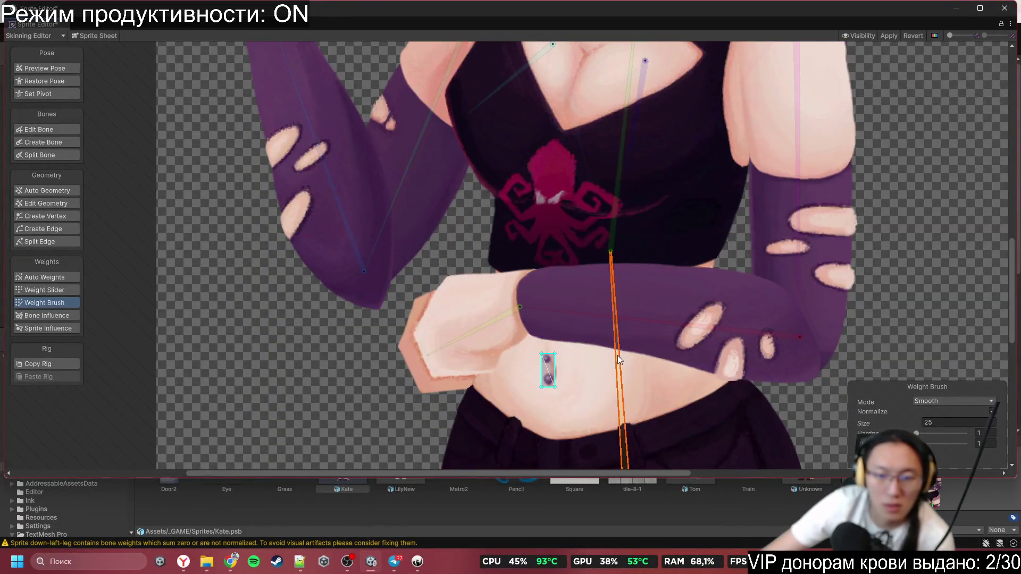
pyautogui.click(952, 401)
pyautogui.click(935, 413)
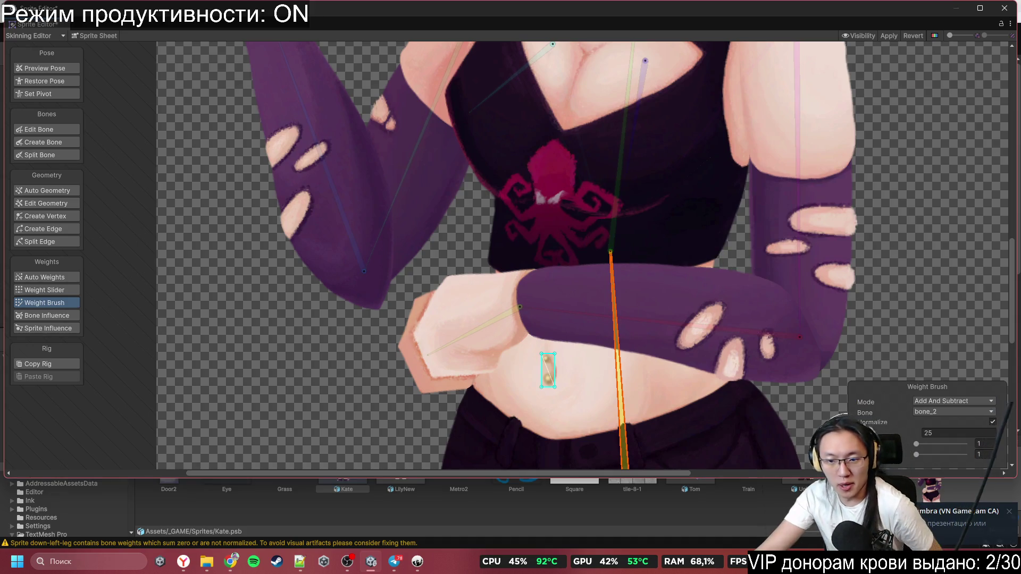
# Step: Tilt the upper body with bone_3 and lower the right arm with bone_17 to test bending
pyautogui.scroll(-3, 624, 337)
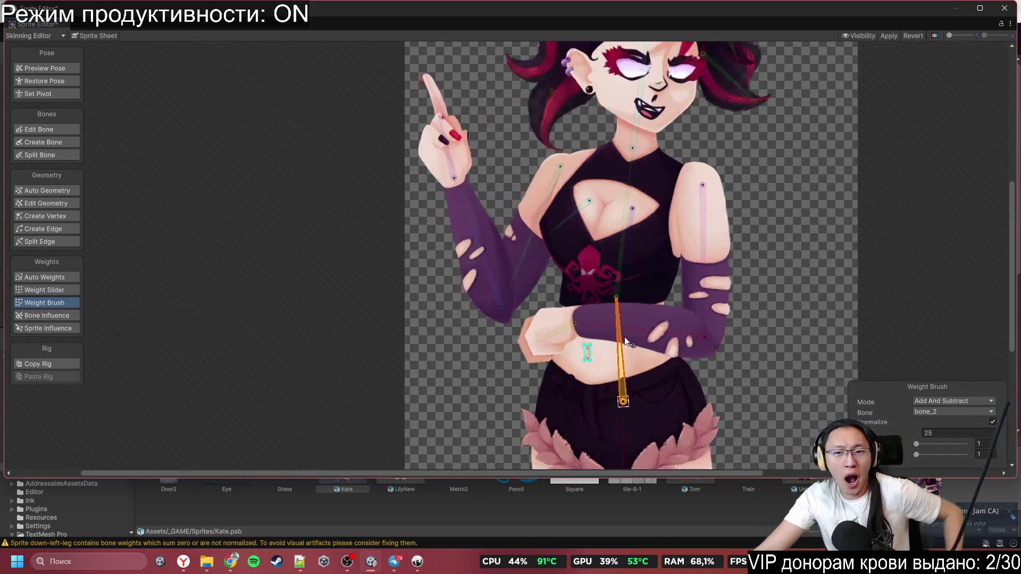
pyautogui.moveTo(626, 256)
pyautogui.mouseDown()
pyautogui.moveTo(598, 228)
pyautogui.moveTo(478, 234)
pyautogui.moveTo(627, 176)
pyautogui.moveTo(777, 168)
pyautogui.moveTo(686, 95)
pyautogui.moveTo(711, 71)
pyautogui.moveTo(715, 154)
pyautogui.mouseUp()
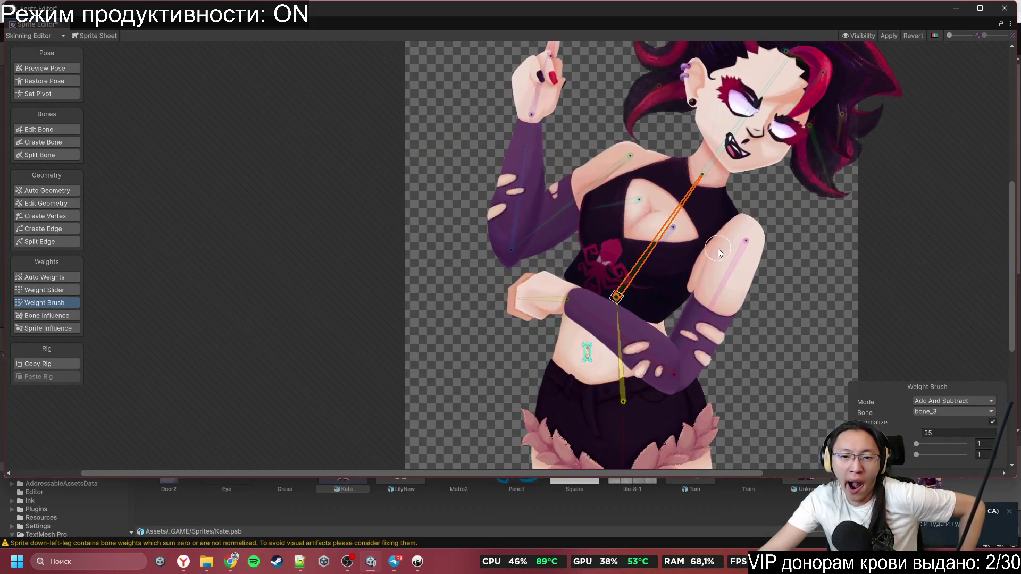
pyautogui.moveTo(721, 295); pyautogui.dragTo(766, 327)
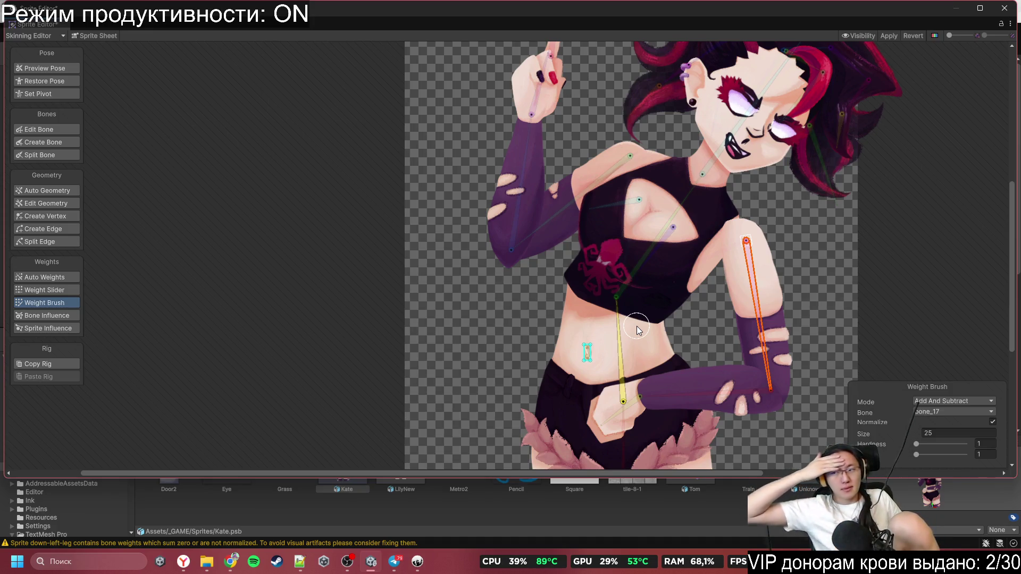
pyautogui.scroll(-4, 646, 328)
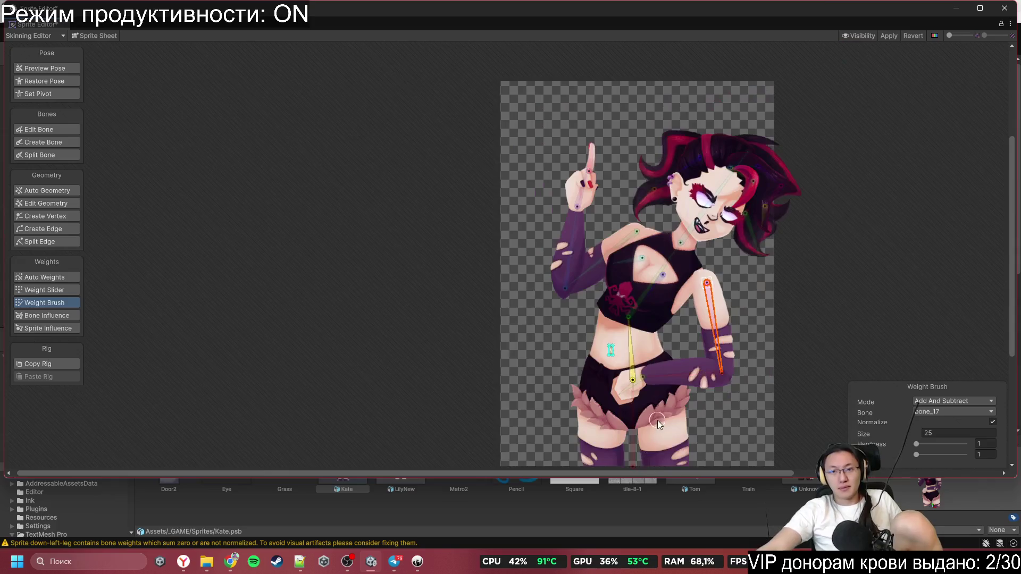
# Step: Zoom in on Kate's head and Apply the painted bone weights to the sprite
pyautogui.scroll(6, 700, 120)
pyautogui.scroll(2, 701, 120)
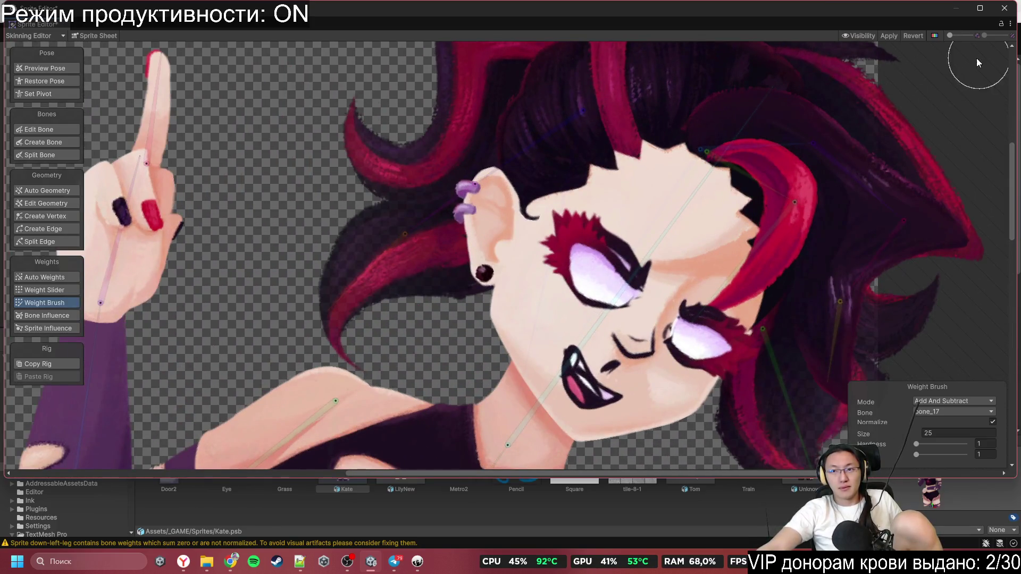
pyautogui.click(891, 36)
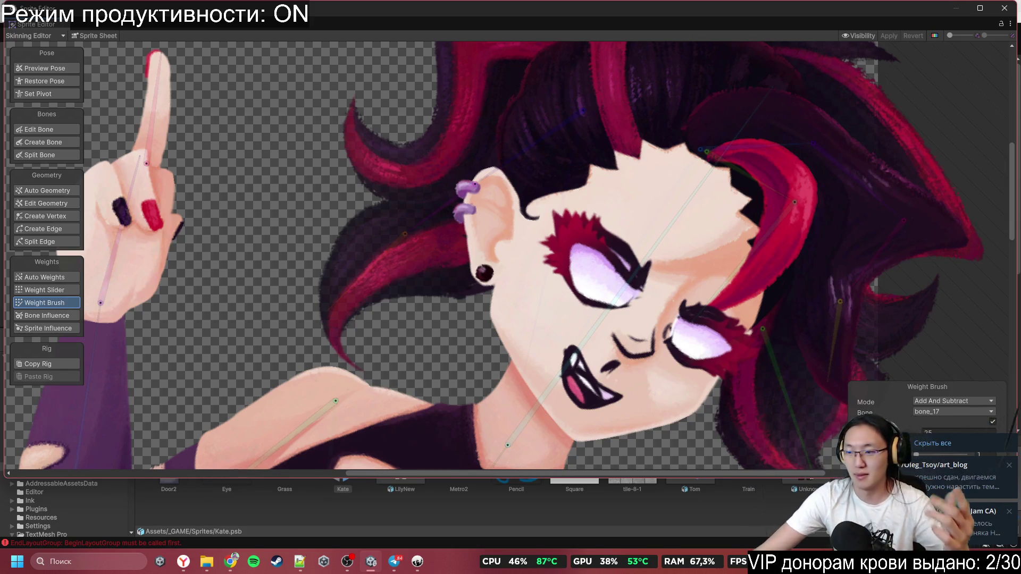
pyautogui.scroll(-5, 781, 179)
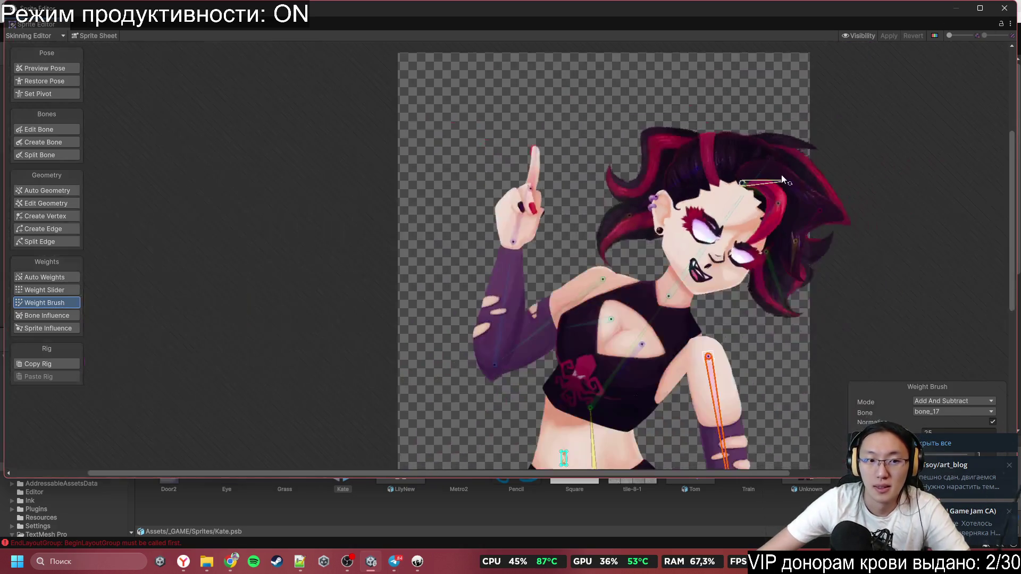
# Step: Close the Sprite Editor and switch to Chrome playing the big-band swing YouTube video
pyautogui.click(1003, 8)
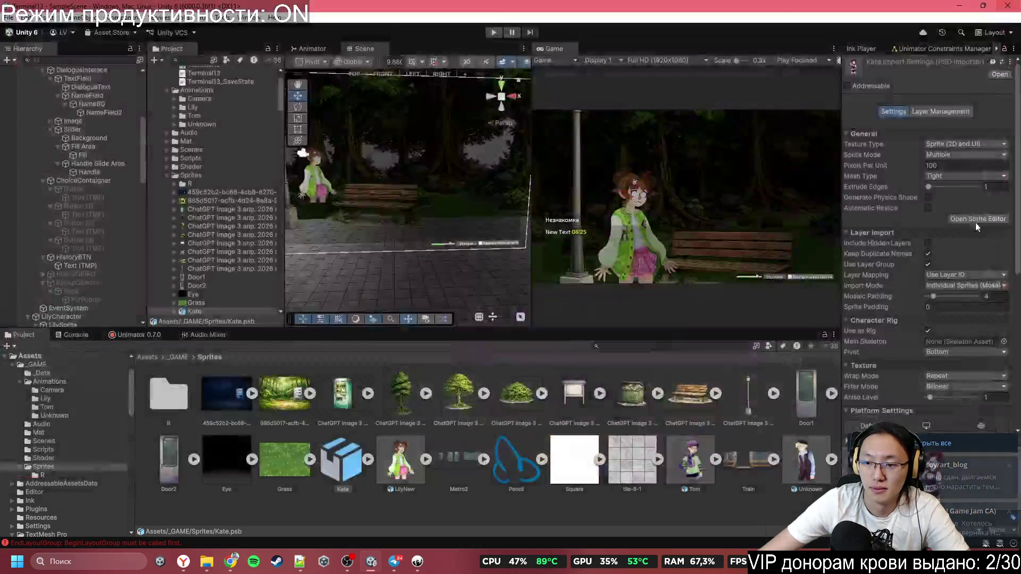
pyautogui.hotkey('alt', 'Tab')
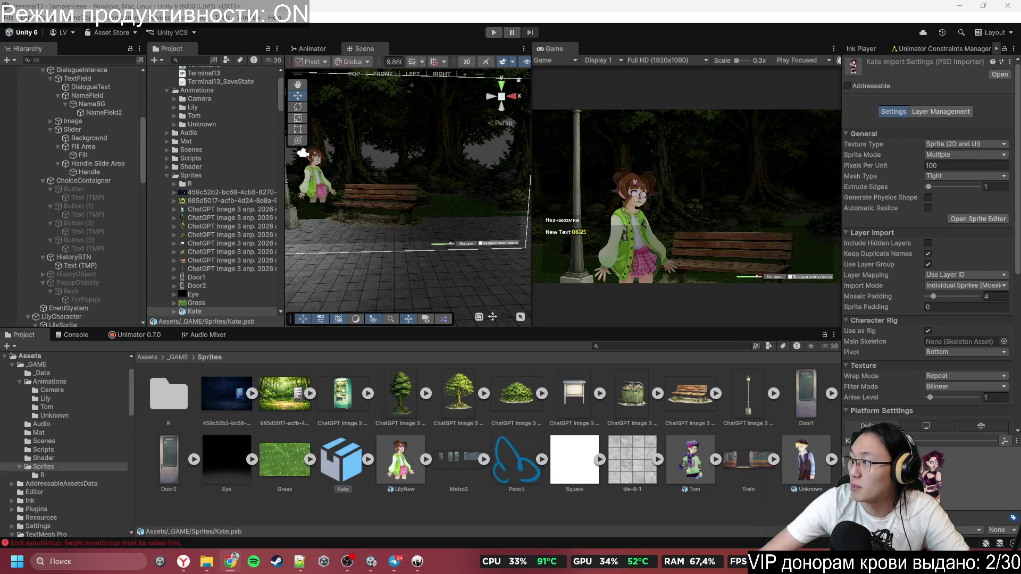
pyautogui.hotkey('alt', 'Tab')
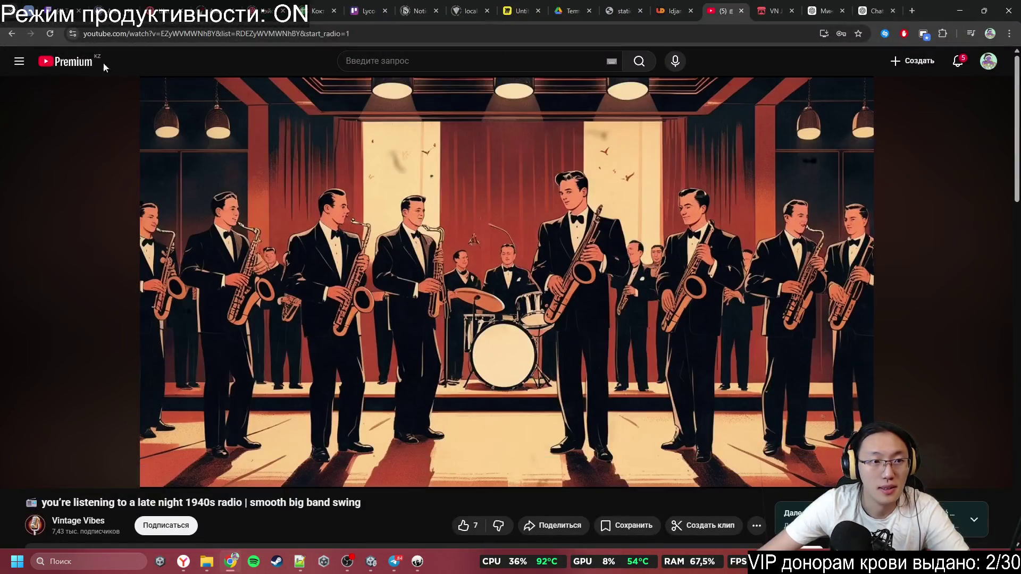
# Step: Go back to the YouTube home feed and put the cursor in the search box
pyautogui.click(90, 65)
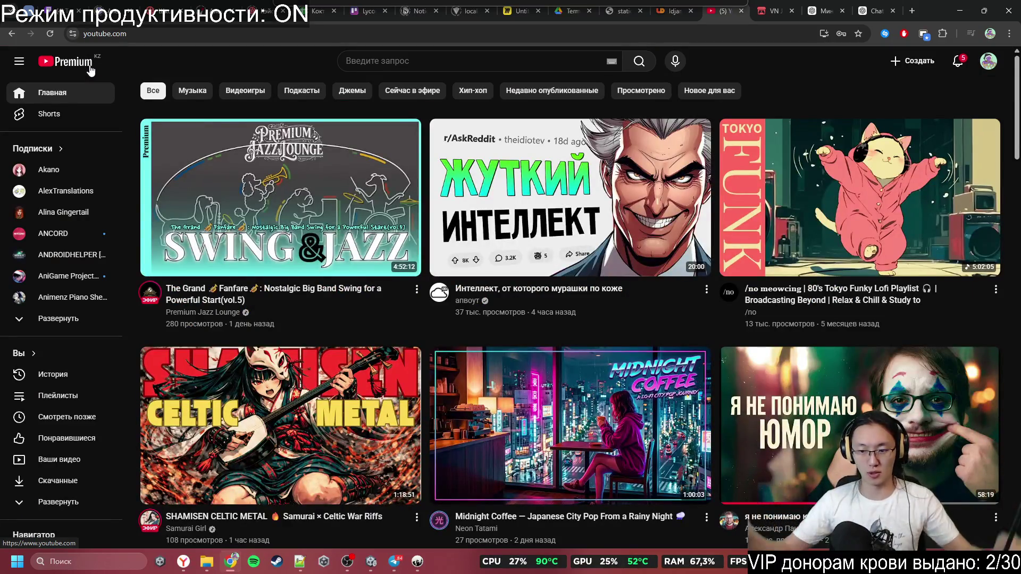
pyautogui.click(455, 62)
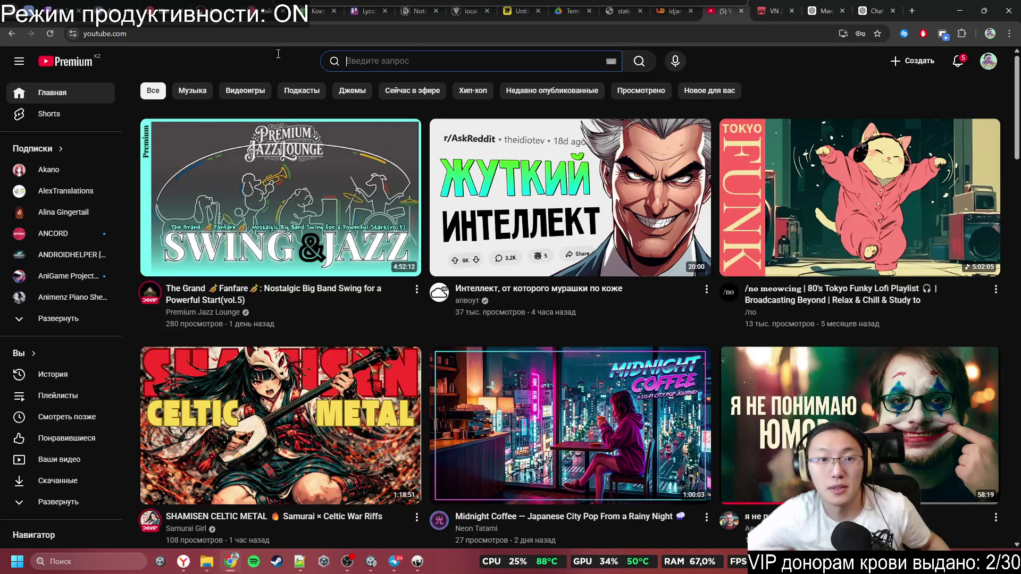
# Step: Search 'in the end karaoke' and play Linkin Park – In The End (Karaoke Version)
pyautogui.write('шт')
pyautogui.press('BackSpace')
pyautogui.press('BackSpace')
pyautogui.write('in the')
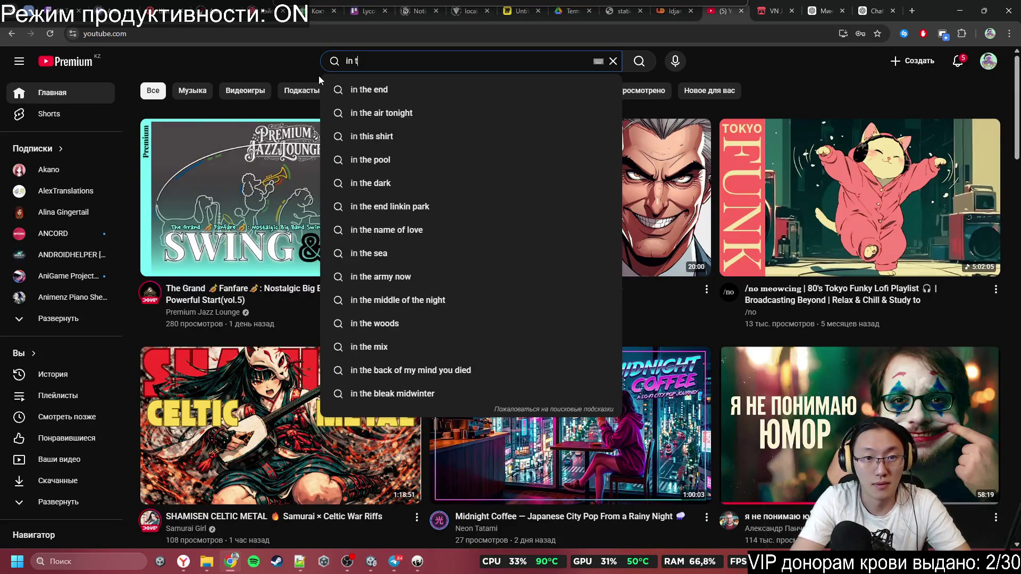
pyautogui.press('Down')
pyautogui.write('karaoke')
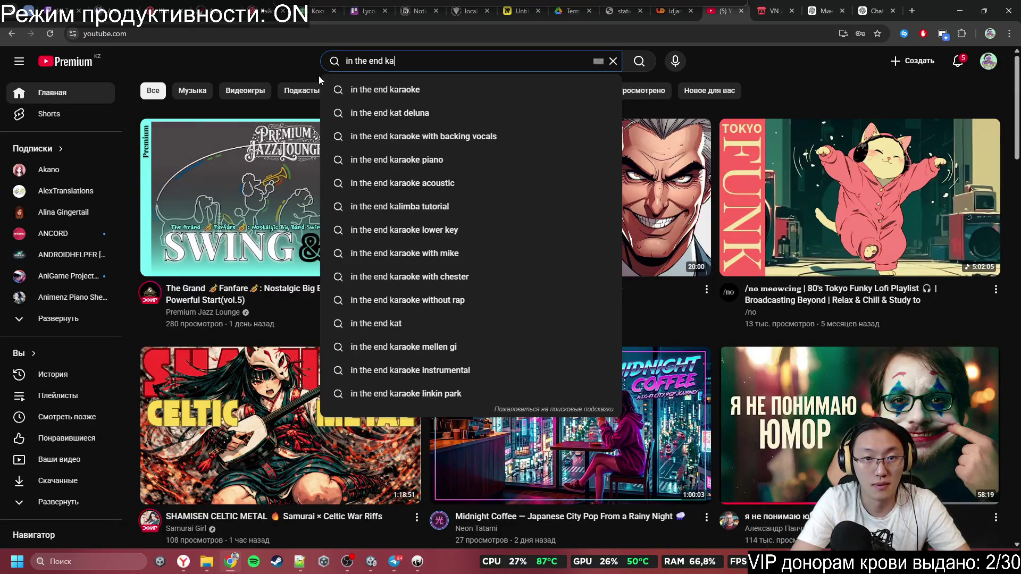
pyautogui.press('Return')
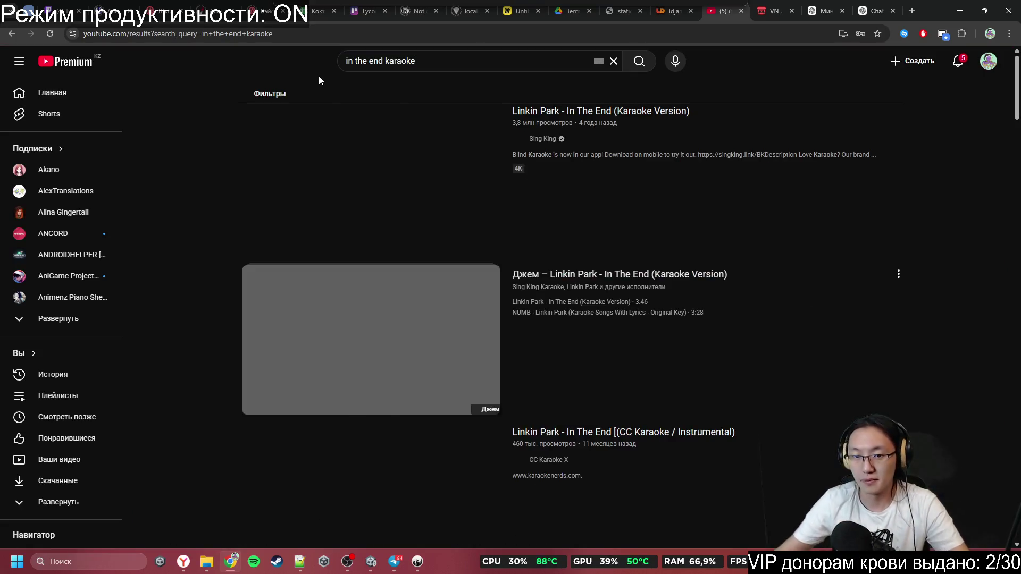
pyautogui.click(716, 113)
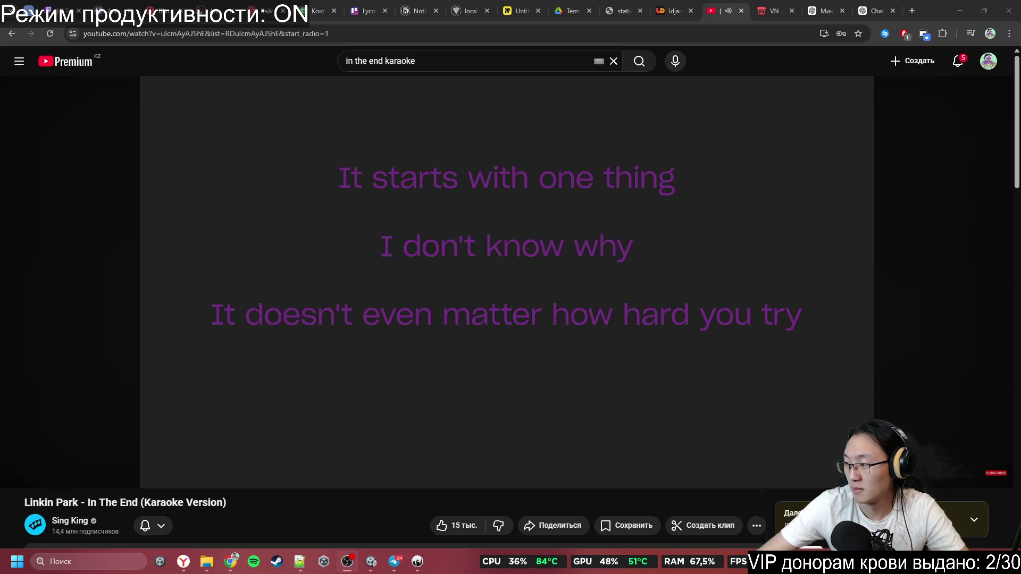
# Step: Raise the karaoke video's playback volume and switch away from the browser
pyautogui.moveTo(104, 473)
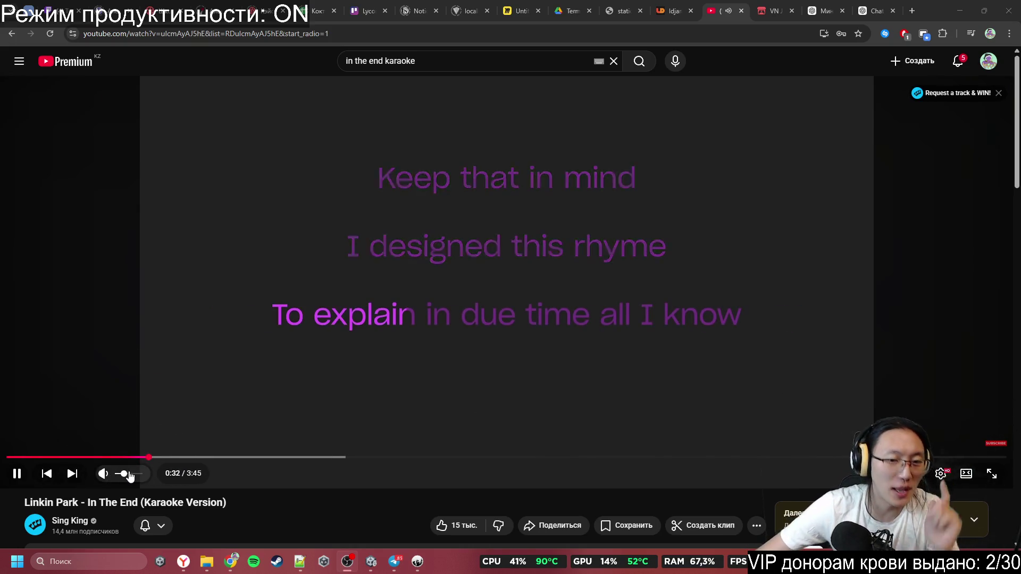
pyautogui.click(134, 474)
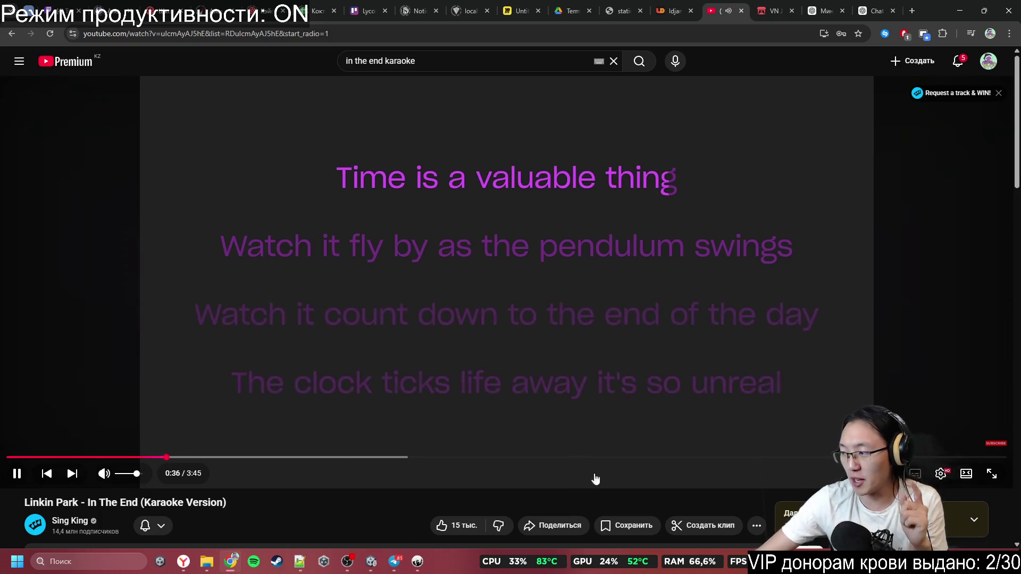
pyautogui.hotkey('alt', 'Tab')
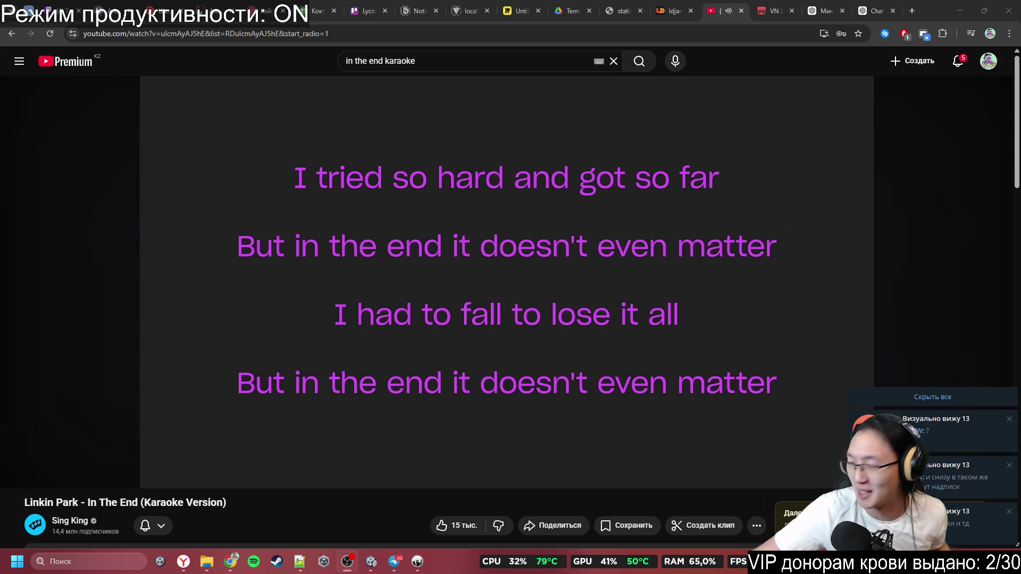
# Step: Pause the karaoke video at 3:22 and bring up the Визуально вижу 13 group chat
pyautogui.moveTo(588, 176)
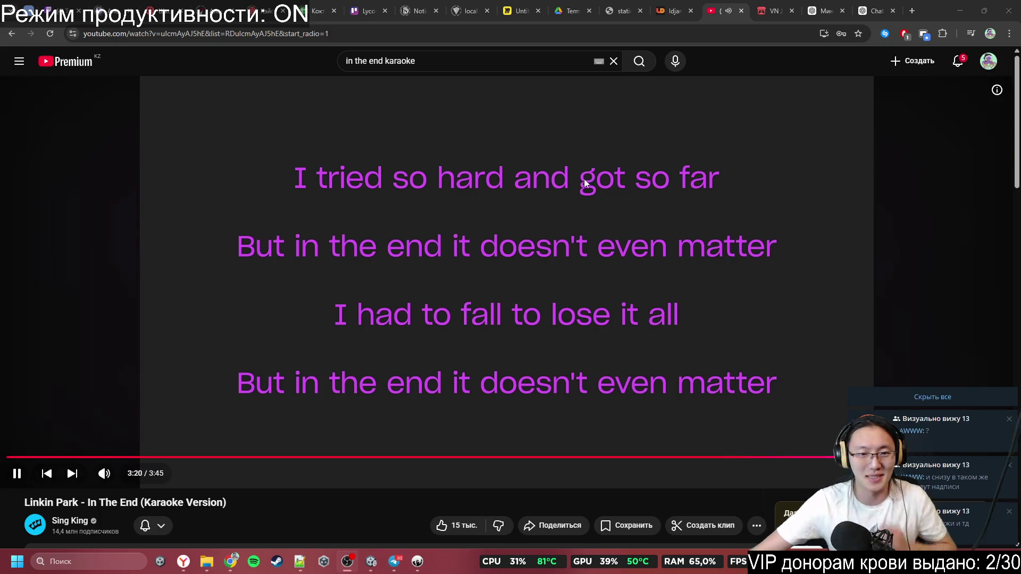
pyautogui.click(586, 234)
pyautogui.click(395, 561)
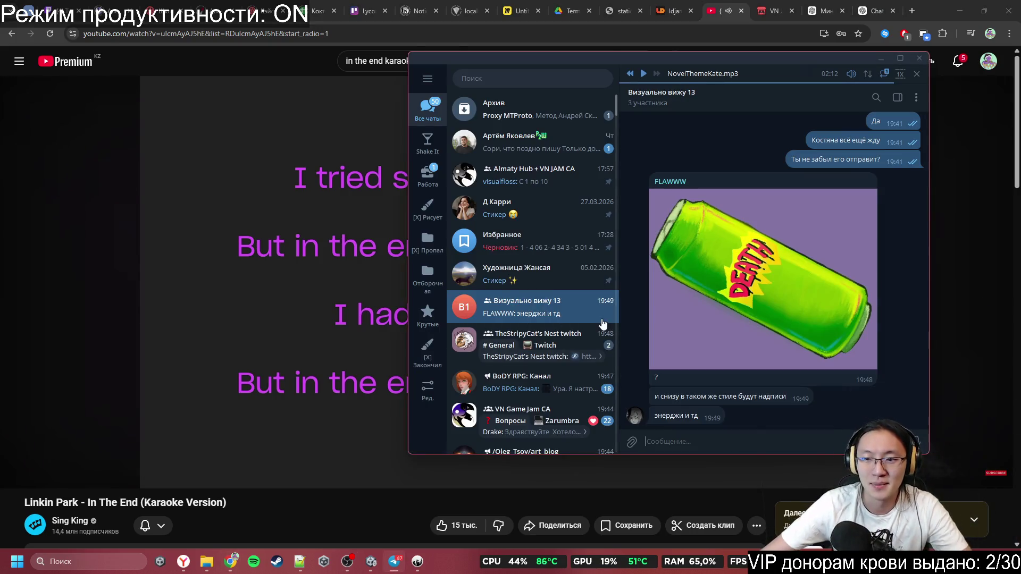
# Step: React with a thumbs-up to the teammate's energy-drink image, then return to YouTube's home feed
pyautogui.doubleClick(669, 326)
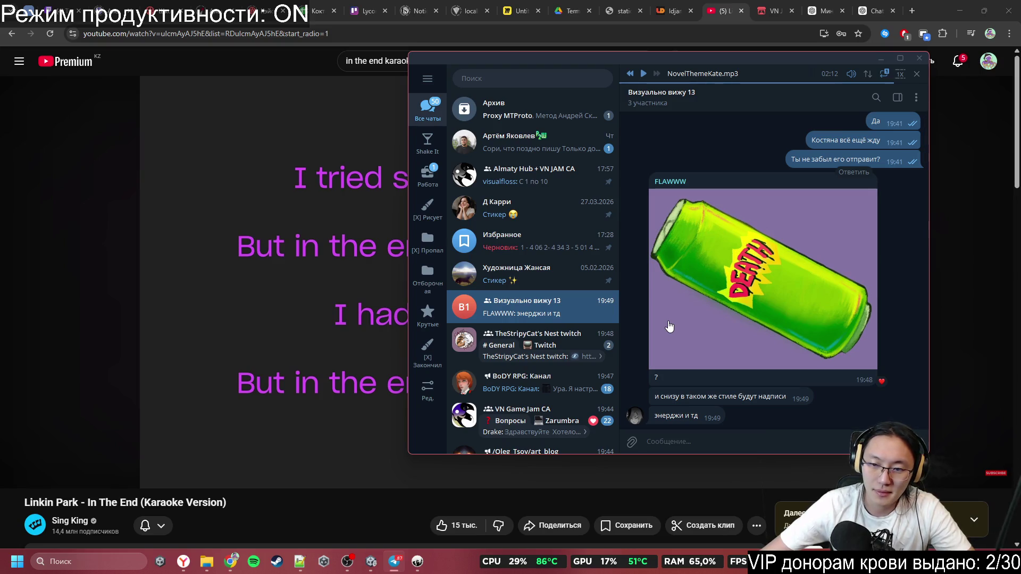
pyautogui.rightClick(823, 352)
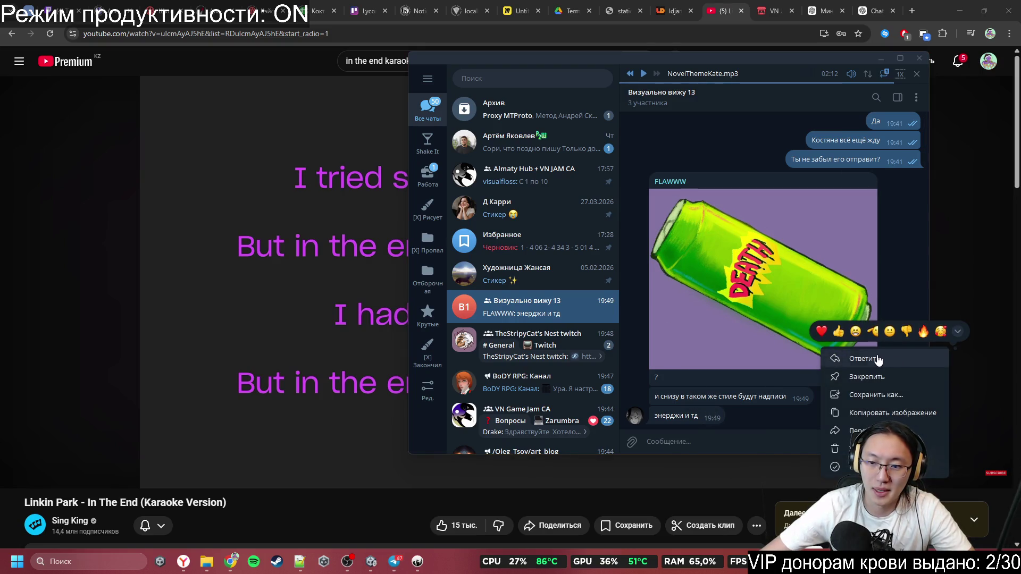
pyautogui.click(838, 331)
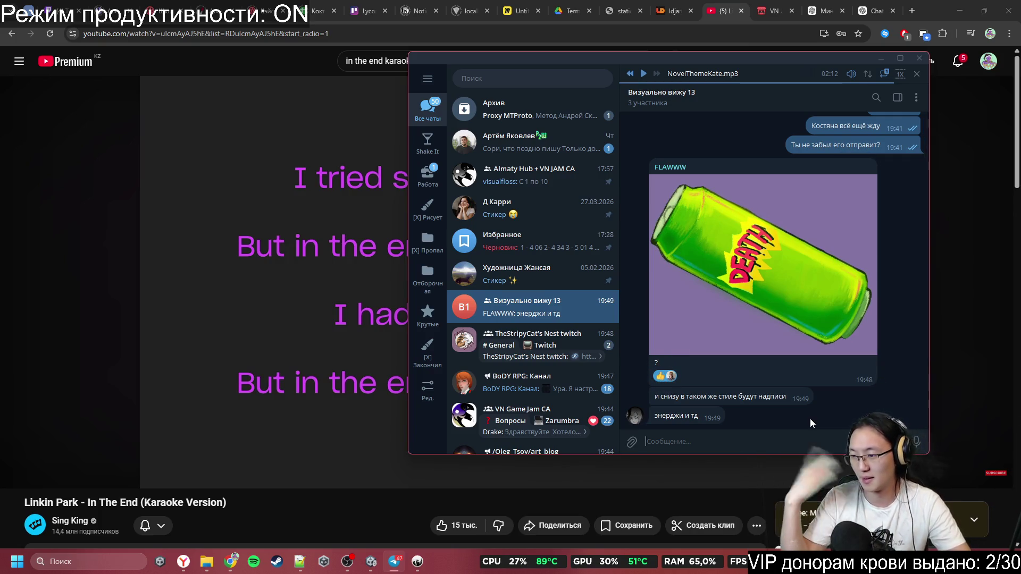
pyautogui.click(70, 61)
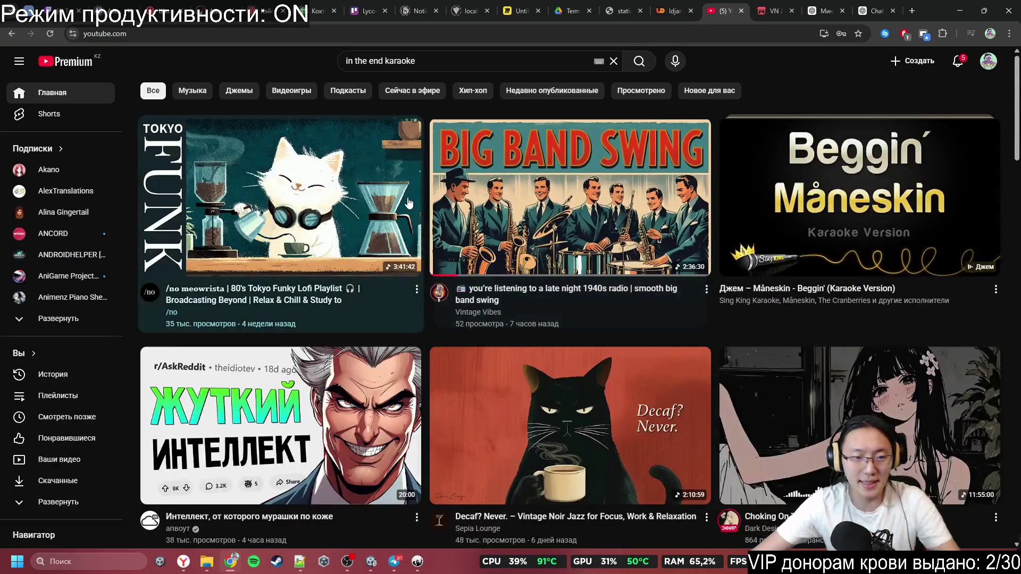
# Step: Search 'shamisen rock', play the Shamisen × Rock Work & Study BGM mix, and minimize Chrome
pyautogui.moveTo(380, 213)
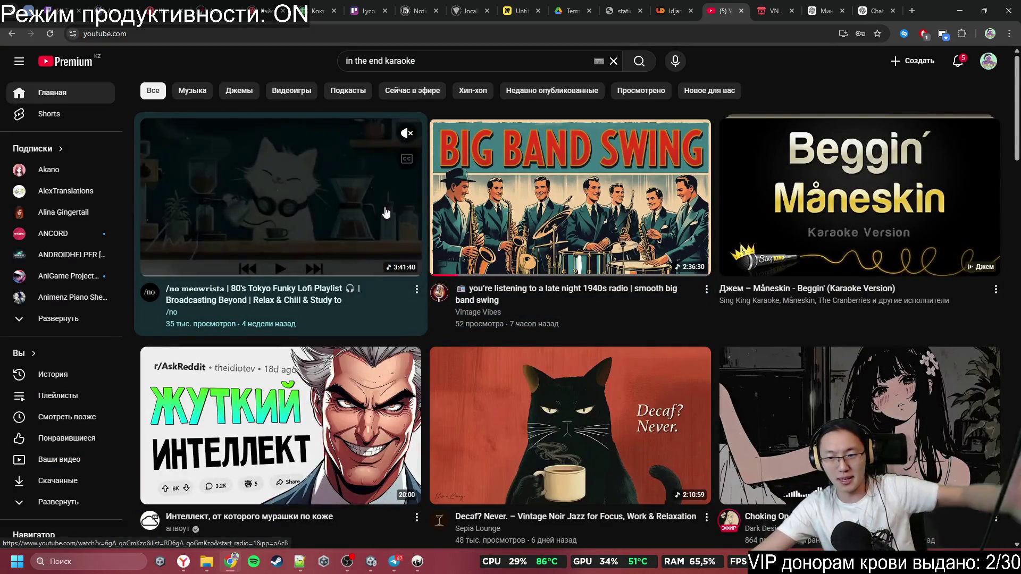
pyautogui.scroll(-2, 570, 253)
pyautogui.scroll(-7, 571, 252)
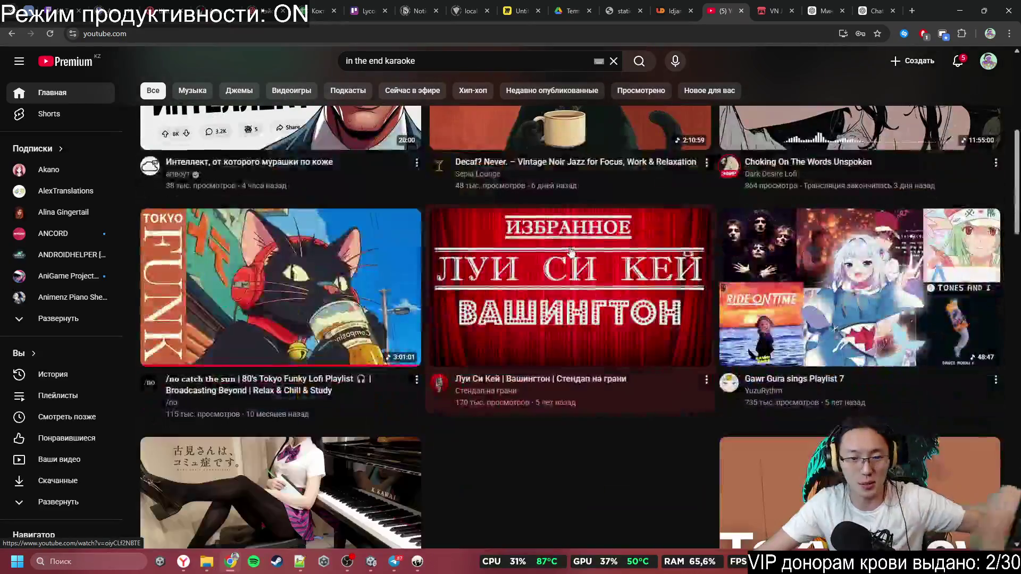
pyautogui.scroll(8, 571, 252)
pyautogui.tripleClick(383, 61)
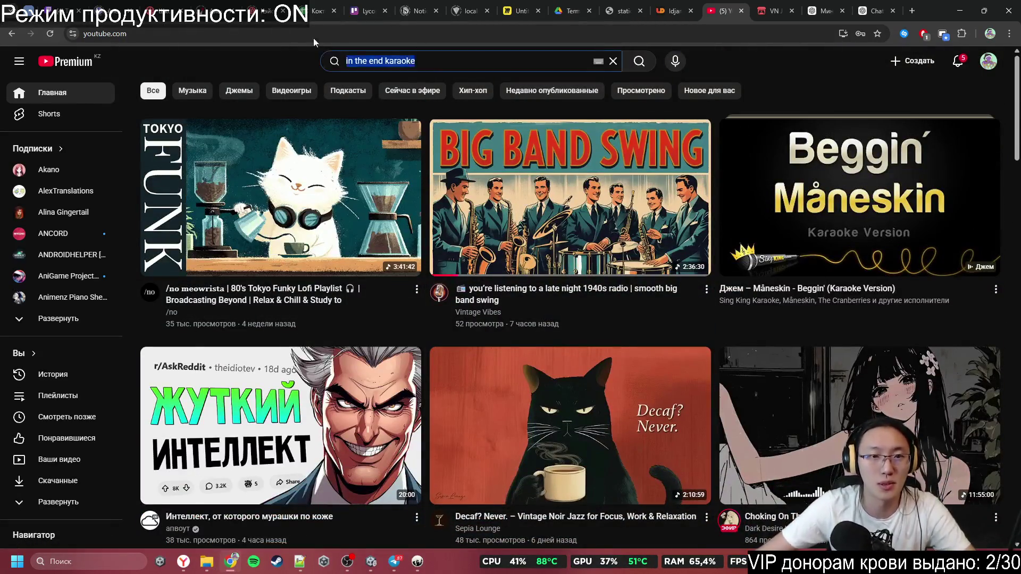
pyautogui.write('shami')
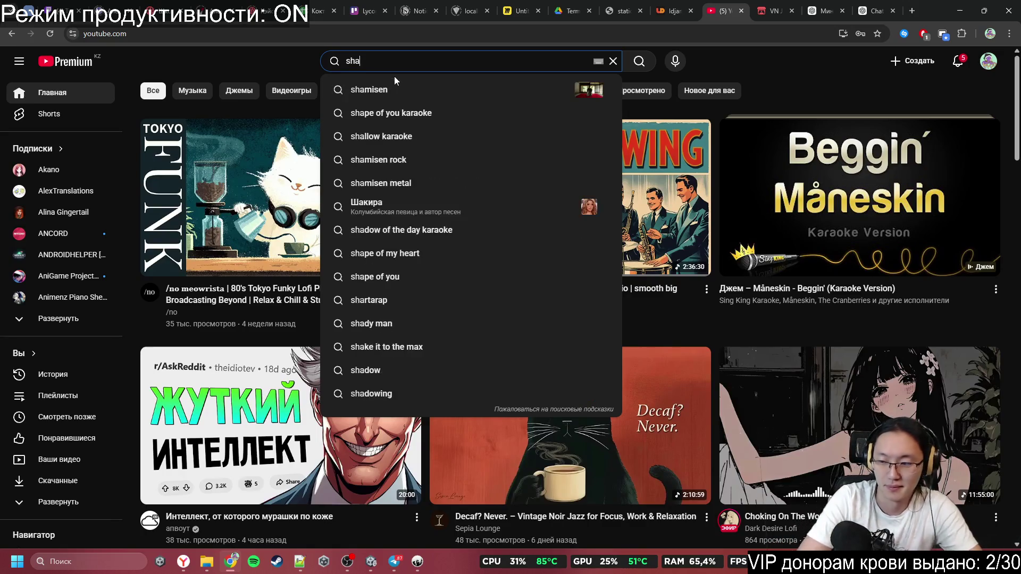
pyautogui.press('Down')
pyautogui.press('Down')
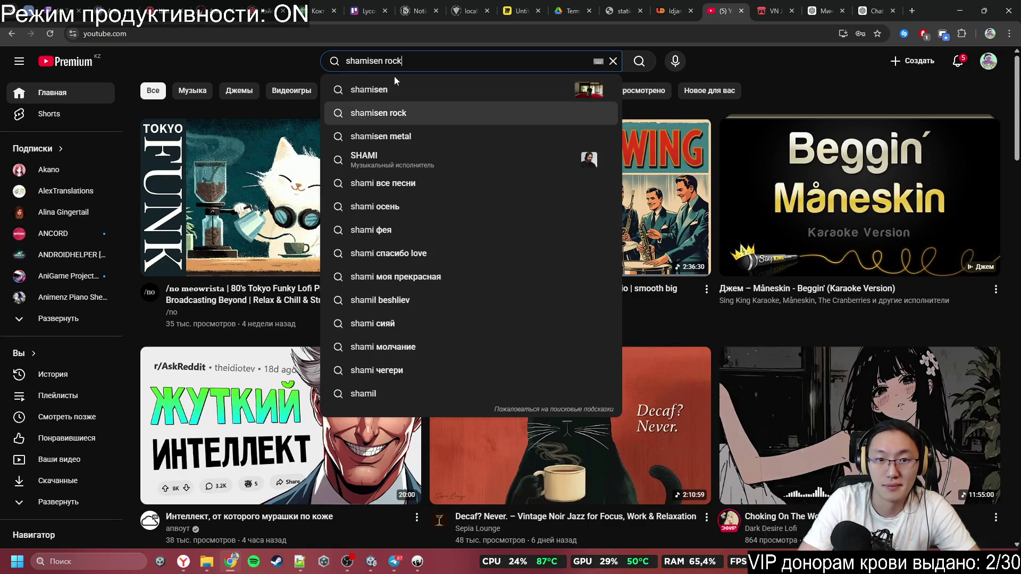
pyautogui.press('Return')
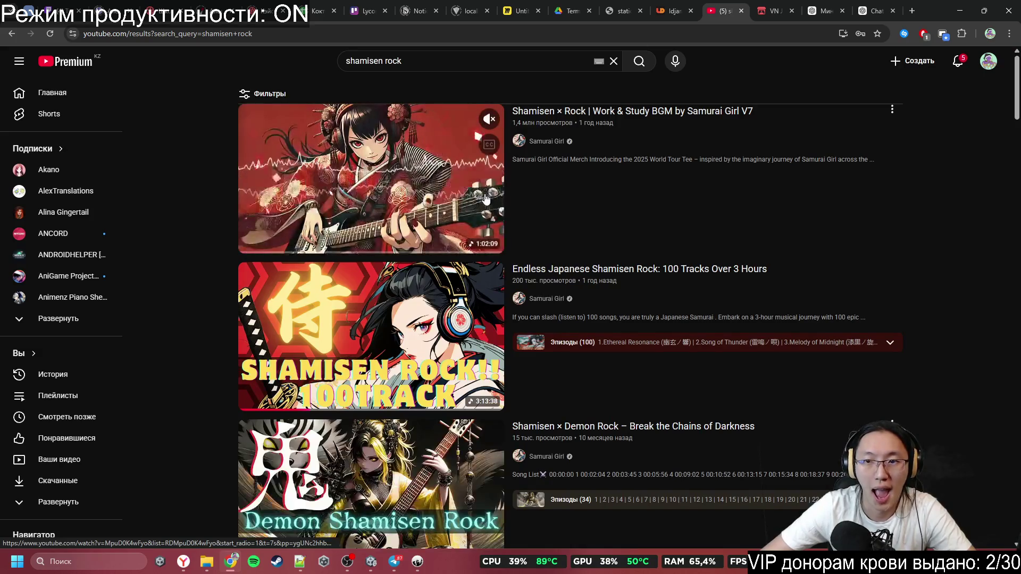
pyautogui.click(485, 198)
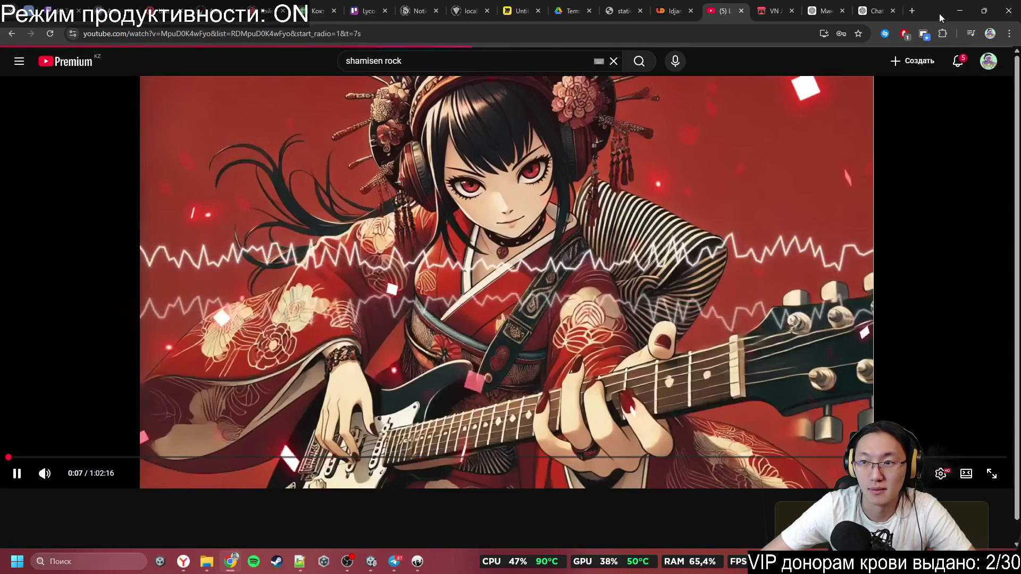
pyautogui.click(959, 10)
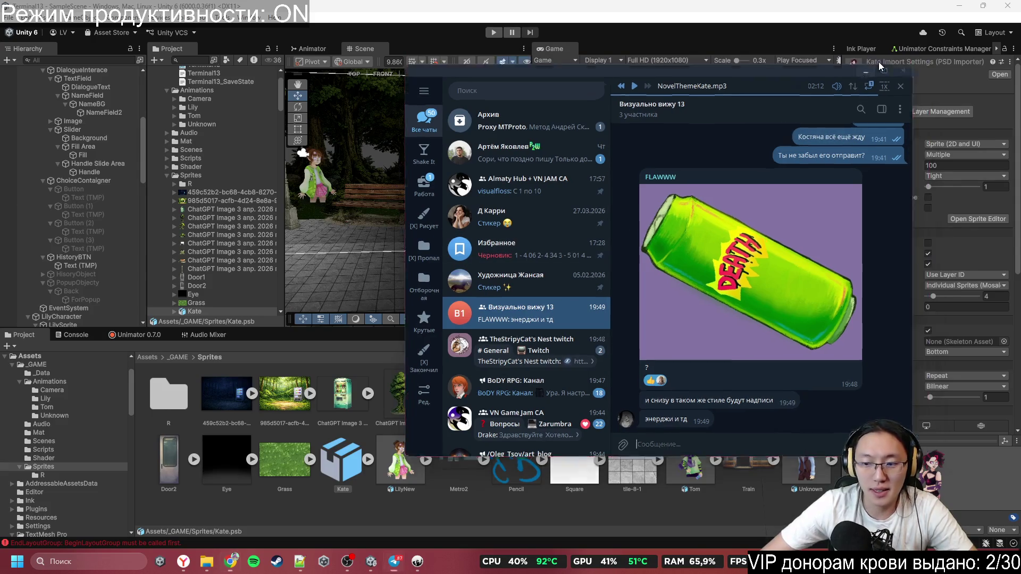
# Step: Minimize Telegram to reveal the Unity editor with Lily's park scene
pyautogui.click(879, 61)
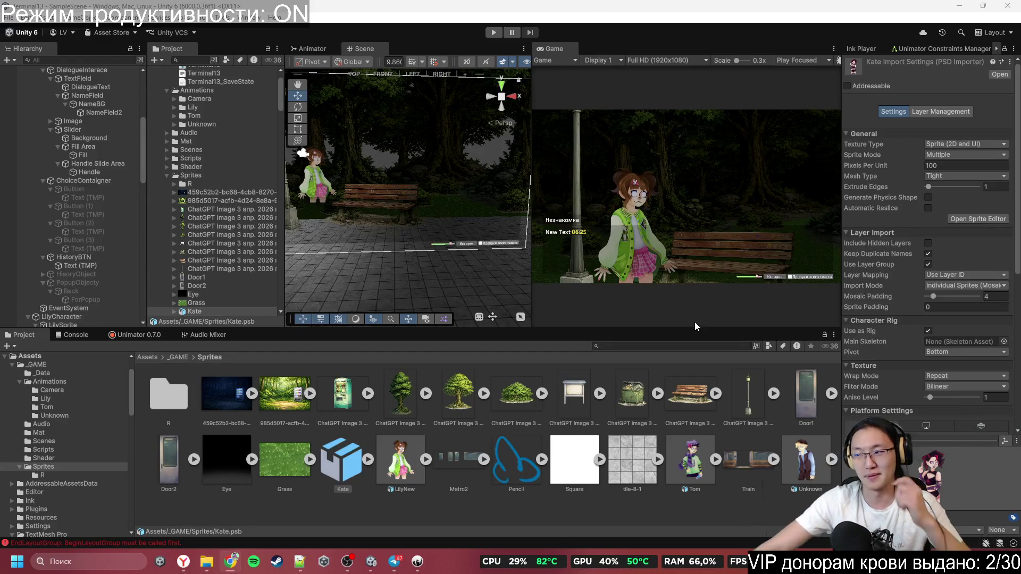
# Step: Drag the Kate prefab into the park scene and set her Position Z to 0 and Scale to 0.6
pyautogui.moveTo(393, 258); pyautogui.dragTo(384, 221)
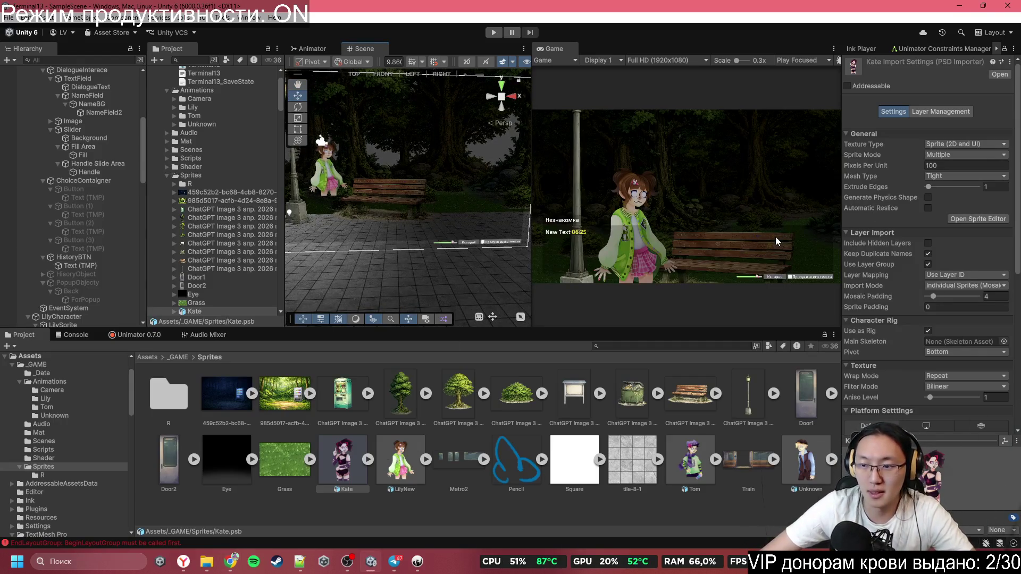
pyautogui.moveTo(346, 462)
pyautogui.mouseDown()
pyautogui.moveTo(358, 215)
pyautogui.moveTo(371, 237)
pyautogui.mouseUp()
pyautogui.press('f')
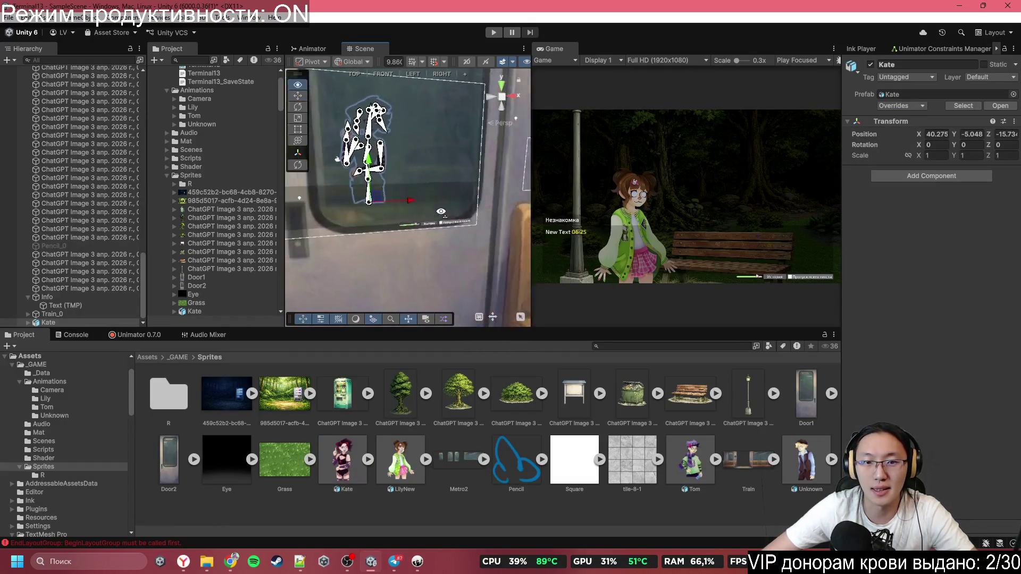
pyautogui.write('0')
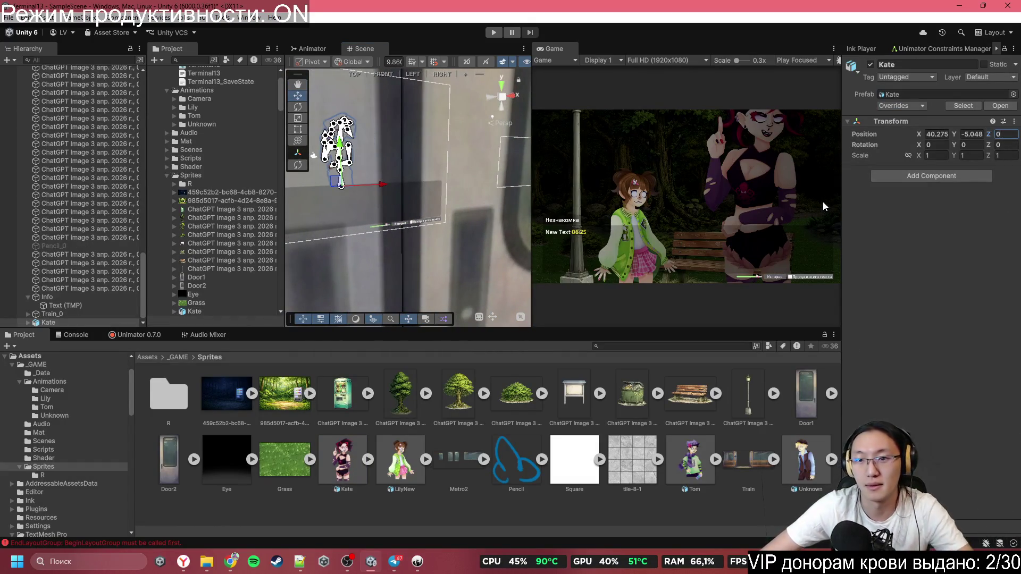
pyautogui.click(937, 155)
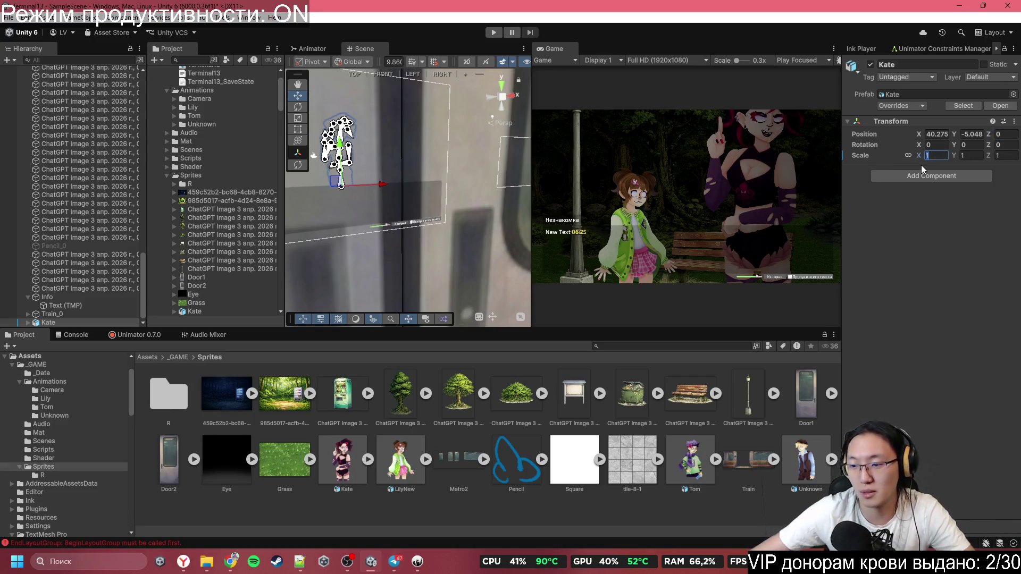
pyautogui.write('.6')
pyautogui.press('Return')
# Step: Raise Kate to Y -4.71 with the move handle and cycle through the overlapping character parts
pyautogui.press('f')
pyautogui.rightClick(411, 223)
pyautogui.press('Escape')
pyautogui.moveTo(410, 225)
pyautogui.mouseDown()
pyautogui.moveTo(411, 203)
pyautogui.moveTo(410, 218)
pyautogui.mouseUp()
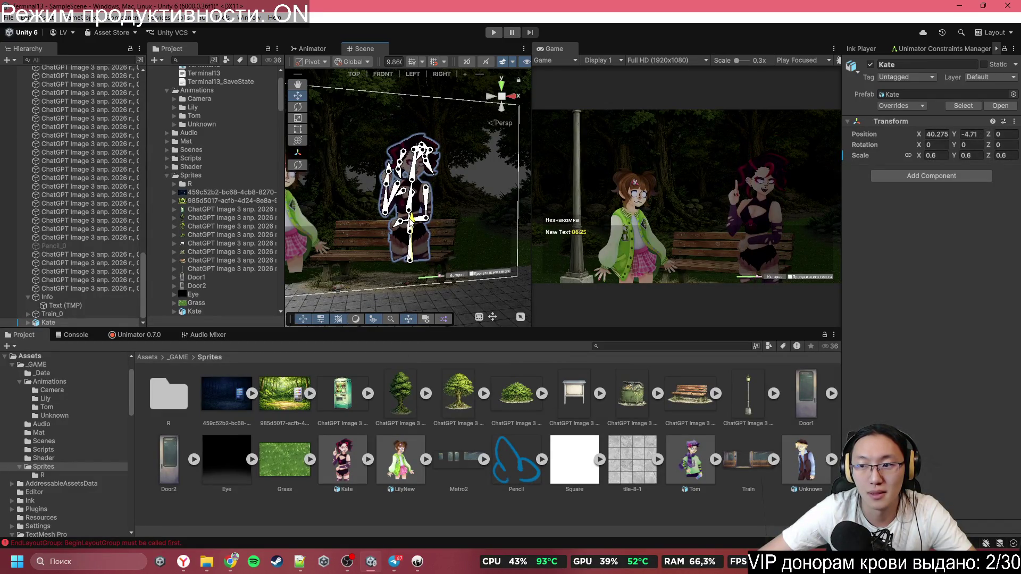
pyautogui.click(298, 216)
pyautogui.click(298, 216)
pyautogui.click(298, 216)
pyautogui.click(297, 216)
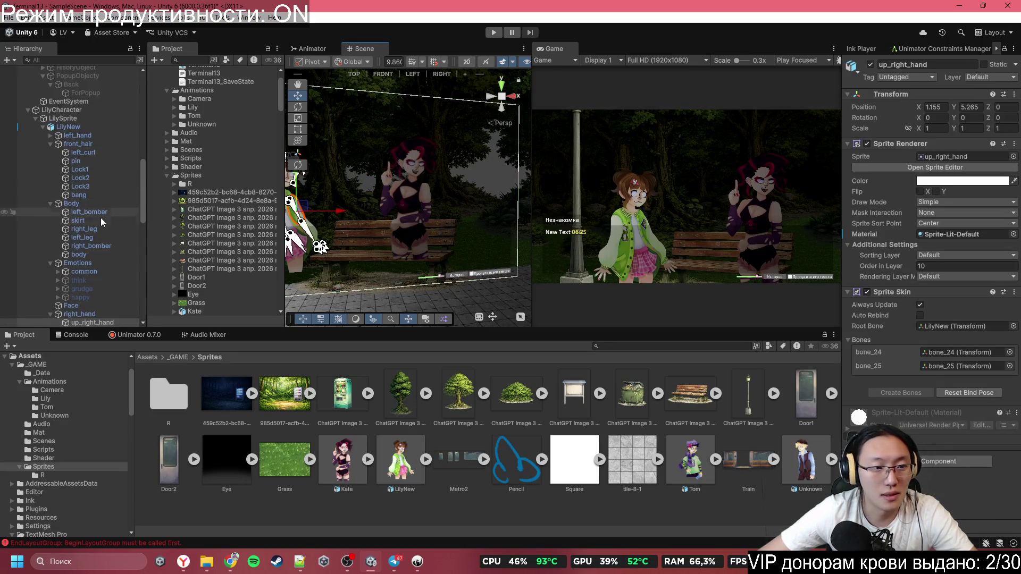
# Step: Inspect Lily's left_hand, LilyNew, LilySprite and LilyCharacter objects, plus the DialogueInterace object
pyautogui.click(68, 133)
pyautogui.click(69, 127)
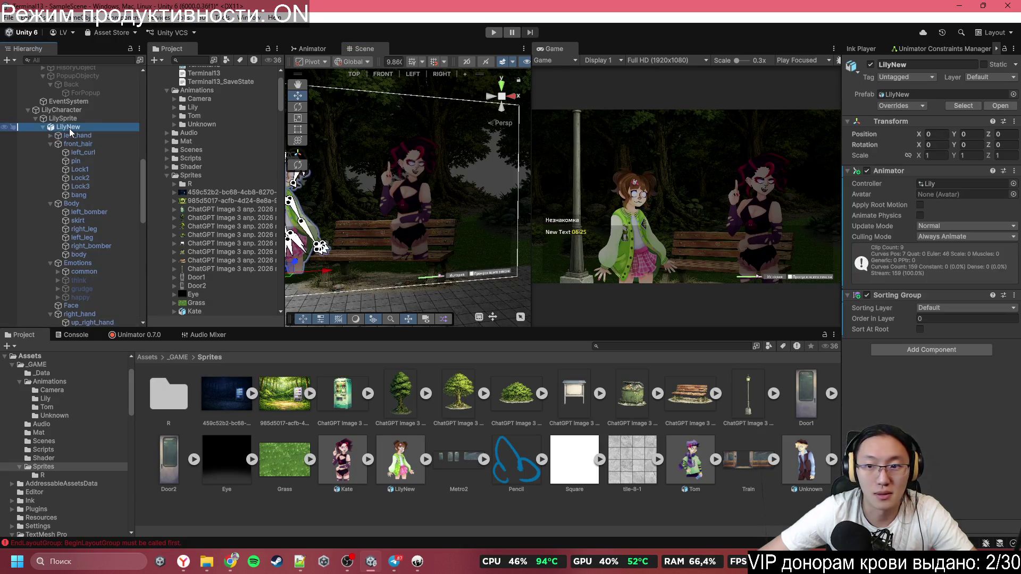
pyautogui.click(68, 121)
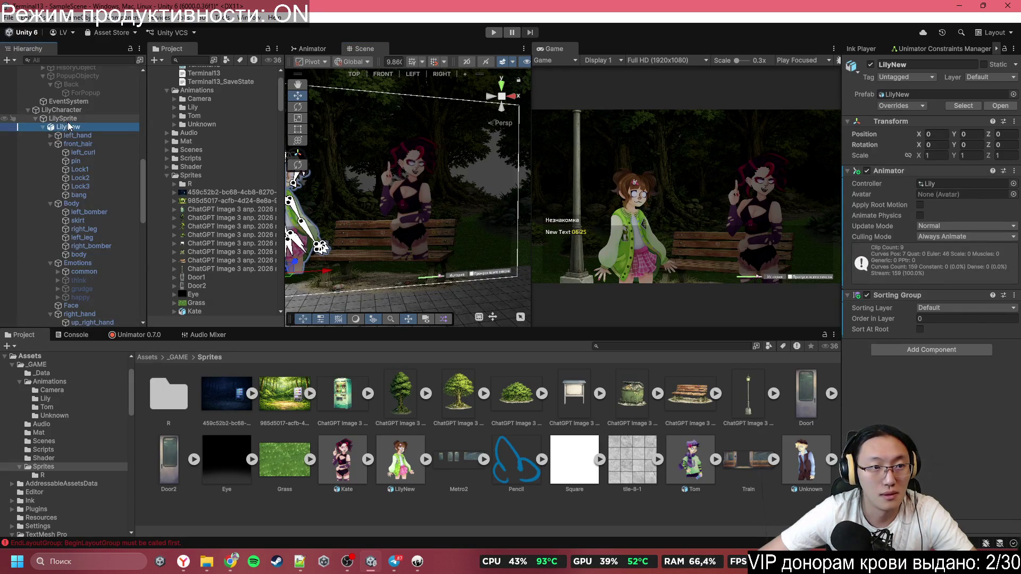
pyautogui.click(72, 111)
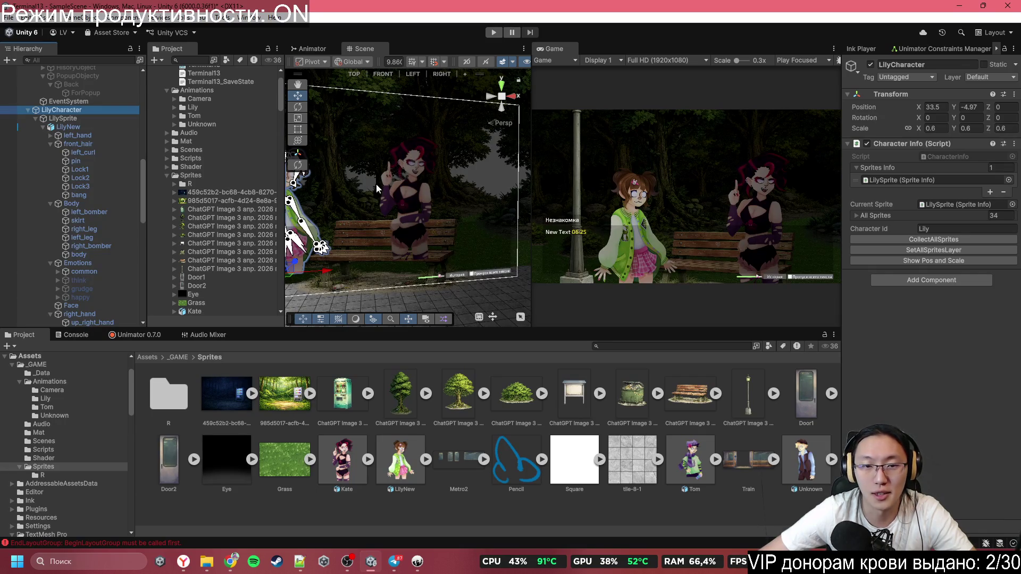
pyautogui.click(399, 189)
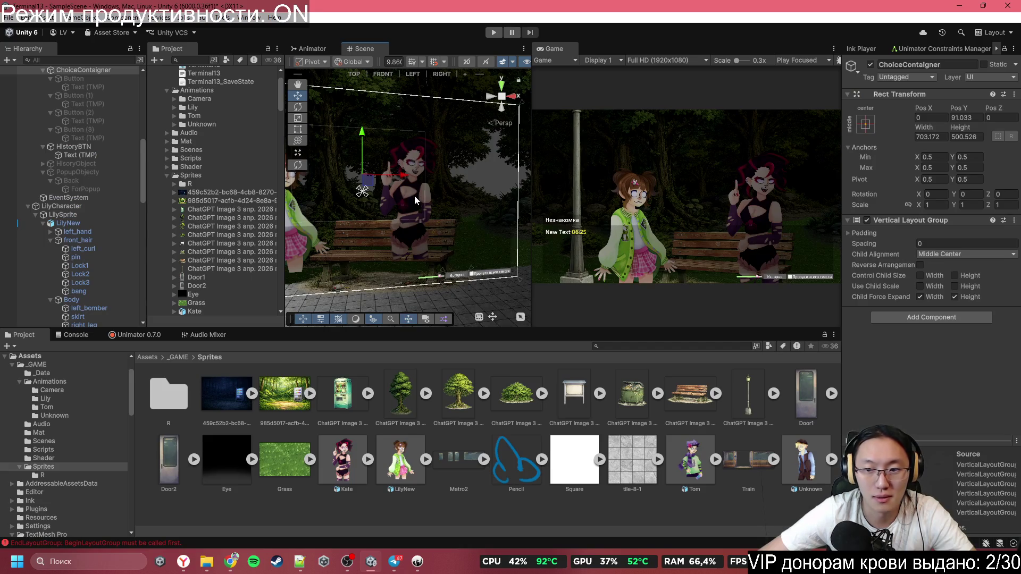
pyautogui.click(413, 196)
# Step: Move the Scene view closer to the characters, then bring Terminal13.ink up in Inky
pyautogui.scroll(-5, 430, 237)
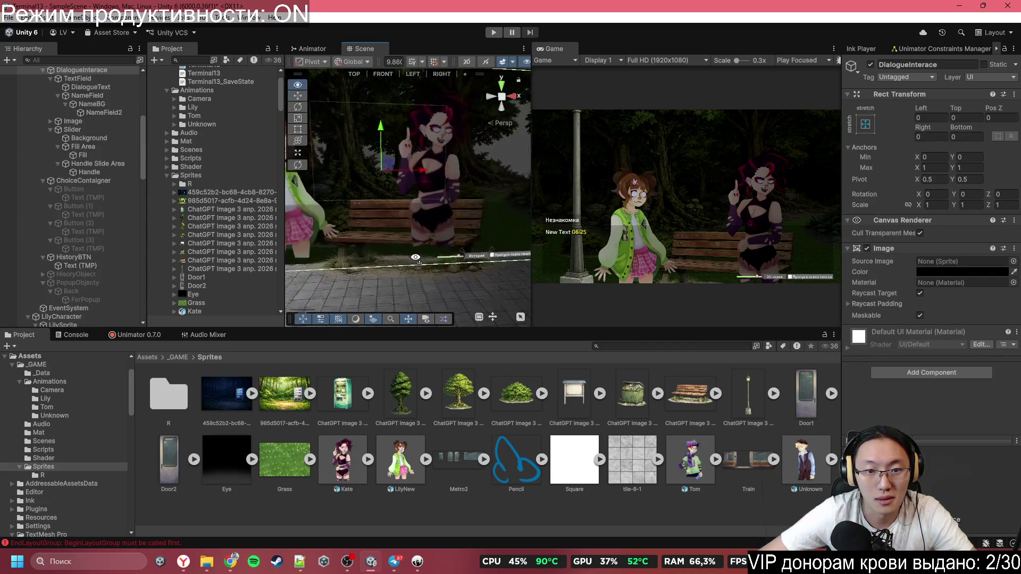
pyautogui.moveTo(415, 260)
pyautogui.mouseDown()
pyautogui.moveTo(400, 276)
pyautogui.moveTo(410, 254)
pyautogui.mouseUp()
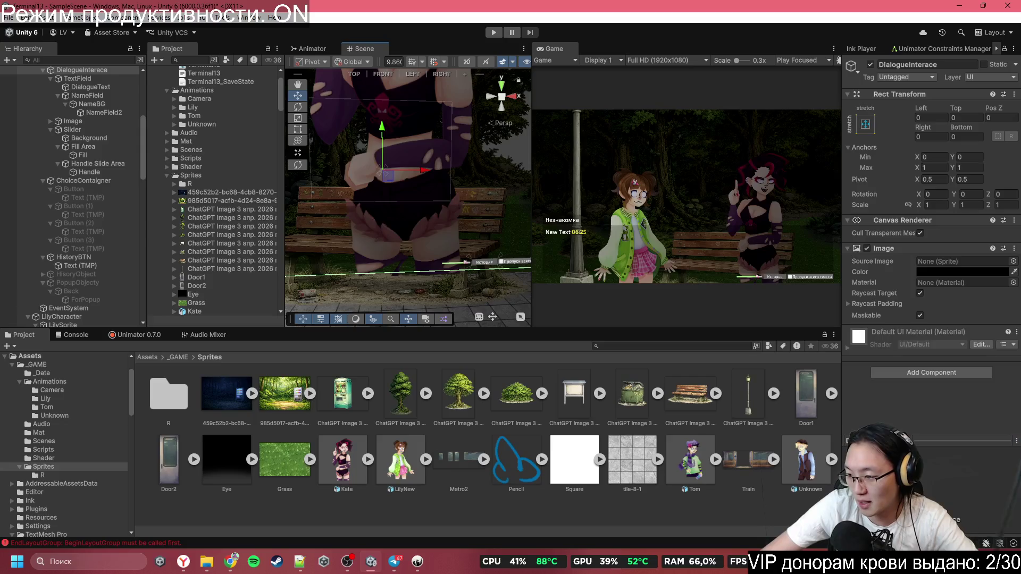
pyautogui.hotkey('alt', 'Tab')
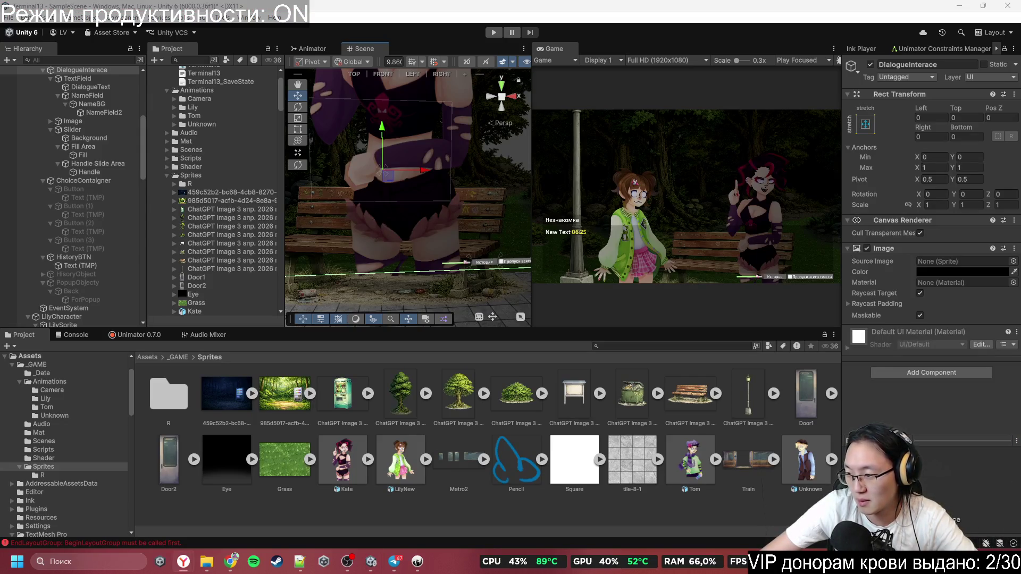
pyautogui.click(416, 562)
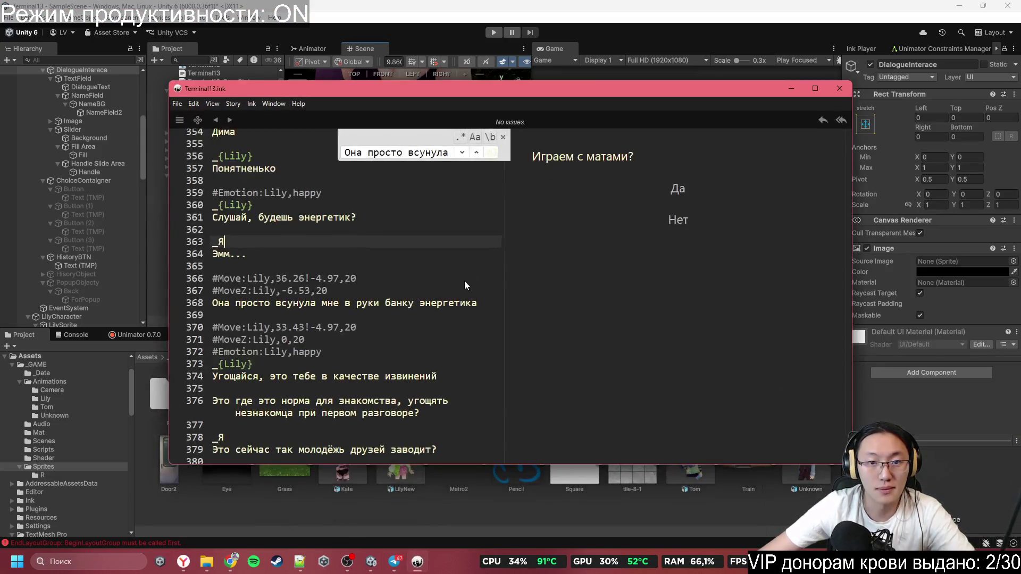
# Step: Find the line ending 'не стал туда класть' in Terminal13.ink with Ctrl+F
pyautogui.hotkey('ctrl', 'f')
pyautogui.hotkey('ctrl', 'v')
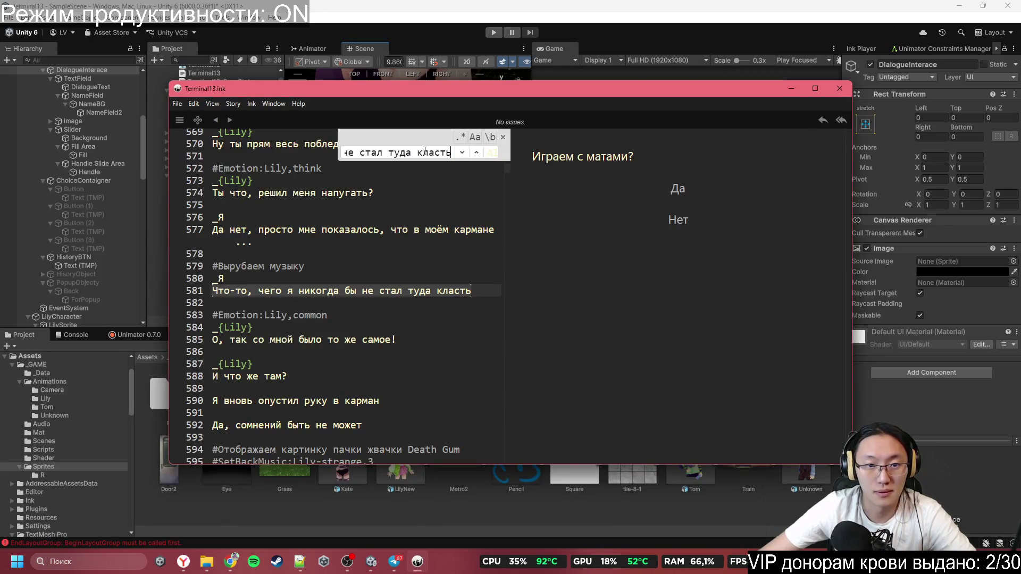
pyautogui.scroll(3, 298, 254)
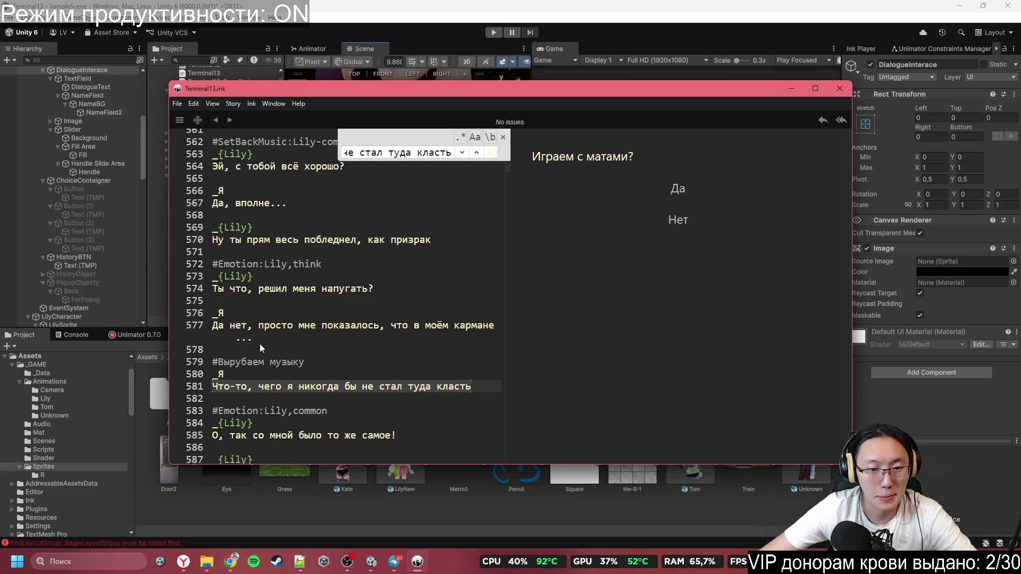
pyautogui.scroll(-1, 259, 348)
# Step: Replace the '#Вырубаем музыку' note on line 579 with #StopMusic and search for the #OffBackMusic tag
pyautogui.moveTo(304, 329); pyautogui.dragTo(212, 330)
pyautogui.press('BackSpace')
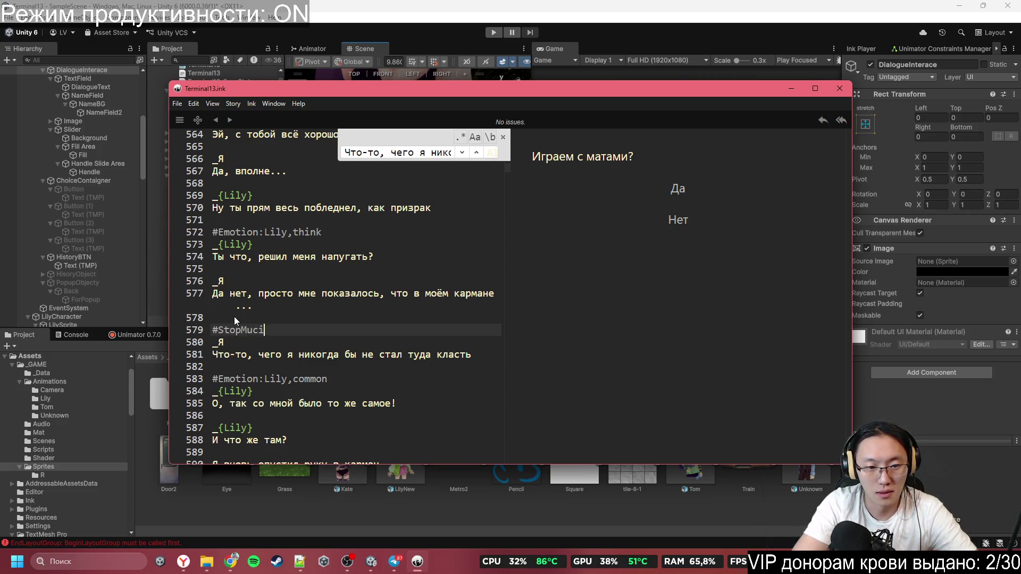
pyautogui.press('BackSpace')
pyautogui.press('BackSpace')
pyautogui.write('sic')
pyautogui.doubleClick(253, 330)
pyautogui.tripleClick(417, 153)
pyautogui.write('Stop')
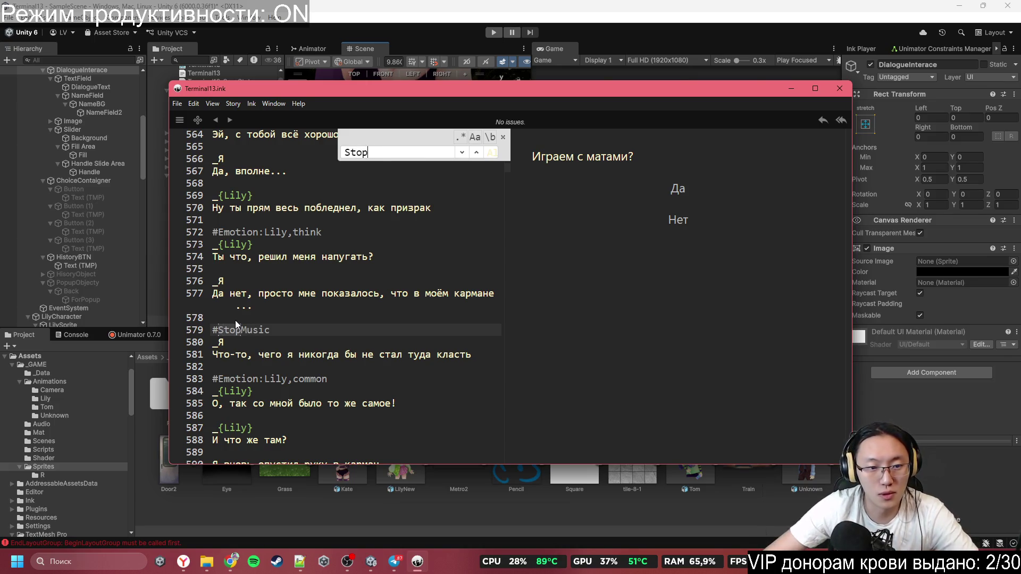
pyautogui.write('Of')
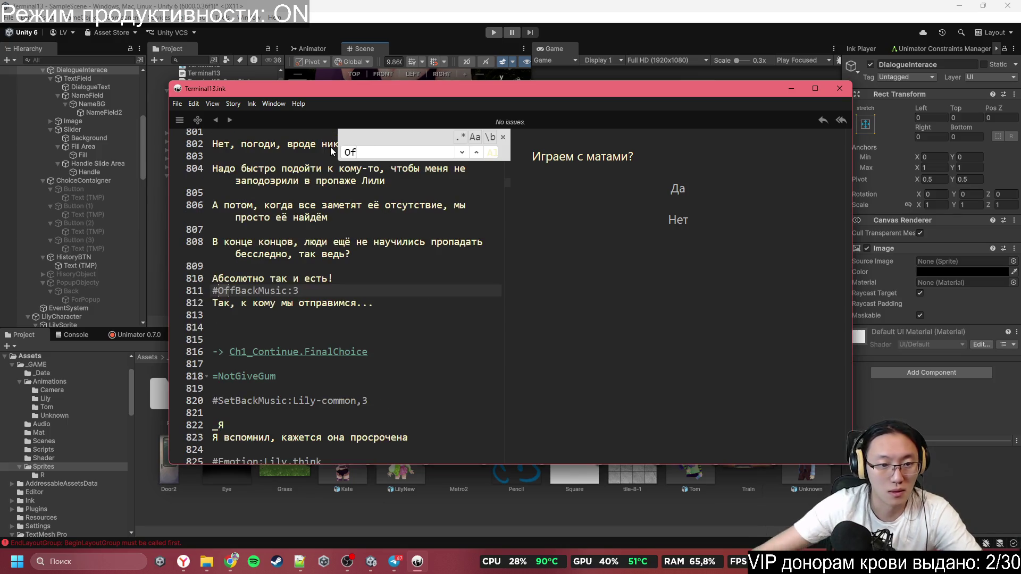
# Step: Paste #OffBackMusic:3 over the #StopMusic tag on line 579
pyautogui.click(183, 287)
pyautogui.hotkey('ctrl', 'z')
pyautogui.doubleClick(244, 303)
pyautogui.write('OffBackMusic:3')
pyautogui.click(399, 337)
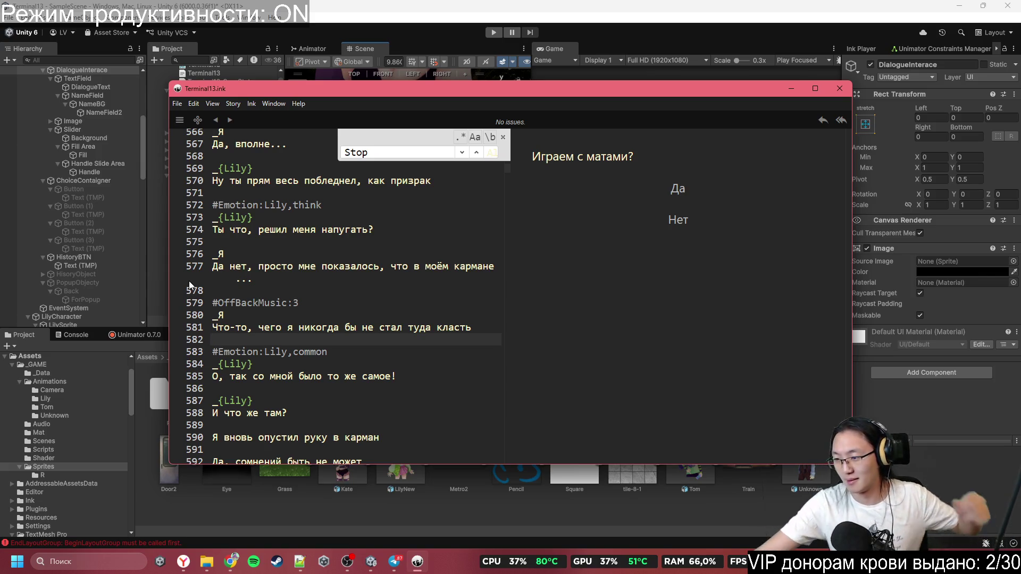
# Step: Minimize Inky to show the Unity park scene with Kate and Lily again
pyautogui.click(318, 229)
pyautogui.click(336, 292)
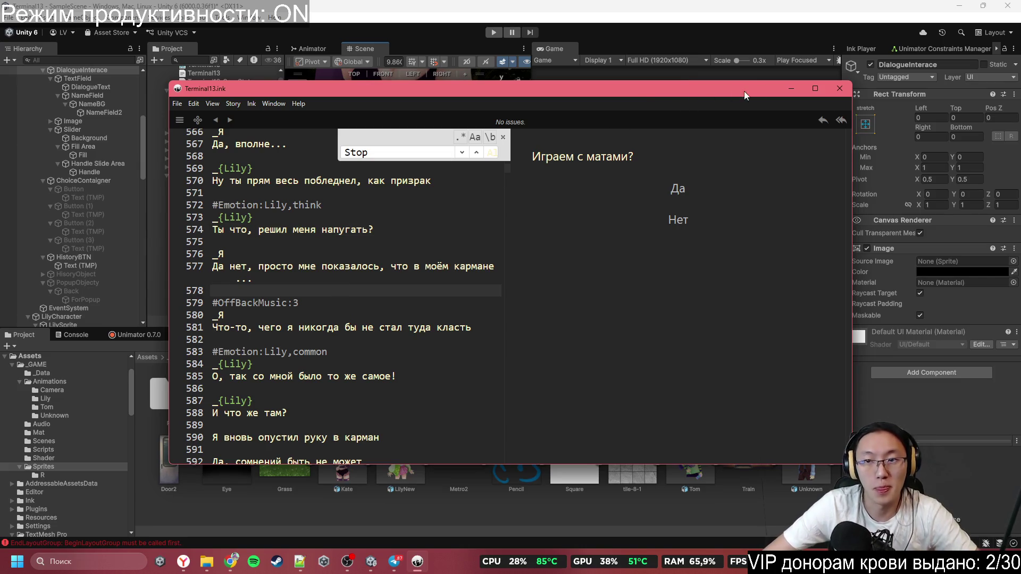
pyautogui.click(790, 89)
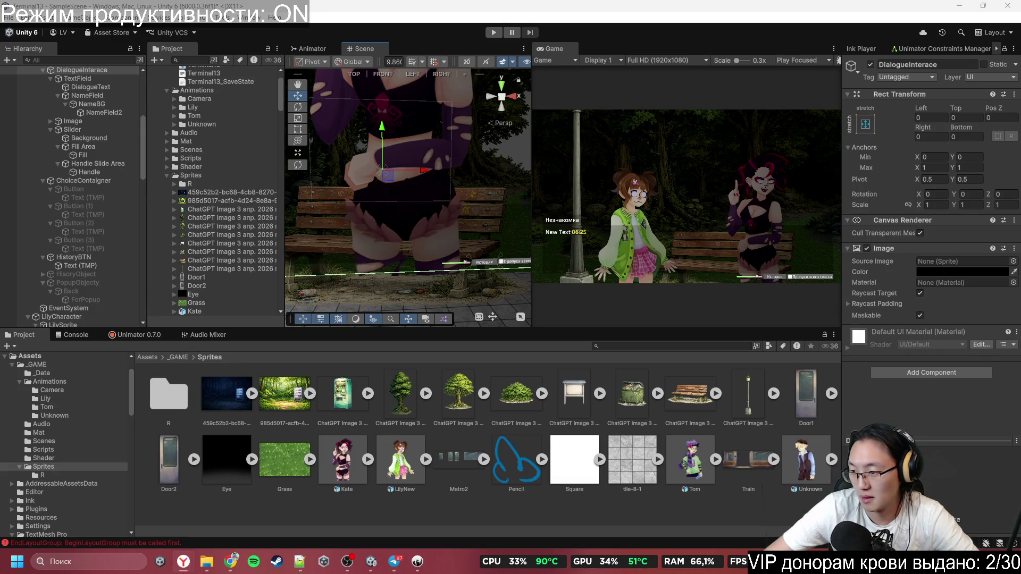
# Step: Search Terminal13.ink for Tom's trash-bin drawing line in the =Tom1 stitch
pyautogui.click(417, 561)
pyautogui.hotkey('ctrl', 'f')
pyautogui.write('Том стоит у мусорки и кажется что-то на ней рисует')
pyautogui.click(351, 309)
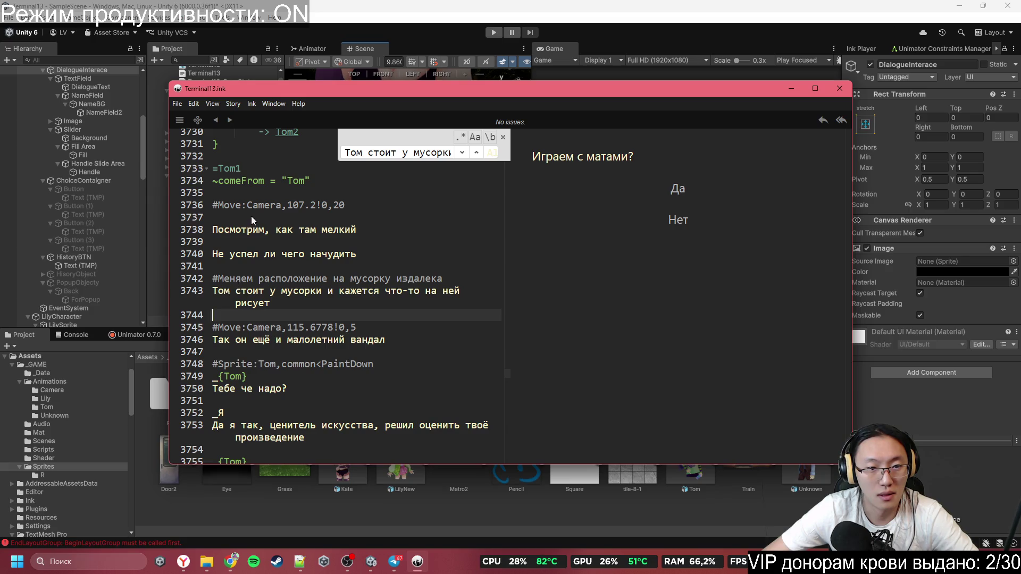
pyautogui.moveTo(214, 205); pyautogui.dragTo(333, 205)
# Step: Delete the #Меняем расположение на мусорку издалека comment and close the Find box
pyautogui.click(206, 281)
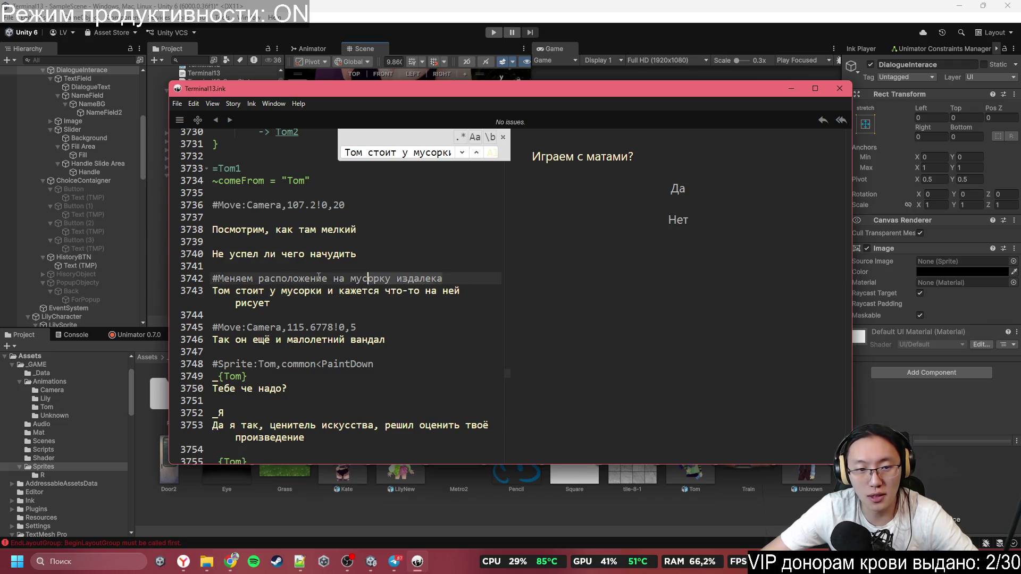
pyautogui.hotkey('shift', 'End')
pyautogui.press('Delete')
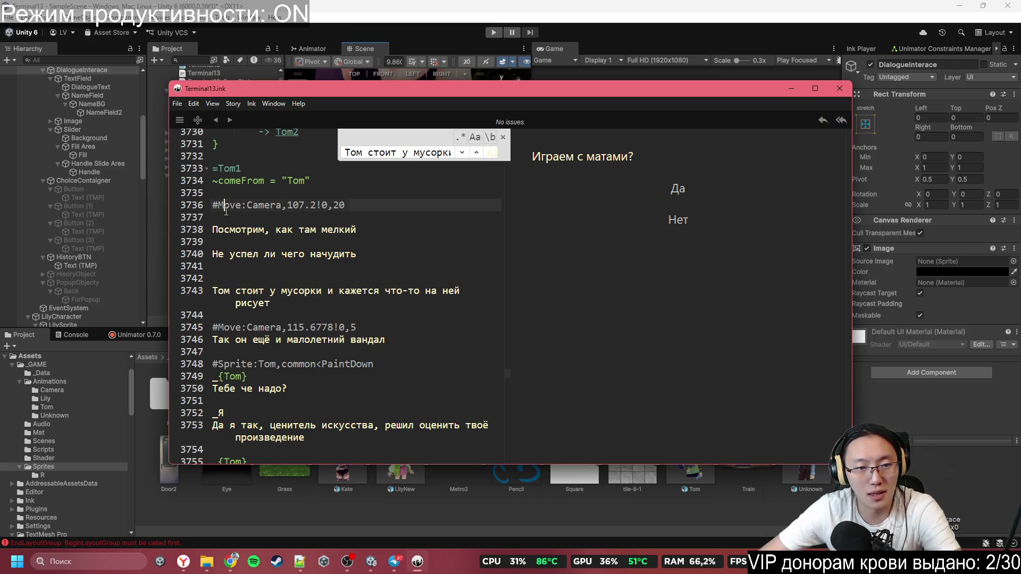
pyautogui.click(329, 206)
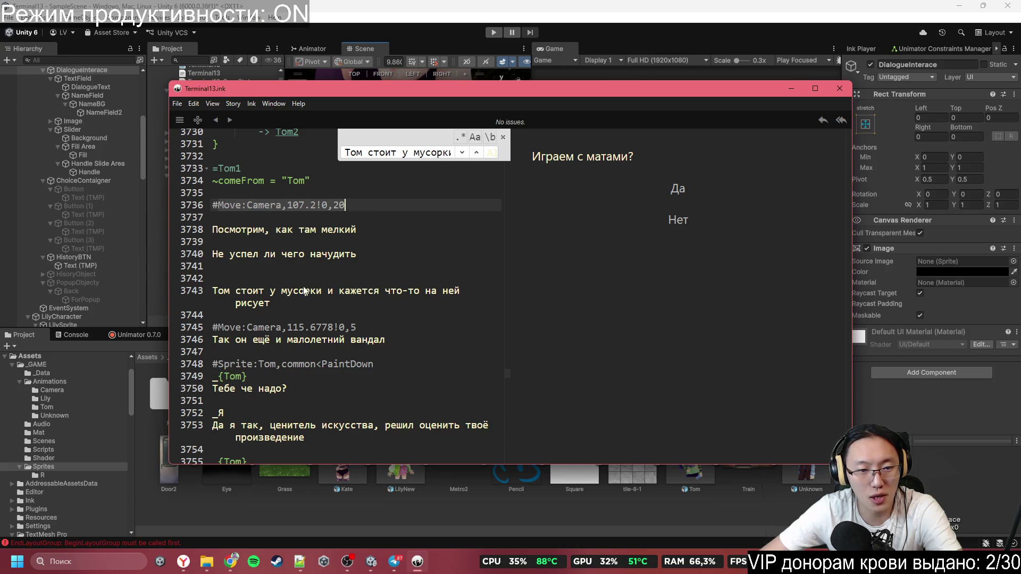
pyautogui.click(244, 324)
pyautogui.click(401, 322)
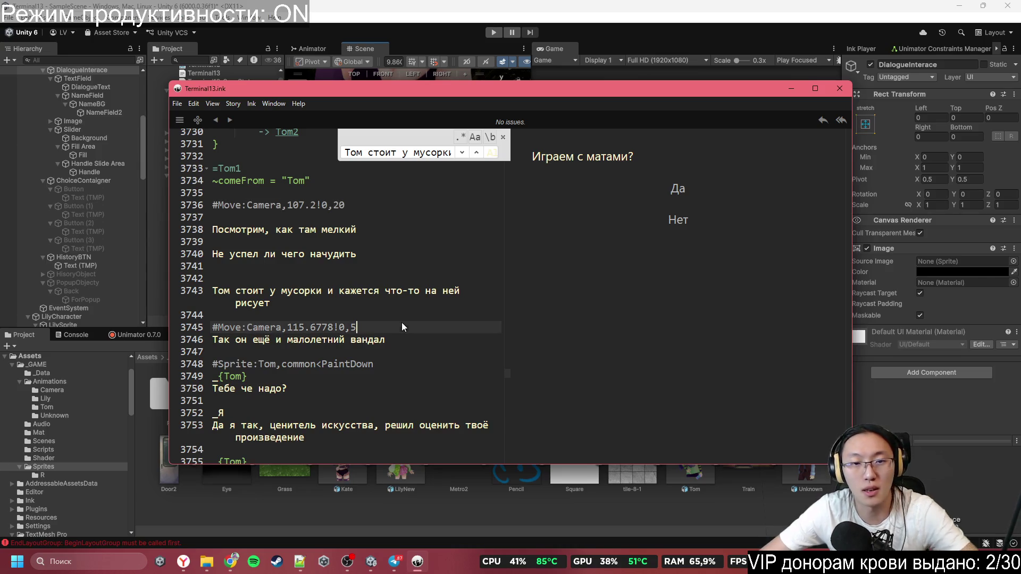
pyautogui.click(502, 138)
pyautogui.click(355, 255)
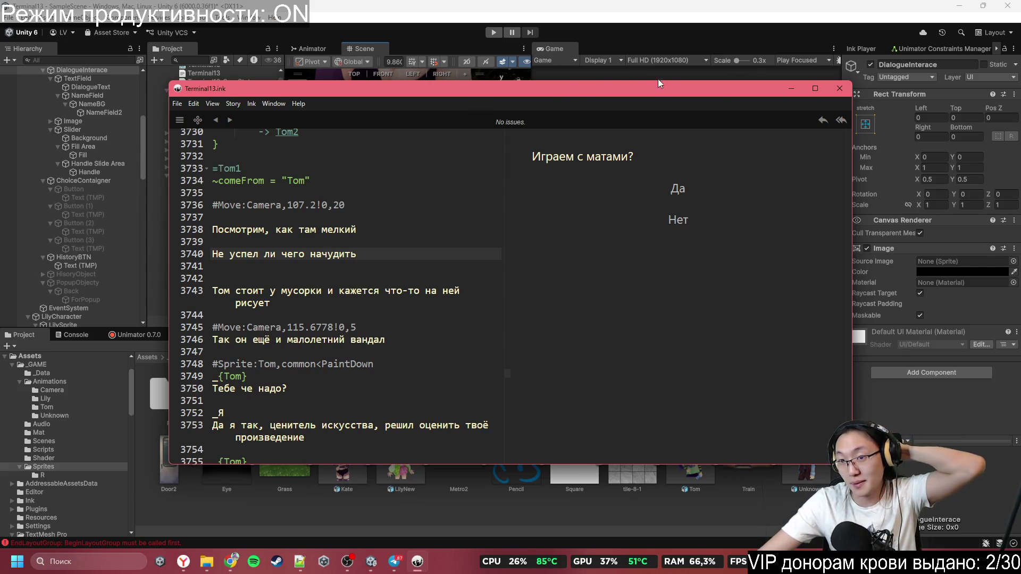
# Step: Check the Работа chats in Telegram, then reopen Kate's sprite editor in Unity
pyautogui.click(790, 90)
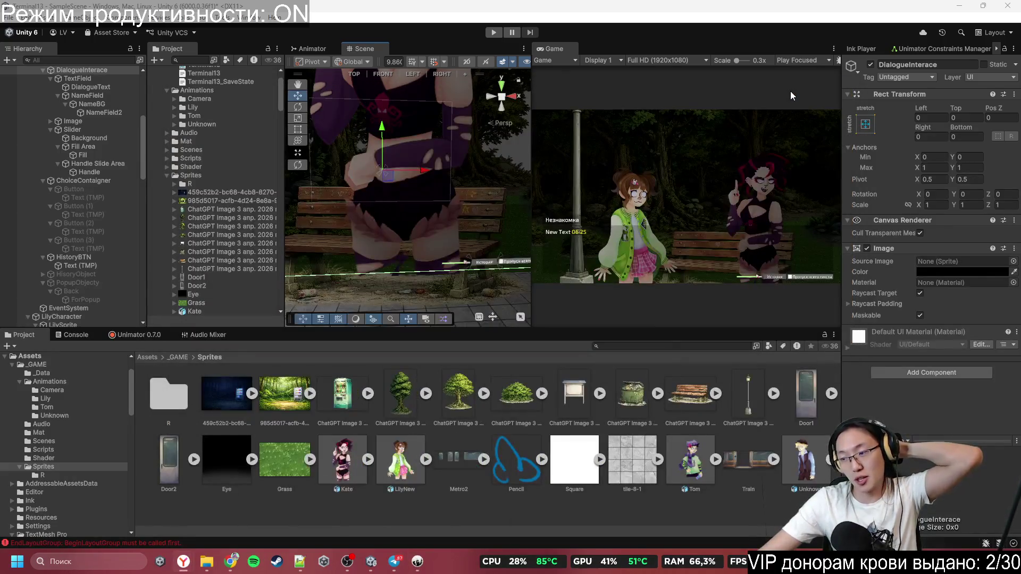
pyautogui.click(395, 566)
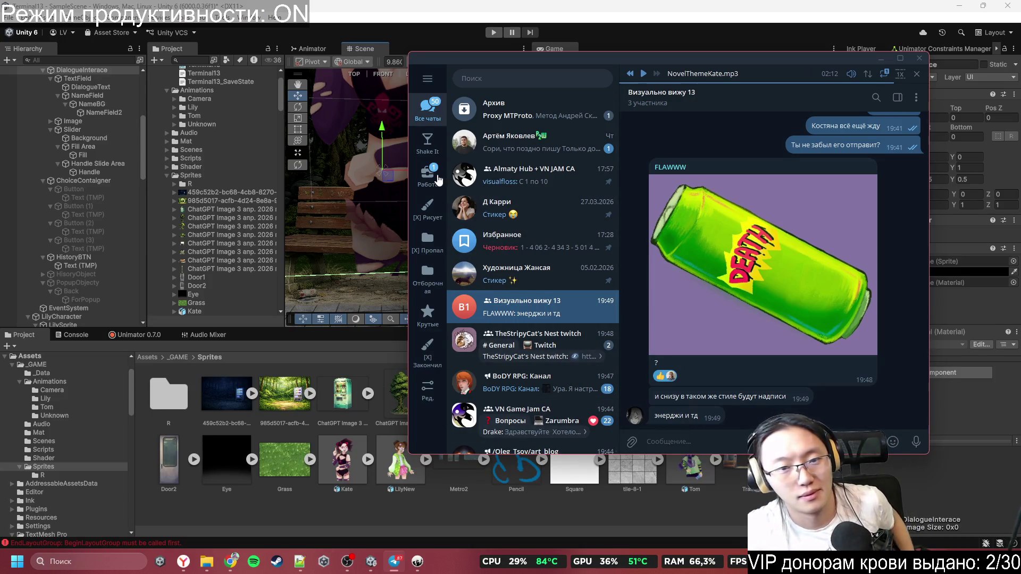
pyautogui.click(428, 174)
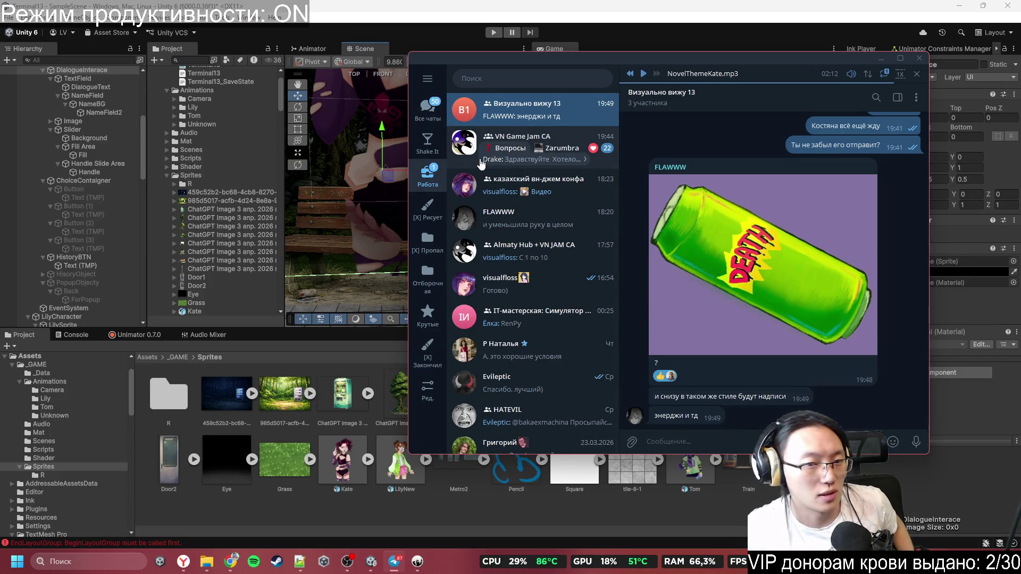
pyautogui.click(346, 462)
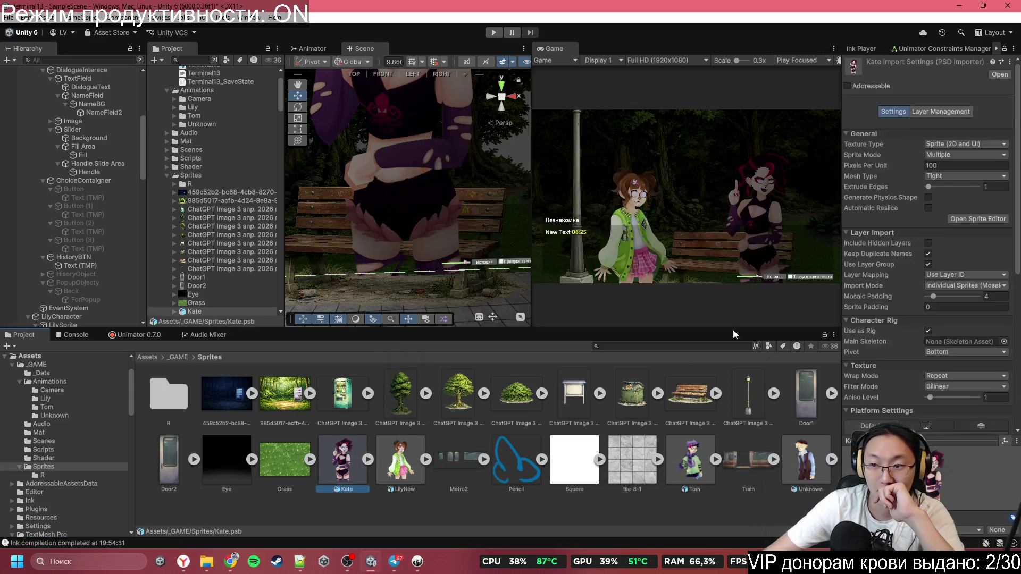
pyautogui.click(978, 219)
# Step: In the Skinning Editor, set the Weight Brush to bone_1 at strength 100
pyautogui.click(34, 35)
pyautogui.click(32, 94)
pyautogui.scroll(5, 575, 317)
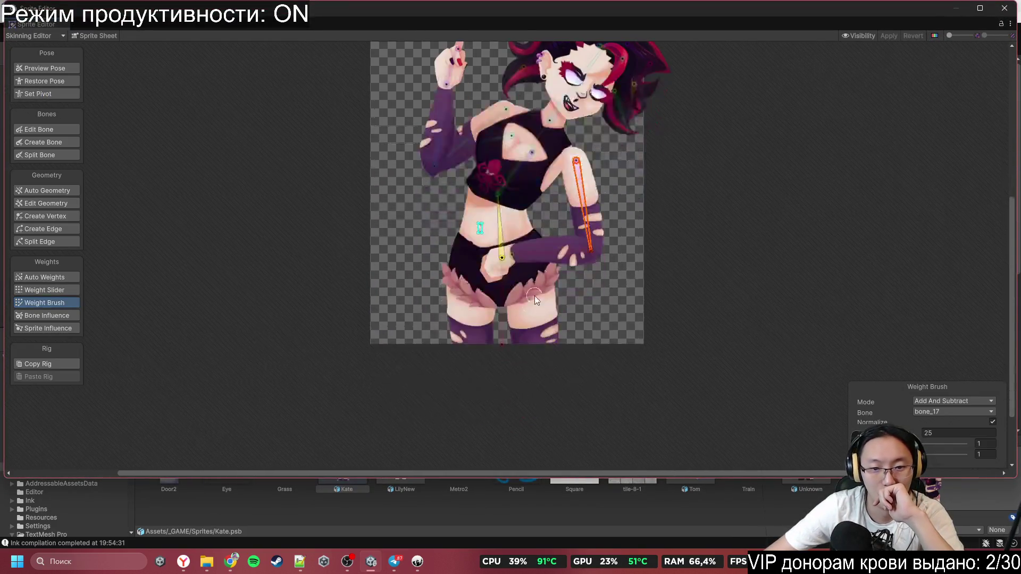
pyautogui.scroll(3, 445, 340)
pyautogui.click(543, 366)
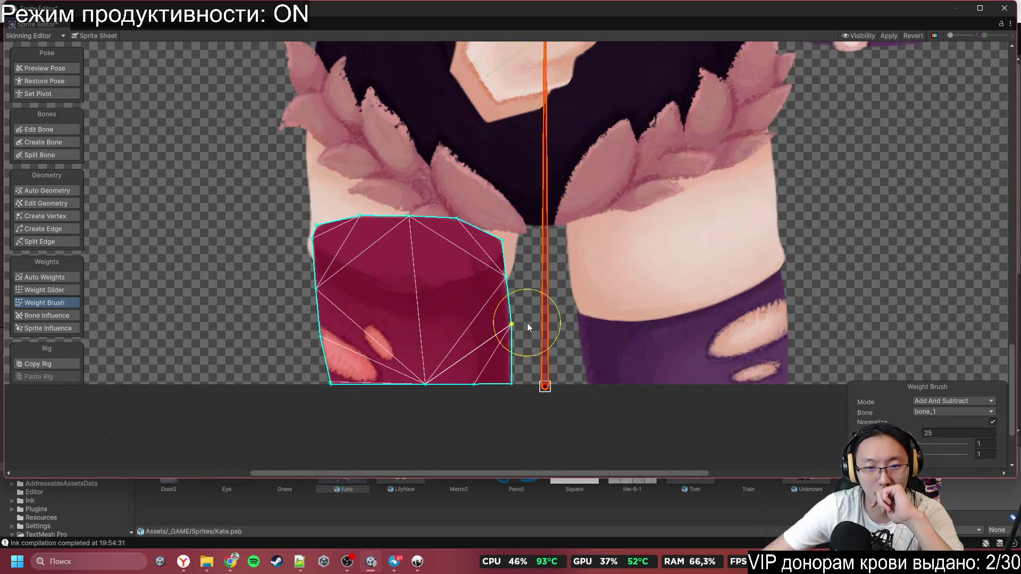
pyautogui.moveTo(927, 446); pyautogui.dragTo(974, 441)
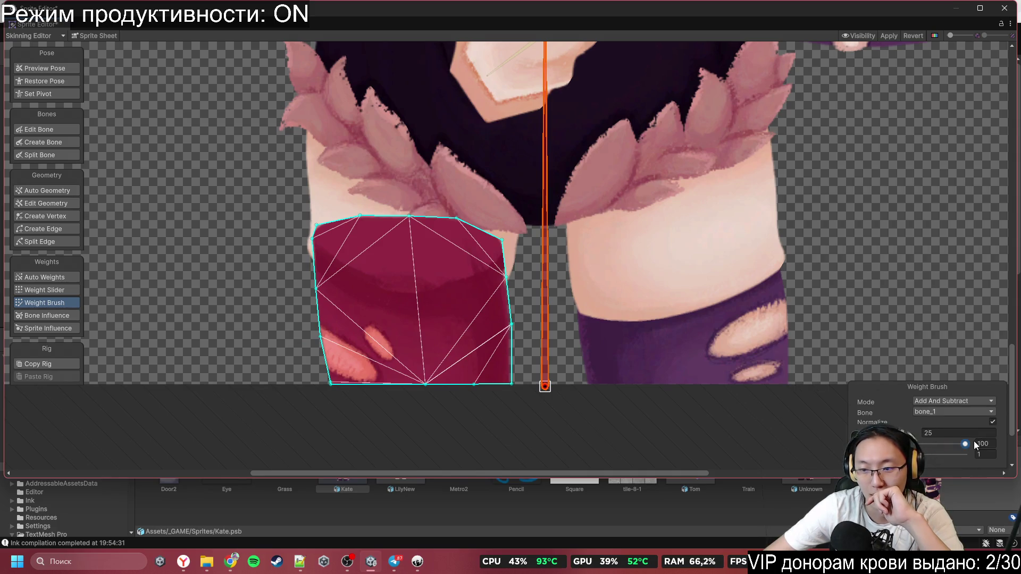
# Step: Paint Kate's lower leg, thigh and hip frill onto bone_1 and apply the weights
pyautogui.click(633, 266)
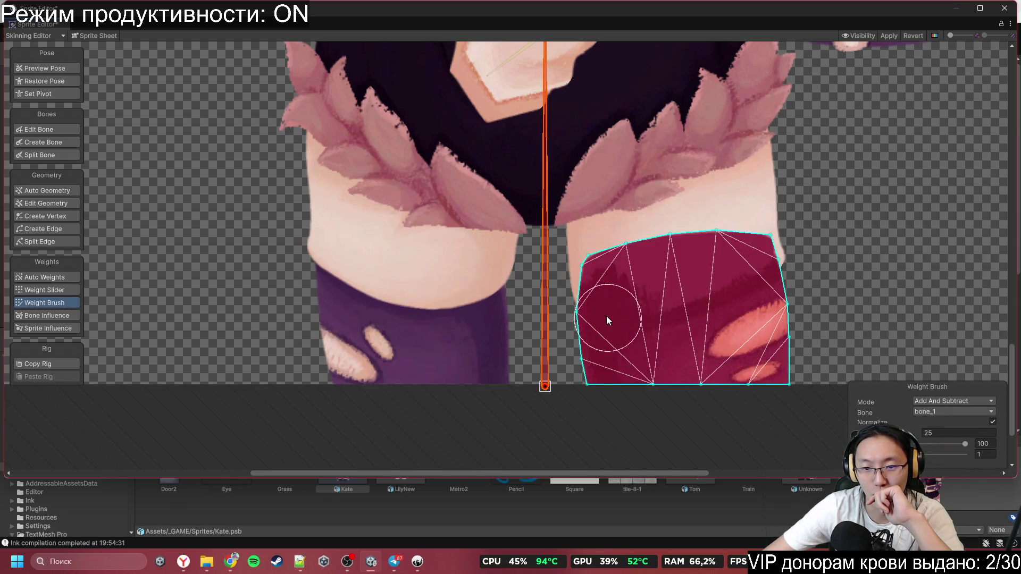
pyautogui.click(730, 194)
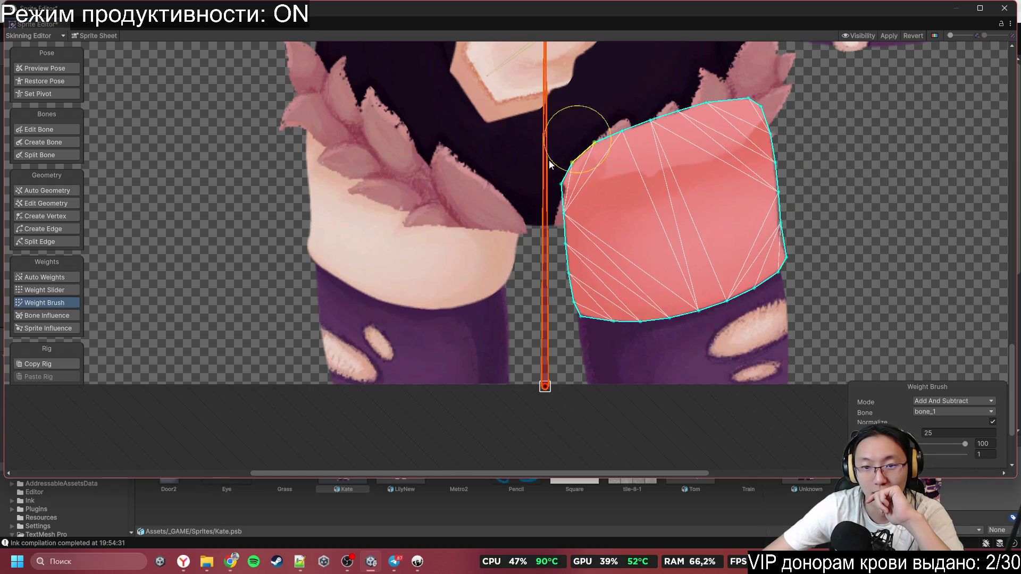
pyautogui.click(427, 267)
pyautogui.press('f')
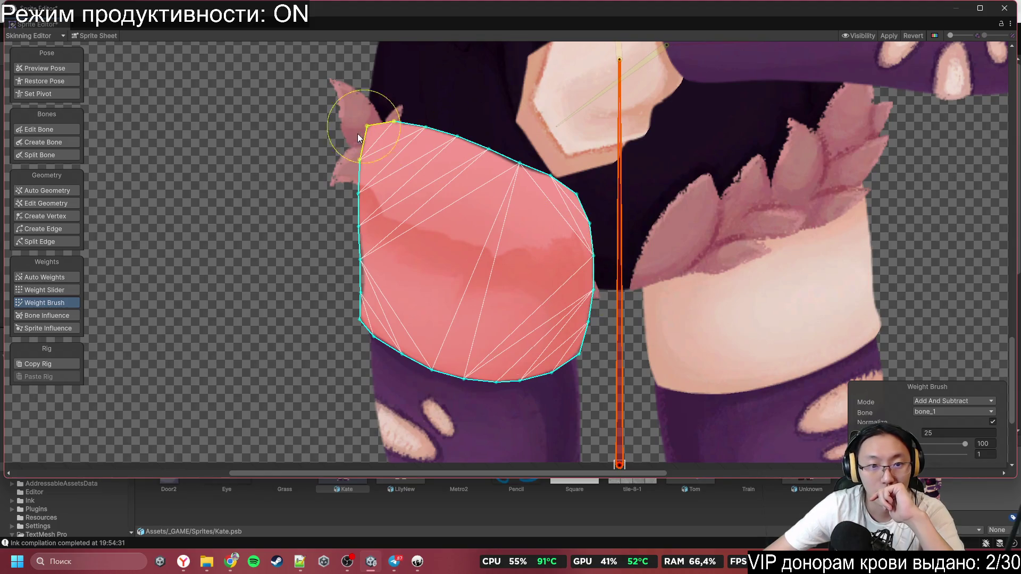
pyautogui.click(716, 229)
pyautogui.click(525, 267)
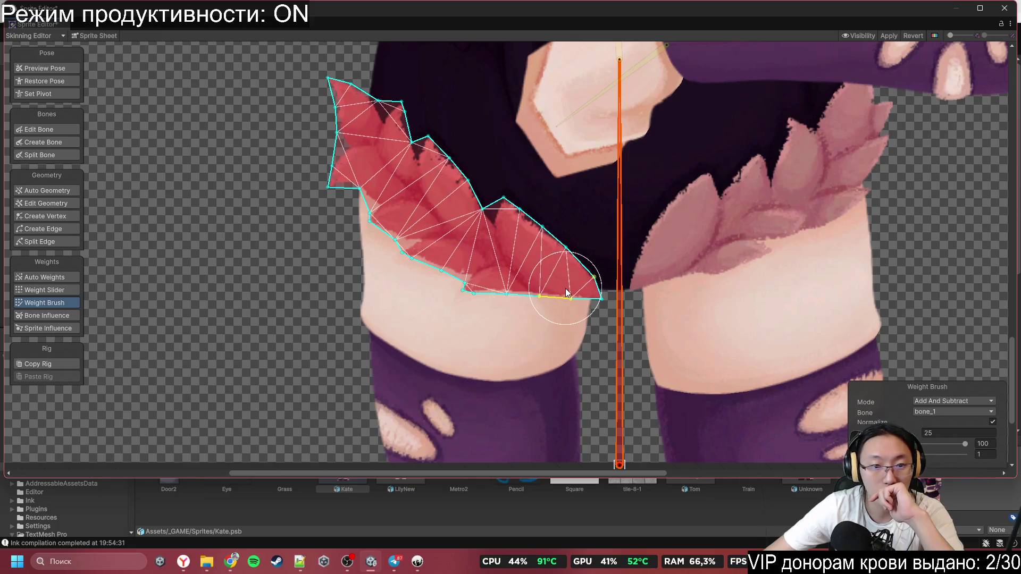
pyautogui.click(888, 37)
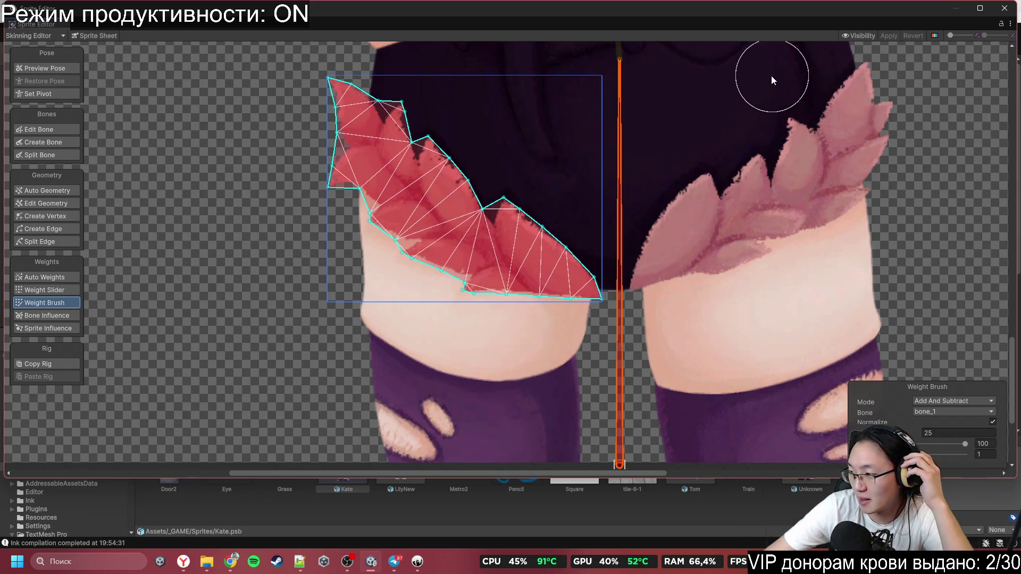
pyautogui.click(1004, 11)
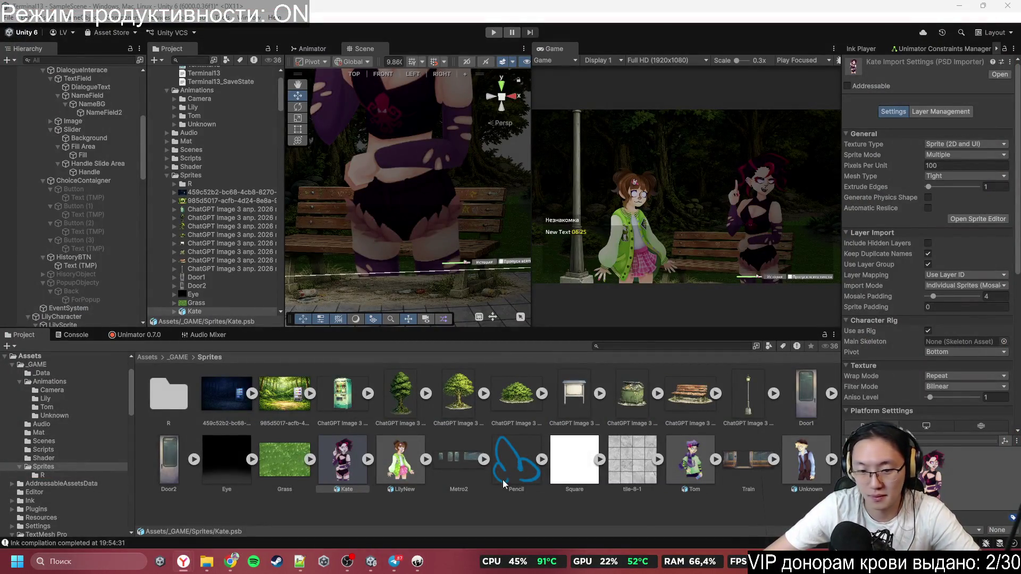
# Step: Rig Kate with Use as Rig and pose her beside Lily in the park scene
pyautogui.click(356, 563)
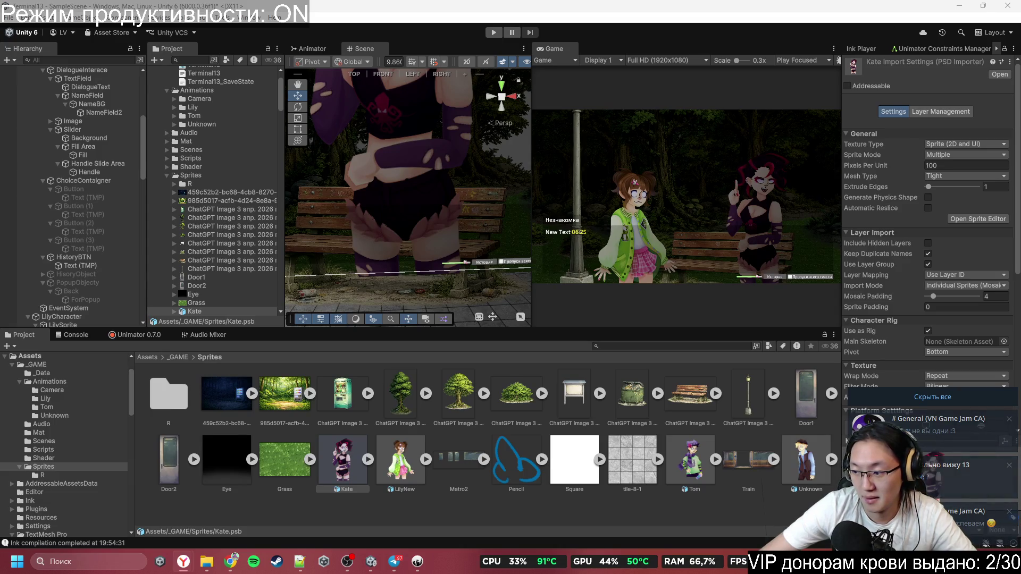
pyautogui.click(415, 562)
# Step: Replace the dizziness visual-effects note on line 509 with #Shakes, then search for 'Shake'
pyautogui.hotkey('ctrl', 'f')
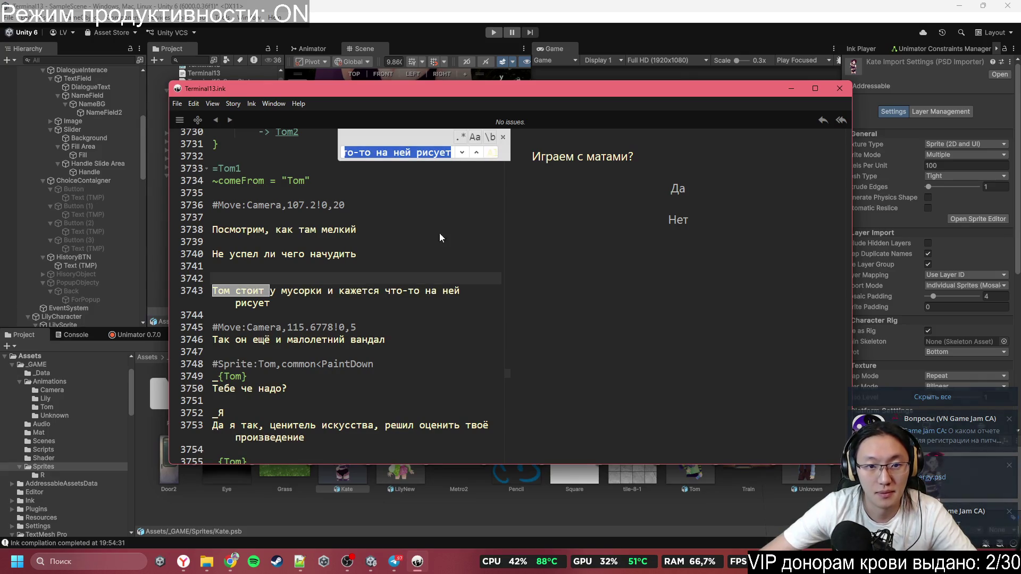
pyautogui.write('#Визуальные эффекты')
pyautogui.click(411, 298)
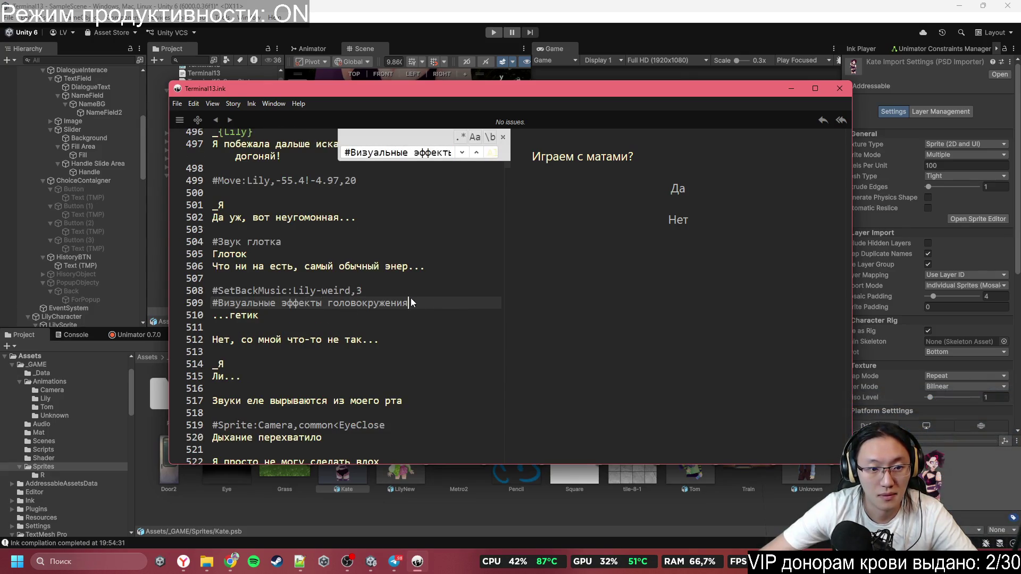
pyautogui.click(436, 292)
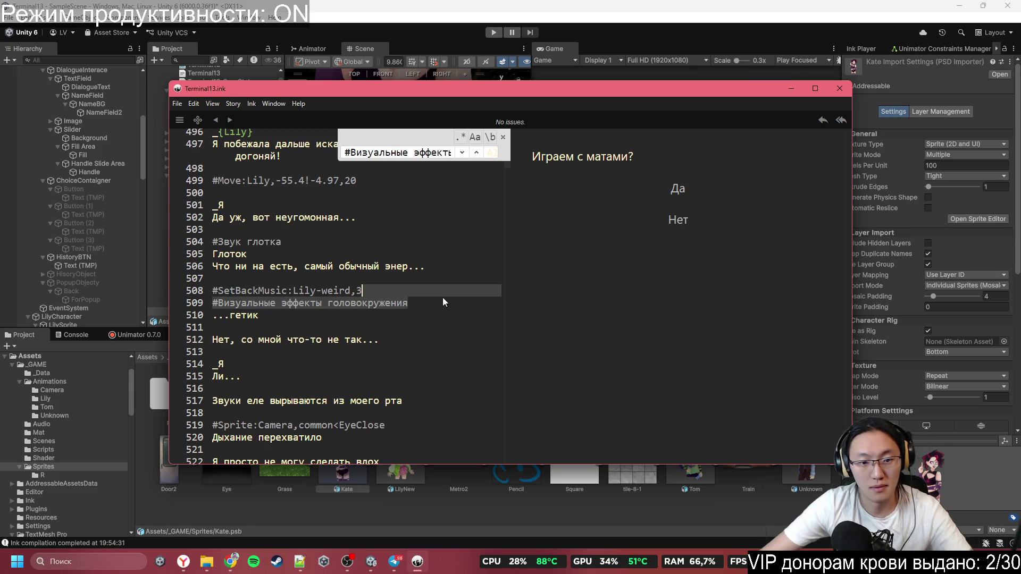
pyautogui.press('BackSpace')
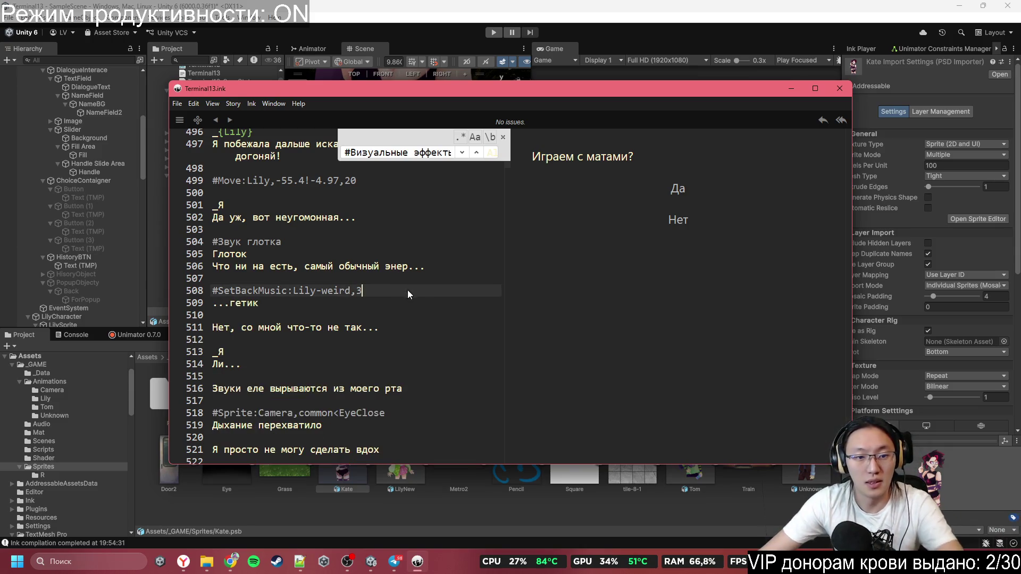
pyautogui.press('Return')
pyautogui.write('#Shake')
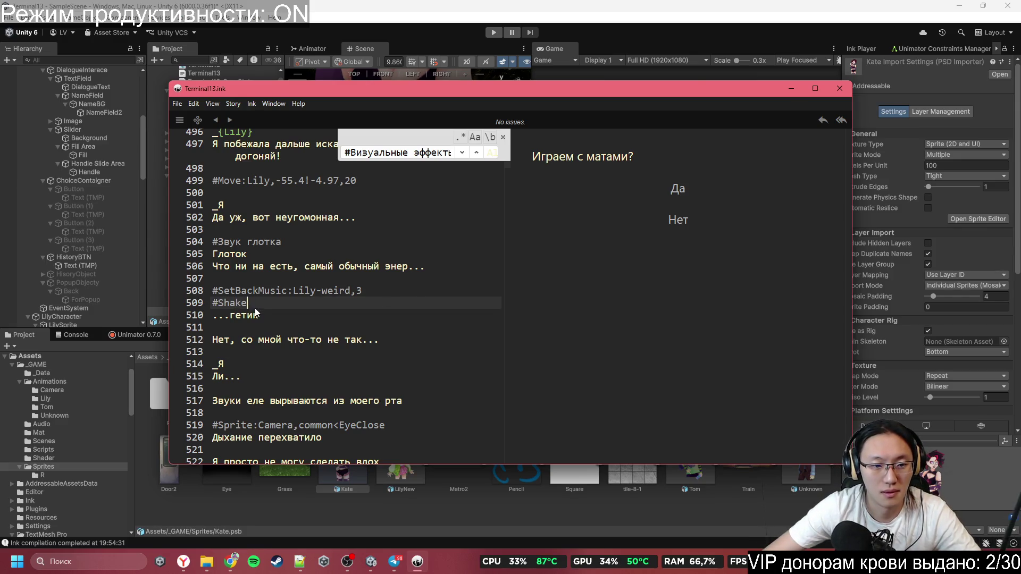
pyautogui.write('s')
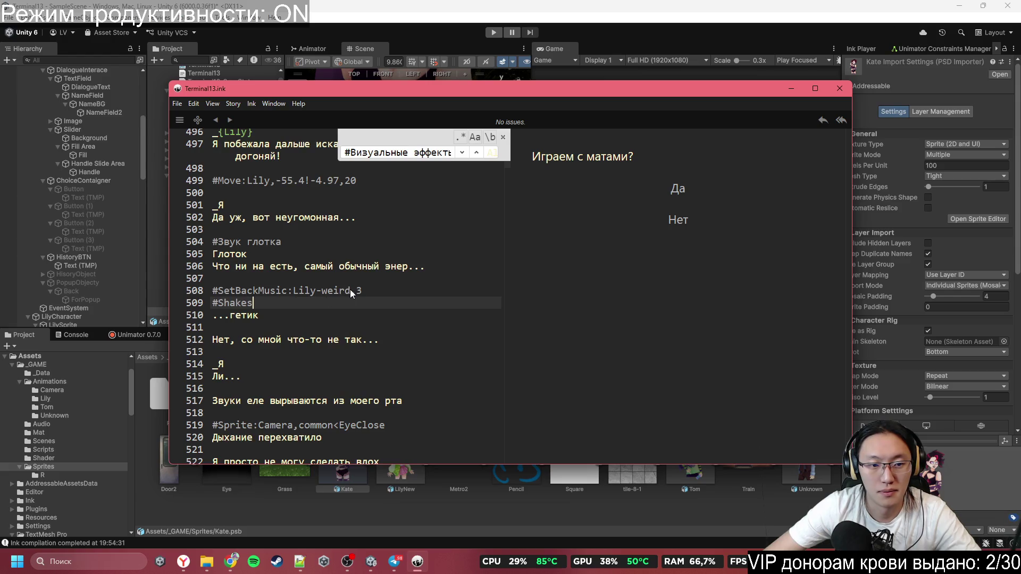
pyautogui.tripleClick(396, 152)
pyautogui.write('Shake')
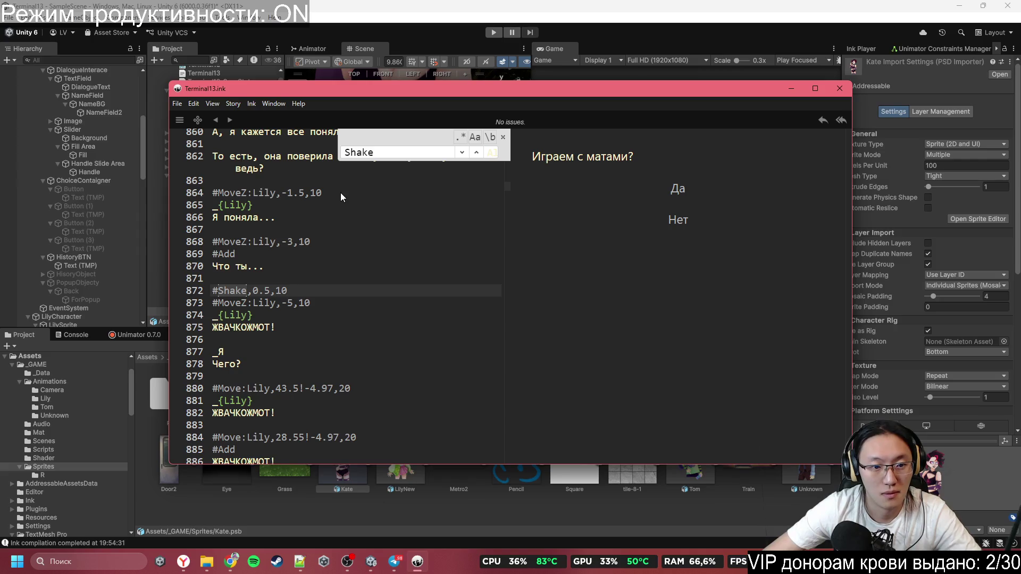